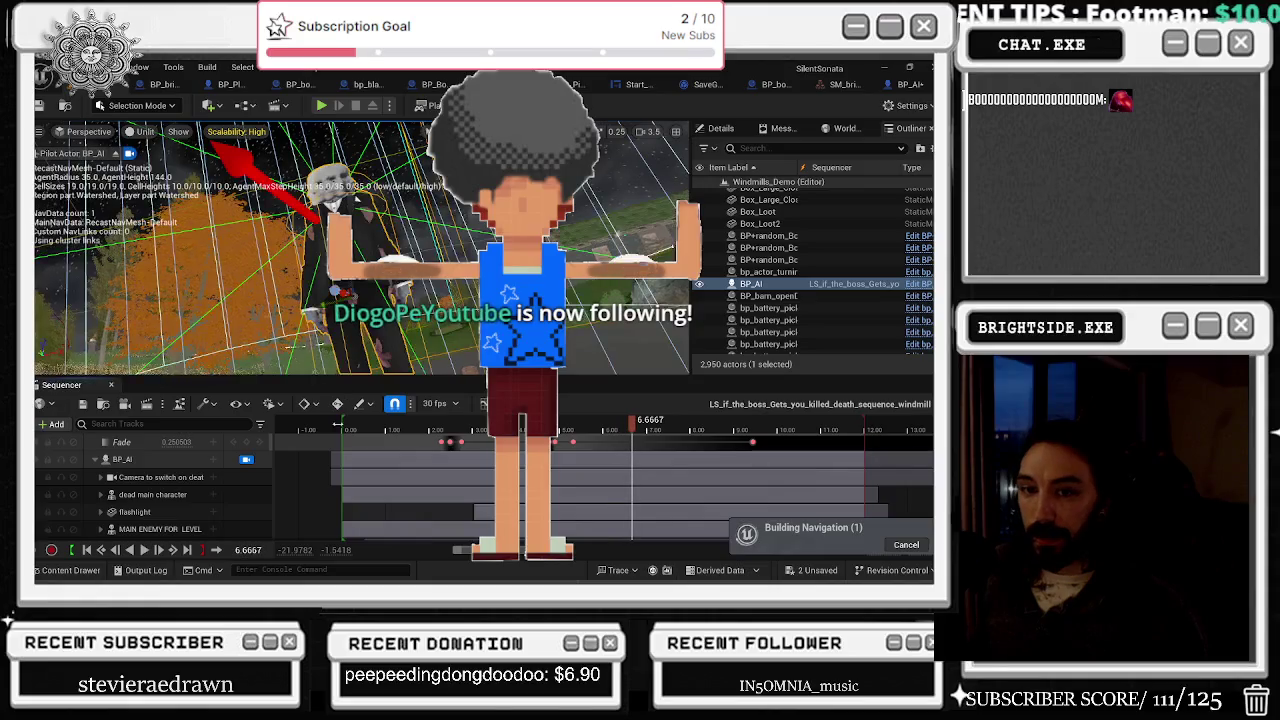
Step: Scrub the death sequence playhead, settling at 1.5667 seconds
click(353, 430)
mouse_move(353, 430)
mouse_down()
mouse_move(605, 434)
mouse_move(610, 447)
mouse_up()
click(410, 430)
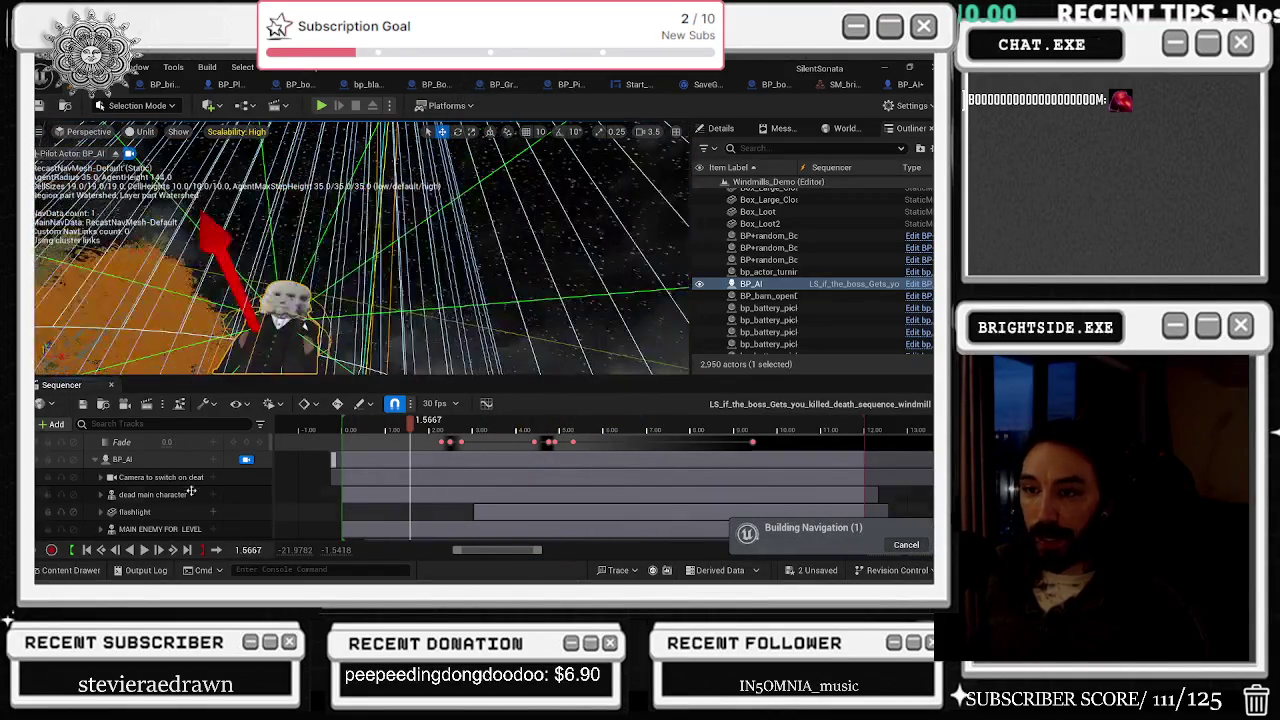
Step: Collapse BP_AI, select the bp_skeleton_boss track, release the camera lock and show its Details
click(95, 459)
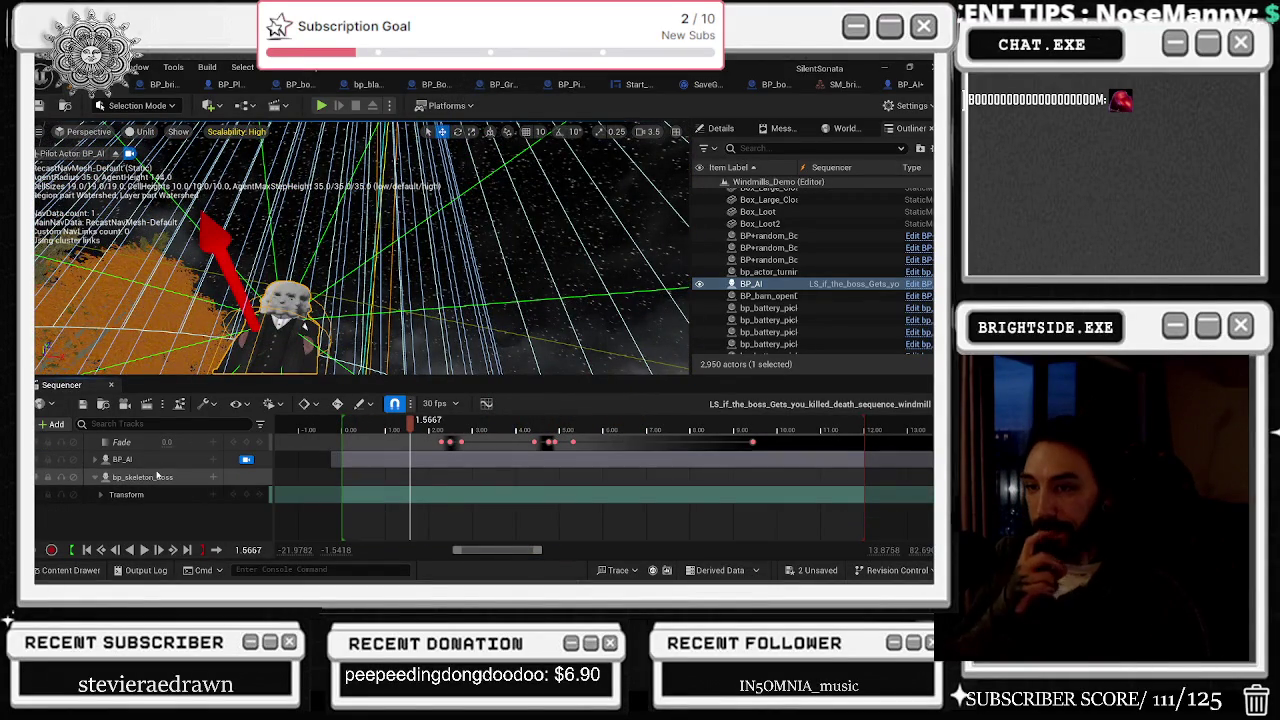
click(157, 477)
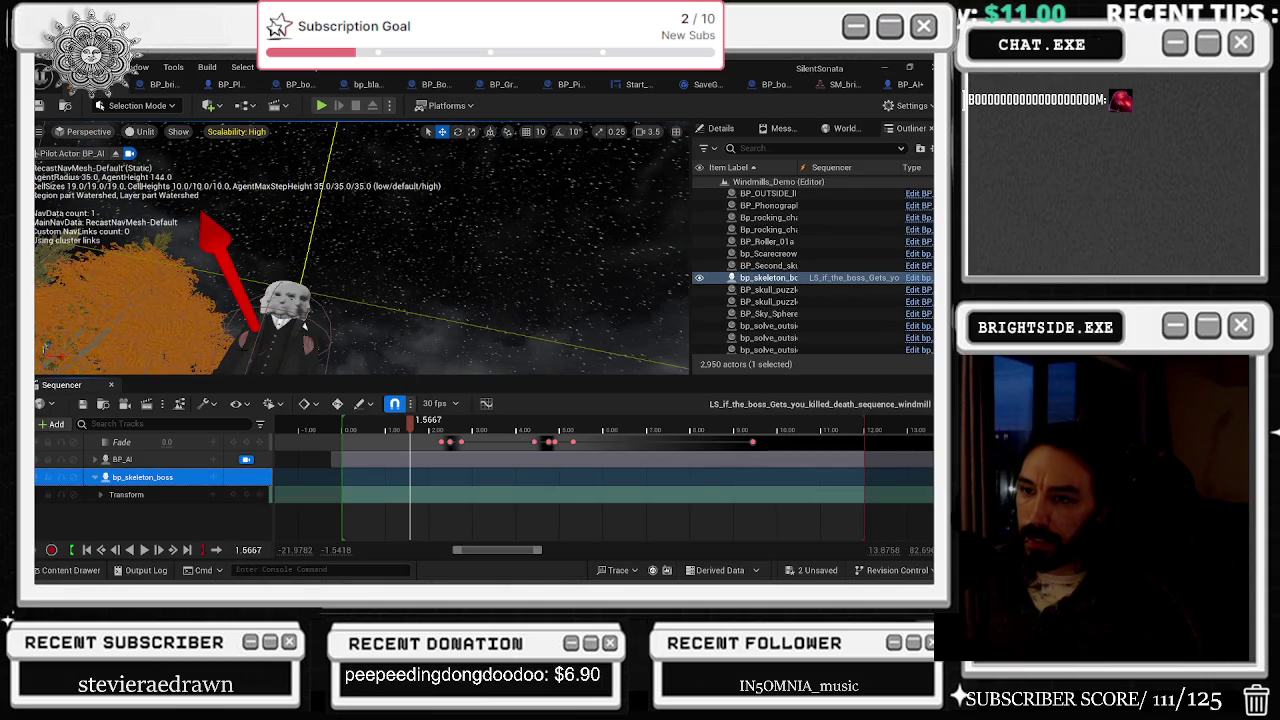
click(246, 459)
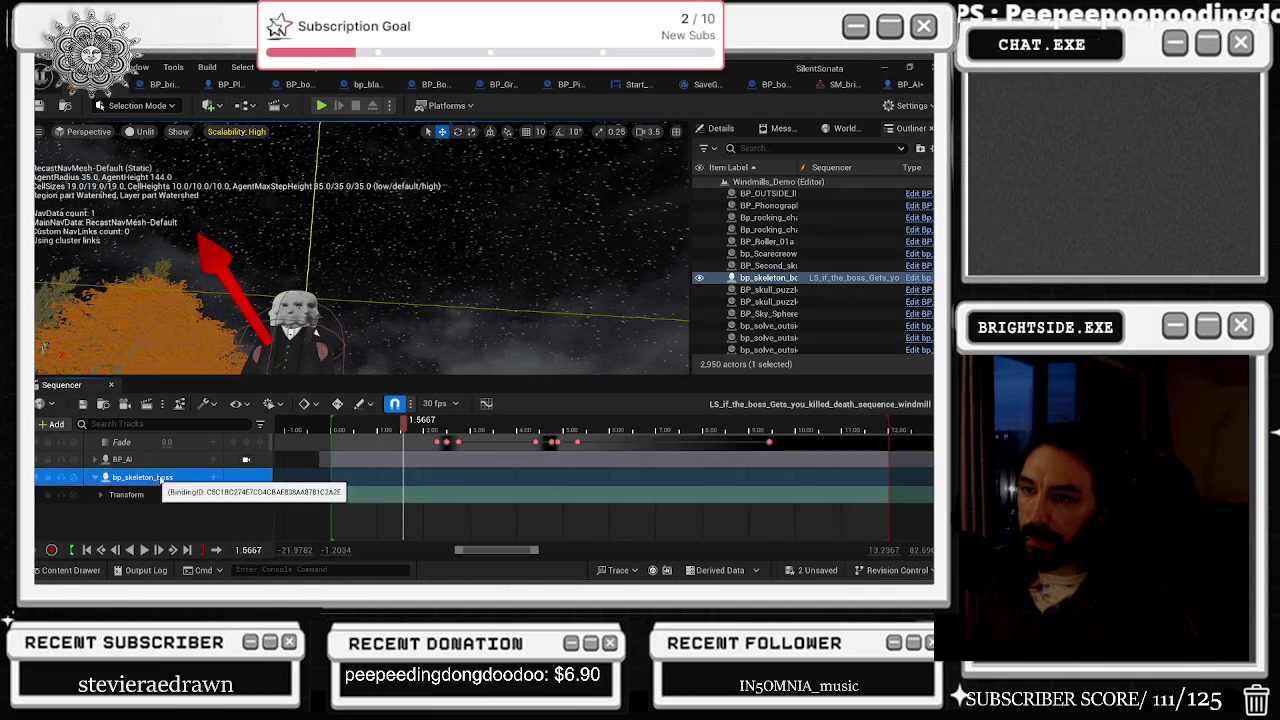
double_click(186, 477)
click(716, 129)
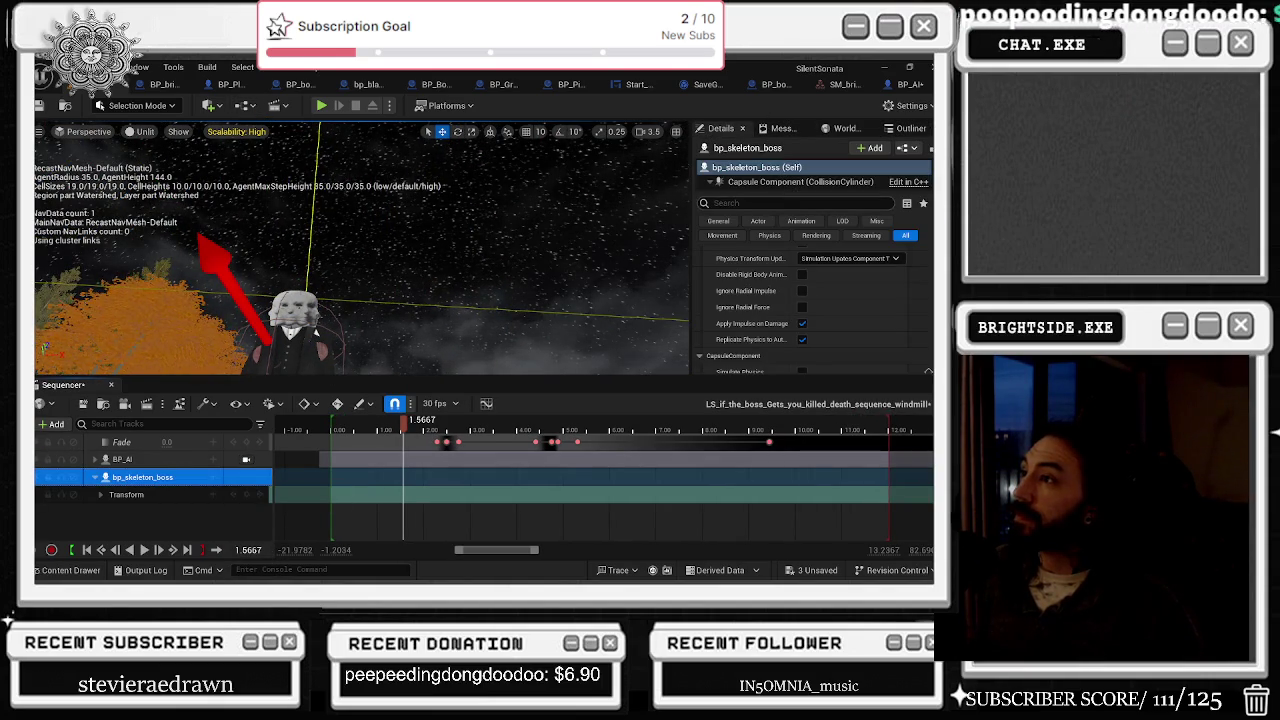
Step: Search the actor's Details for 'bp_sk', then go back to the Outliner via World Settings
click(760, 203)
text(bp_sk)
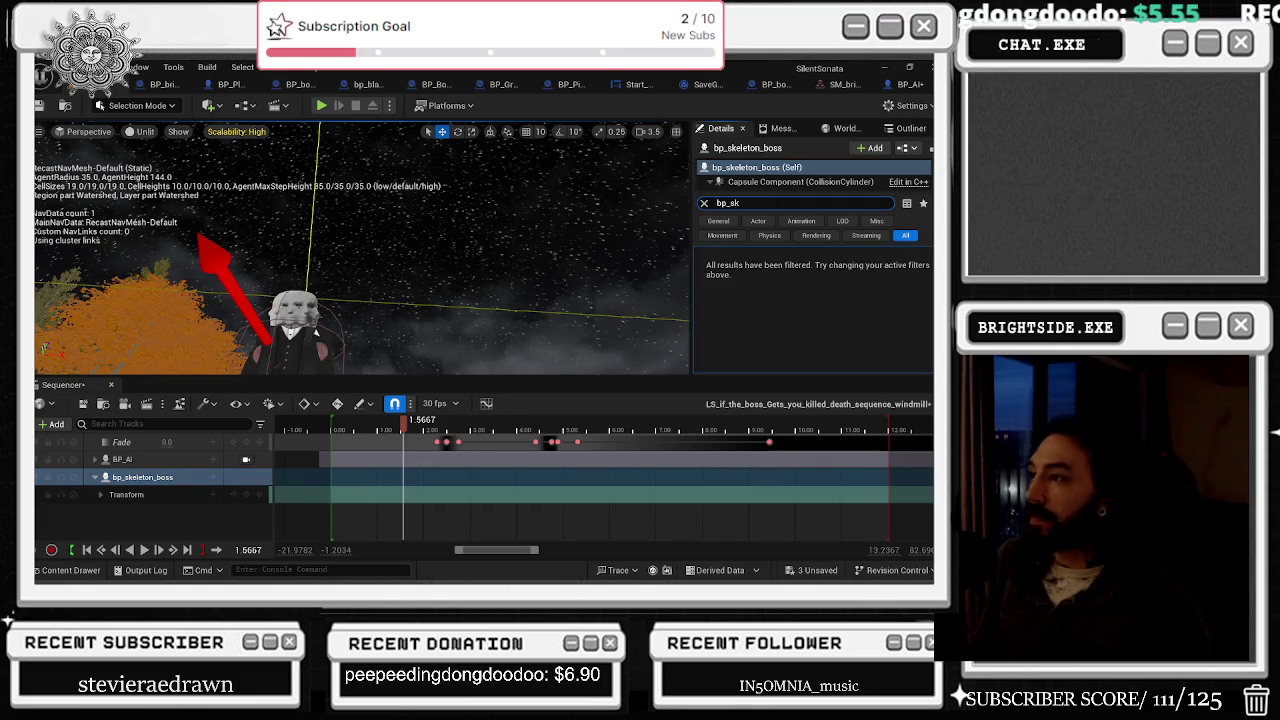
click(905, 128)
click(845, 128)
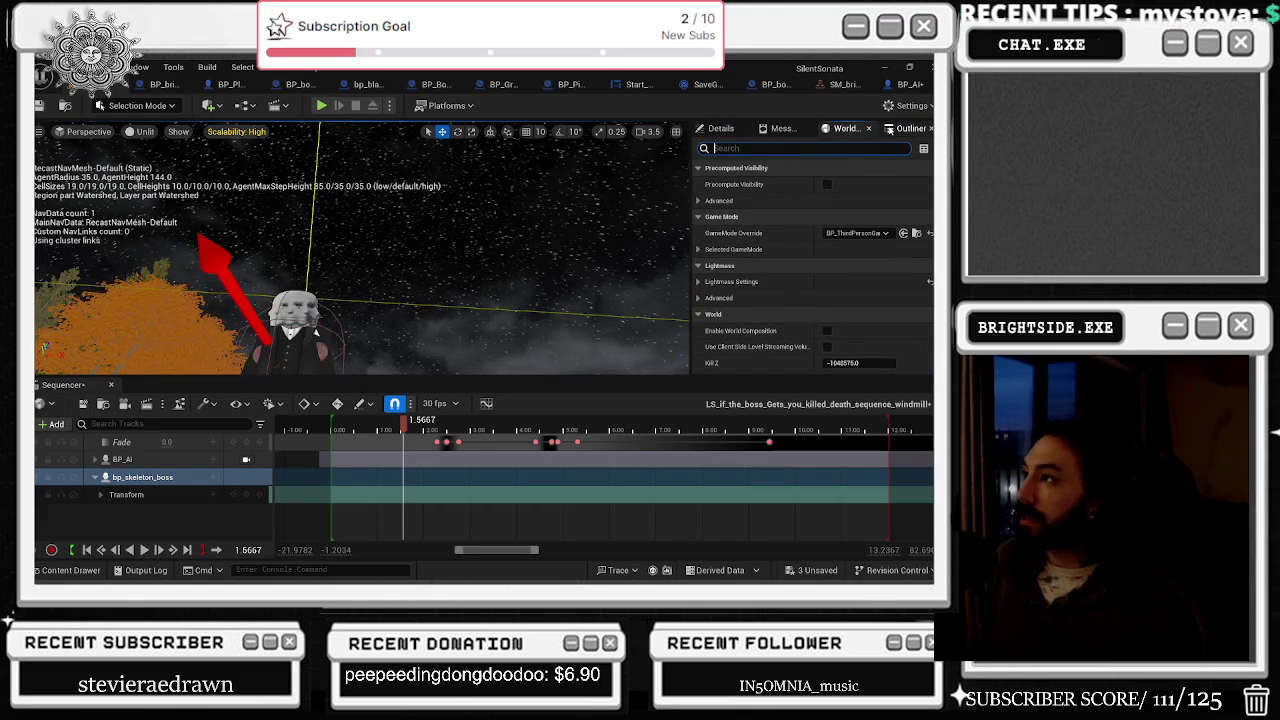
click(908, 128)
Step: Filter the Outliner by 'bp_skel' and frame the viewport on bp_skeleton_boss
click(790, 148)
text(bp_s)
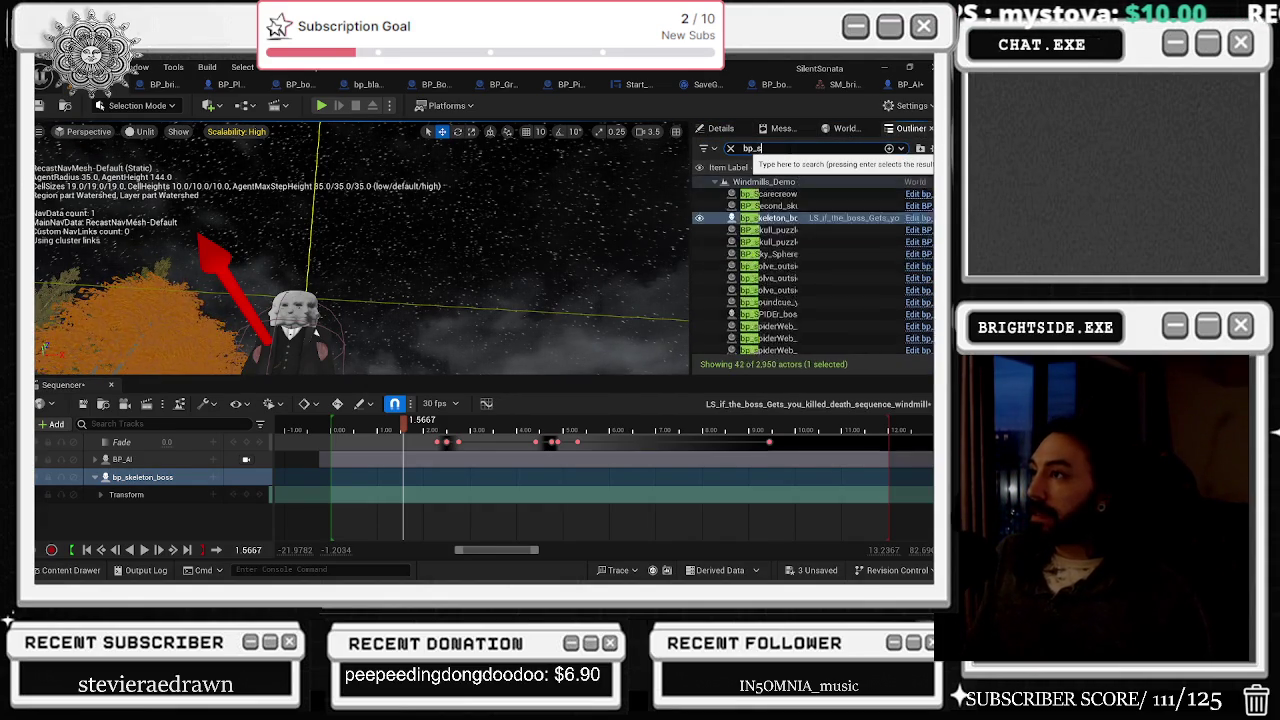
text(kel)
click(786, 195)
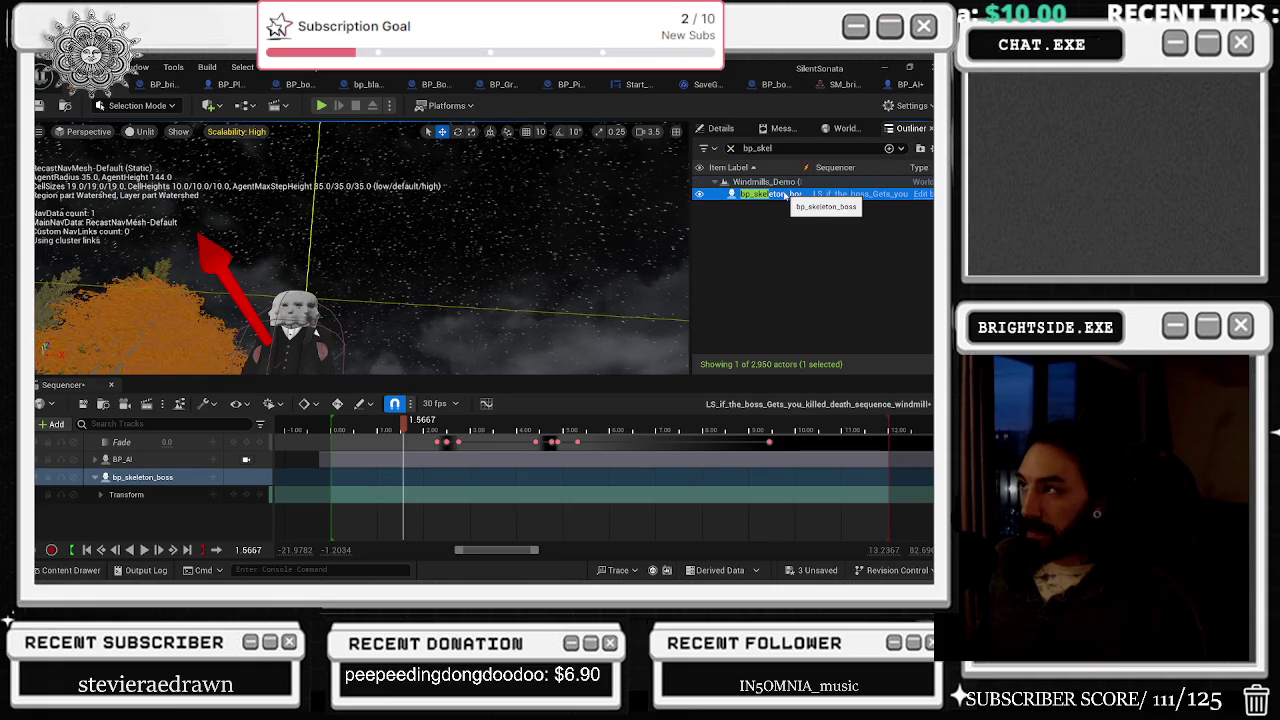
double_click(762, 195)
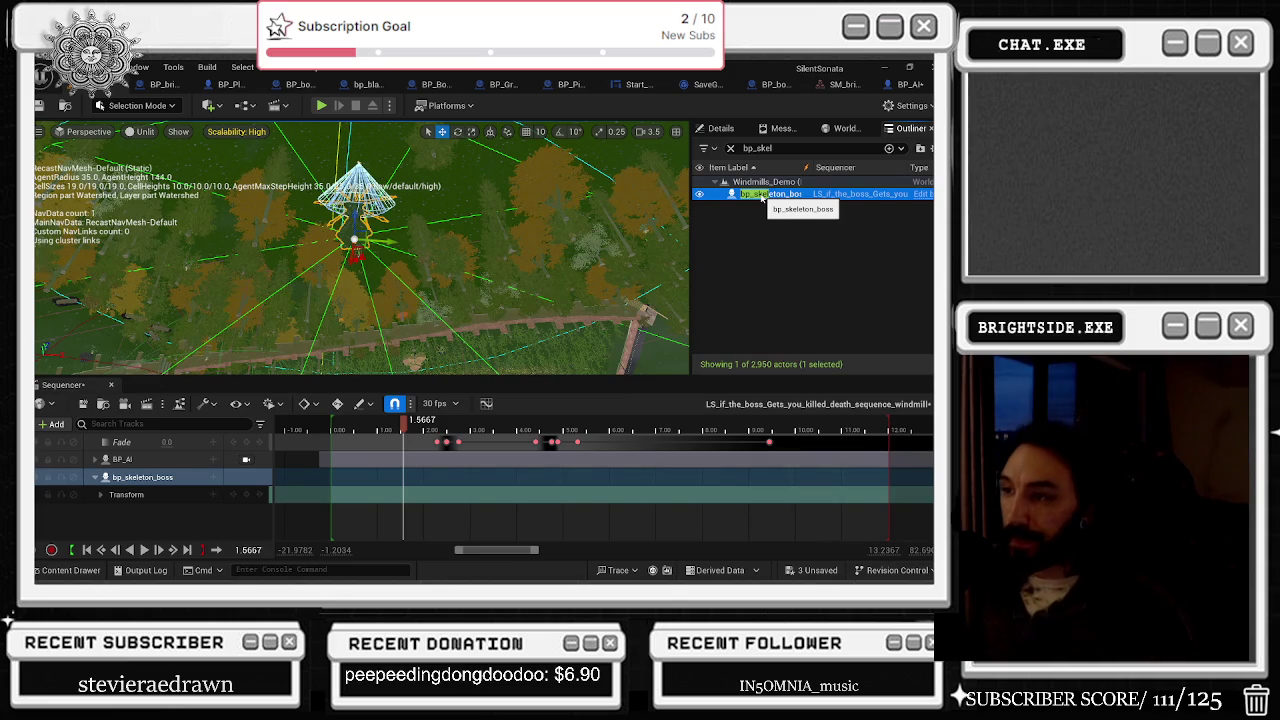
Step: Replay the death sequence from near the start, save the three unsaved assets, and switch to bp_SPIDEr_boss
drag(380, 432, 340, 432)
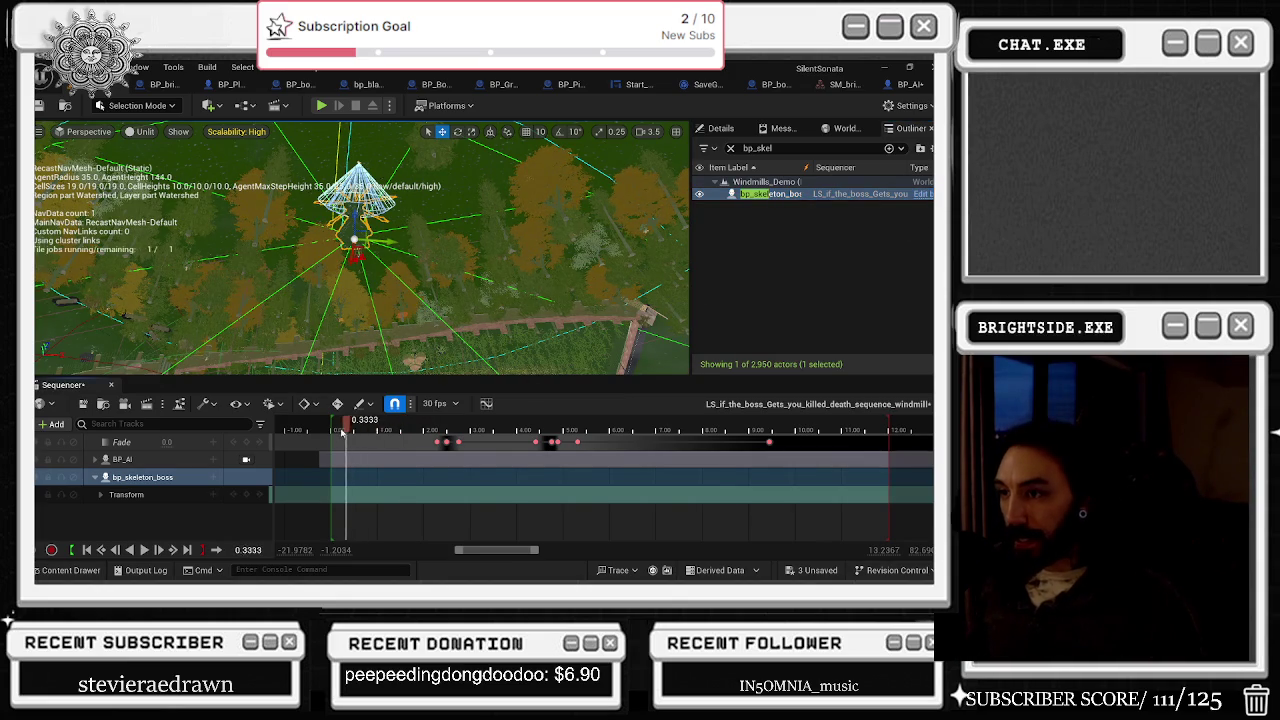
key(space)
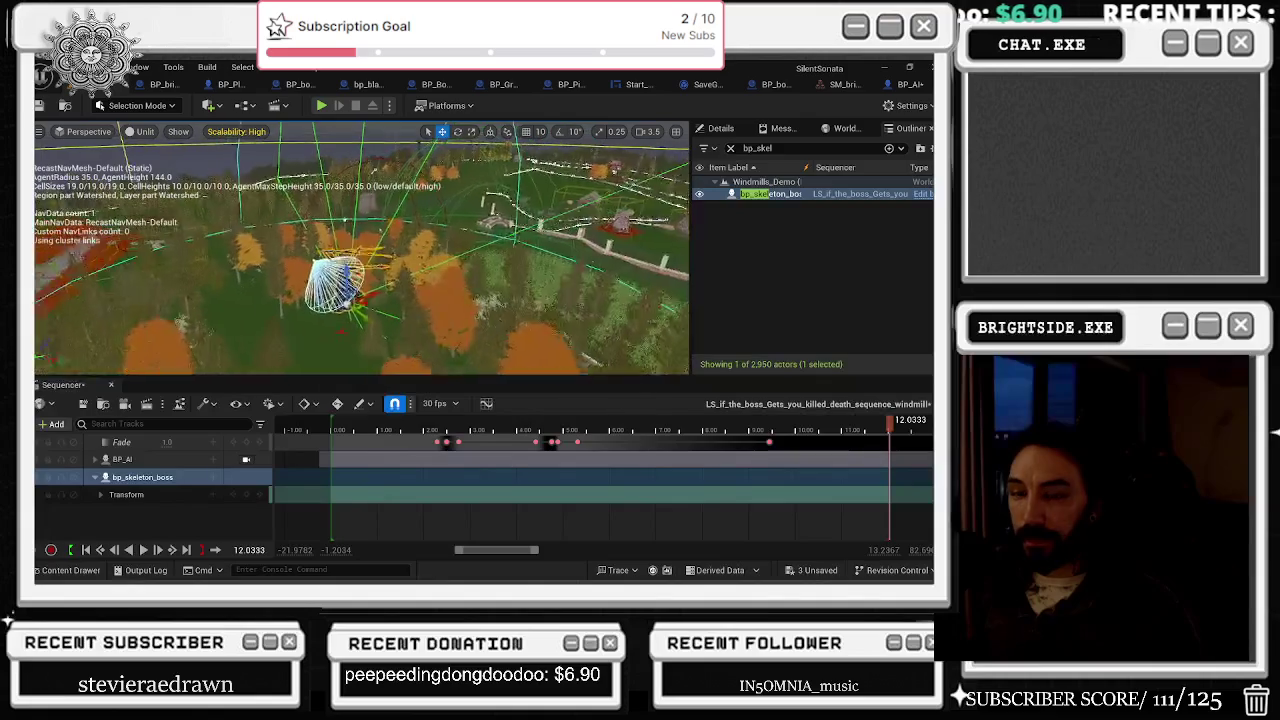
click(817, 570)
click(576, 462)
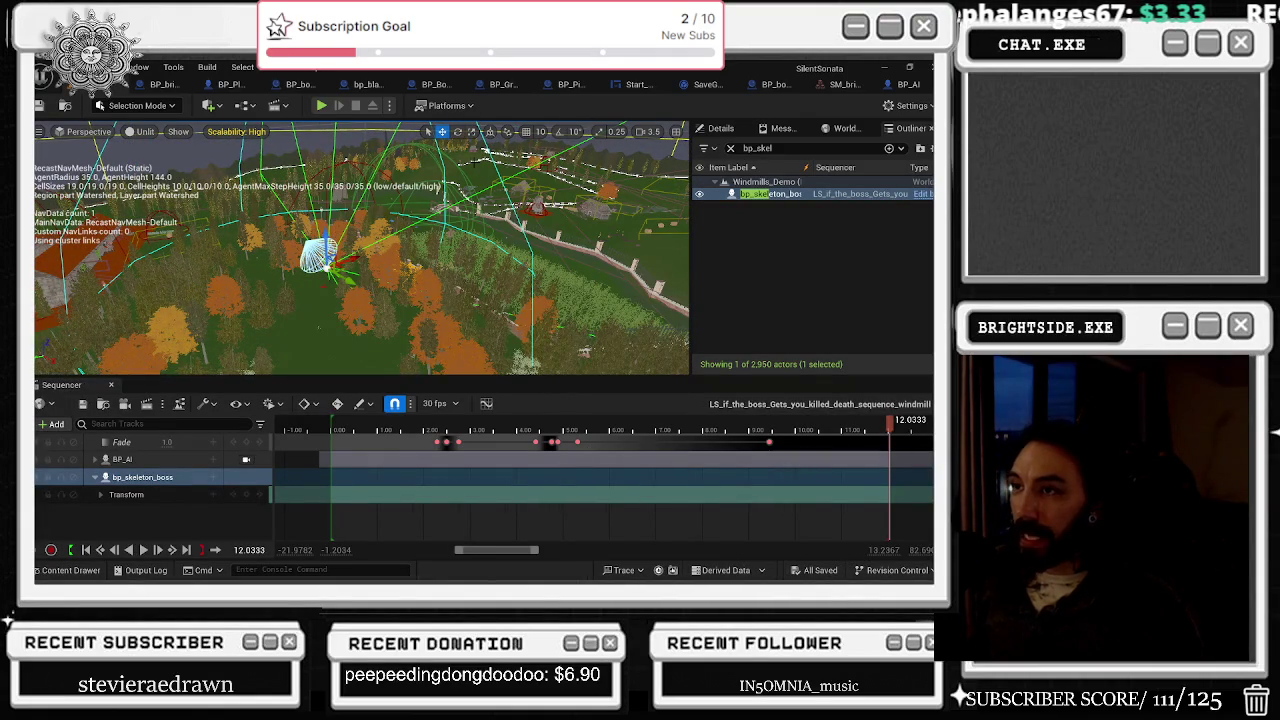
key(alt+Tab)
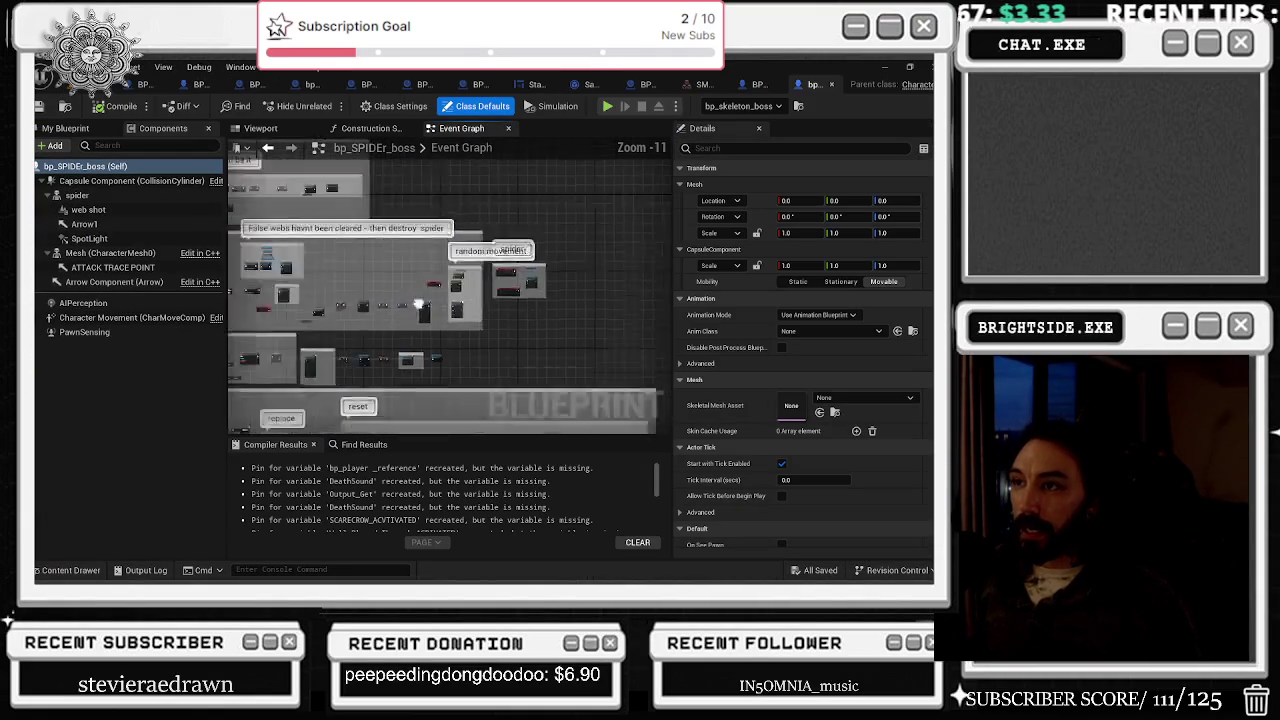
Step: Pan and zoom around the bp_SPIDEr_boss Event Graph to review its comment groups
drag(367, 282, 307, 177)
scroll(352, 360, up, 7)
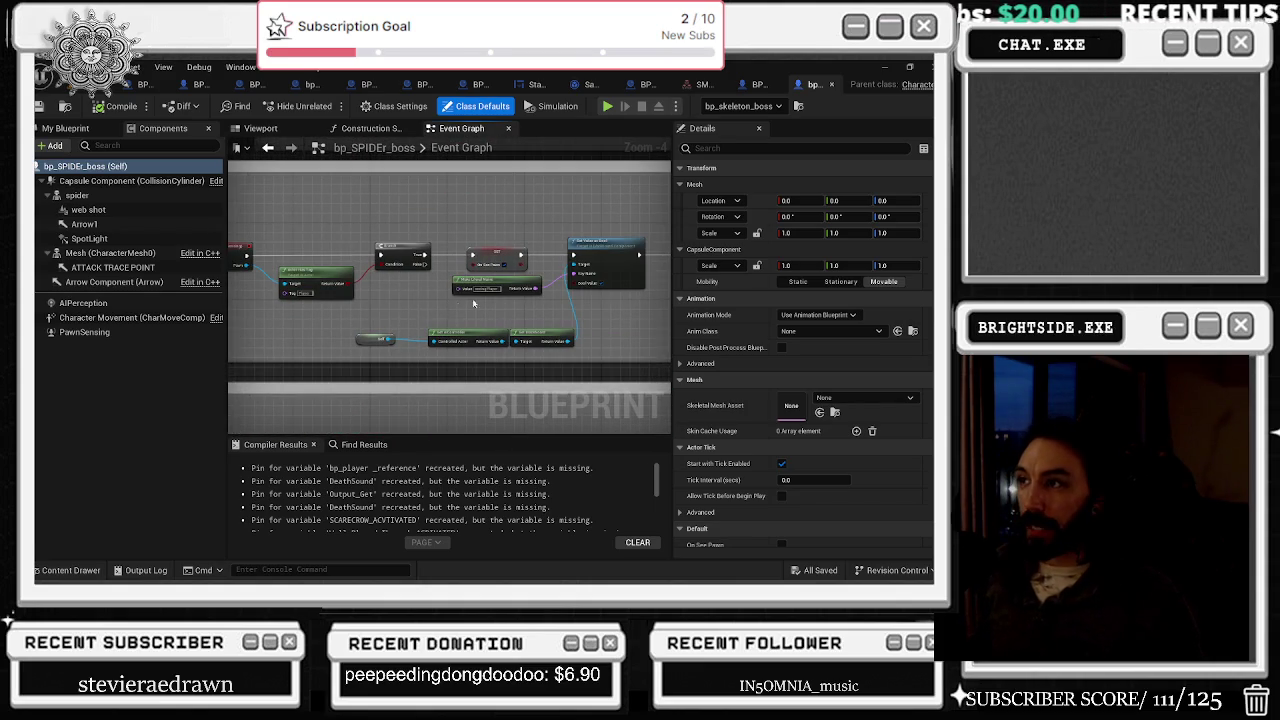
scroll(557, 274, up, 2)
scroll(404, 206, down, 3)
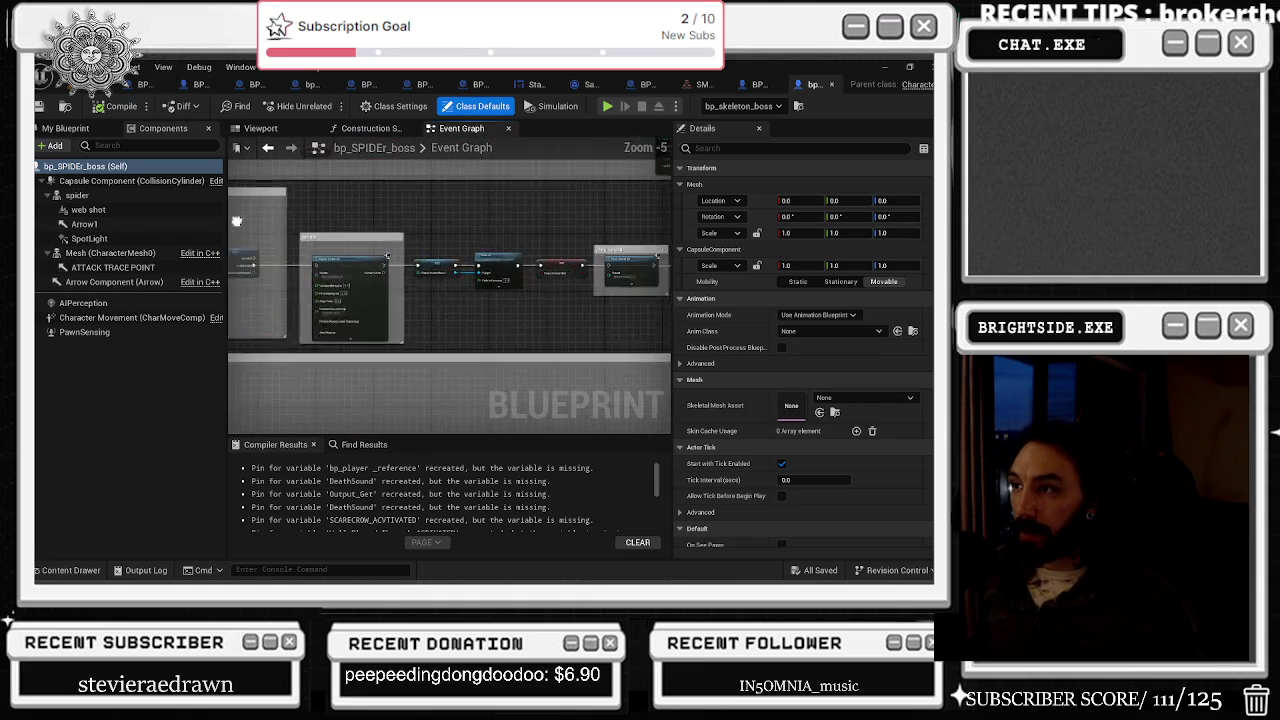
scroll(562, 243, down, 2)
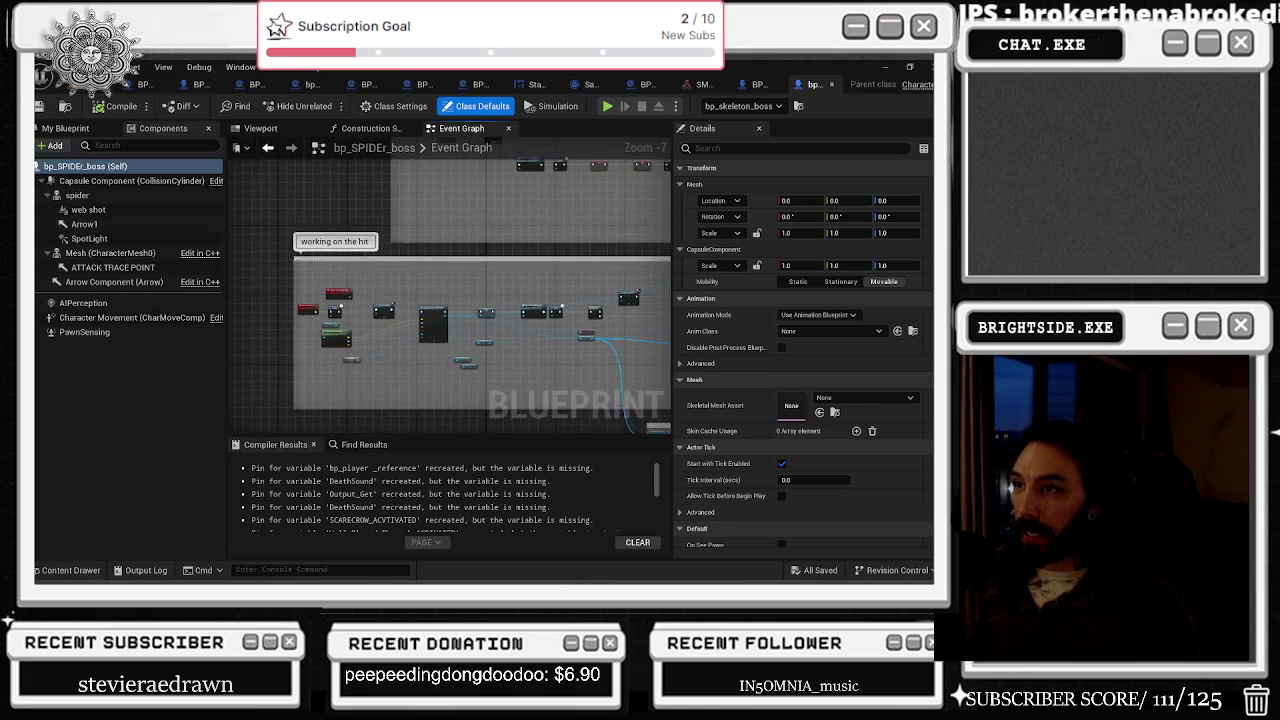
drag(562, 243, 530, 97)
mouse_move(450, 380)
mouse_down()
mouse_move(440, 220)
mouse_move(445, 290)
mouse_up()
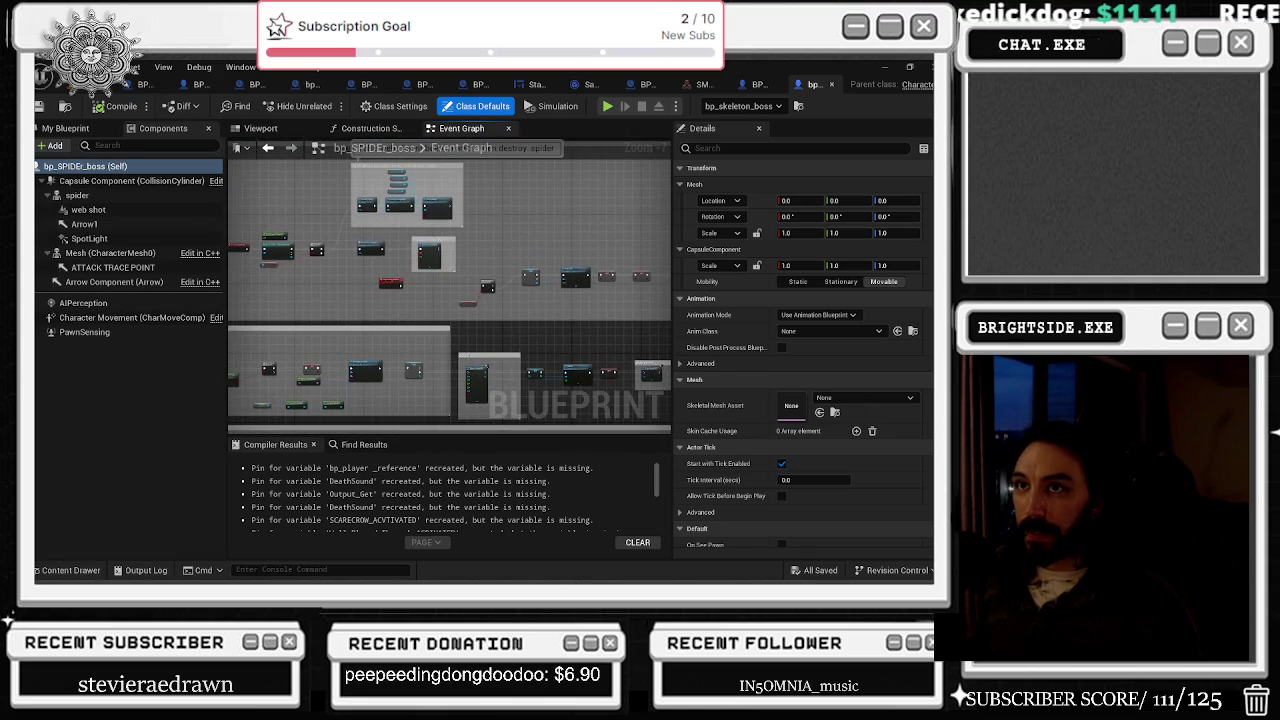
Step: Return to the level and open the Windmills_Demo Level Blueprint graph
key(alt+Tab)
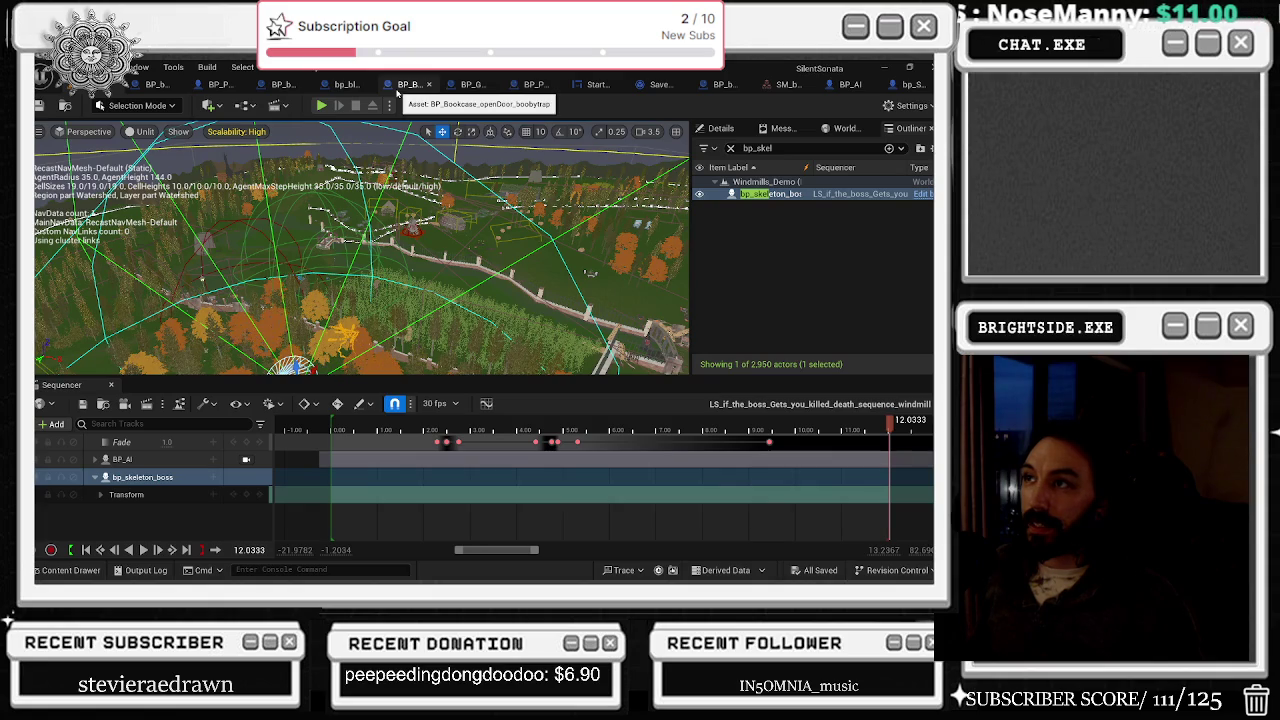
click(247, 106)
click(294, 192)
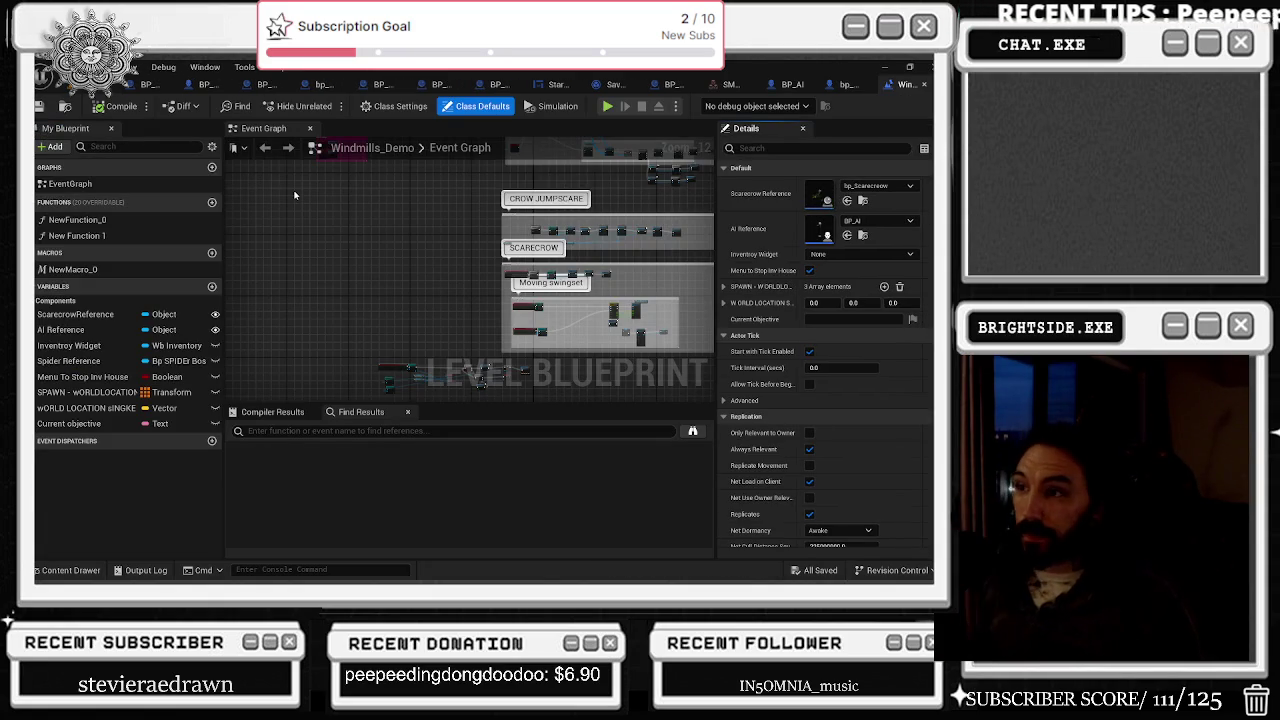
Step: Zoom around the Level Blueprint graph and select the CHECK WHERE TO SPAWN node
scroll(349, 300, up, 10)
scroll(349, 300, up, 1)
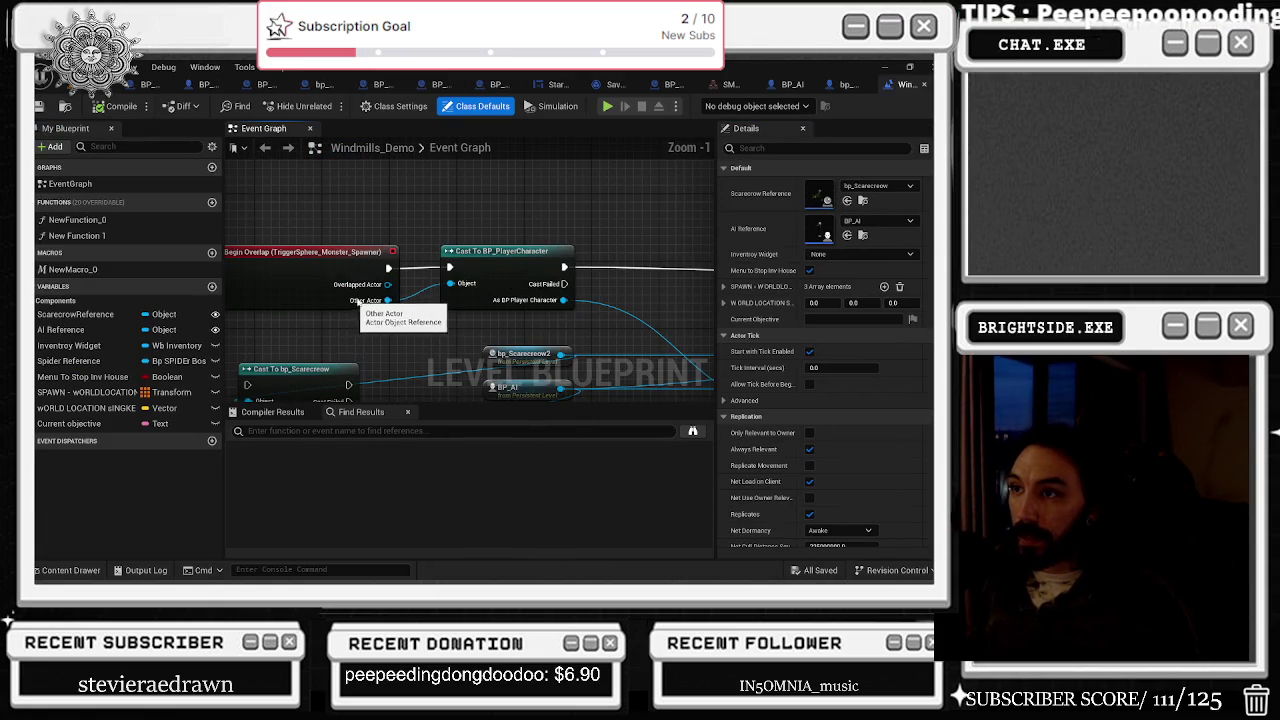
scroll(368, 300, down, 1)
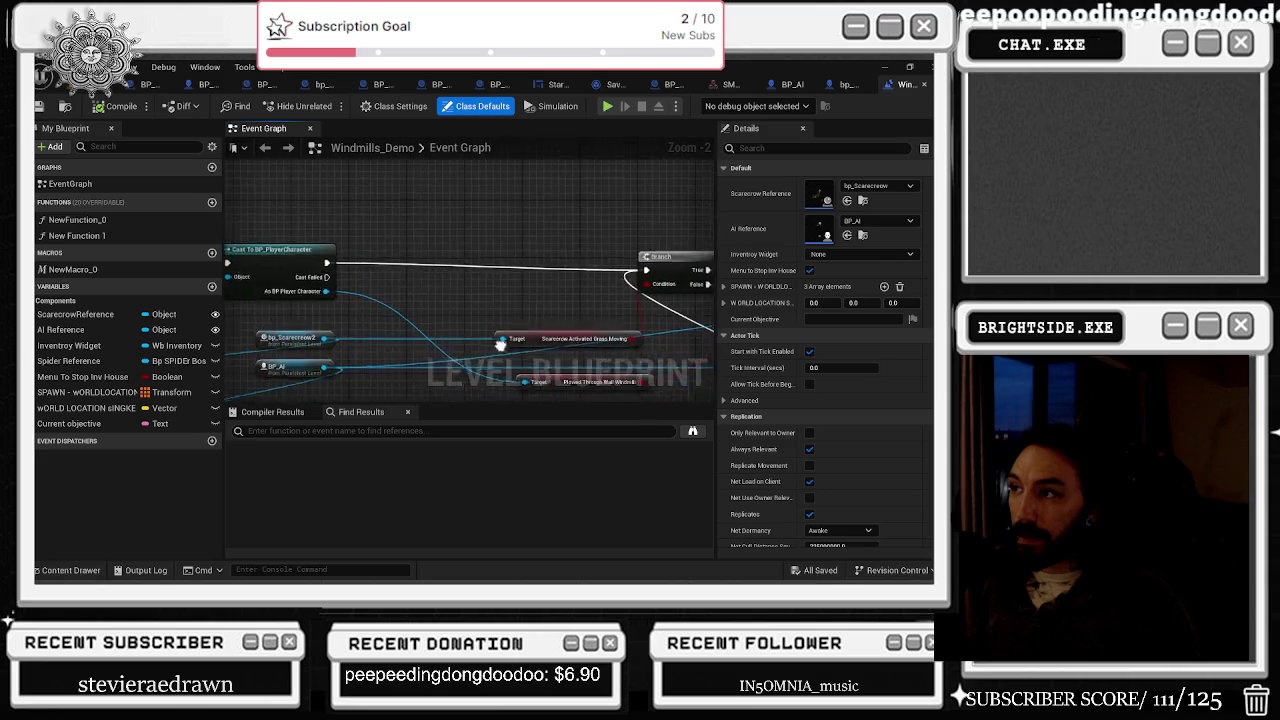
scroll(419, 288, down, 9)
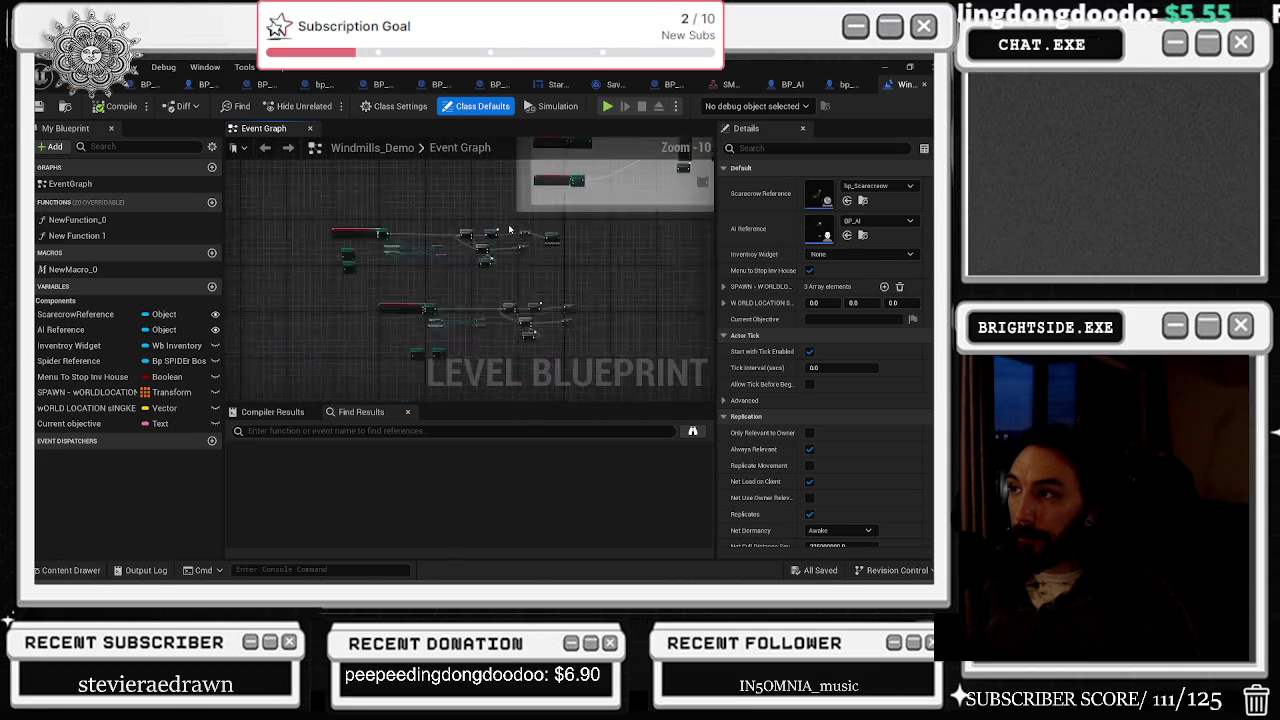
scroll(592, 343, up, 2)
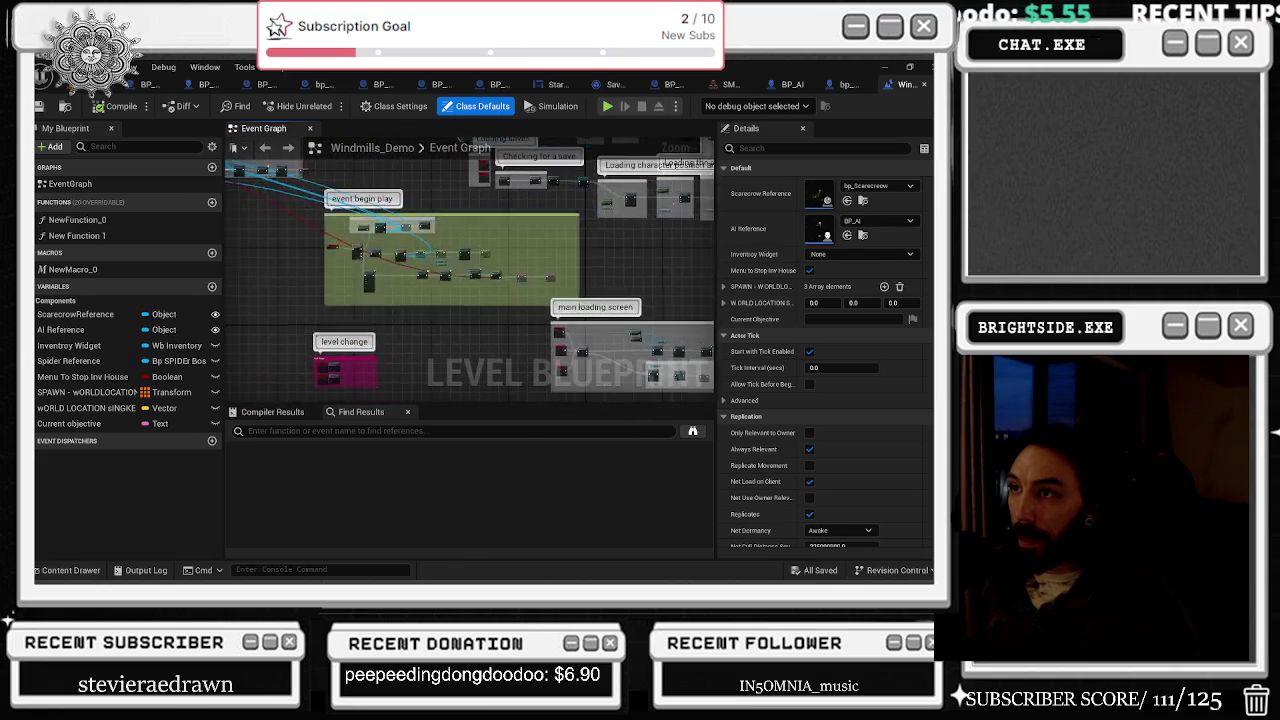
scroll(501, 360, up, 2)
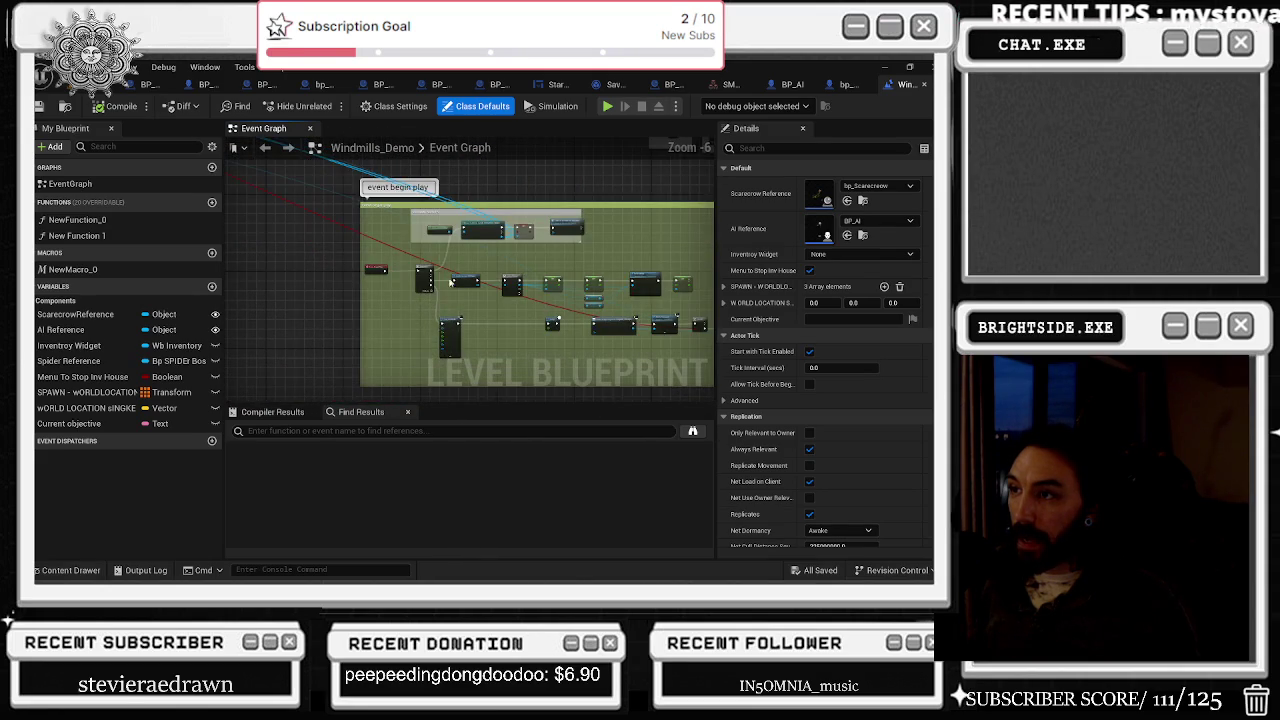
scroll(450, 320, up, 3)
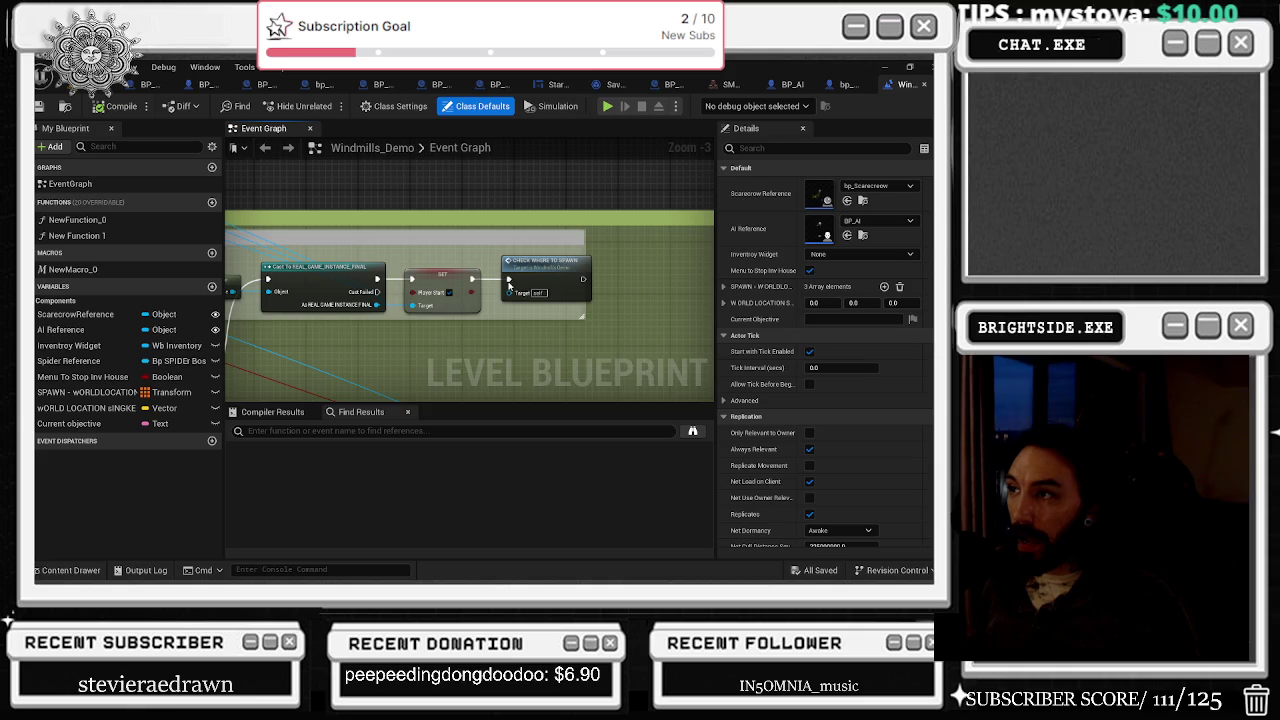
scroll(425, 271, down, 6)
click(447, 268)
scroll(447, 268, up, 10)
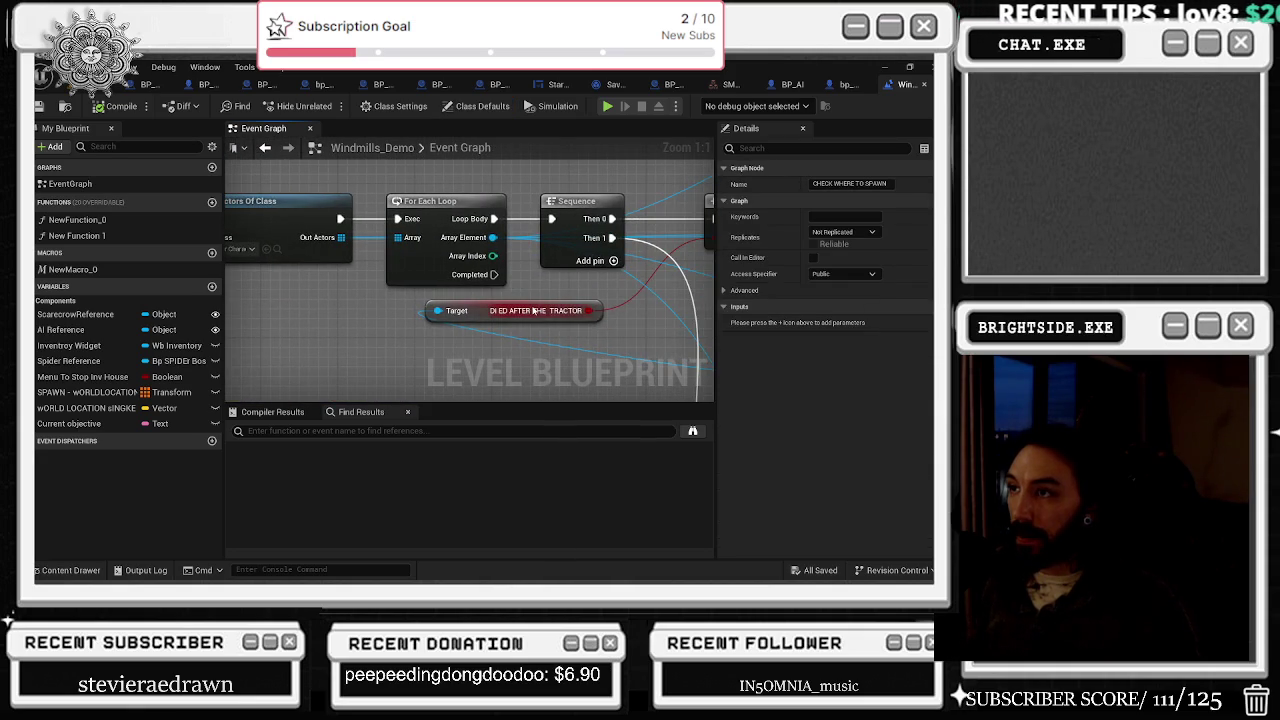
scroll(577, 355, down, 1)
Step: Place the Grabbed Second Vinyl getter beside Destroy Actor, then fly the level camera toward the skeleton
drag(577, 355, 340, 327)
mouse_move(377, 251)
mouse_down()
mouse_move(545, 258)
mouse_move(610, 340)
mouse_move(597, 344)
mouse_up()
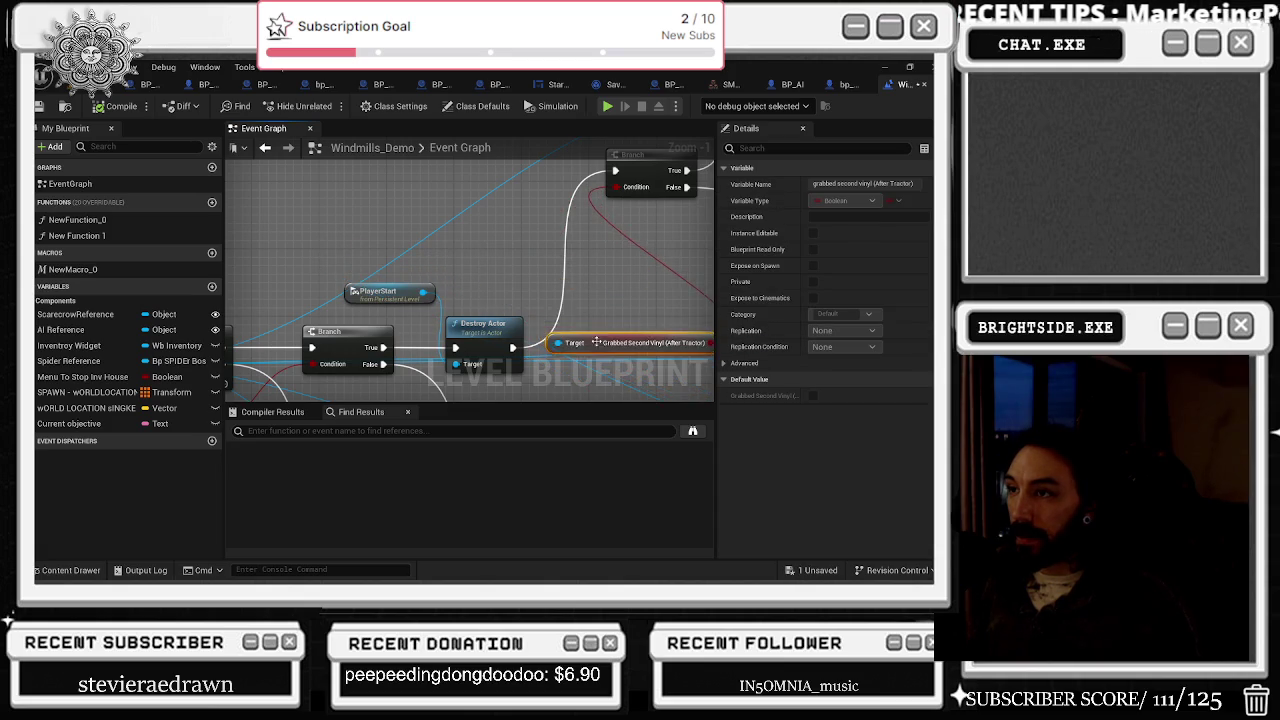
scroll(307, 194, down, 4)
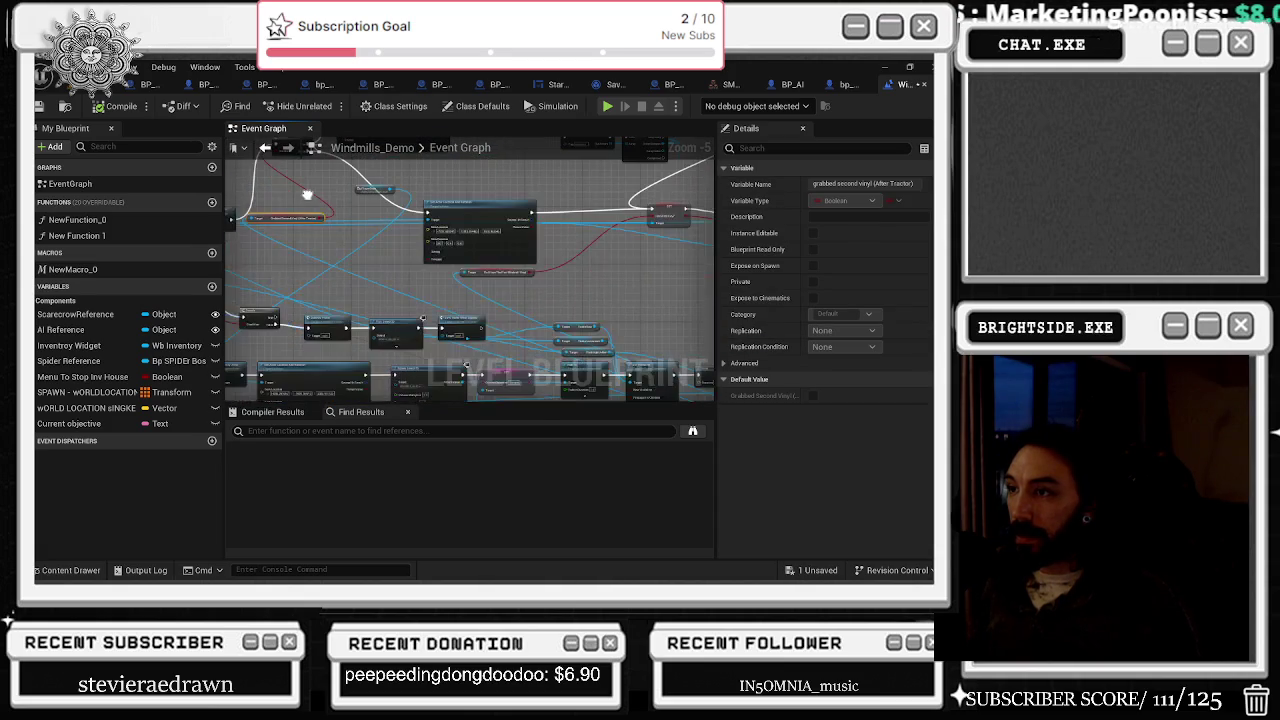
scroll(307, 194, down, 6)
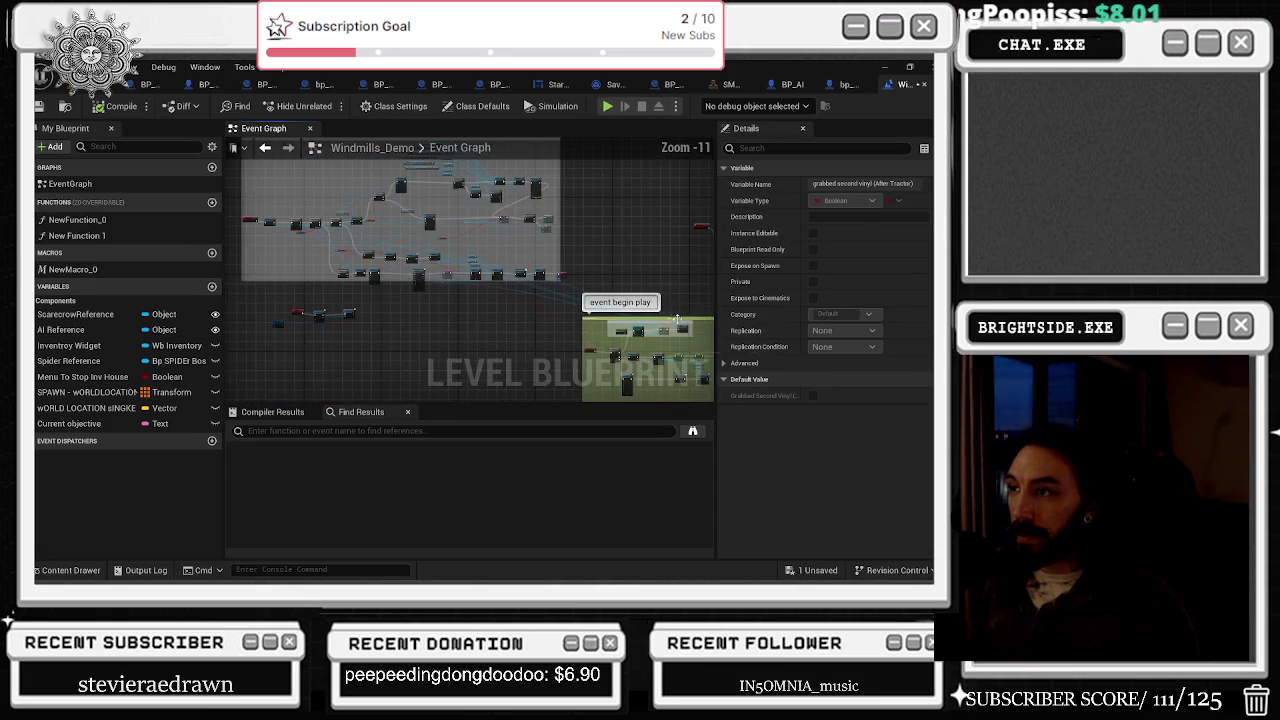
scroll(500, 320, up, 6)
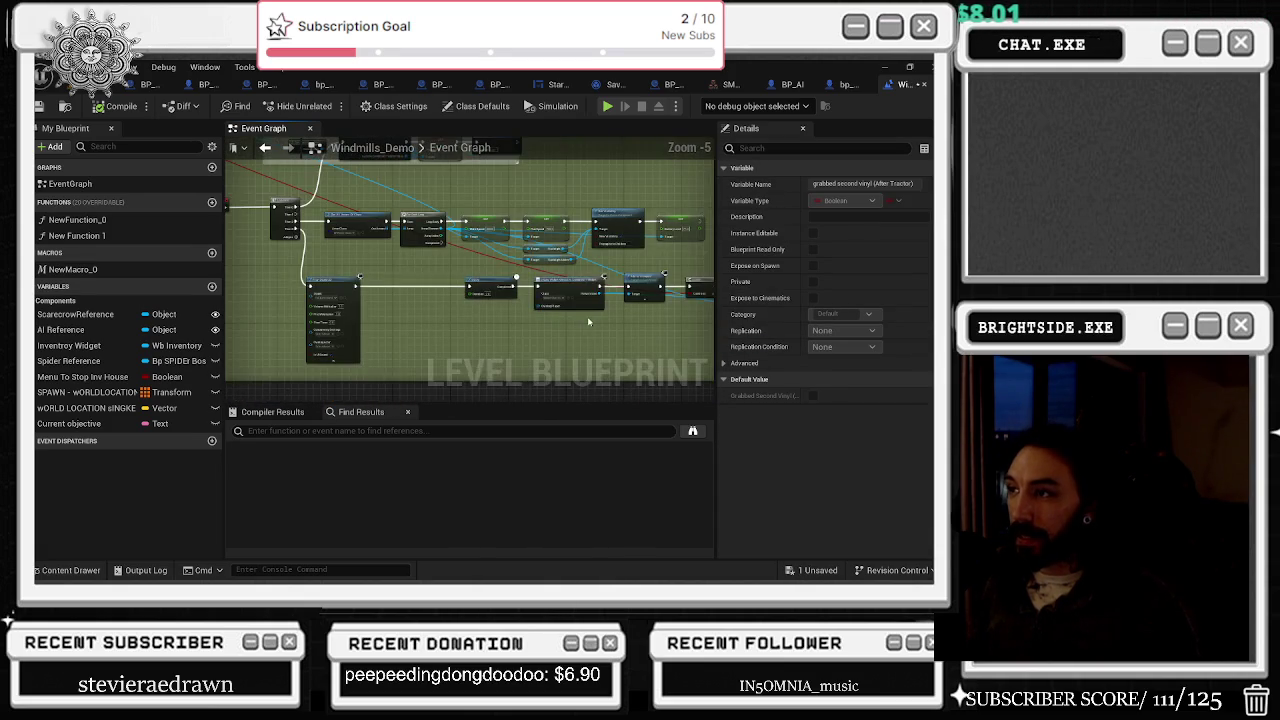
scroll(590, 322, down, 2)
mouse_move(358, 190)
mouse_down()
mouse_move(440, 270)
mouse_move(715, 273)
mouse_up()
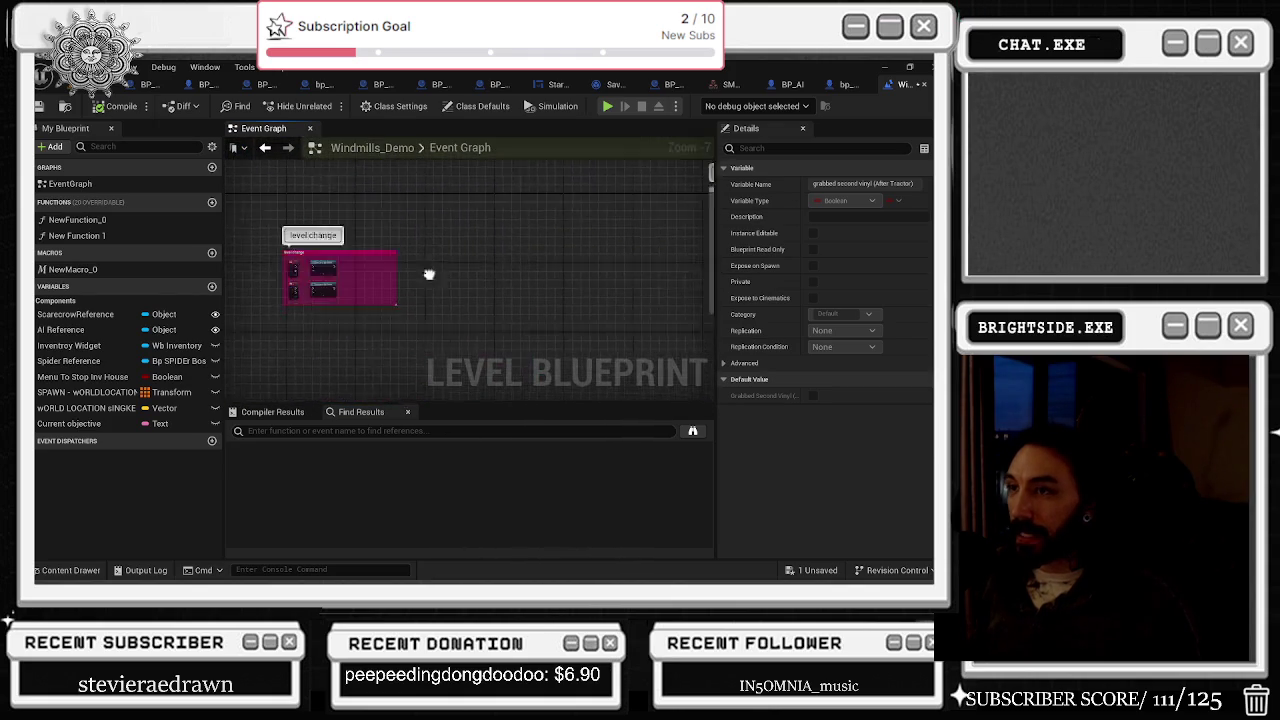
click(80, 88)
drag(360, 250, 382, 176)
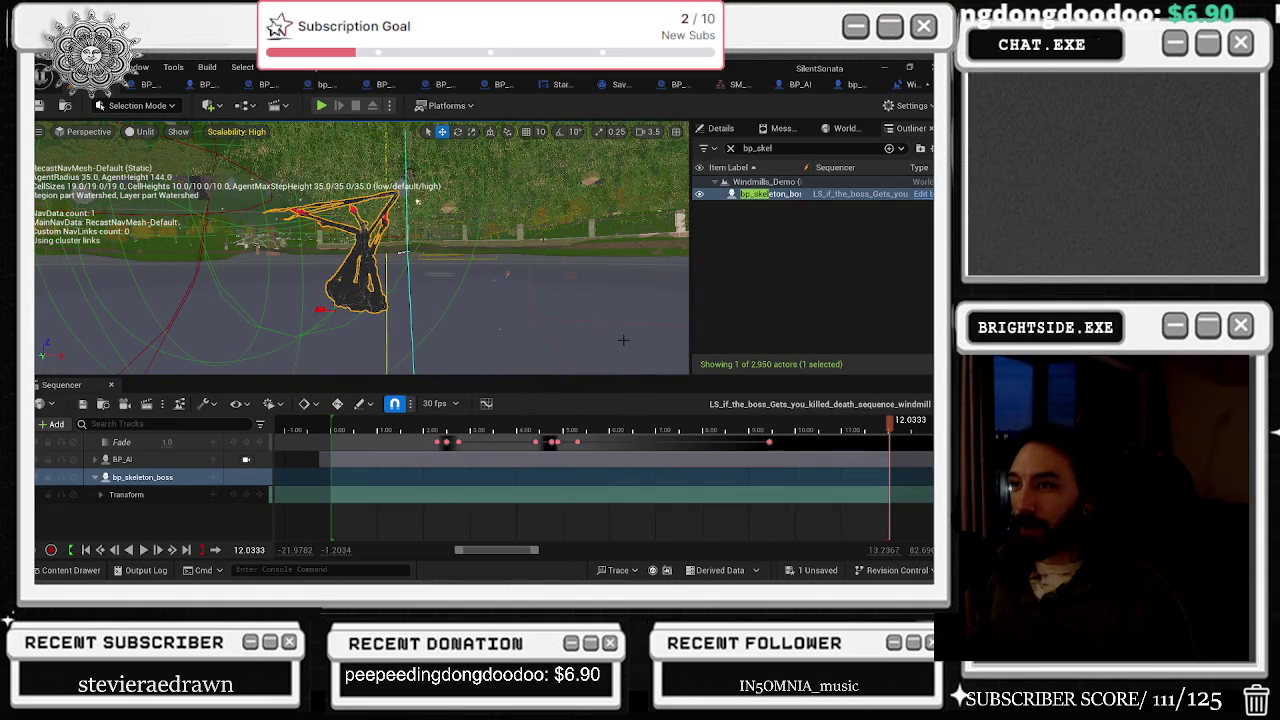
Step: Save the unsaved level, then save and close the brick fence blueprint
click(818, 574)
click(571, 460)
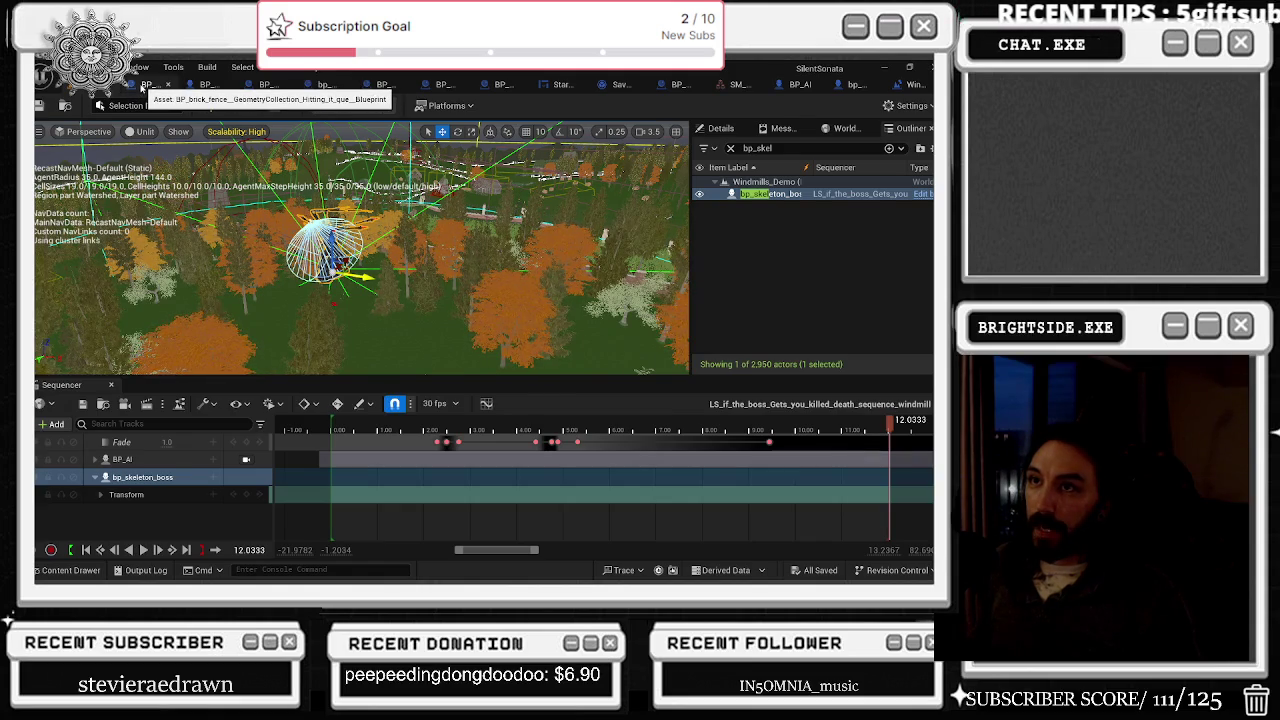
click(142, 86)
key(ctrl+s)
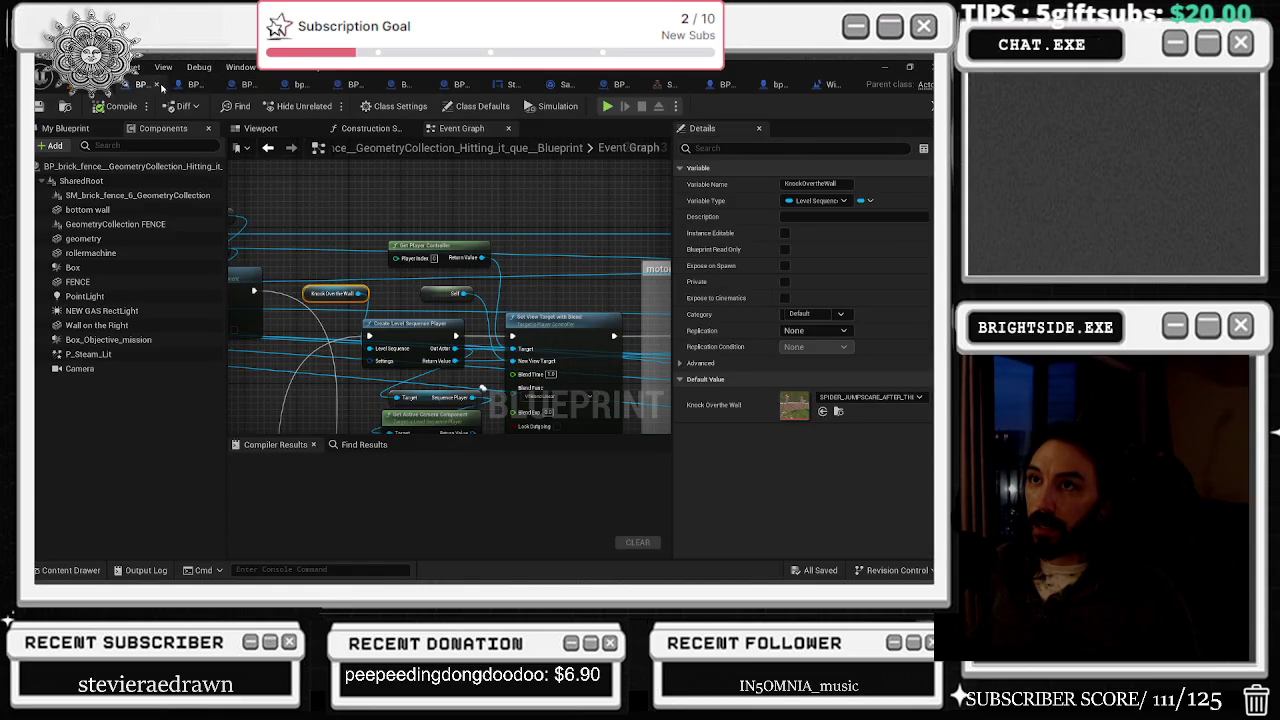
click(157, 85)
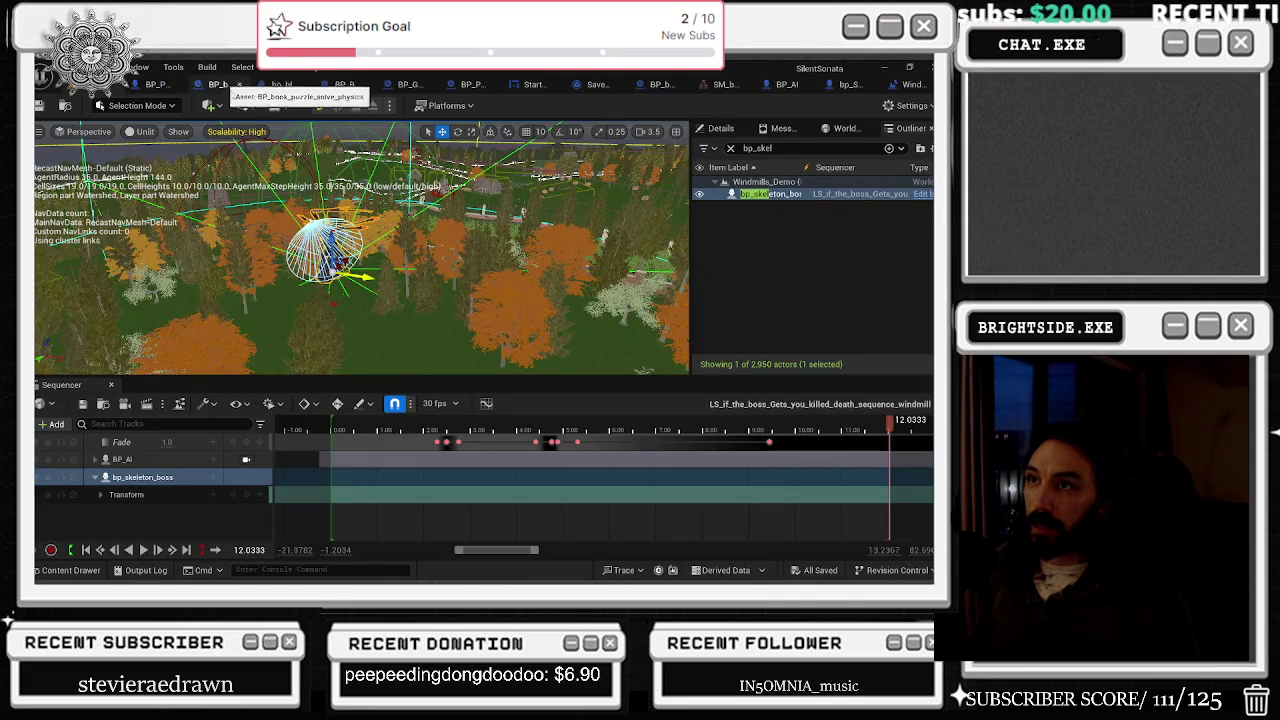
Step: Save and close bp_SPIDEr_boss, then re-save Windmills_Demo from its Level Blueprint
click(655, 85)
click(660, 85)
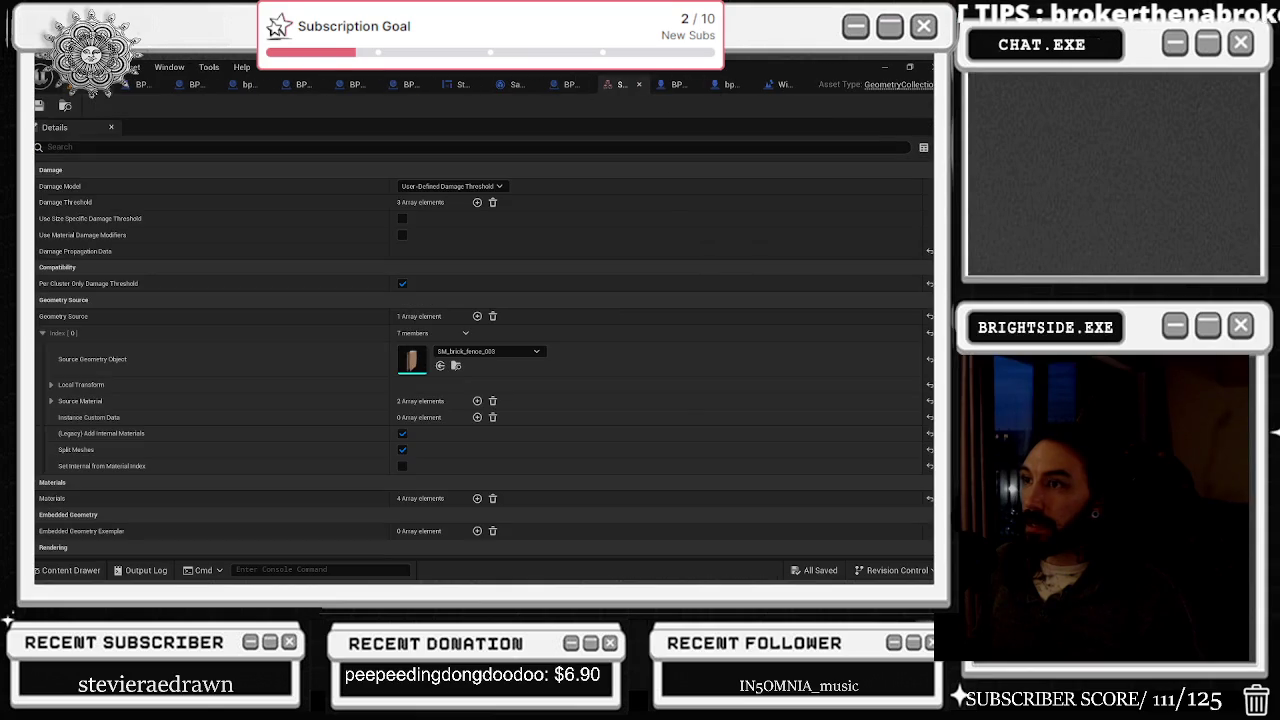
click(641, 85)
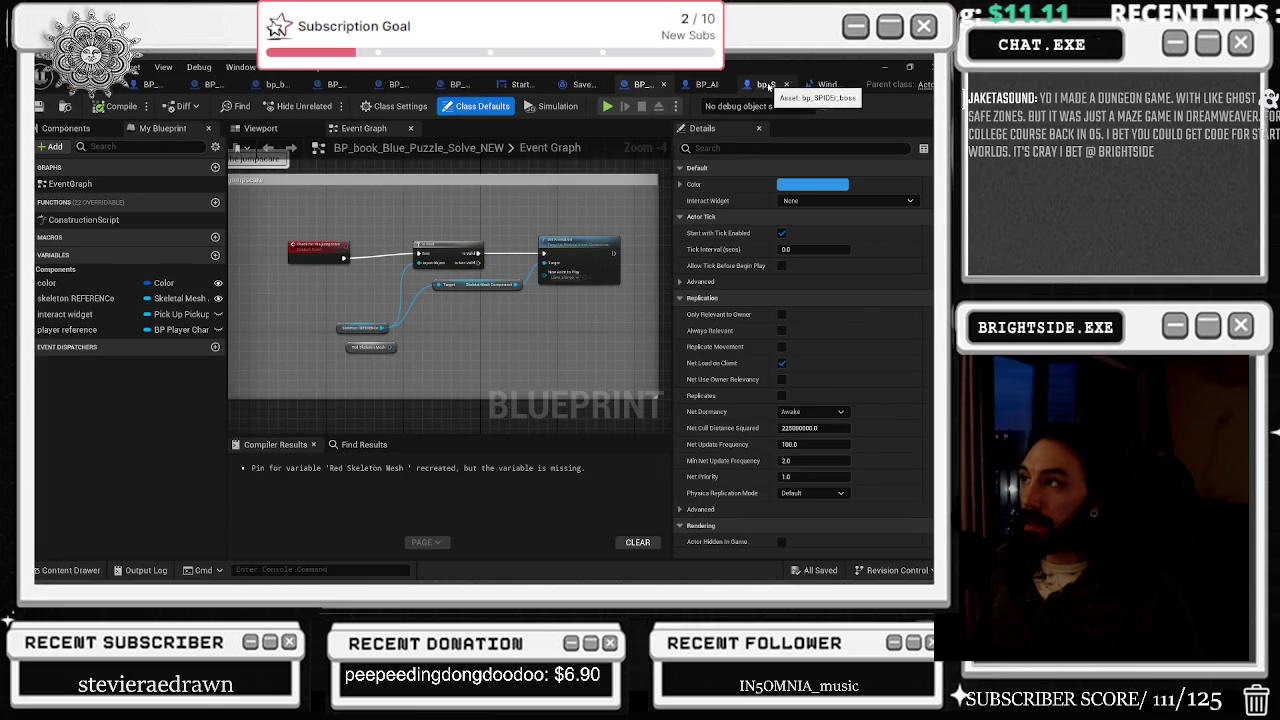
click(747, 85)
click(40, 107)
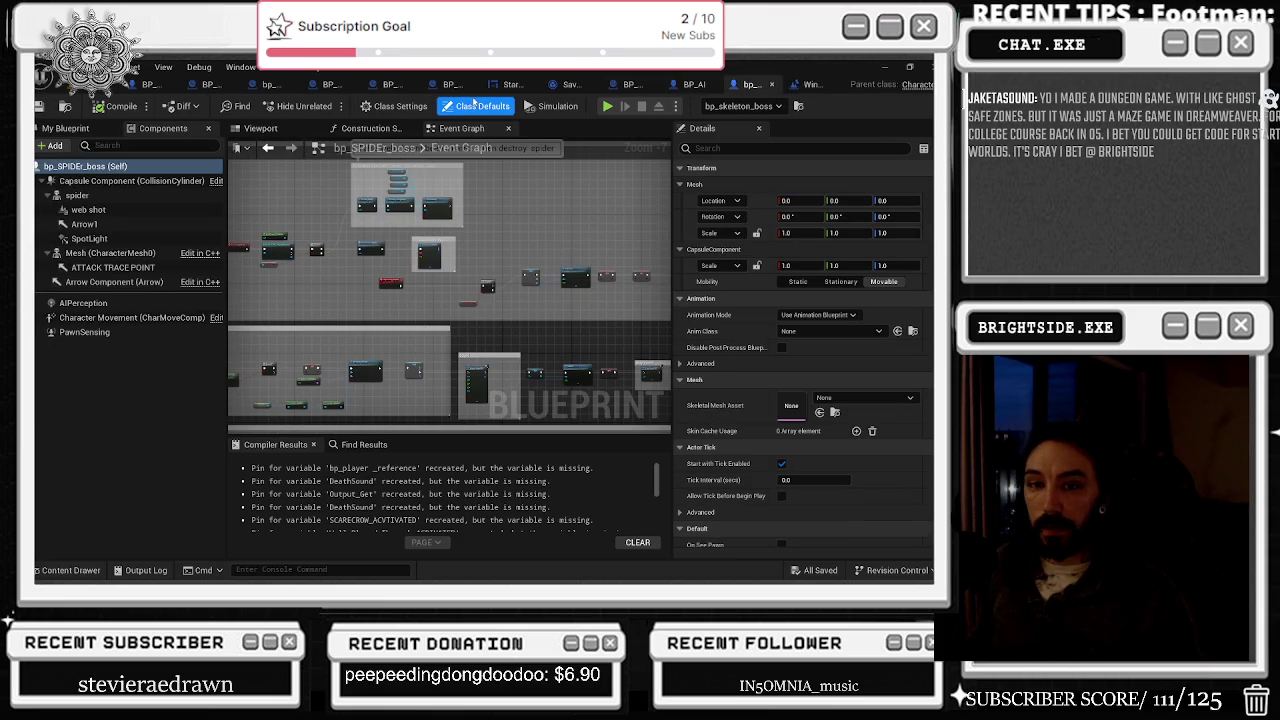
click(771, 84)
click(798, 88)
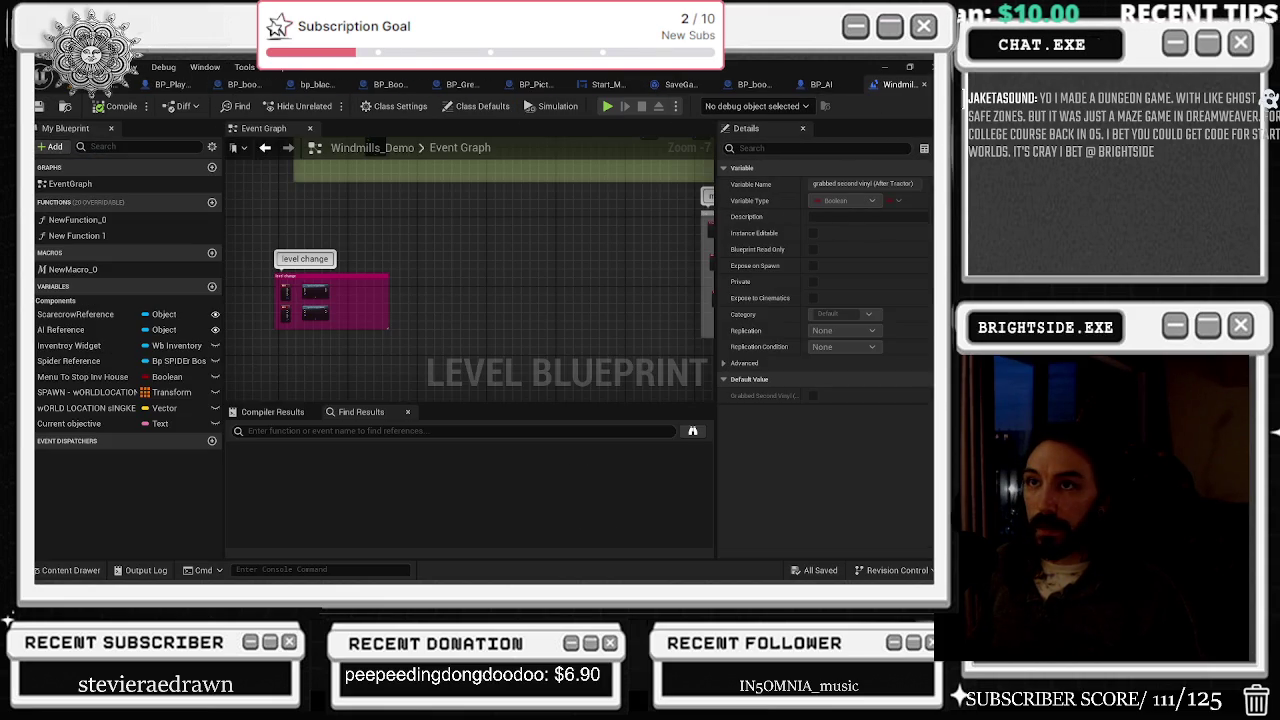
key(ctrl+s)
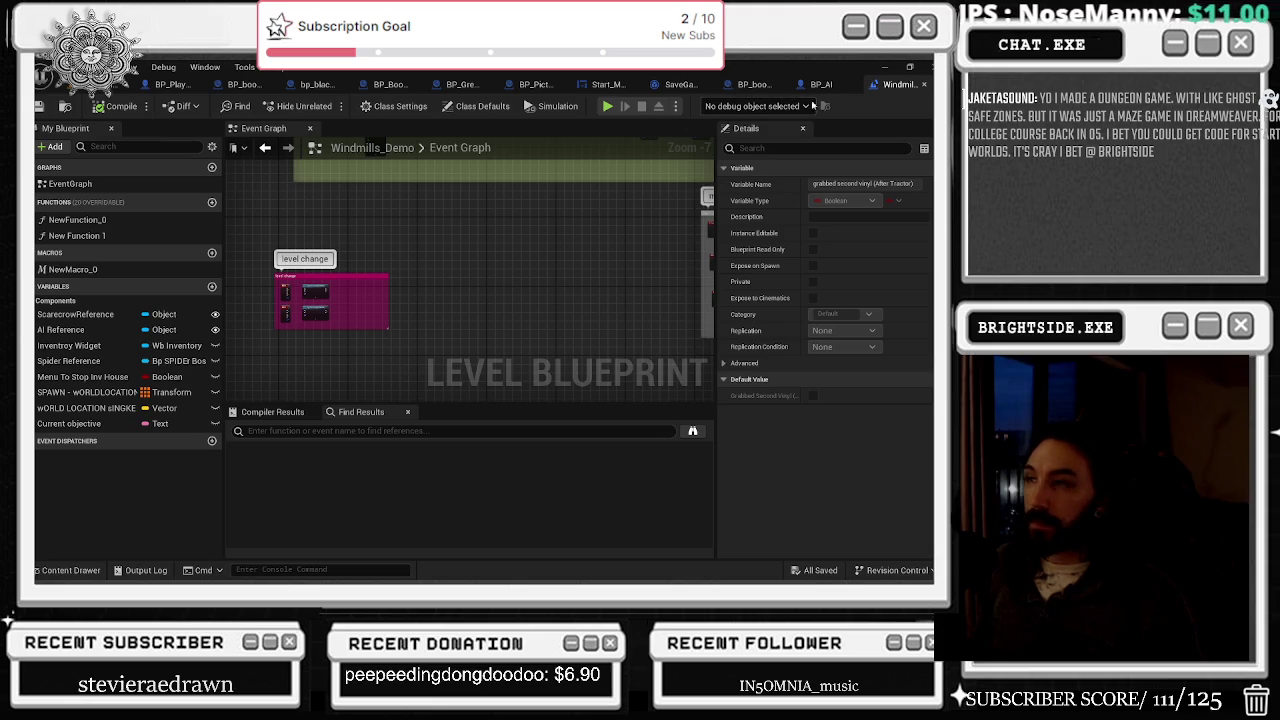
Step: Close the Level Blueprint and line up BP_AI's lower Set Visibility node
click(926, 84)
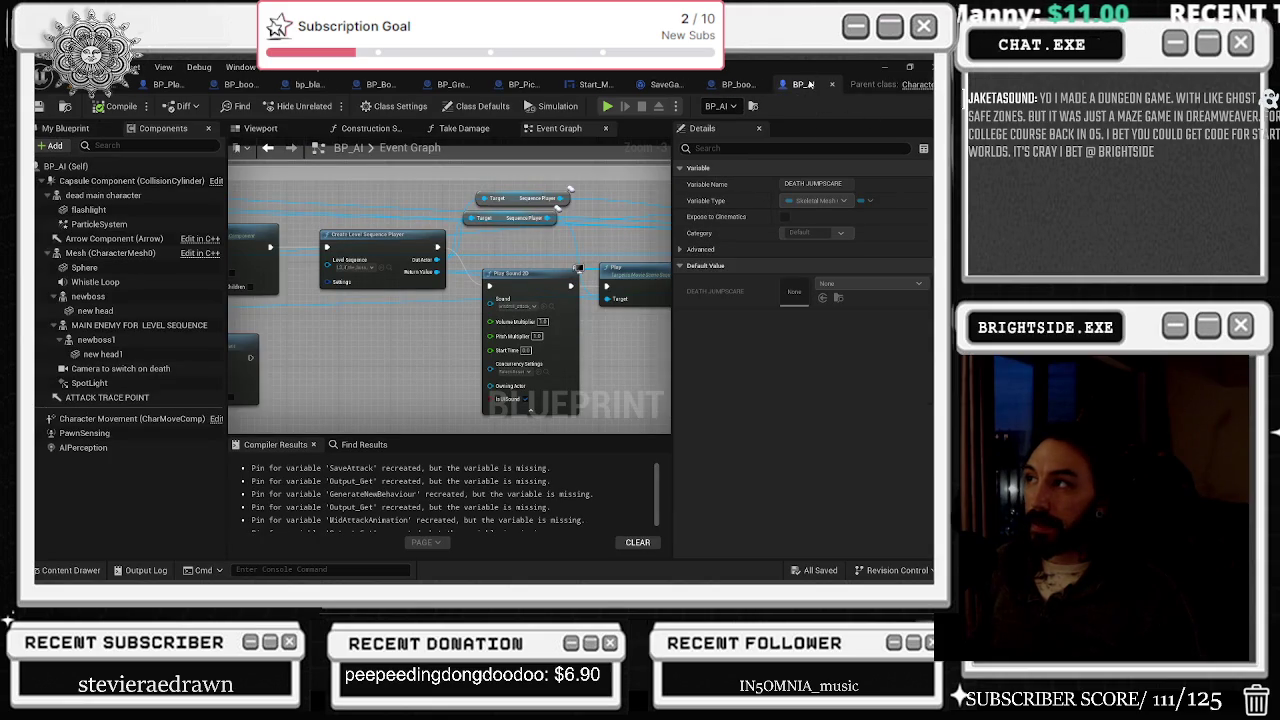
mouse_move(357, 177)
mouse_down()
mouse_move(279, 208)
mouse_move(310, 255)
mouse_move(444, 322)
mouse_up()
drag(385, 362, 397, 349)
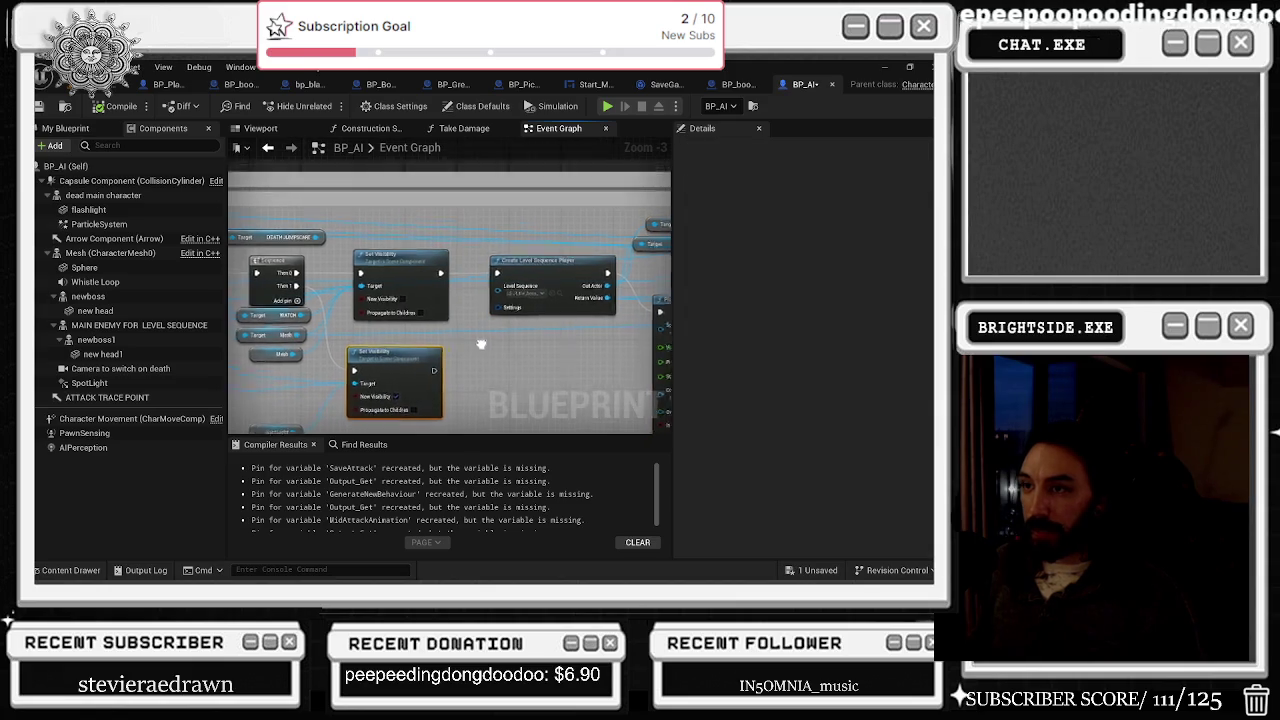
drag(270, 455, 313, 410)
click(305, 380)
Step: Pan to the sequence player nodes and inspect the Sequence Player getter and Play node
mouse_move(573, 235)
mouse_down()
mouse_move(478, 282)
mouse_move(478, 297)
mouse_move(322, 294)
mouse_up()
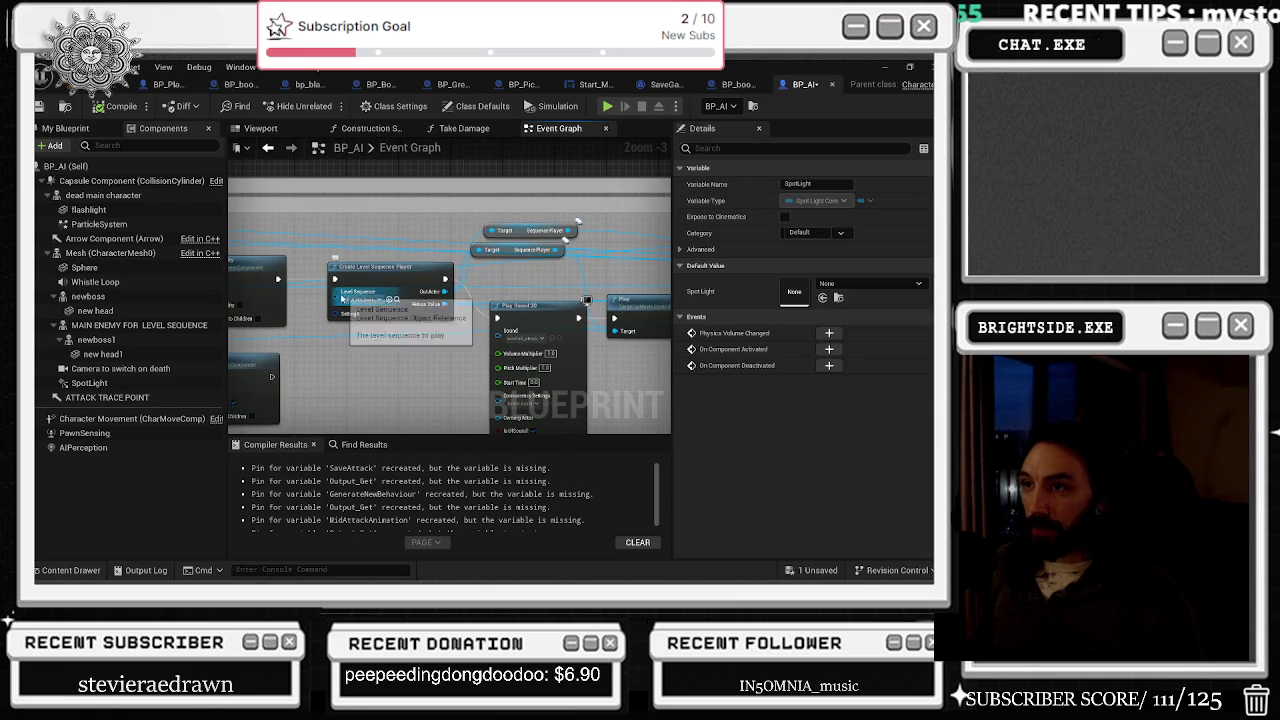
drag(325, 256, 235, 242)
drag(409, 208, 407, 278)
click(416, 254)
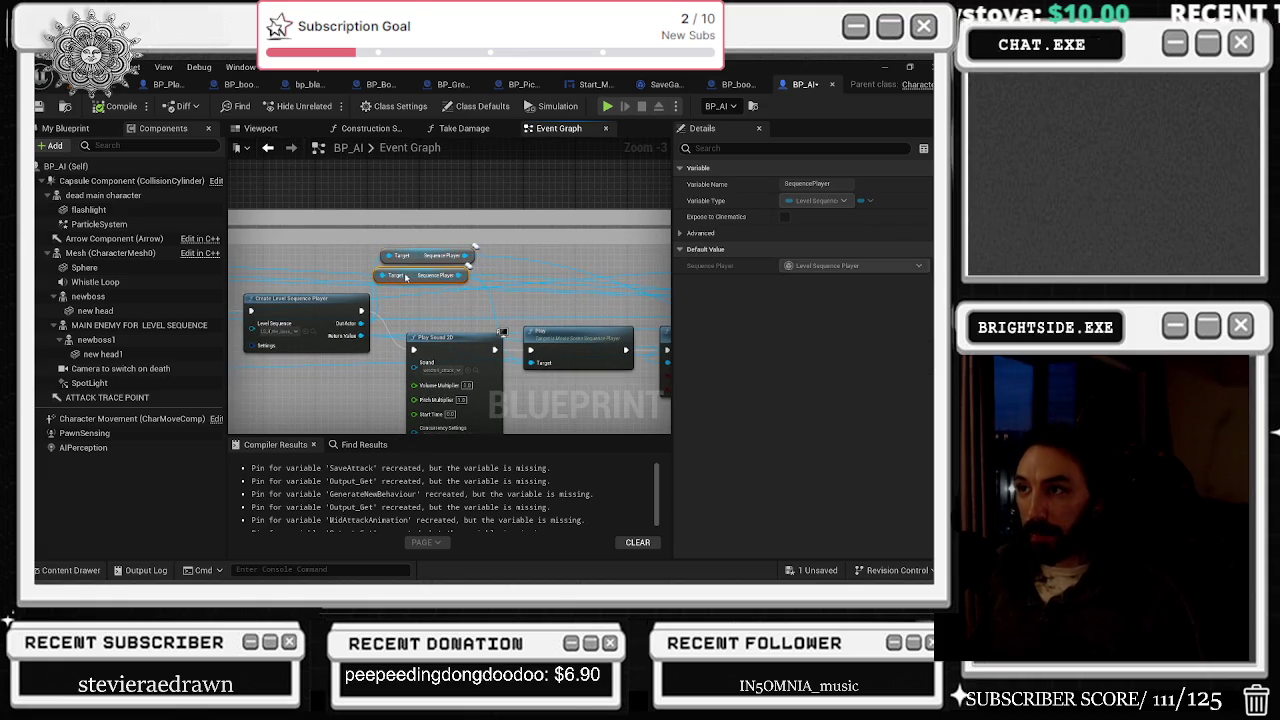
right_click(450, 340)
drag(570, 352, 360, 345)
click(475, 345)
Step: Line the Pause node up with Delay and reposition the Flashlight Addon getter
click(490, 332)
mouse_move(610, 330)
mouse_down()
mouse_move(484, 330)
mouse_move(485, 346)
mouse_up()
drag(535, 310, 535, 328)
mouse_move(458, 256)
mouse_down()
mouse_move(334, 282)
mouse_move(250, 282)
mouse_move(357, 274)
mouse_move(353, 255)
mouse_move(540, 293)
mouse_move(422, 300)
mouse_move(290, 280)
mouse_move(385, 272)
mouse_move(300, 290)
mouse_move(420, 300)
mouse_up()
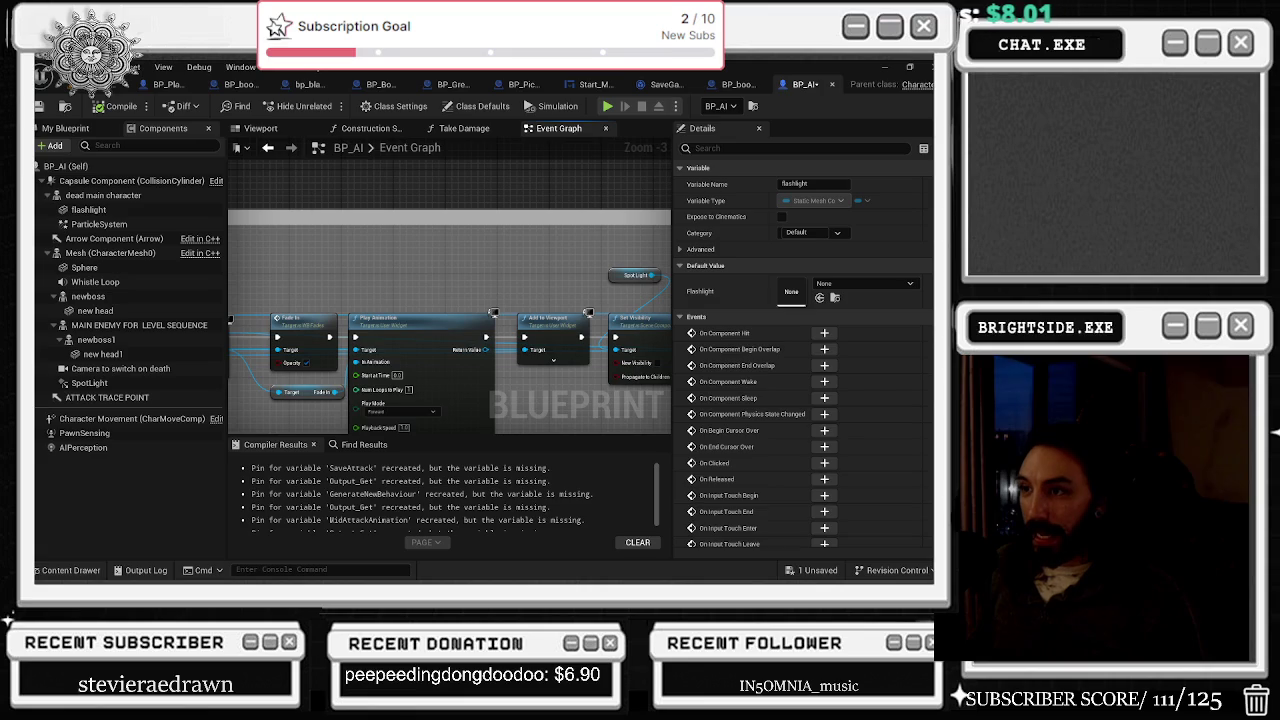
drag(560, 285, 300, 255)
Step: Move the Mesh getter beside Set Visibility and select the Open Level and Enable Input nodes
click(302, 252)
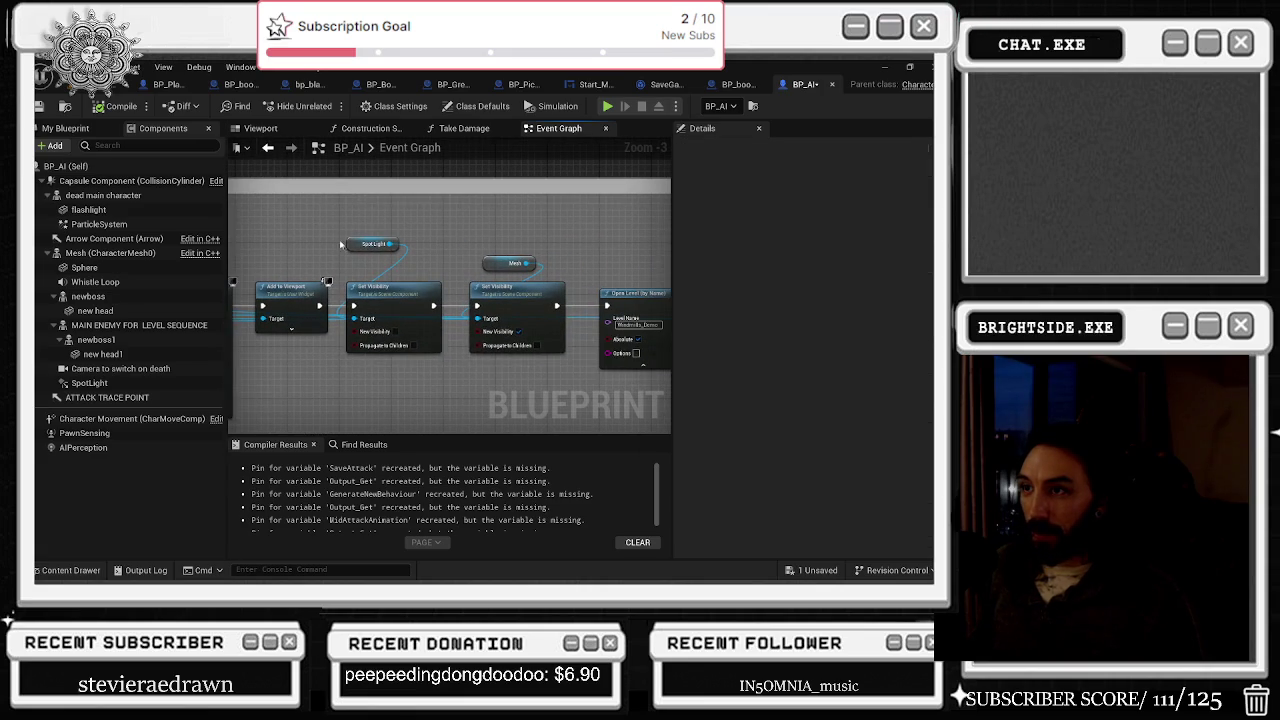
drag(515, 263, 420, 256)
mouse_move(605, 294)
mouse_down()
mouse_move(475, 284)
mouse_move(470, 240)
mouse_move(460, 260)
mouse_up()
drag(593, 197, 393, 302)
drag(583, 362, 580, 305)
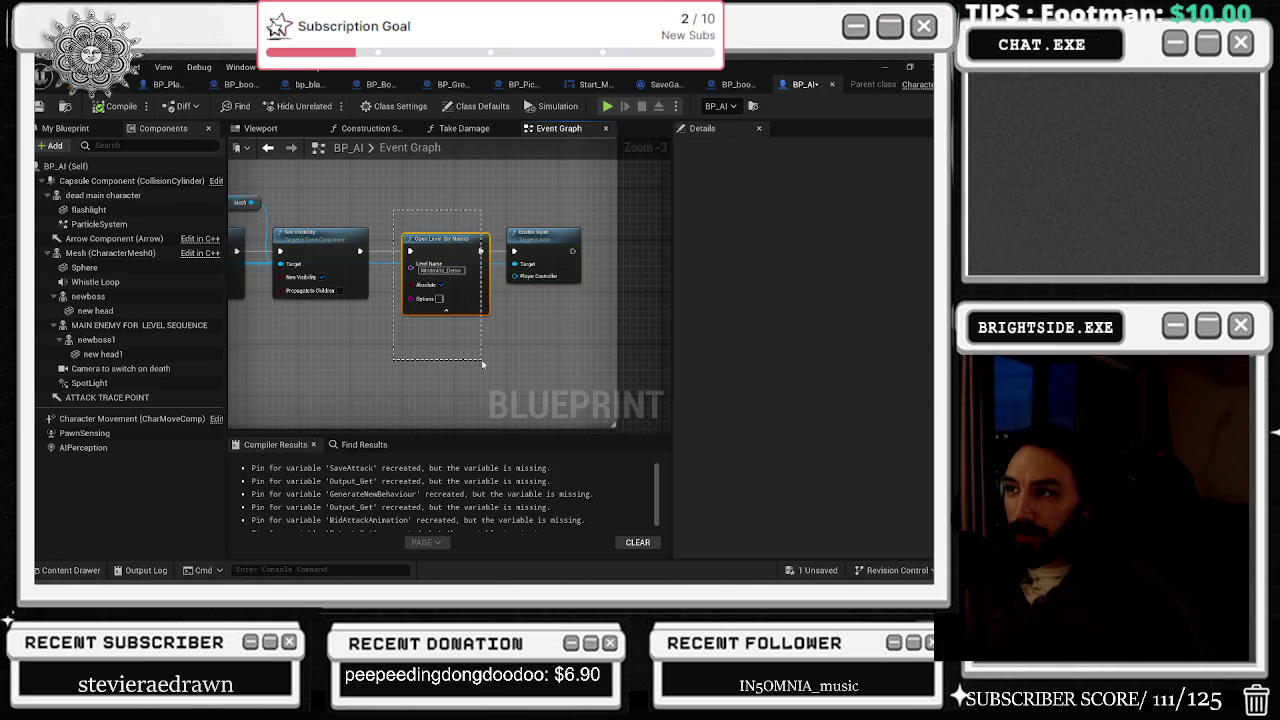
Step: Pan along the death chain from Open Level back to Play Sound 2D
scroll(487, 361, down, 1)
scroll(489, 357, up, 1)
drag(507, 325, 534, 352)
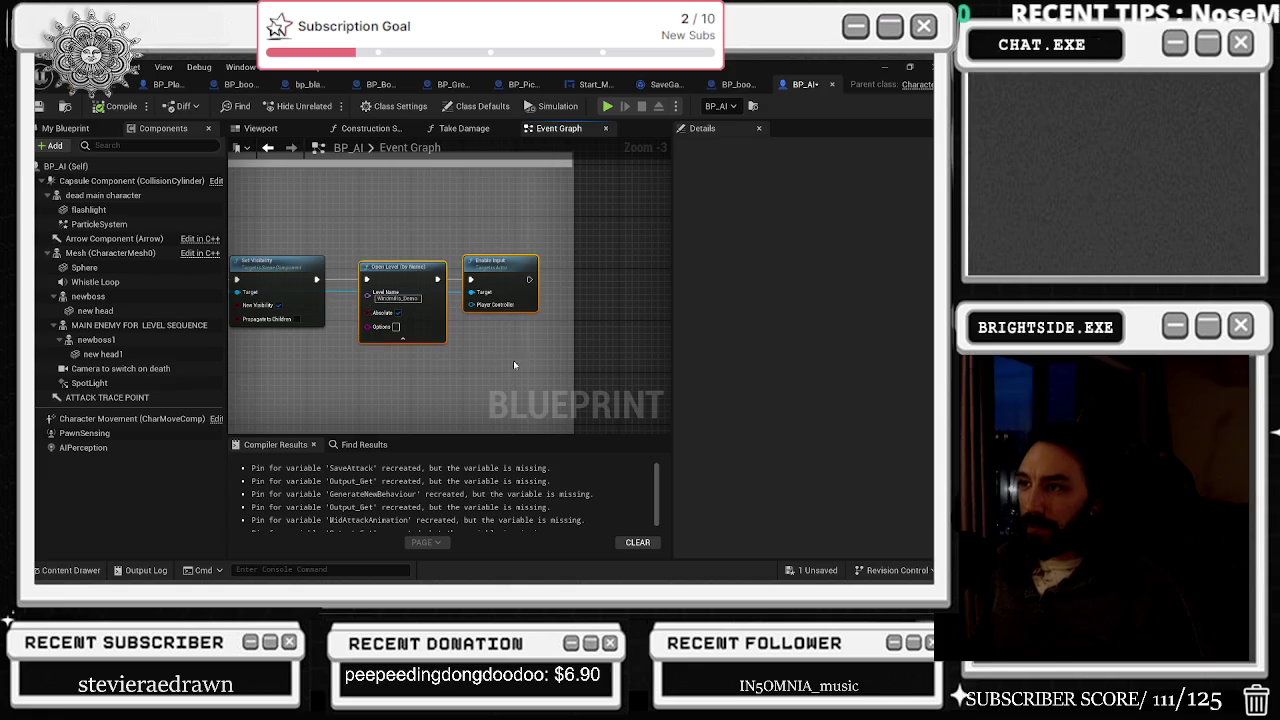
mouse_move(534, 352)
mouse_down()
mouse_move(389, 368)
mouse_move(451, 358)
mouse_up()
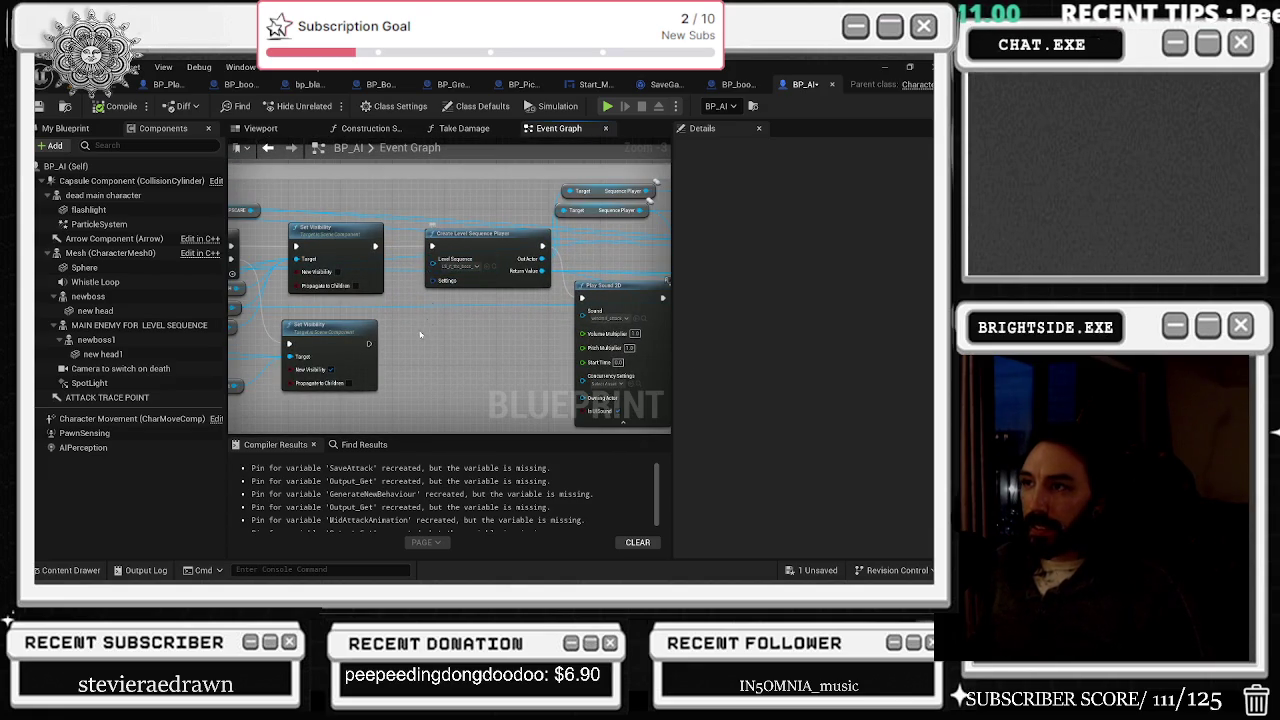
mouse_move(474, 281)
mouse_down()
mouse_move(317, 285)
mouse_move(266, 271)
mouse_up()
Step: Raise the Play, Set Visibility and Flashlight getter nodes into line with the chain
drag(407, 288, 287, 273)
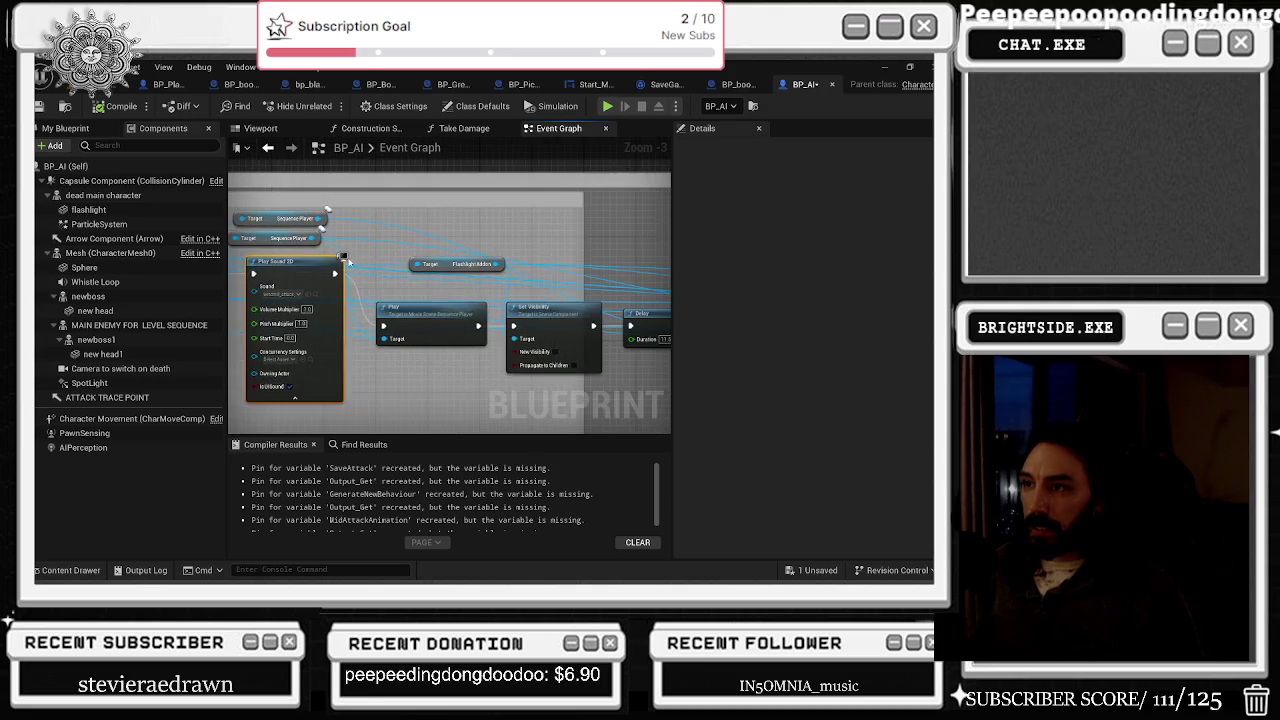
drag(446, 263, 446, 231)
drag(450, 310, 450, 260)
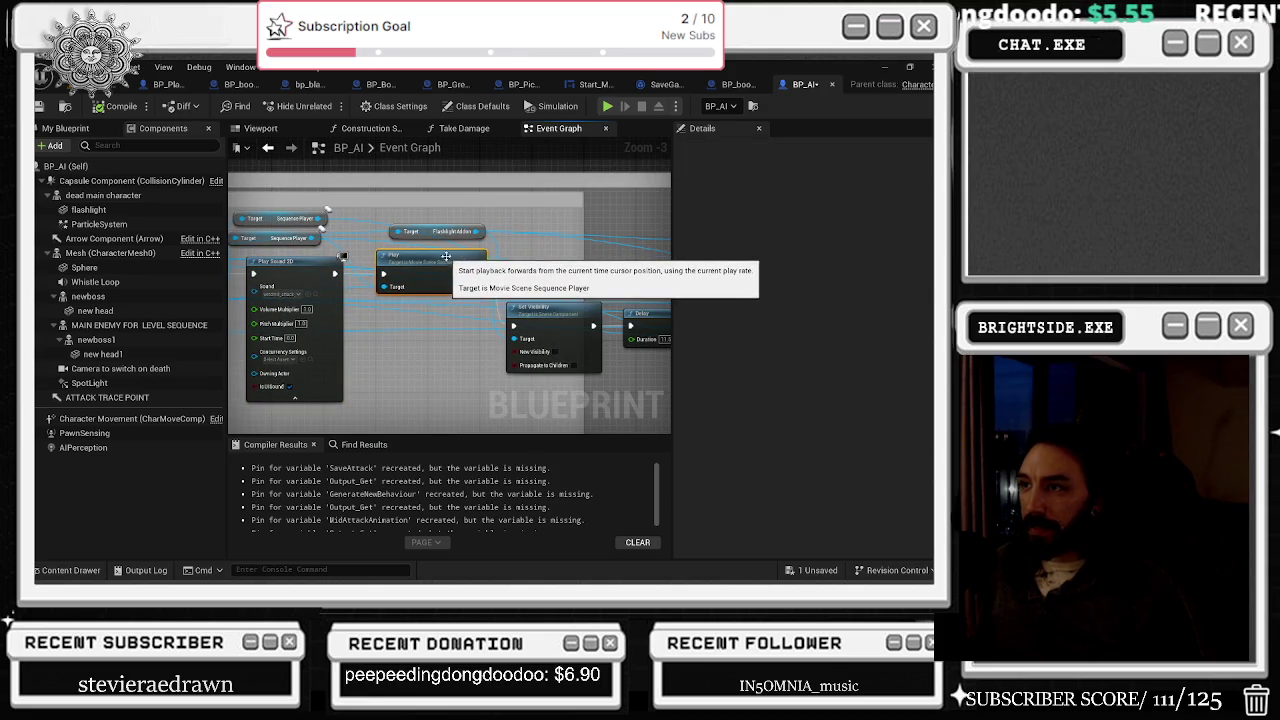
drag(649, 321, 524, 313)
drag(420, 300, 414, 247)
drag(520, 246, 430, 270)
mouse_move(430, 270)
mouse_down()
mouse_move(575, 365)
mouse_move(320, 325)
mouse_up()
click(483, 280)
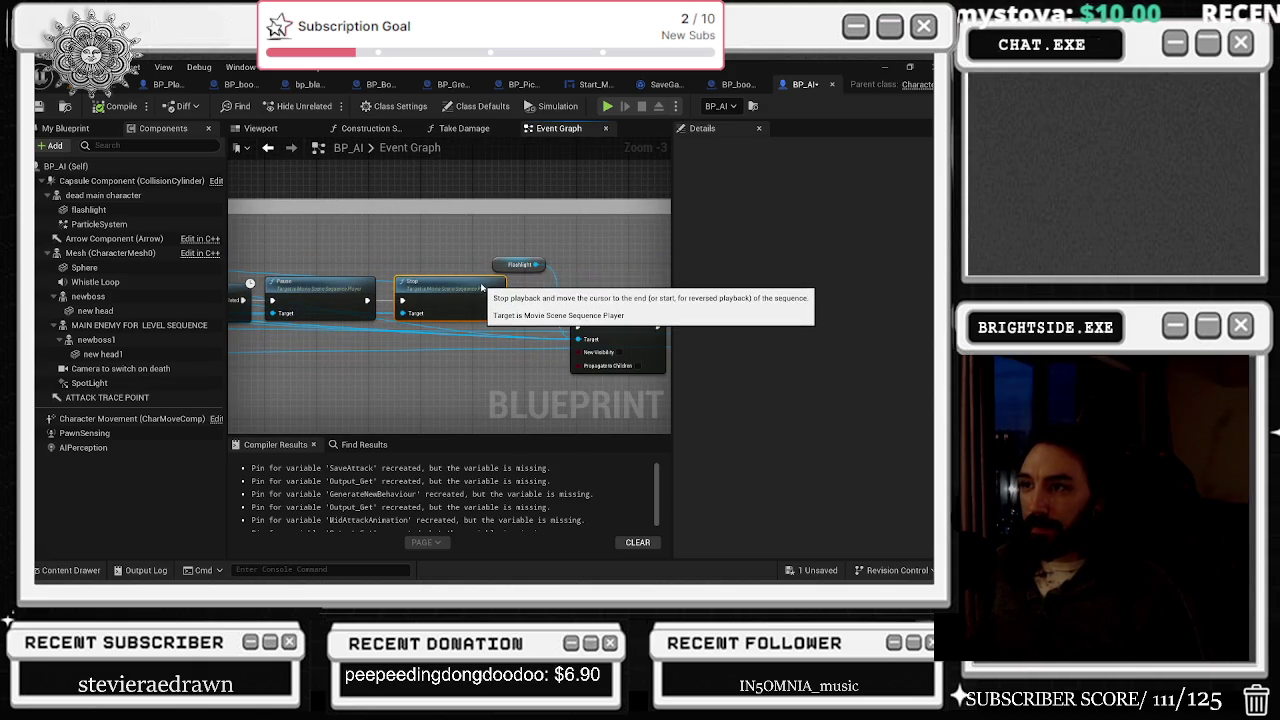
drag(519, 264, 461, 245)
Step: Shift Get Player Controller left and Fade In up-left in the Create Widget section
click(601, 308)
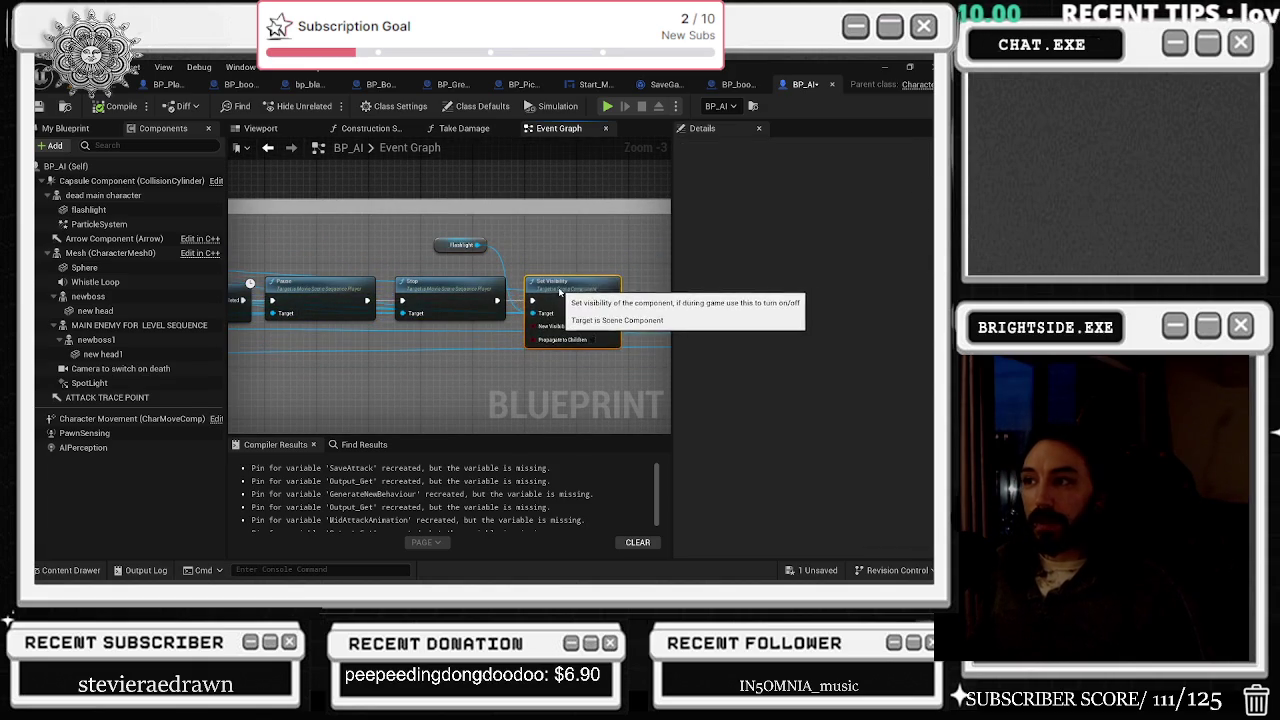
drag(600, 310, 308, 310)
click(509, 316)
drag(520, 387, 322, 375)
drag(488, 298, 448, 272)
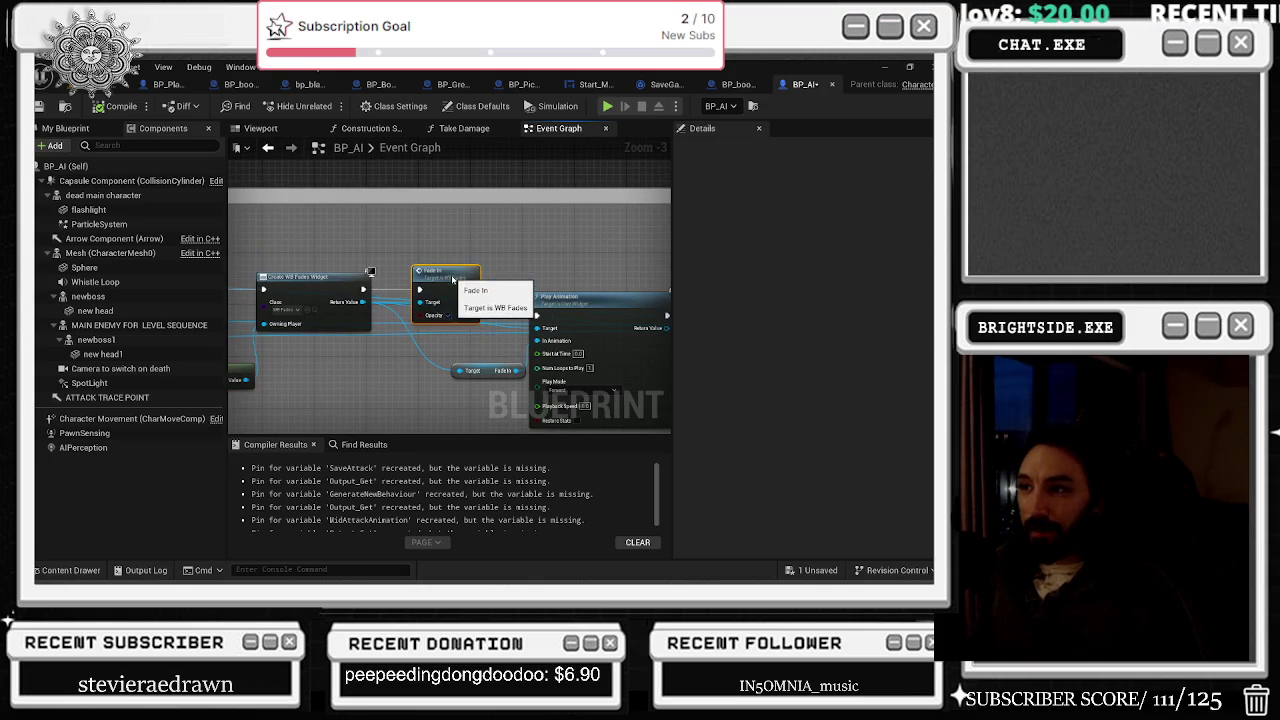
click(565, 297)
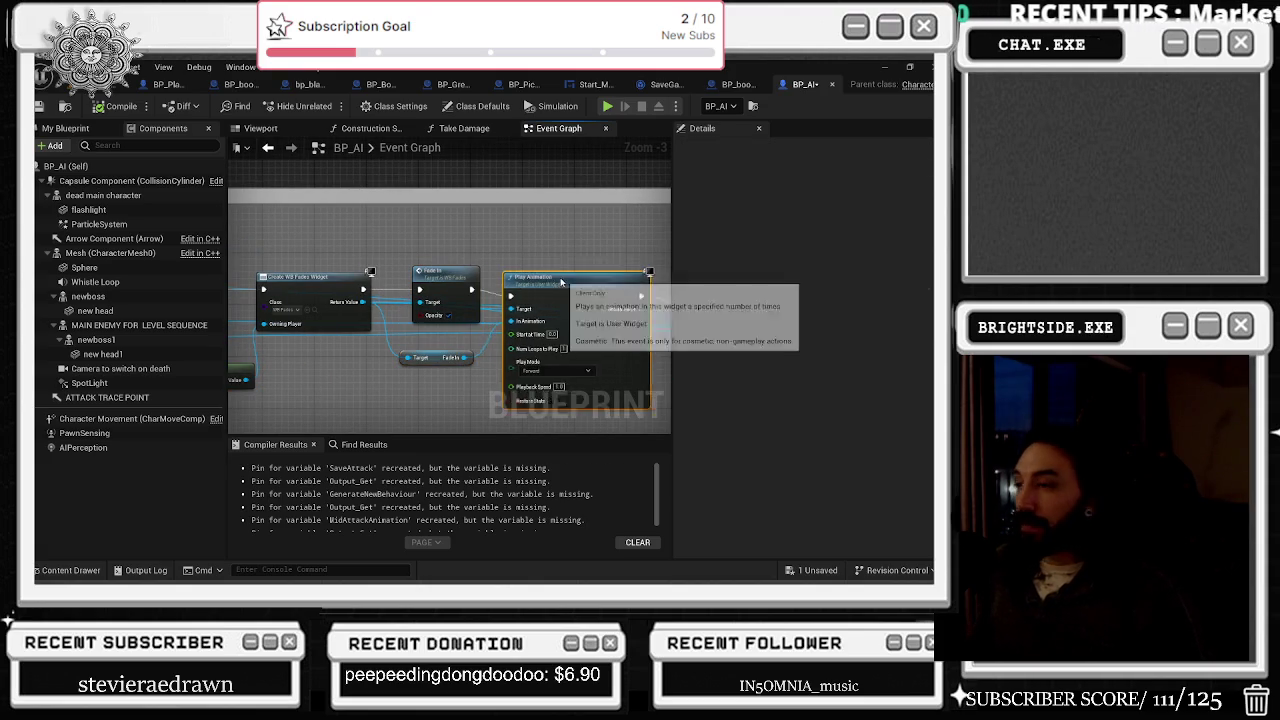
Step: Align Set Visibility, the Mesh getter, Open Level and Enable Input, then return to the level editor
mouse_move(560, 296)
mouse_down()
mouse_move(500, 316)
mouse_move(403, 272)
mouse_move(396, 242)
mouse_up()
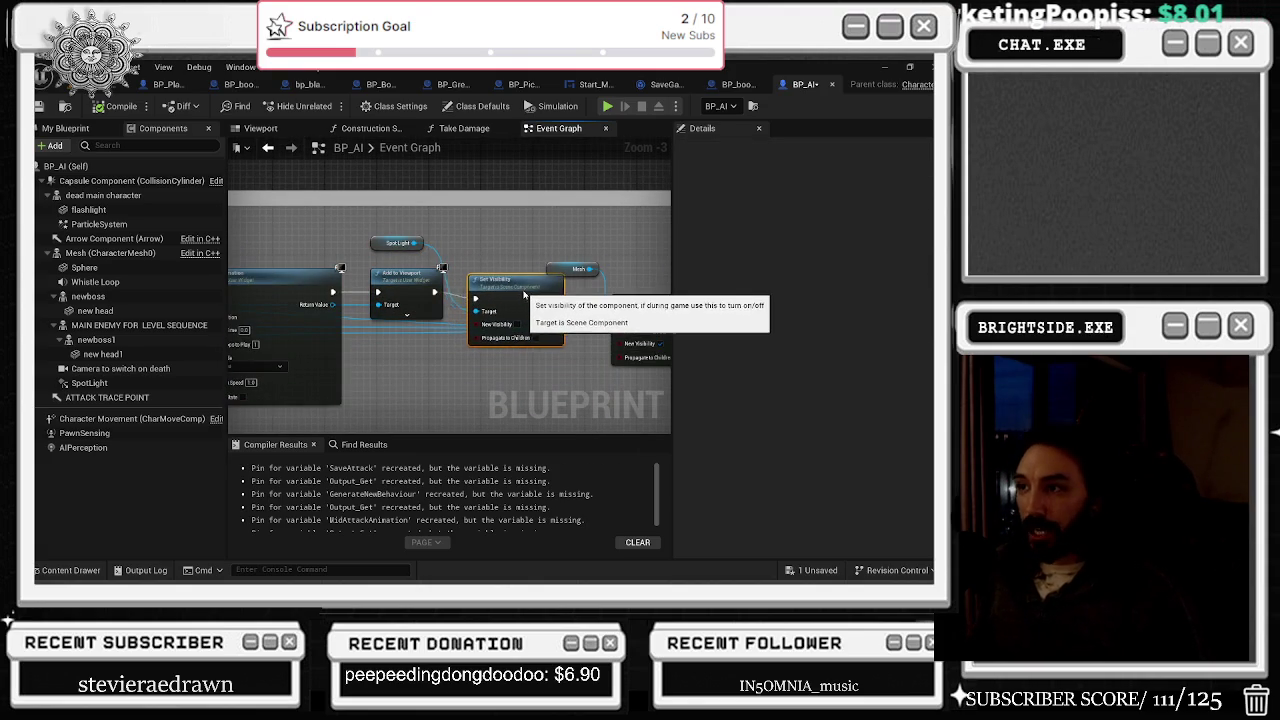
mouse_move(533, 302)
mouse_down()
mouse_move(404, 308)
mouse_move(388, 288)
mouse_up()
click(405, 315)
drag(475, 352, 449, 326)
drag(617, 375, 571, 343)
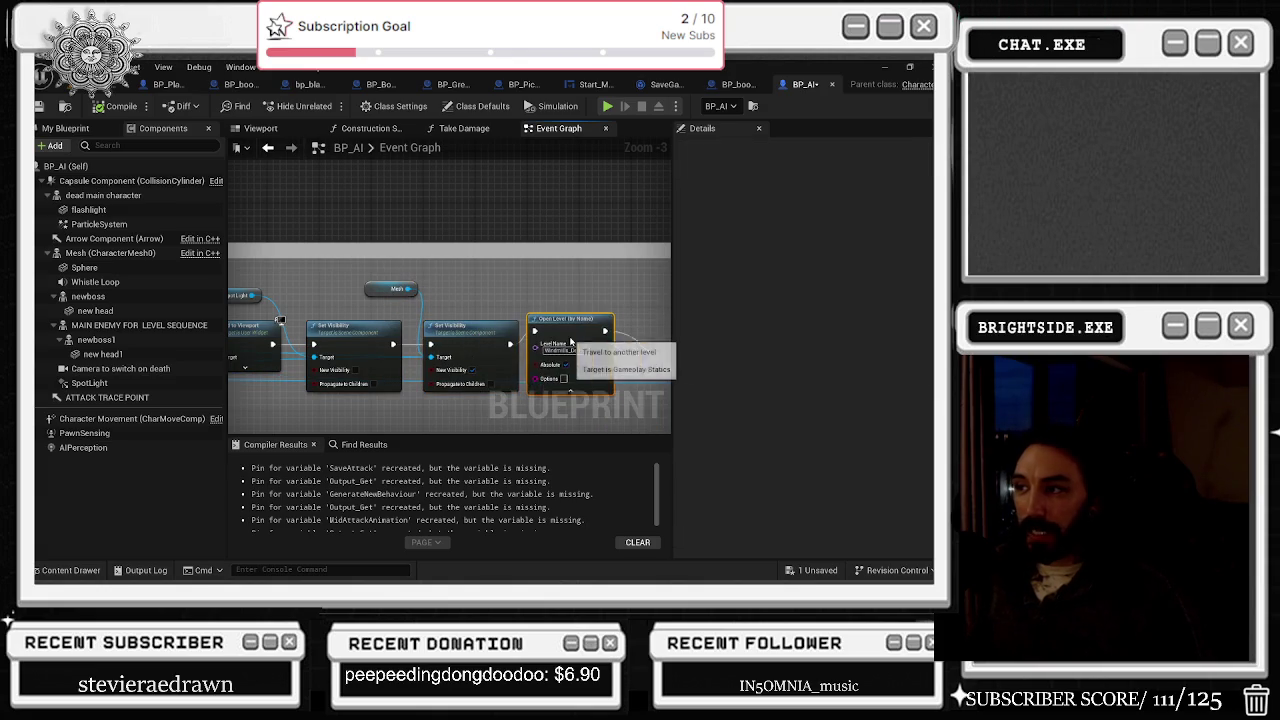
drag(458, 342, 457, 312)
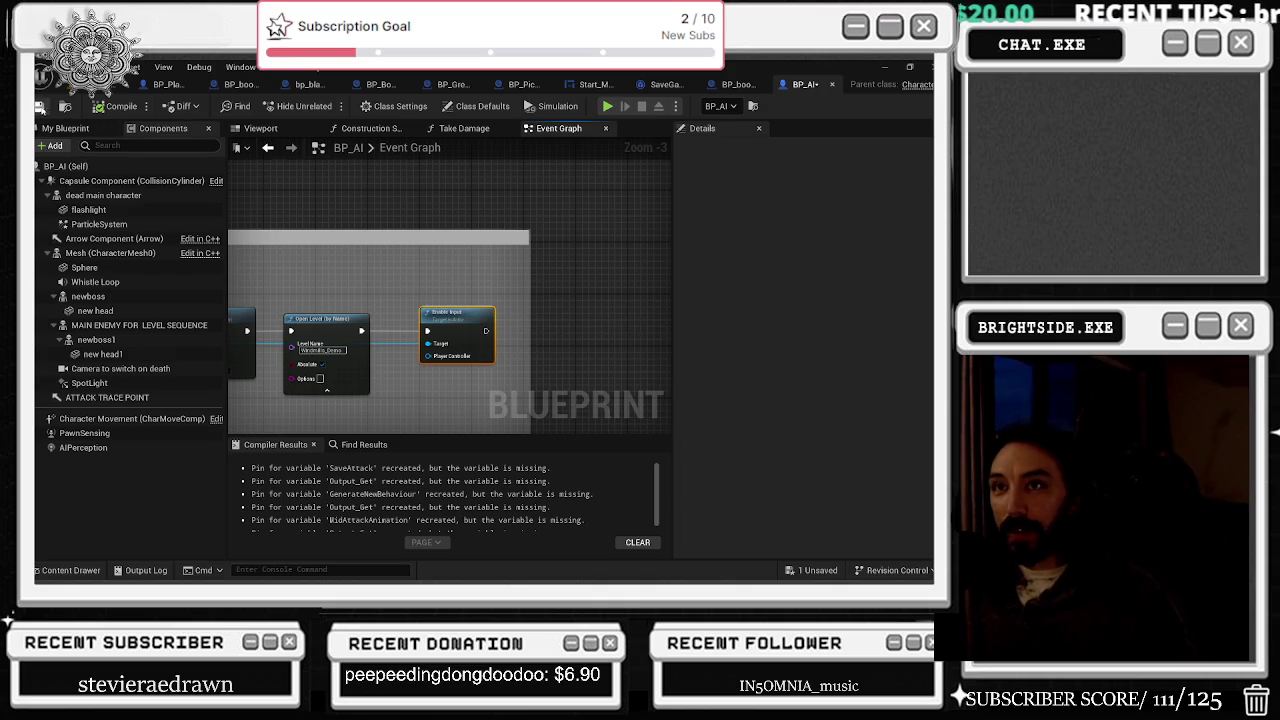
click(70, 84)
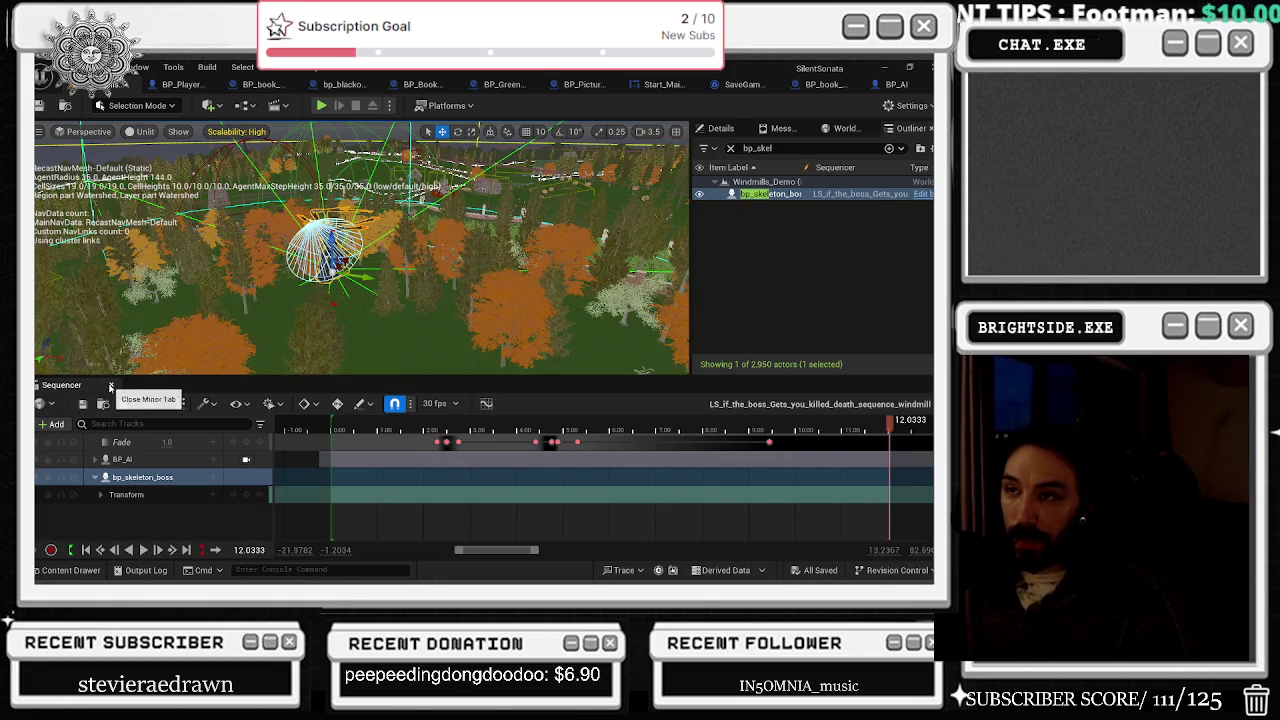
Step: Rewind the death sequence, toggle the navigation debug display, then open BP_PlayerCharacter
key(Up)
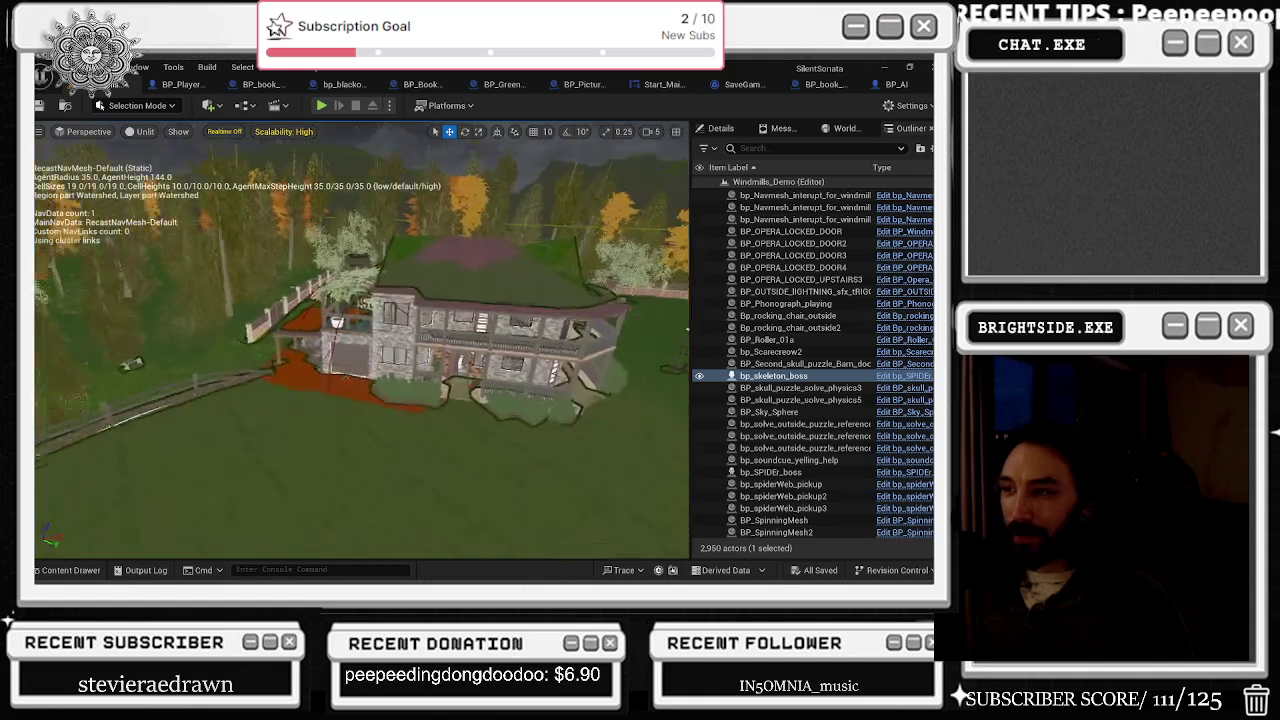
key(p)
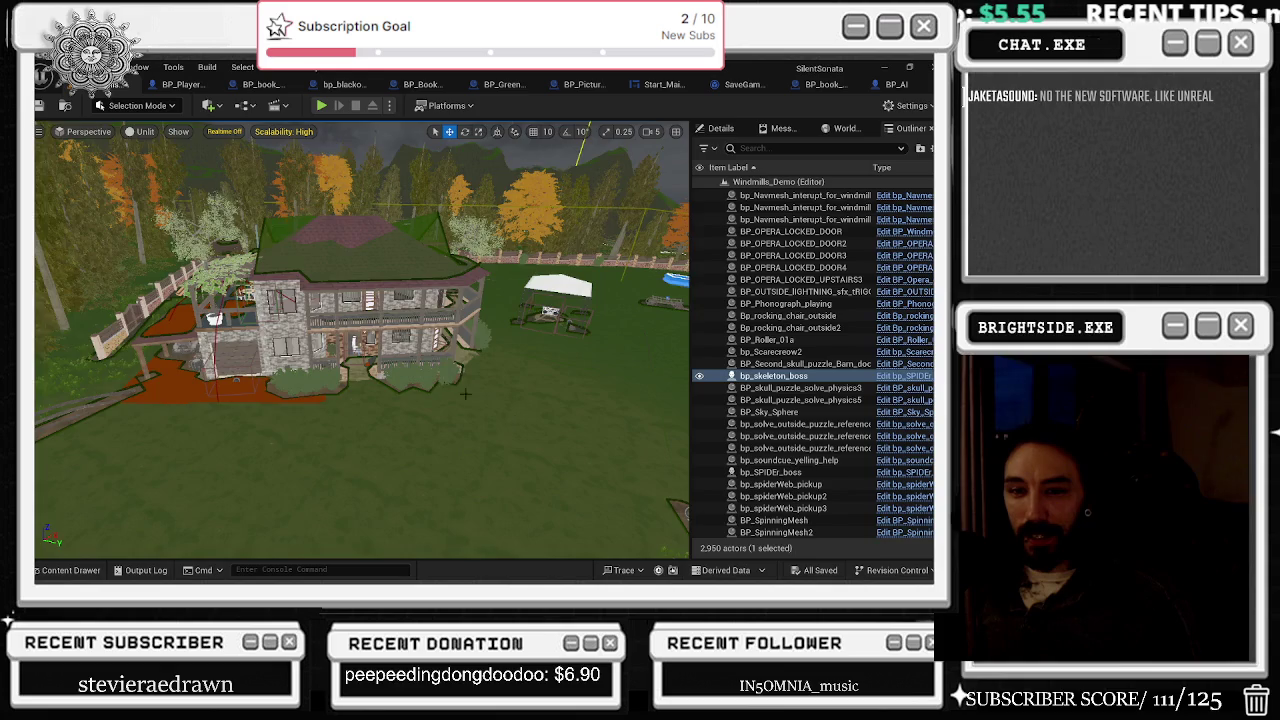
key(p)
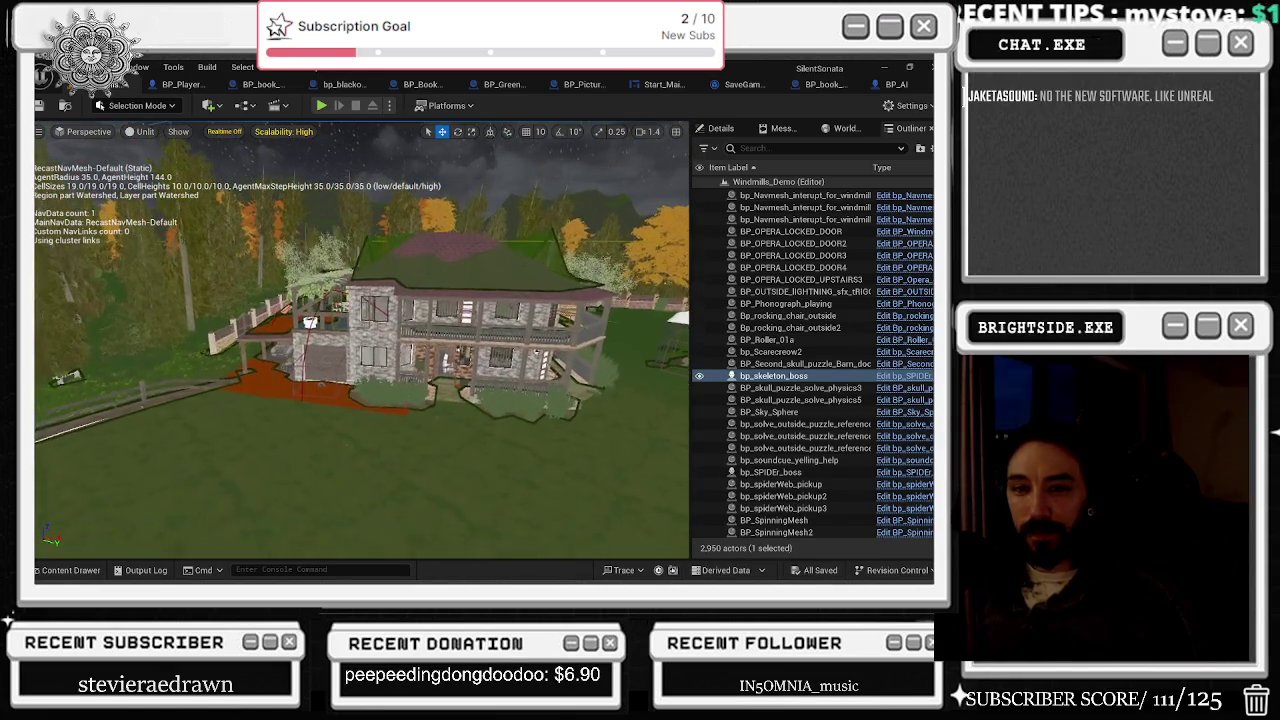
scroll(497, 250, down, 3)
key(p)
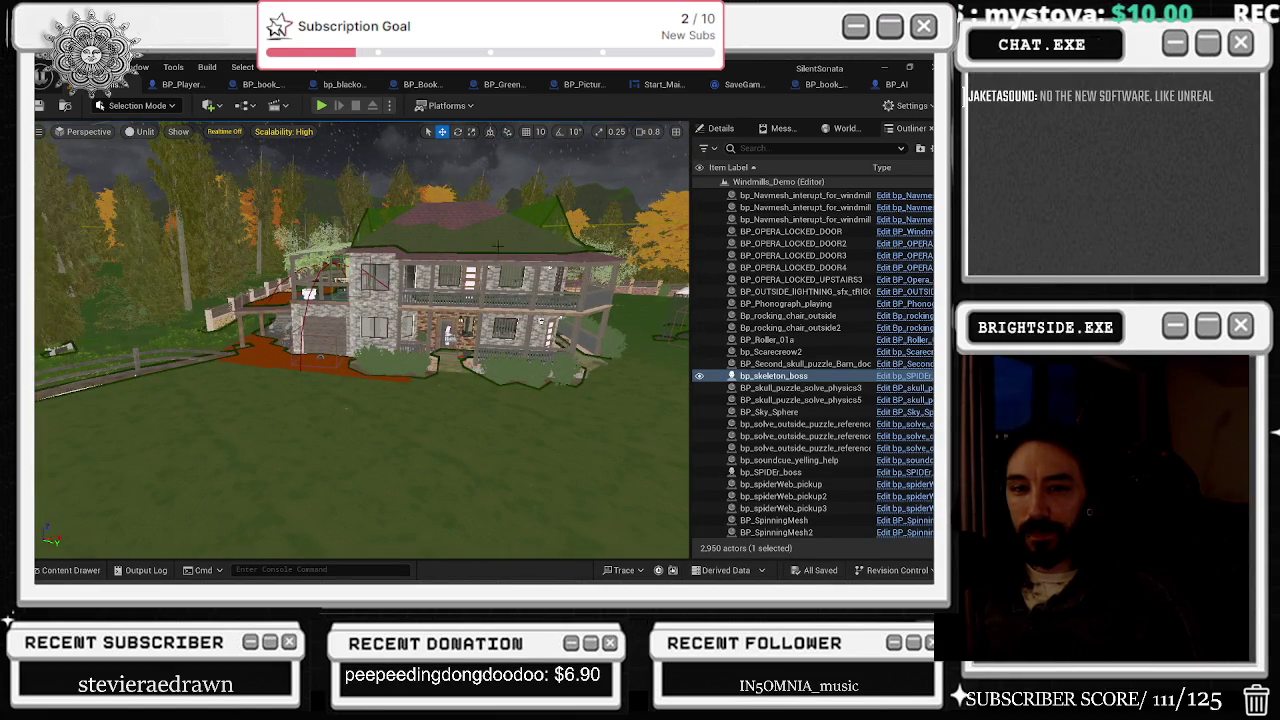
key(p)
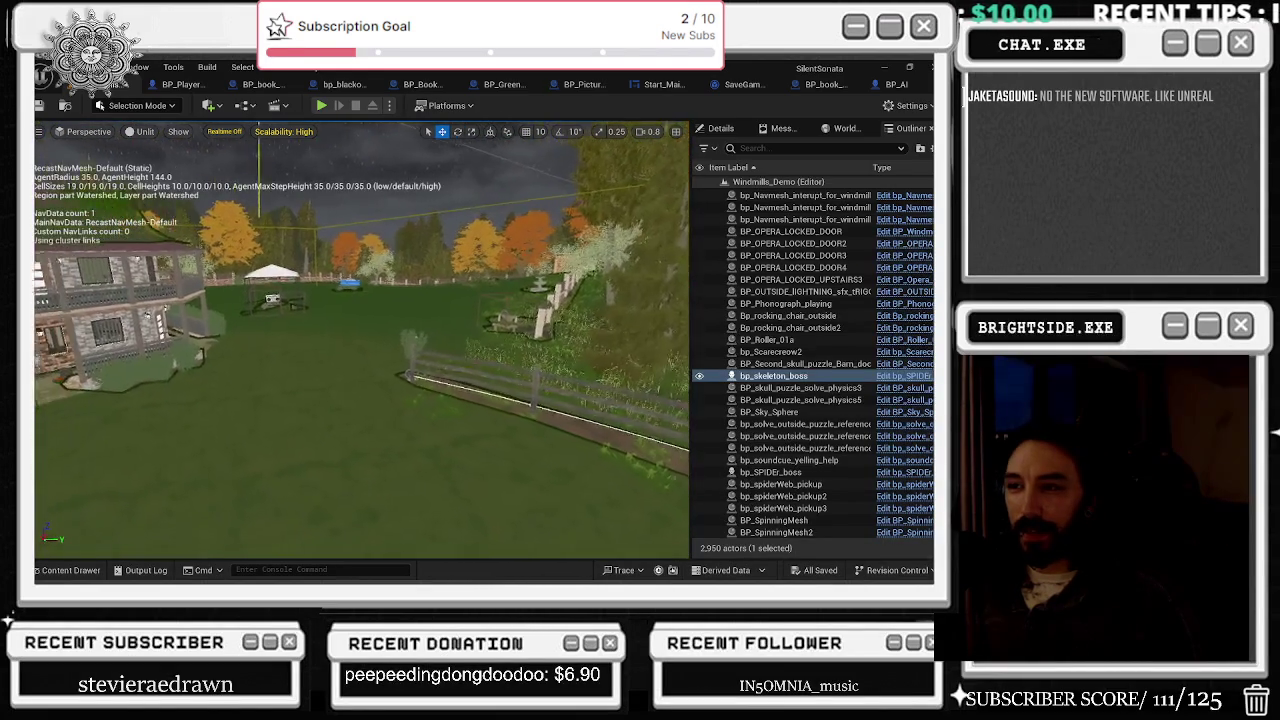
drag(498, 229, 430, 234)
click(180, 84)
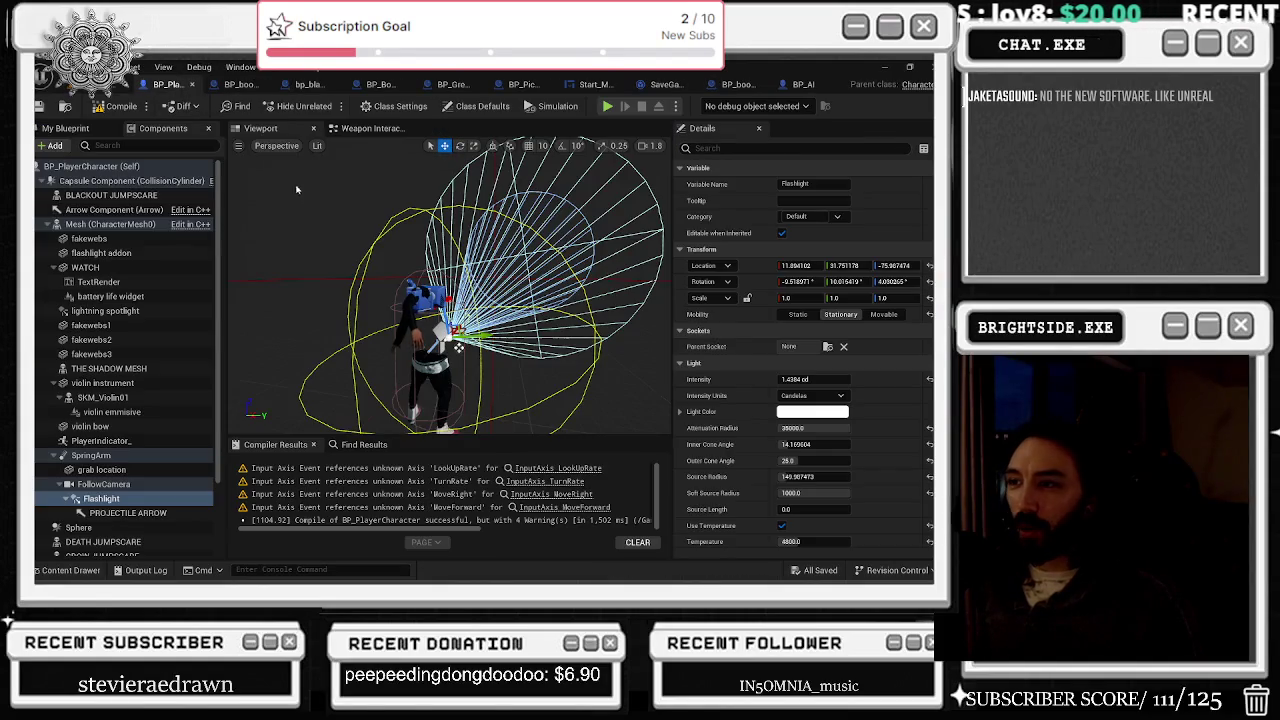
Step: Zoom in on the flashlight cone and glance at the book puzzle and blackout blueprints before returning to Windmills_Demo
drag(430, 325, 313, 181)
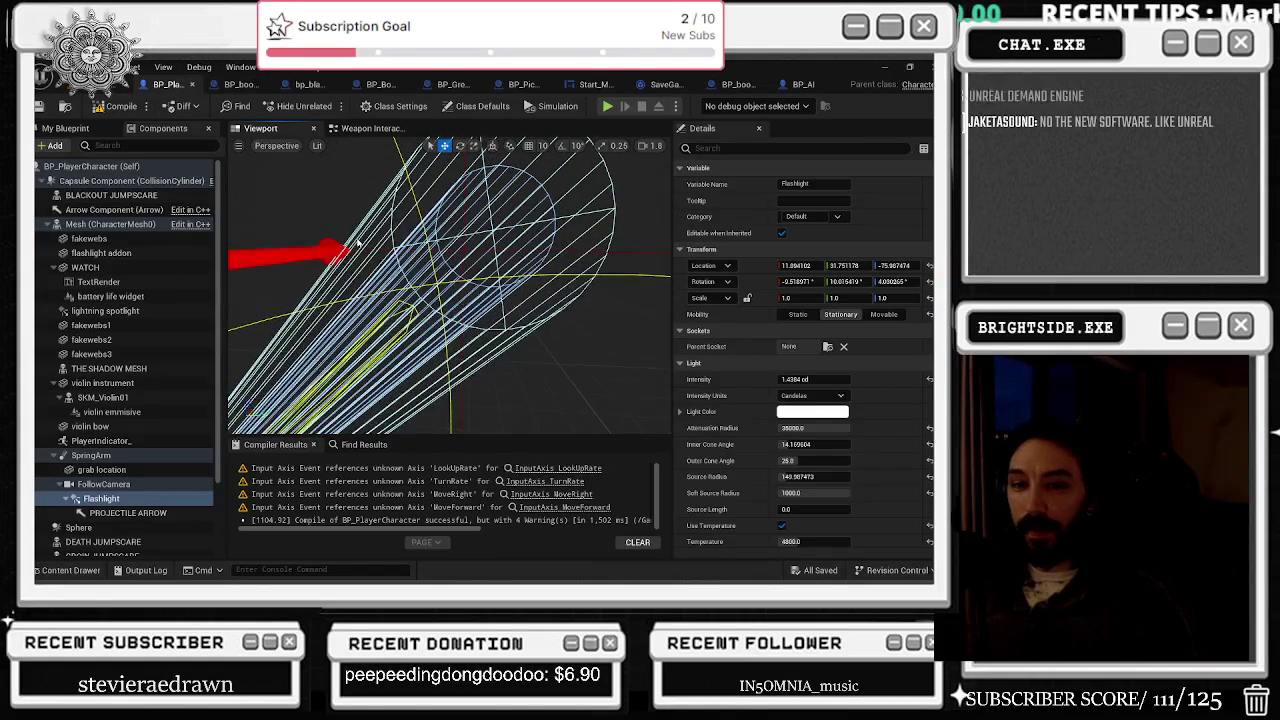
click(245, 84)
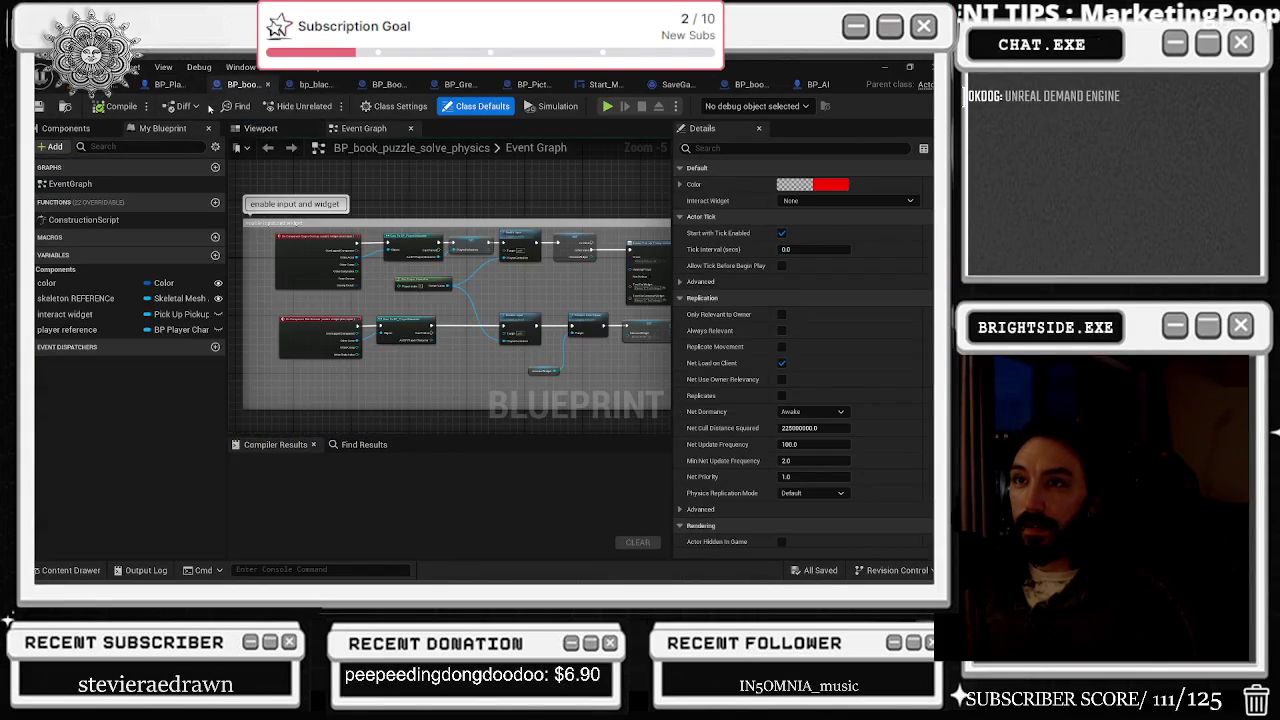
click(312, 84)
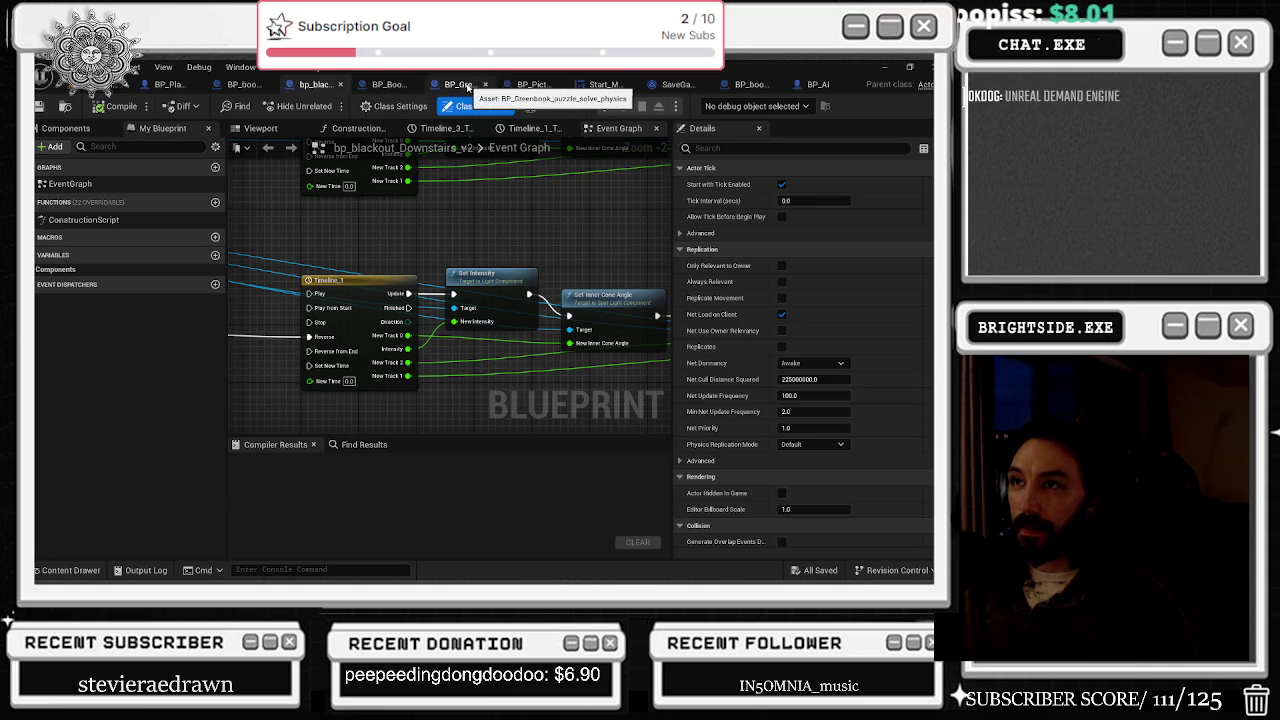
click(115, 84)
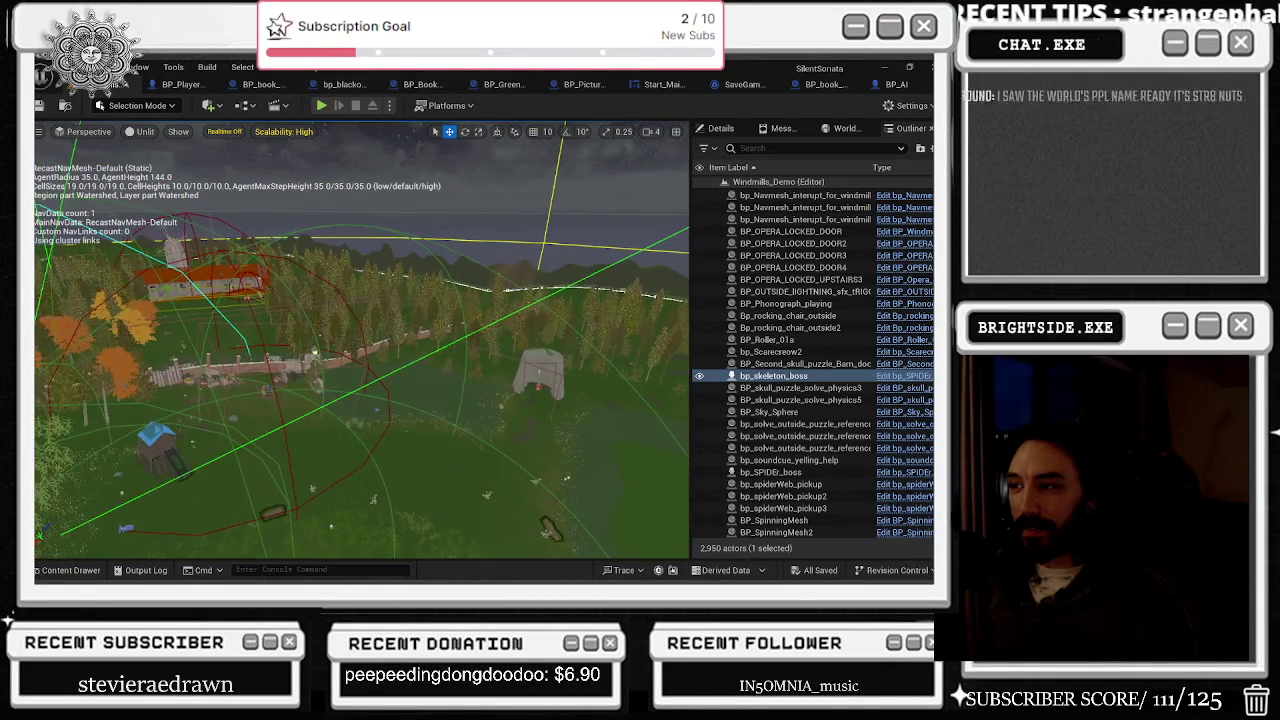
Step: Fly toward the barn and house with the navmesh overlay toggled on, then switch to BP_PlayerCharacter
key(f)
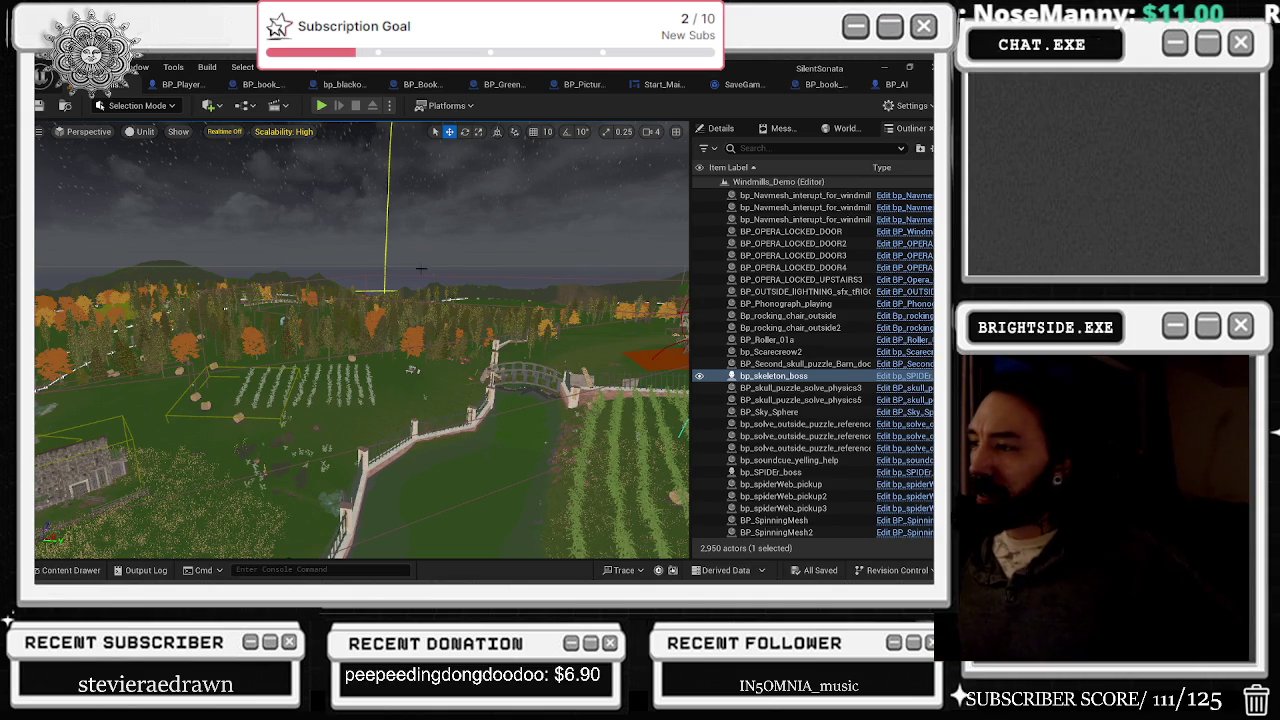
key(p)
key(w)
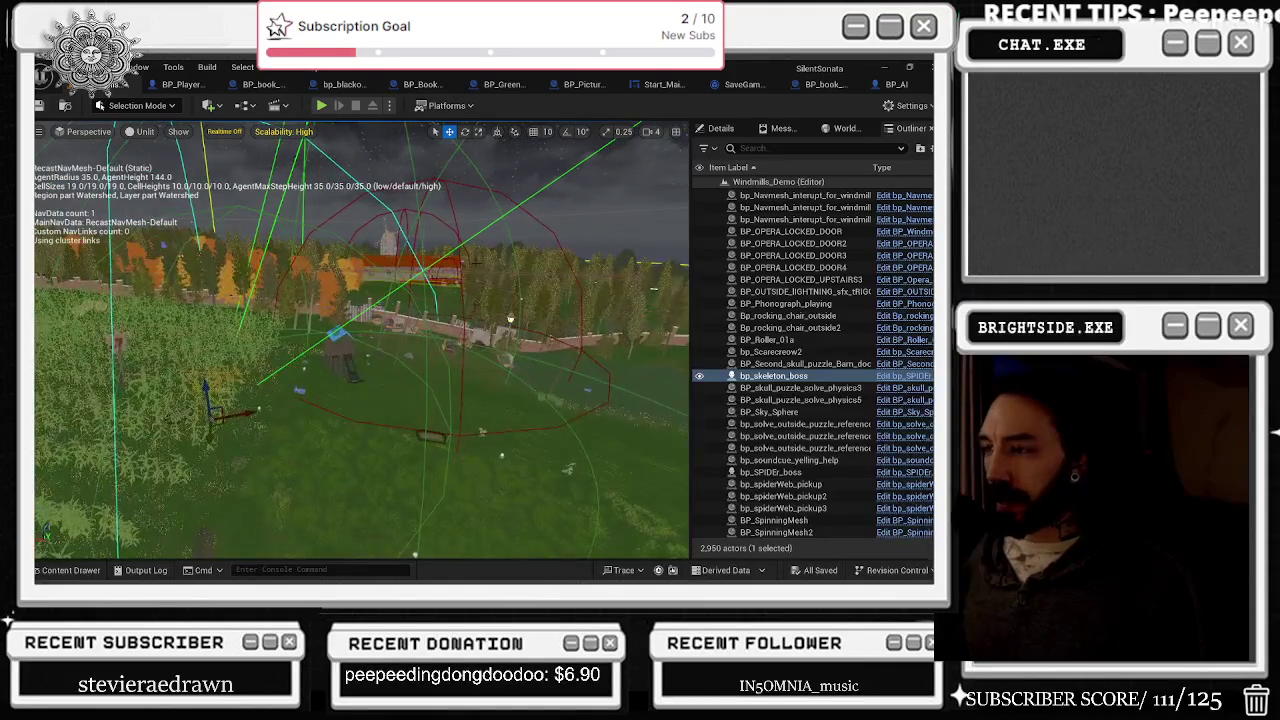
click(186, 86)
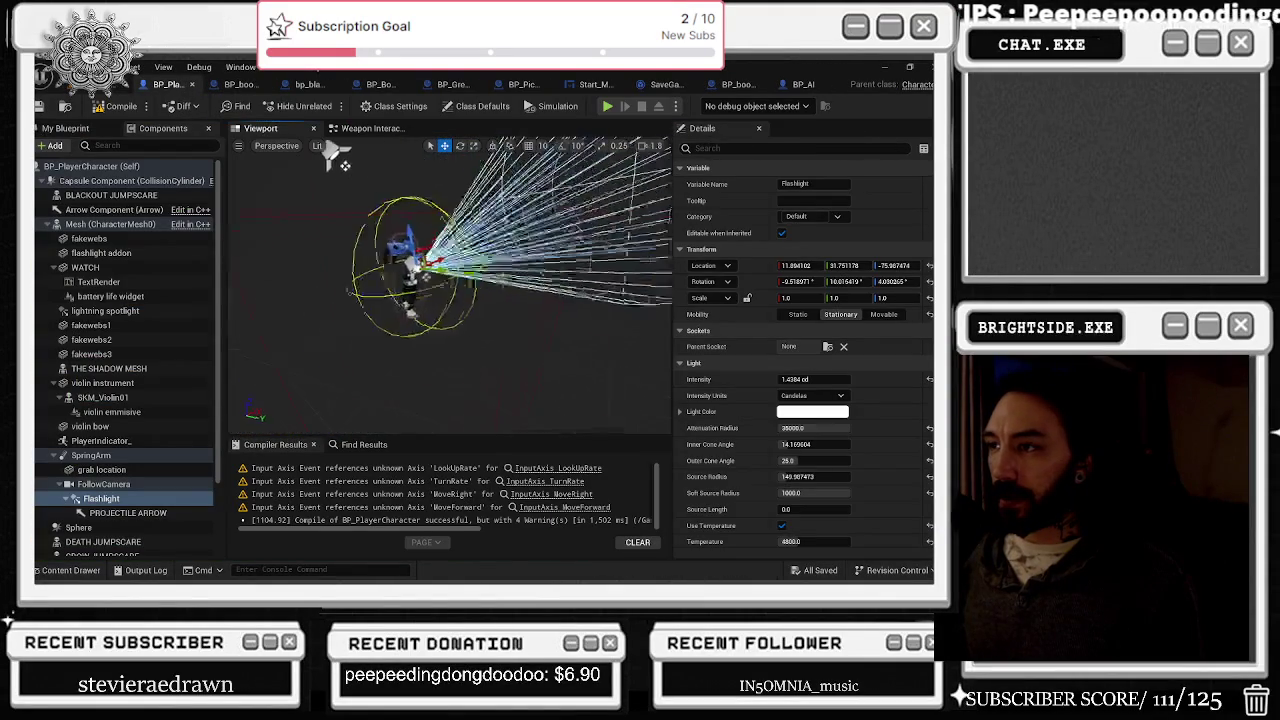
Step: Close the bp_blackout_Downstairs_v2 and BP_Green blueprint tabs
click(238, 86)
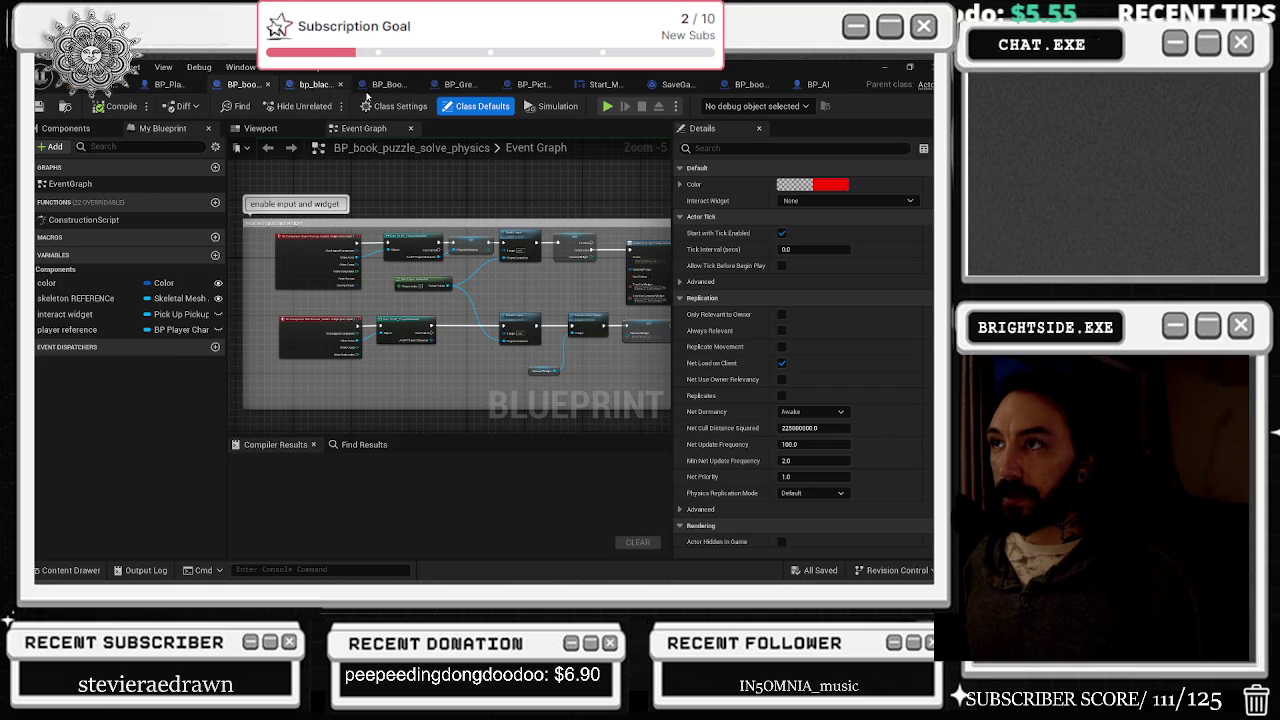
click(315, 86)
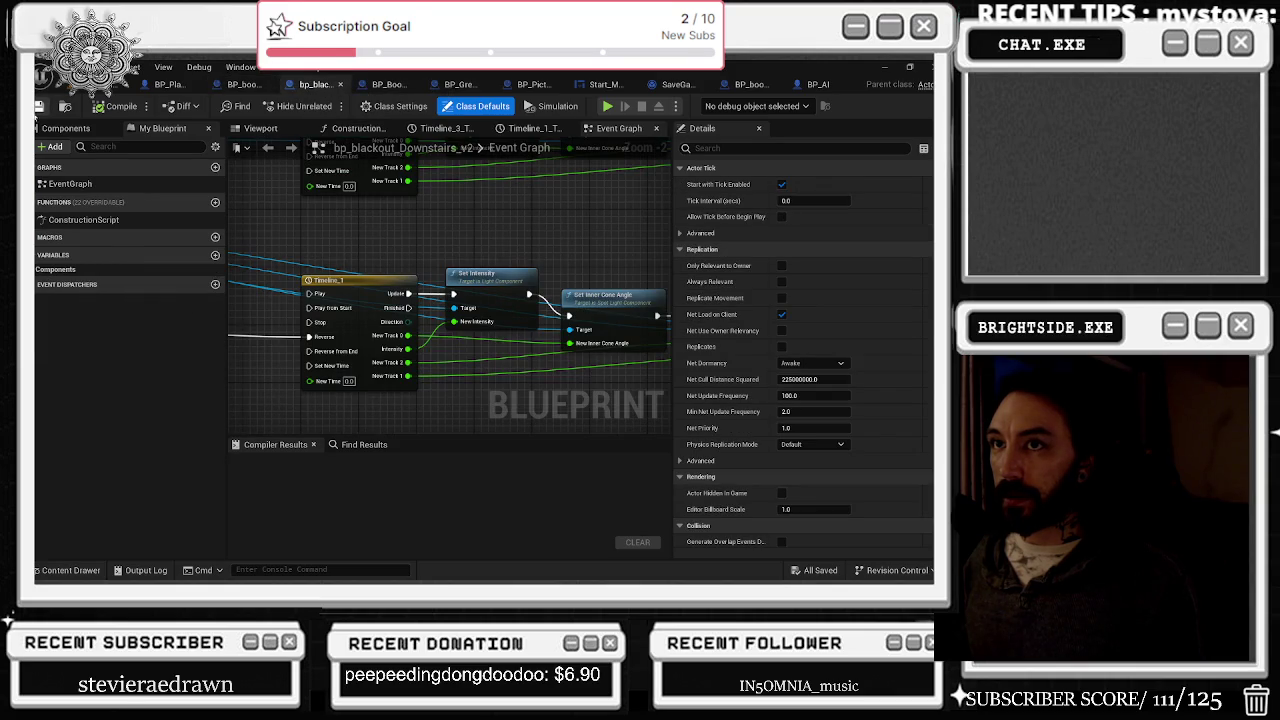
click(340, 85)
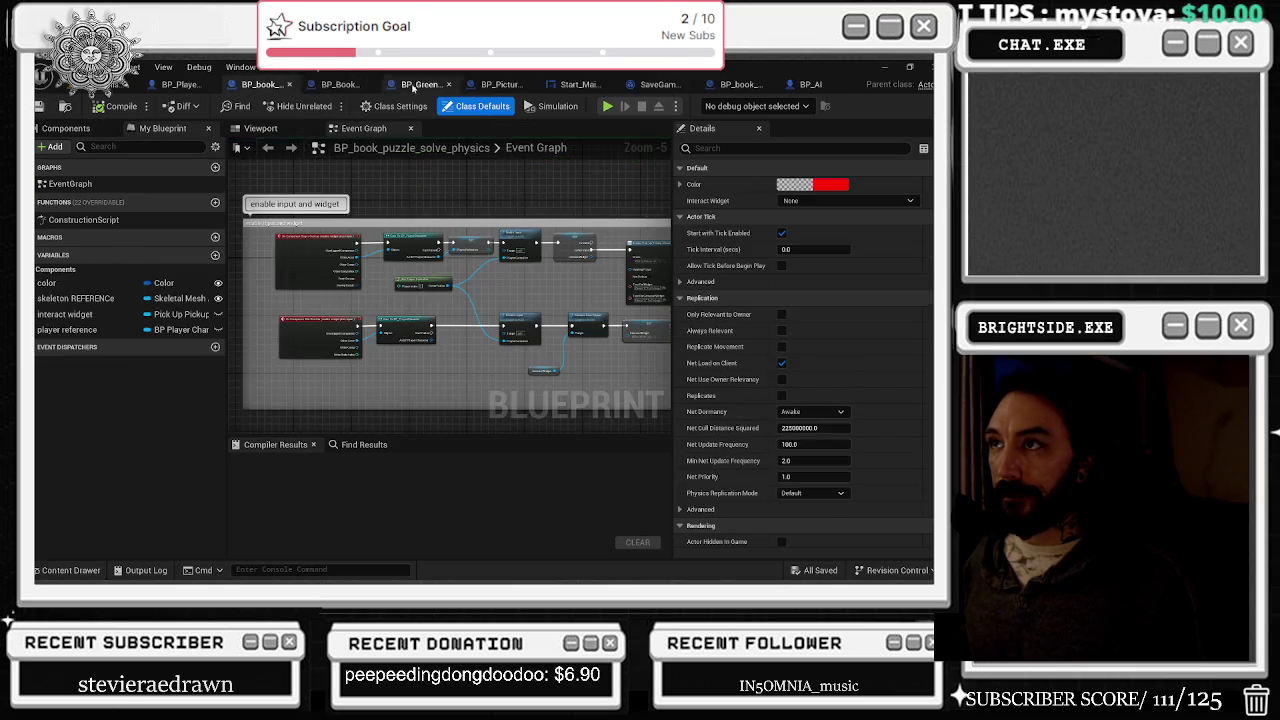
click(347, 87)
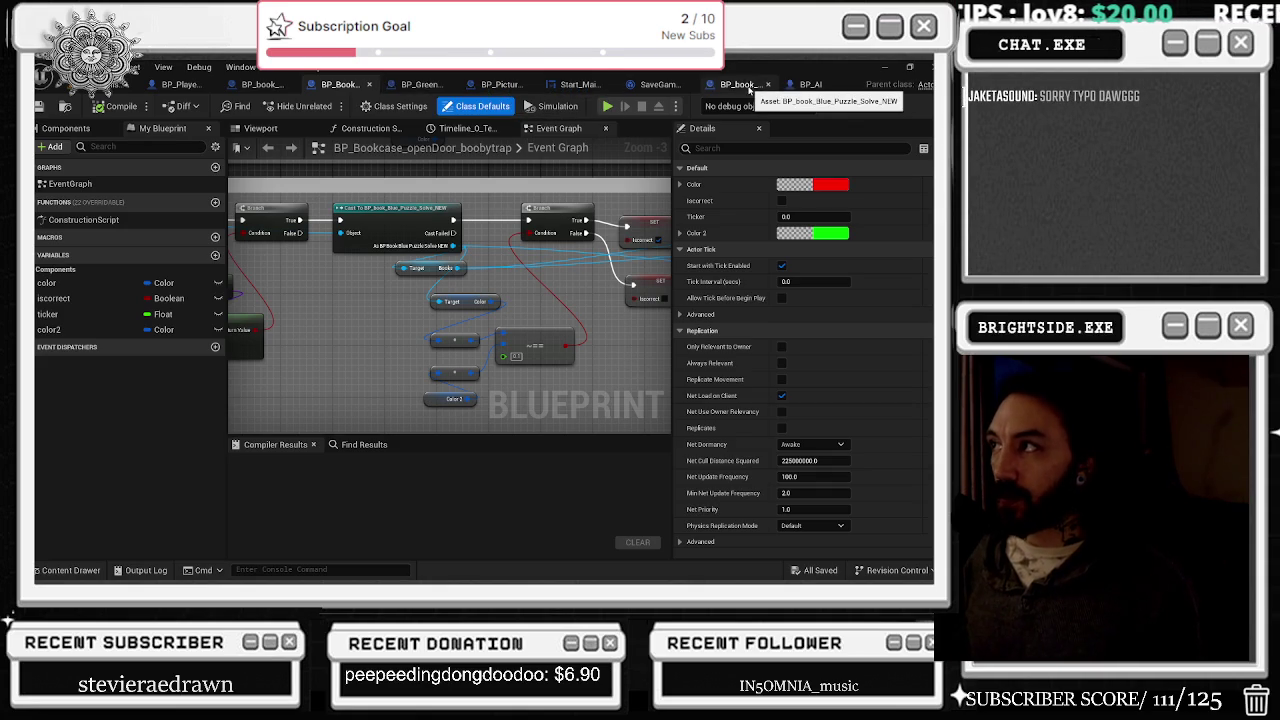
click(448, 85)
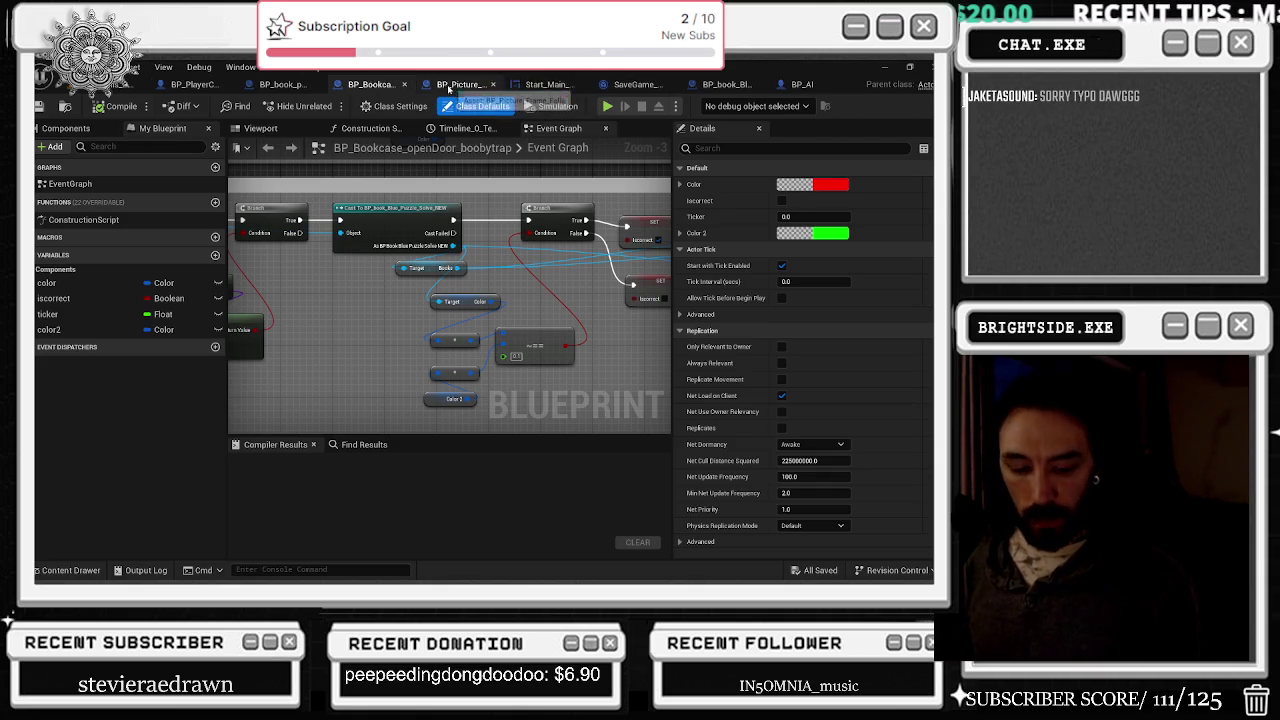
Step: Cycle through the remaining blueprint tabs up to BP_AI, then return to the level view
click(713, 88)
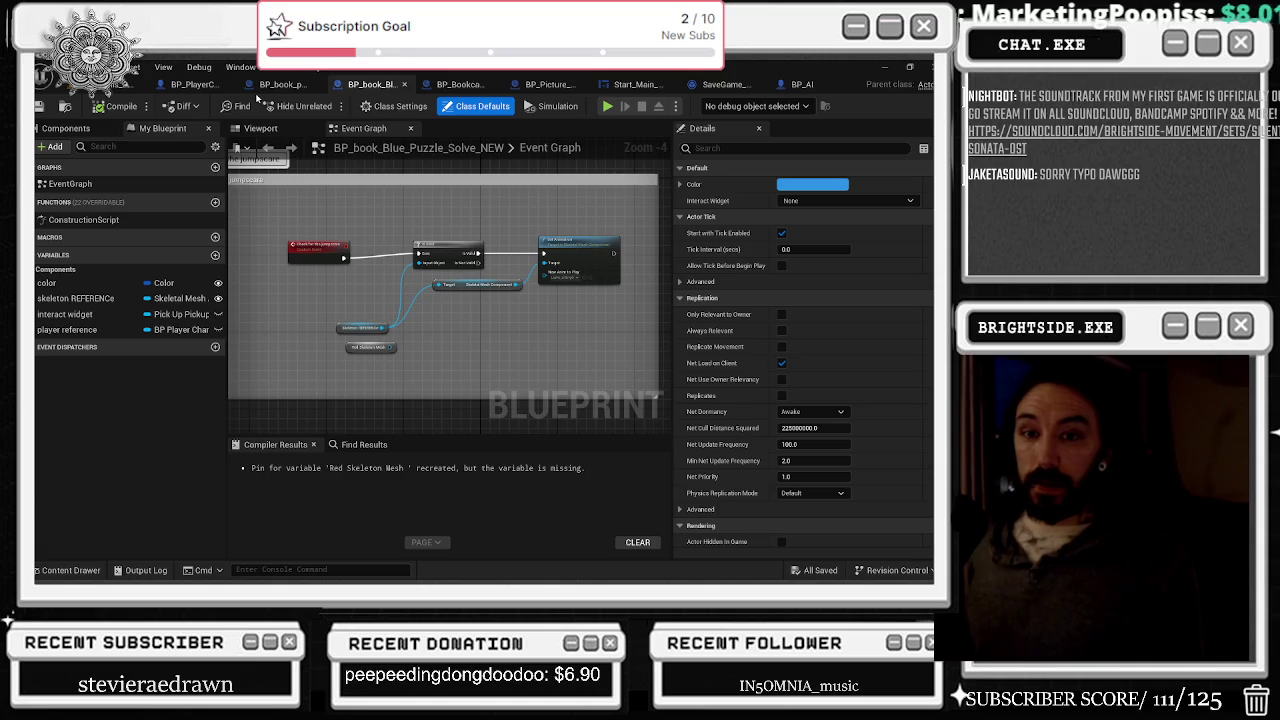
click(195, 86)
click(300, 88)
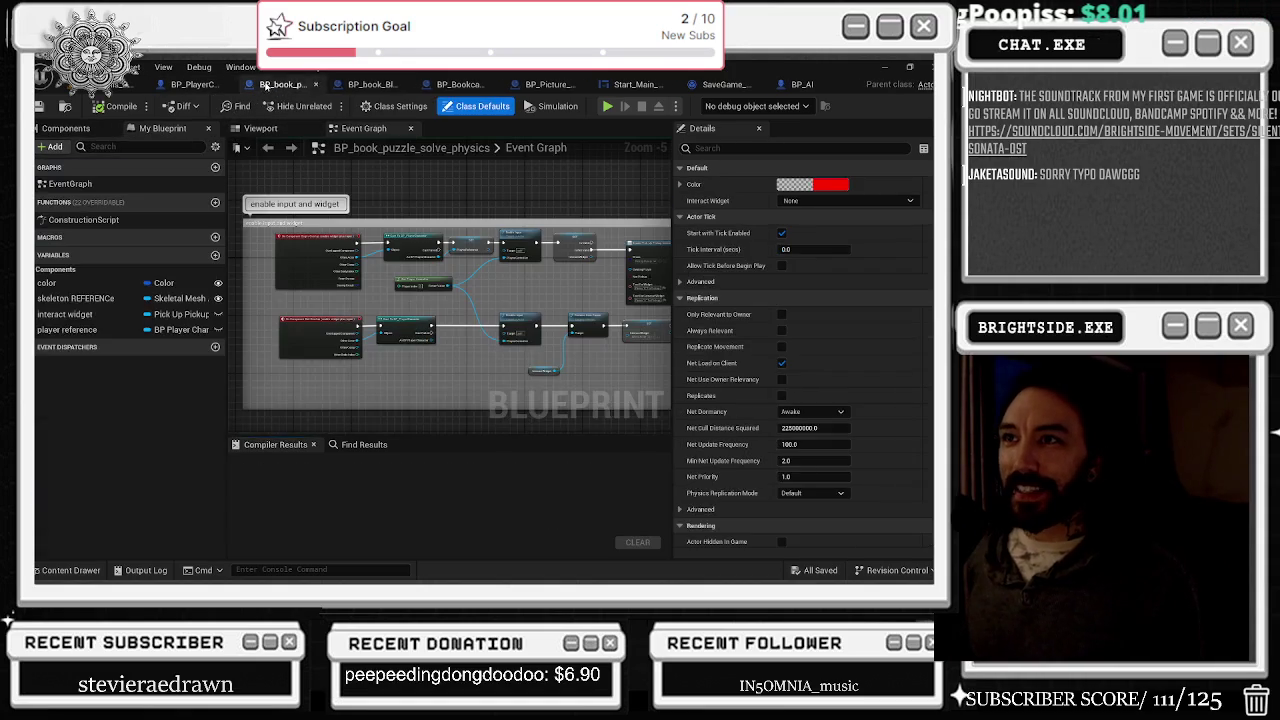
click(370, 85)
click(458, 85)
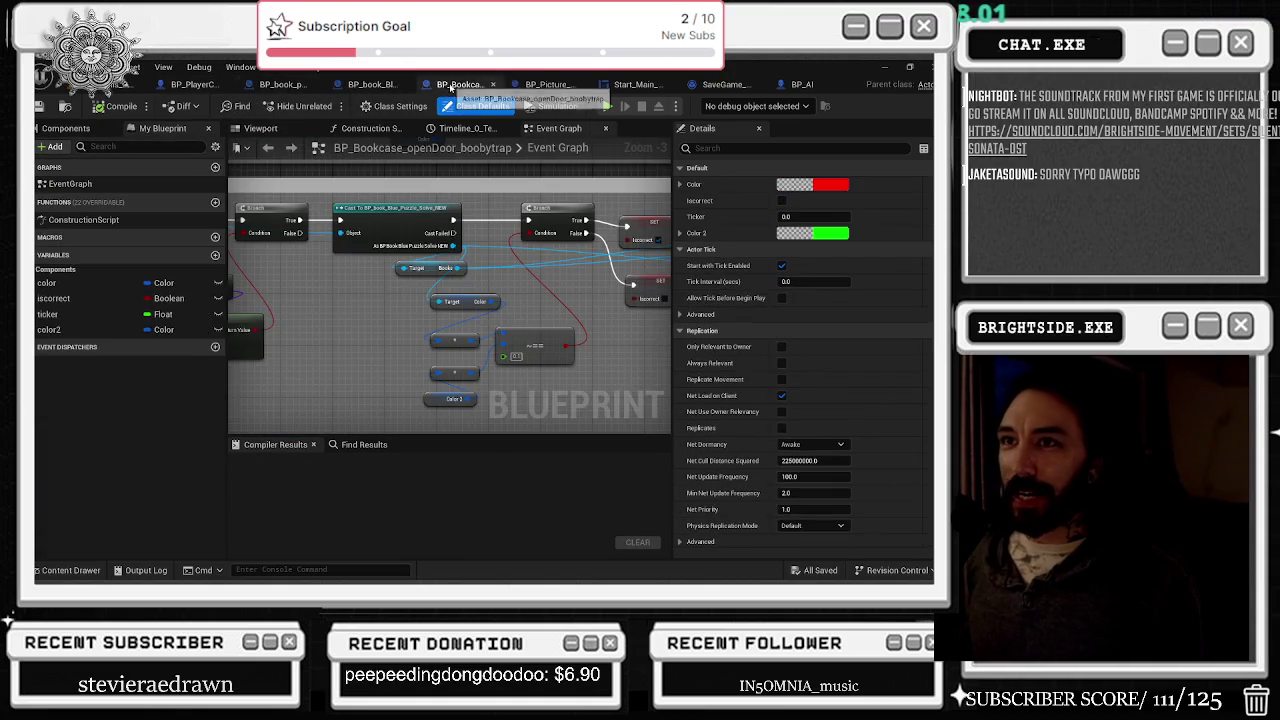
click(542, 85)
click(628, 85)
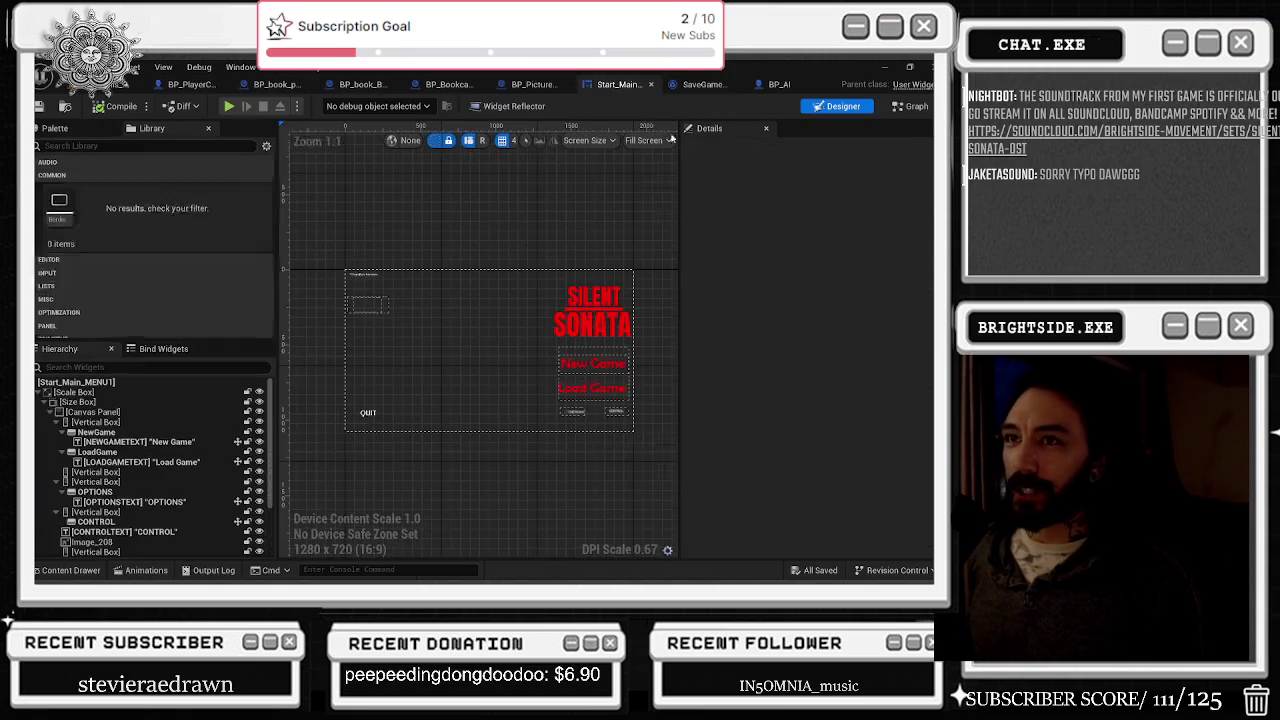
click(705, 85)
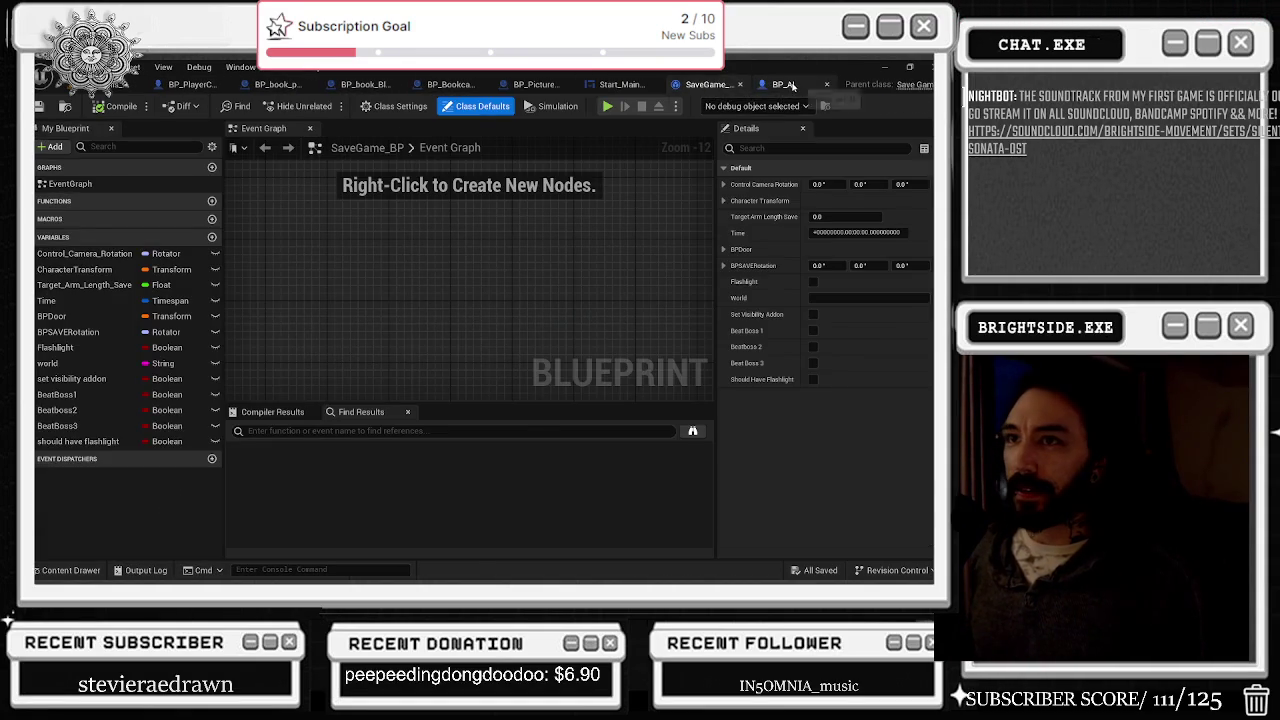
click(790, 85)
click(135, 84)
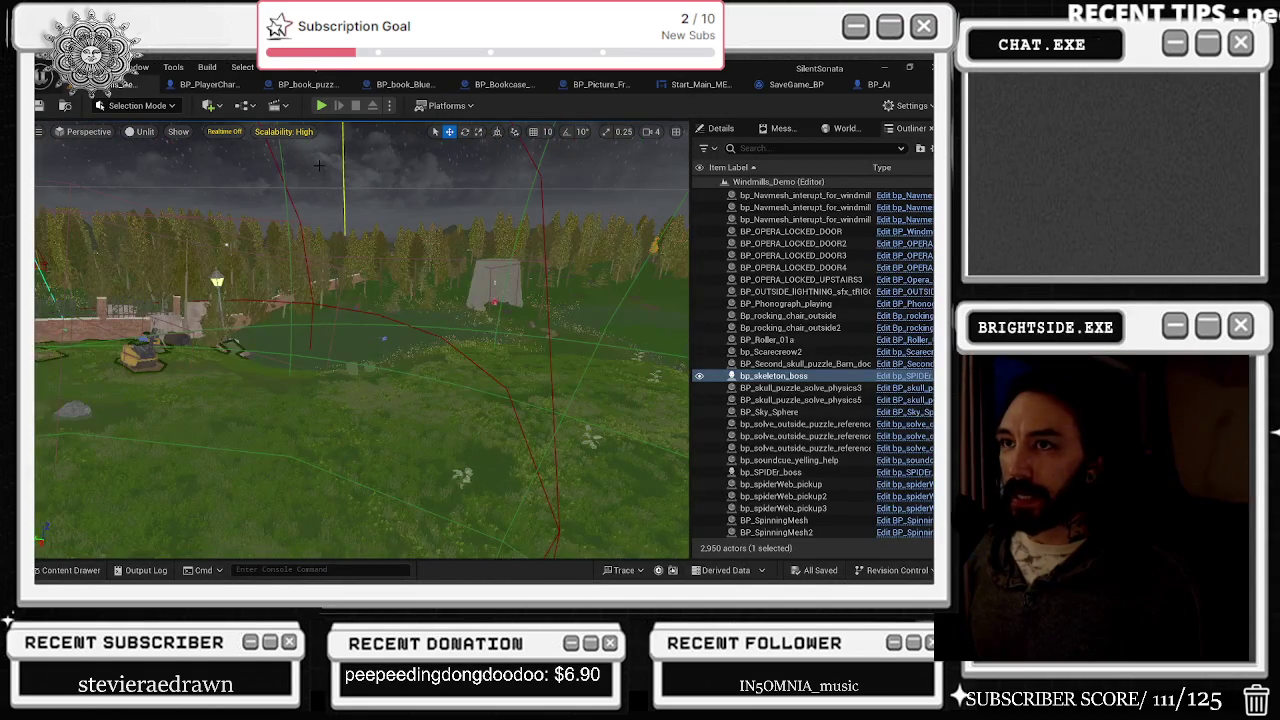
Step: Run 'show navigation' in the console, fly over the fence and field, then switch to BP_PlayerCharacter
text(show navigation)
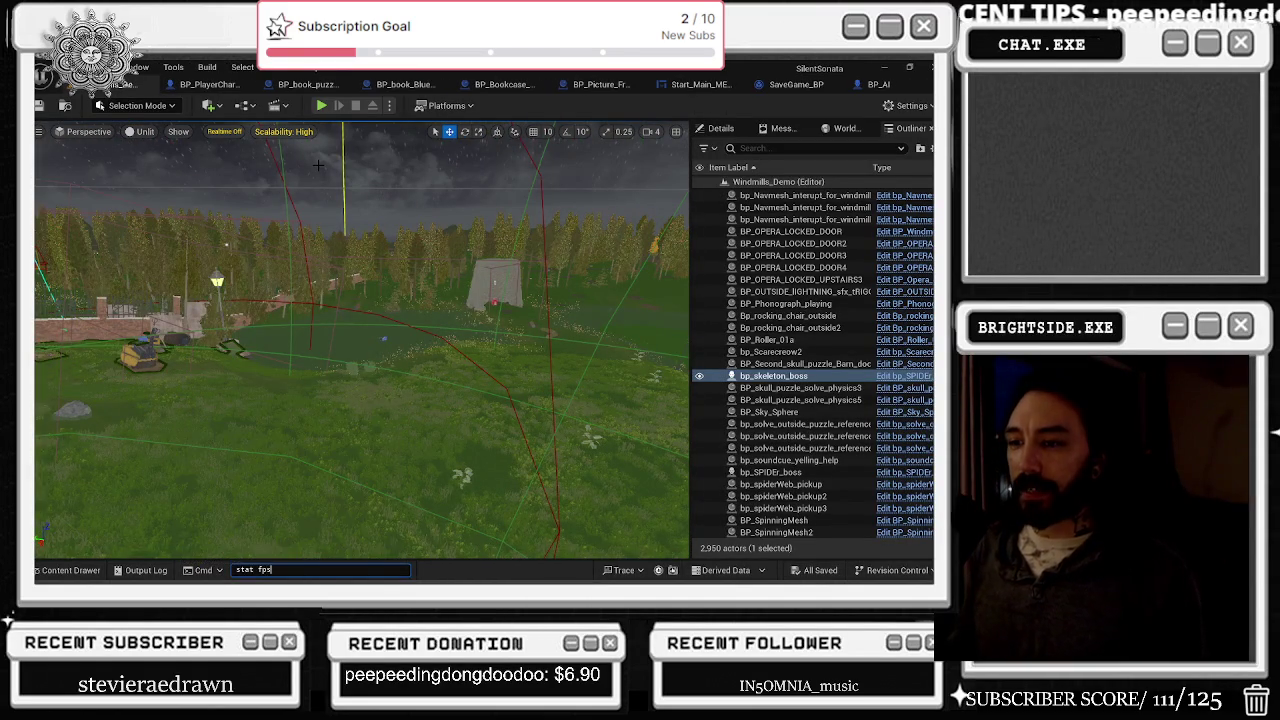
key(Return)
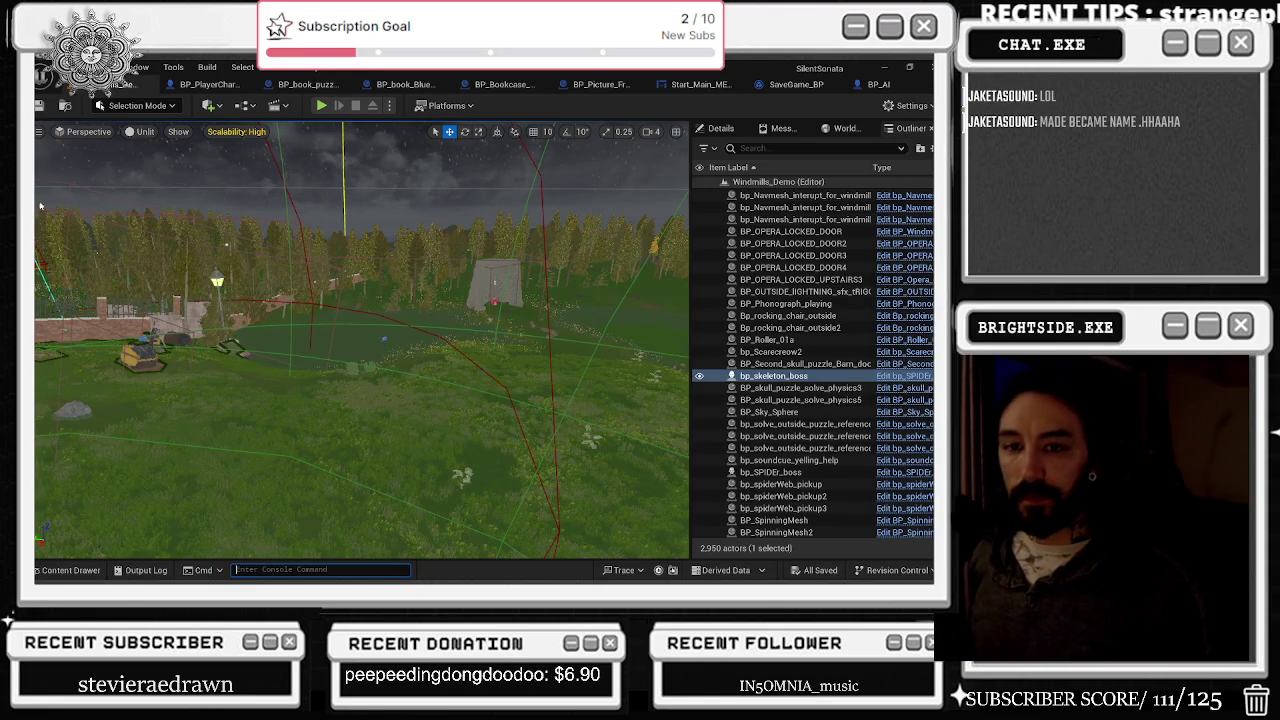
drag(360, 340, 280, 340)
drag(360, 340, 480, 340)
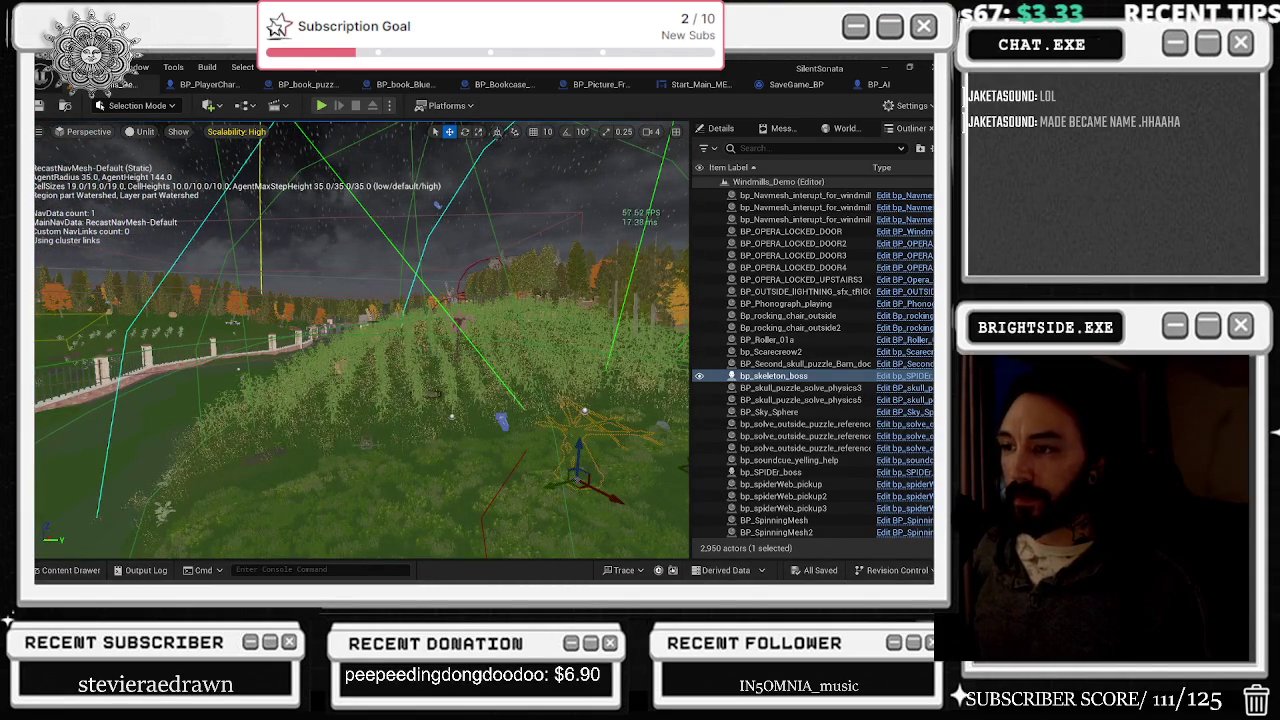
drag(360, 340, 300, 340)
click(208, 84)
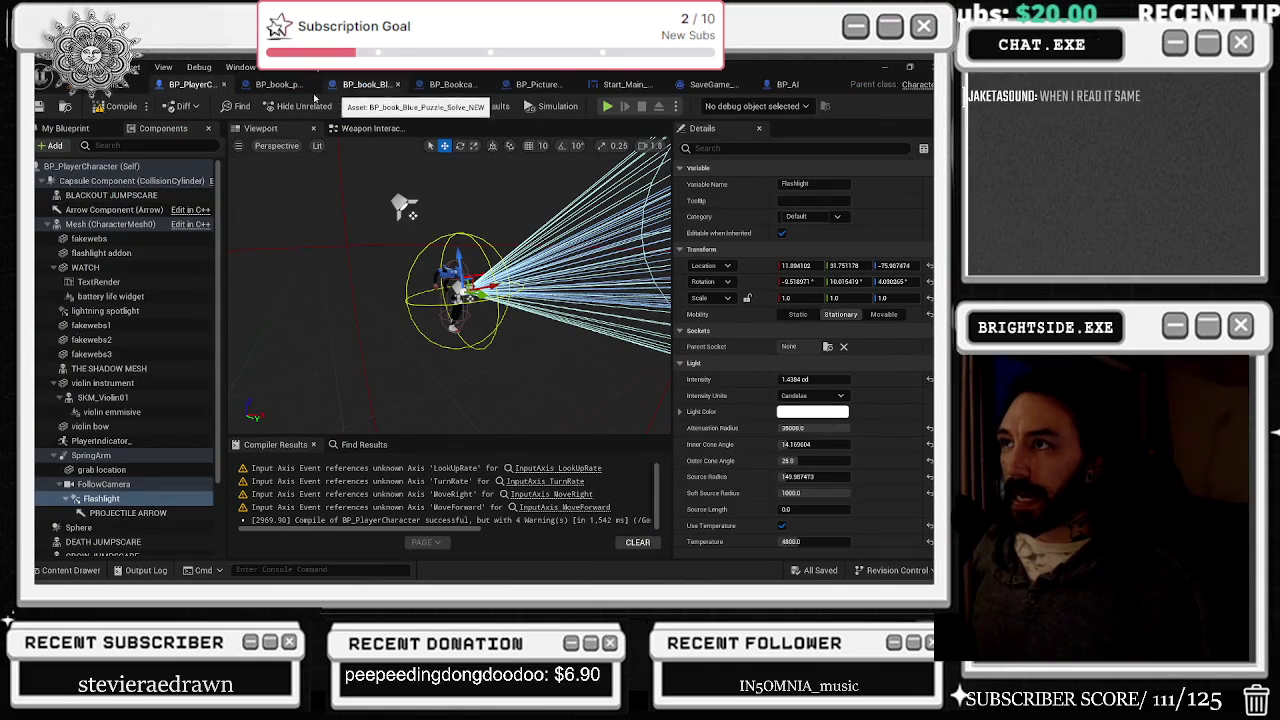
Step: Browse the book, bookcase and picture frame blueprints, viewing their 3D previews
click(362, 84)
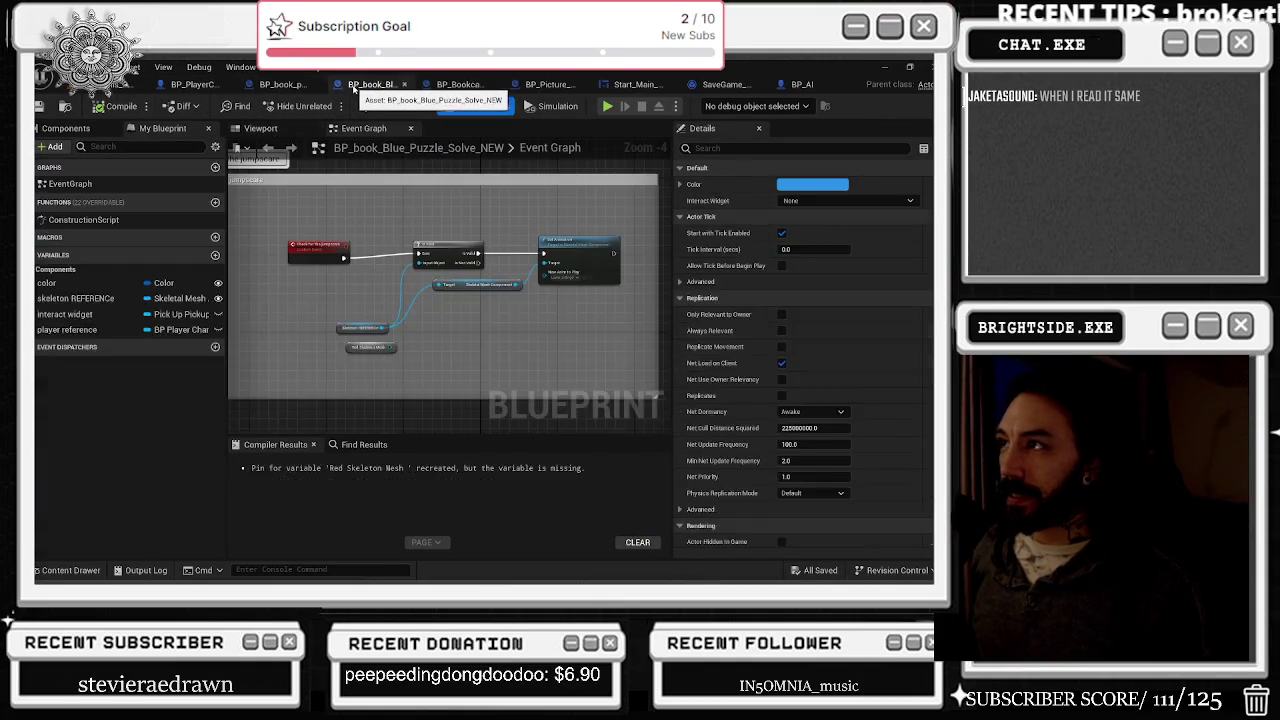
click(260, 128)
drag(356, 210, 372, 145)
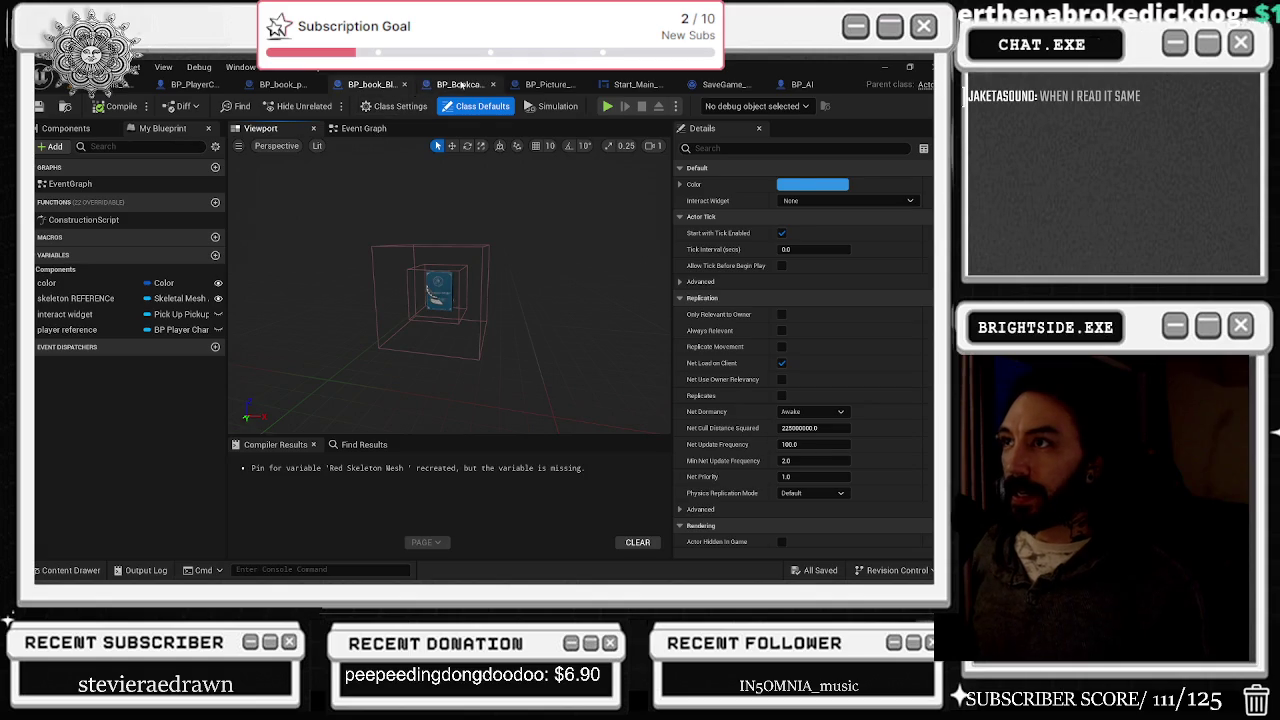
click(460, 85)
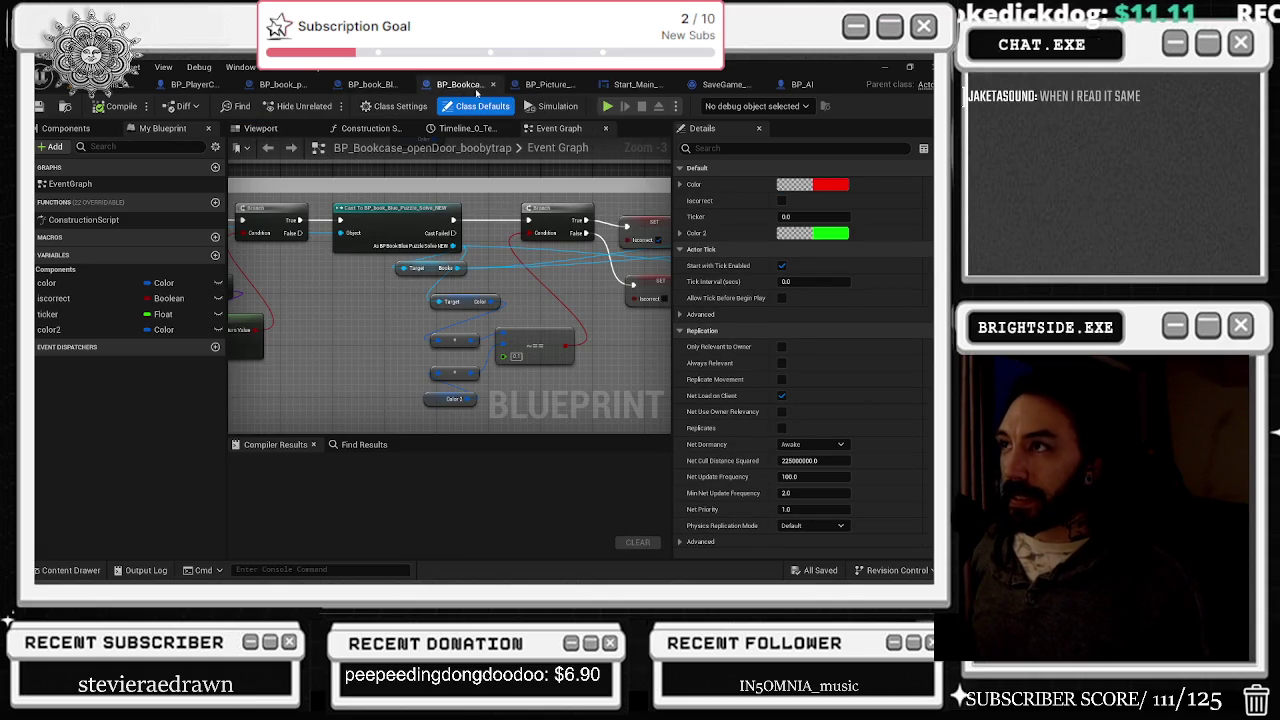
click(540, 85)
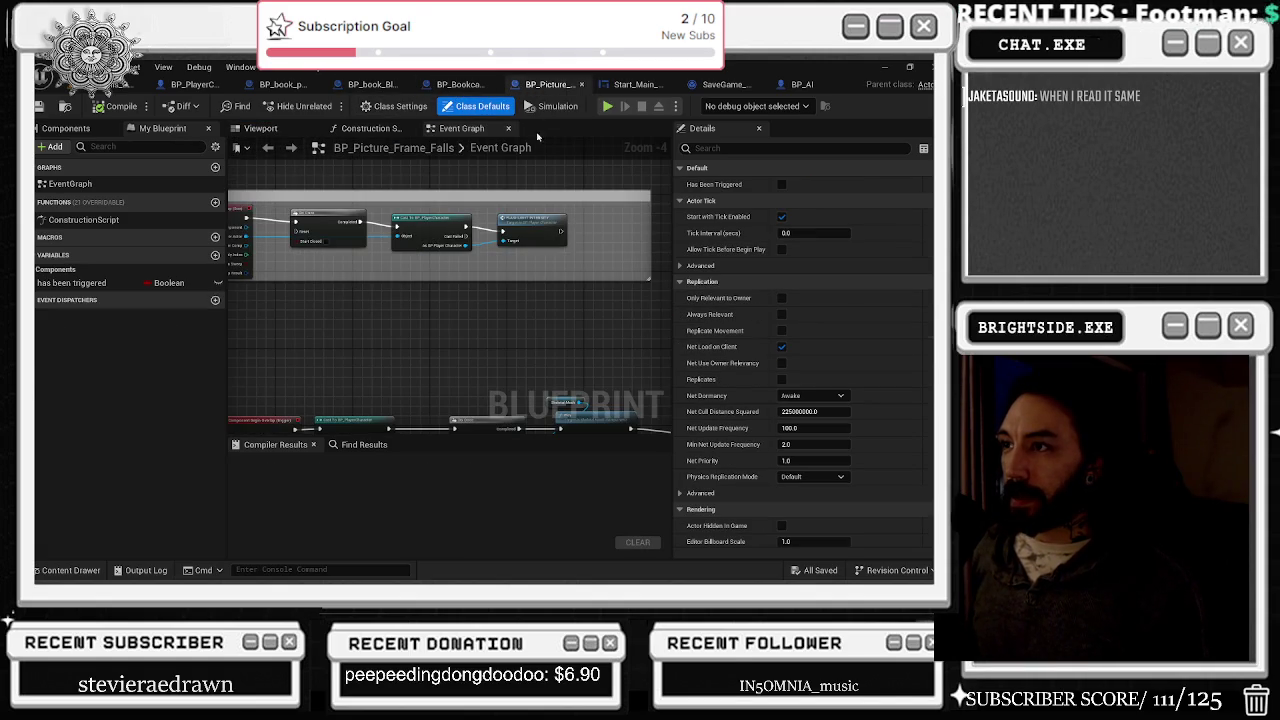
click(260, 128)
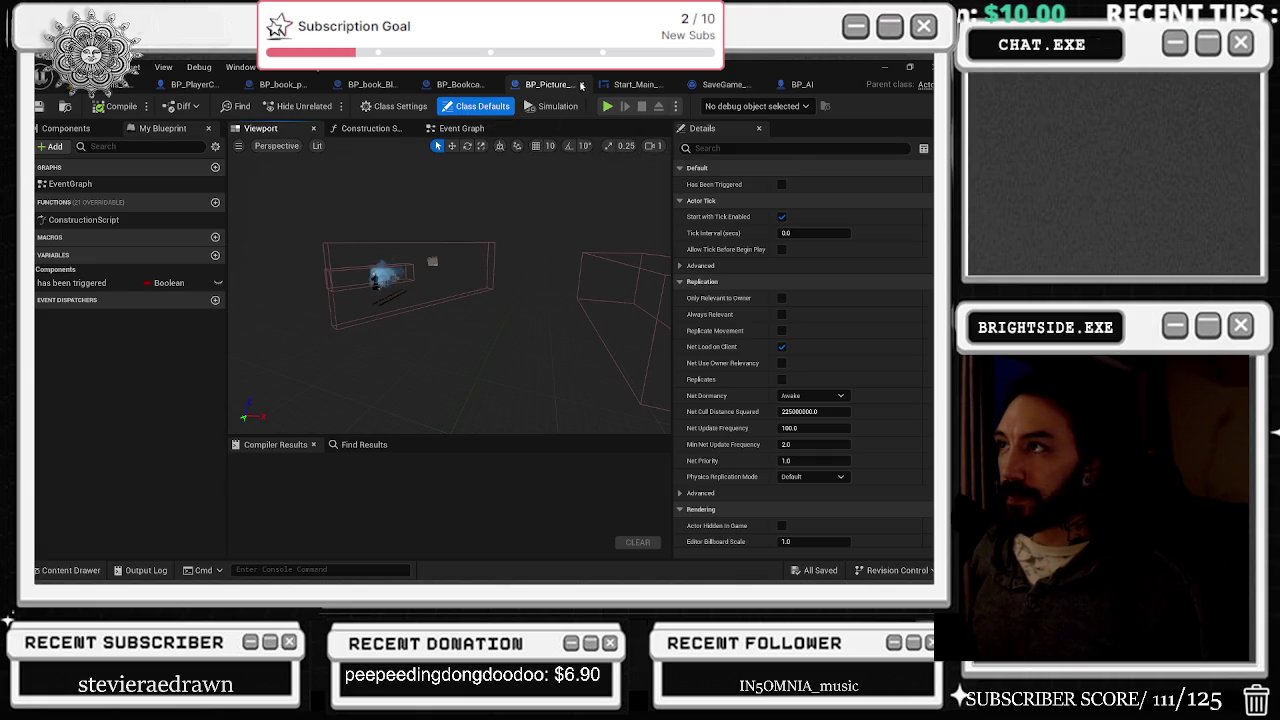
Step: Close the BP_Picture_Frame_Falls and Start_Main_MENU1 tabs and go back to Windmills_Demo
click(581, 85)
click(600, 87)
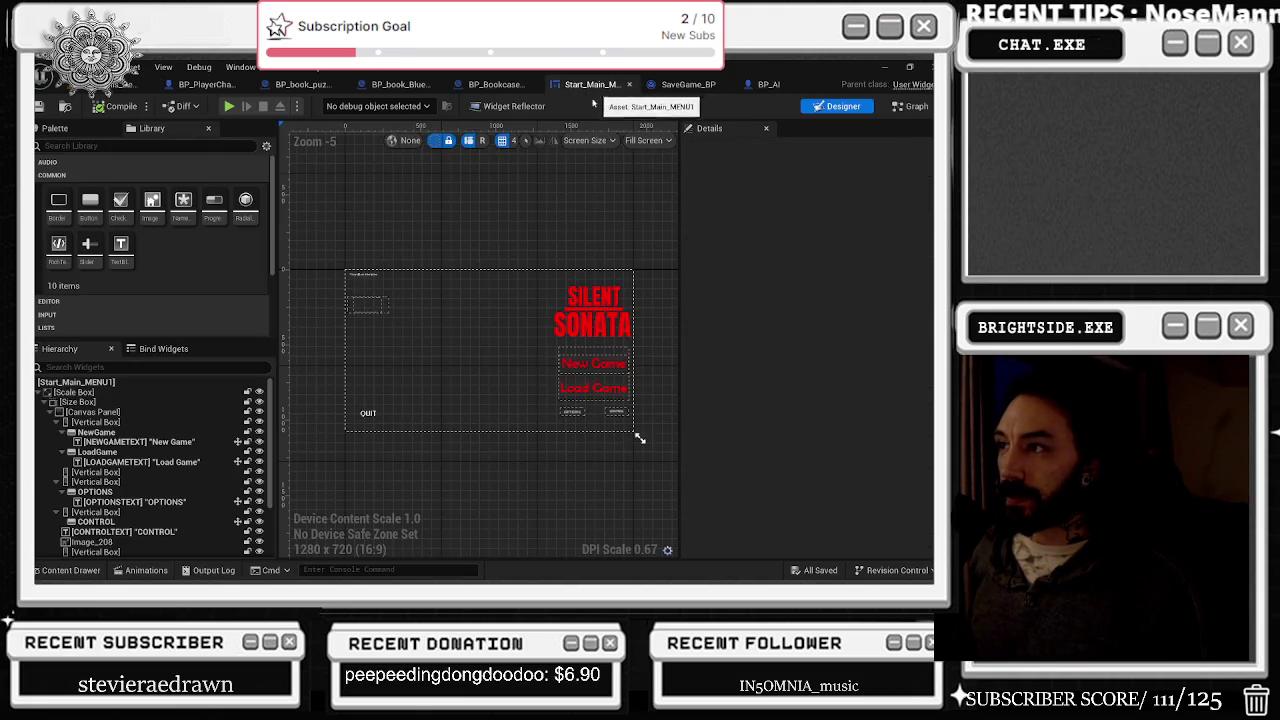
click(630, 85)
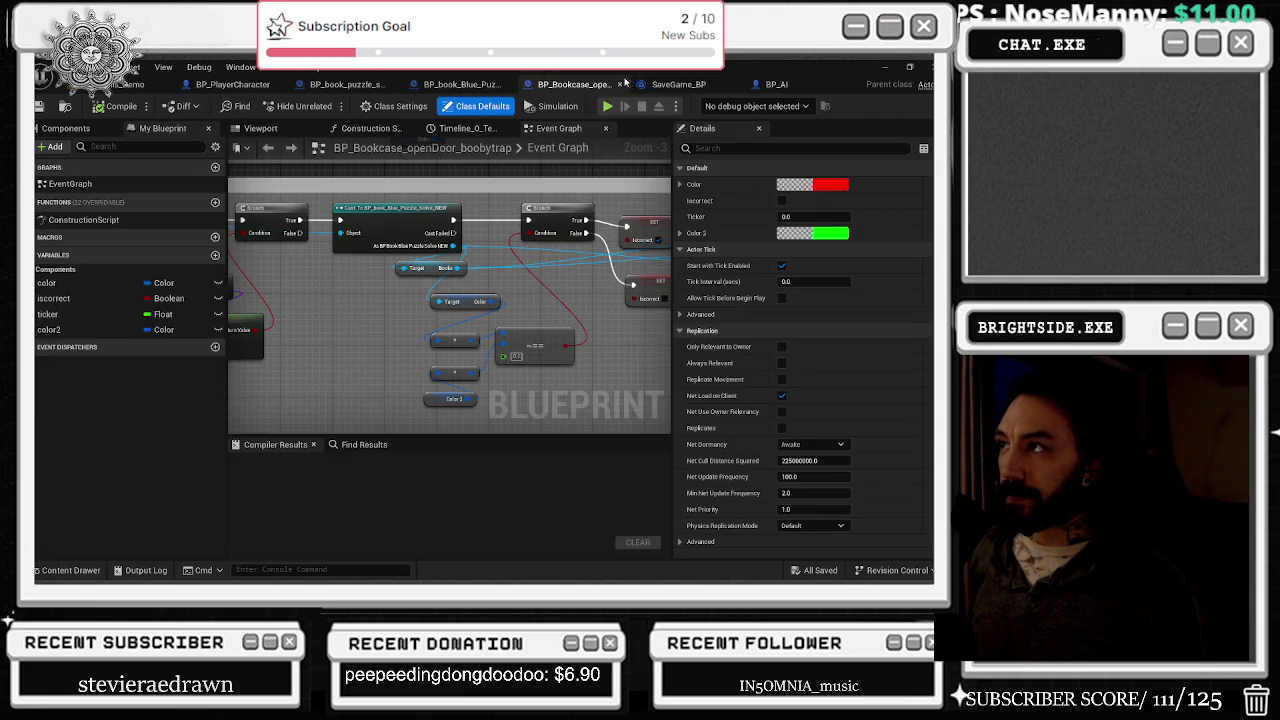
click(645, 84)
click(118, 85)
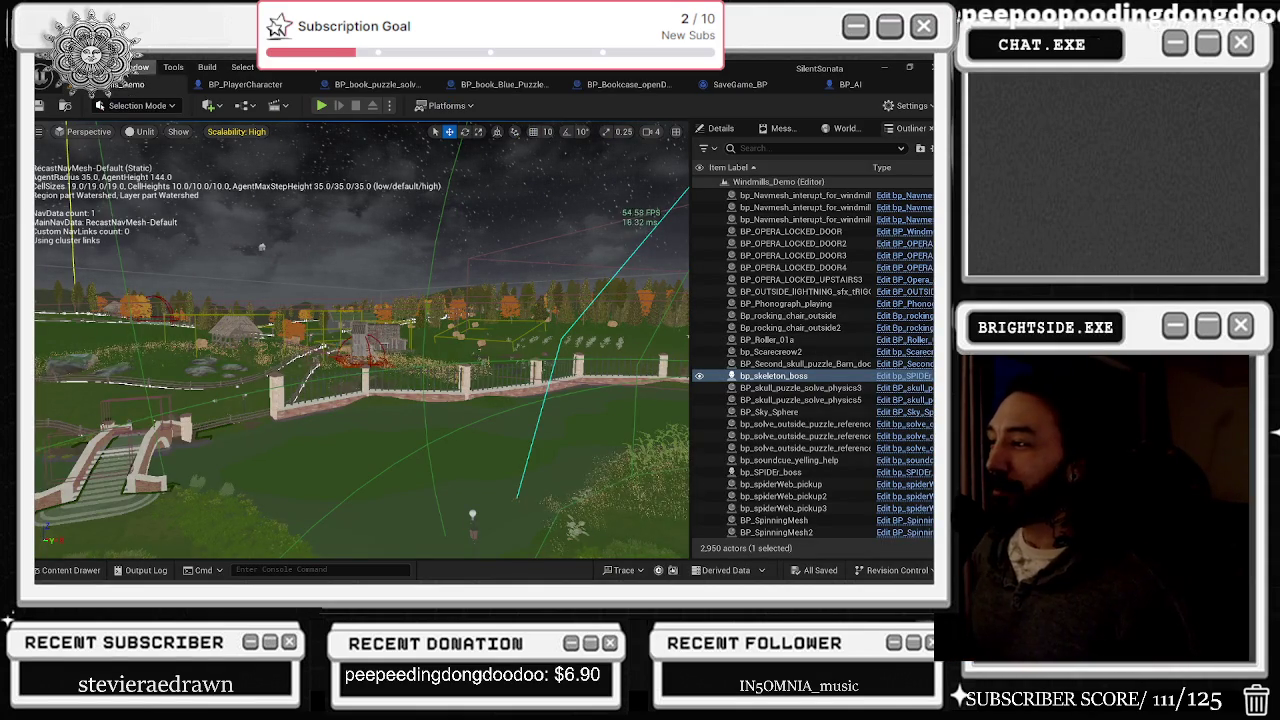
Step: Fly over the fenced lamp area and field, then switch to BP_AI's Event Graph
drag(360, 350, 320, 290)
scroll(360, 340, down, 10)
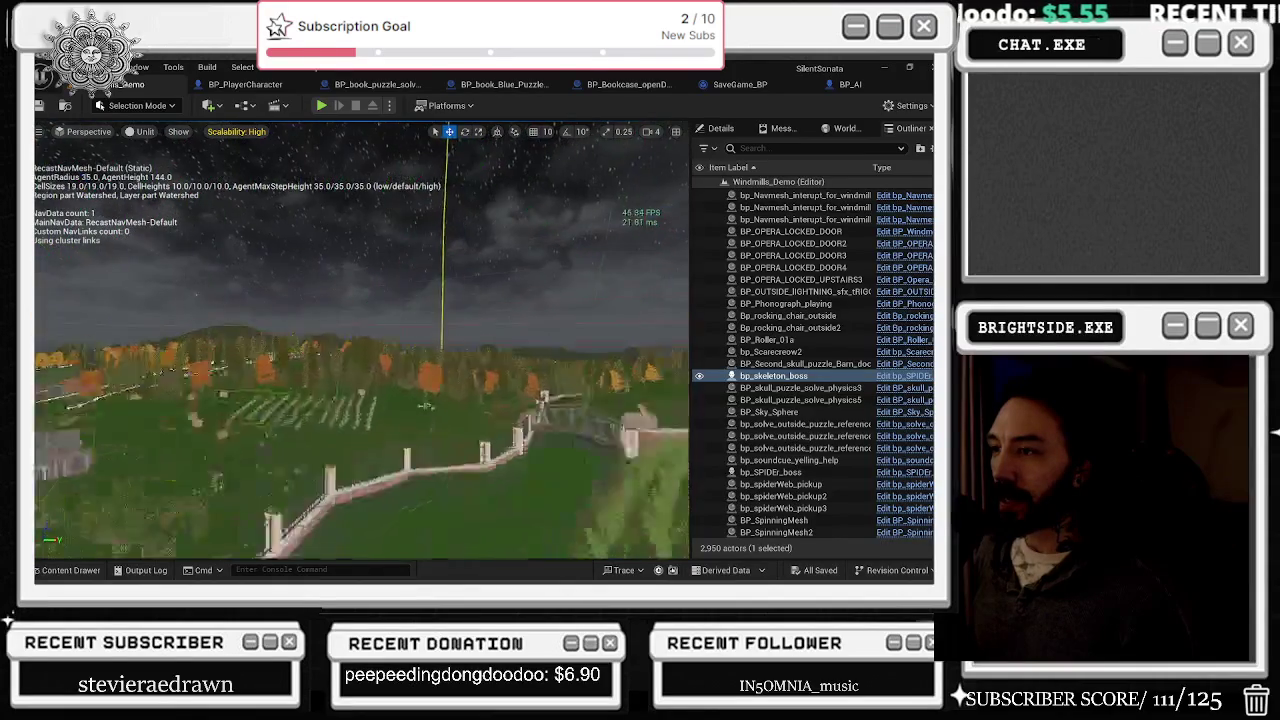
key(f)
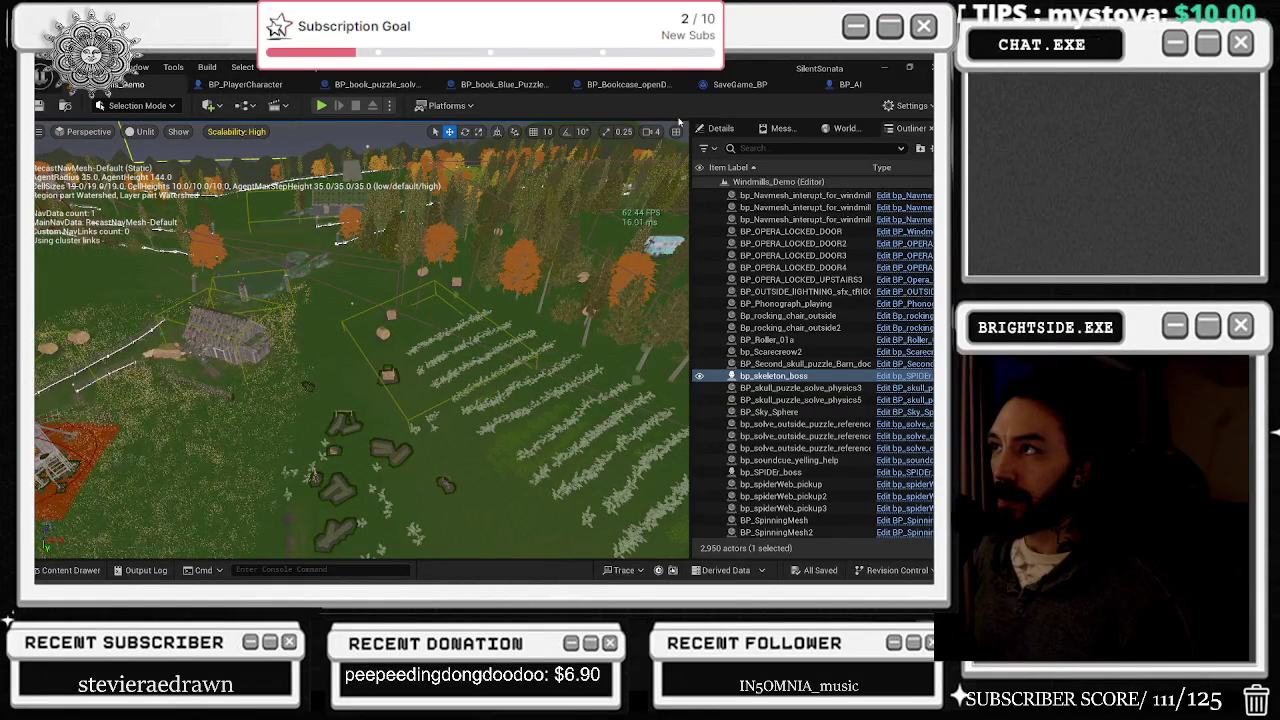
click(849, 85)
scroll(320, 317, up, 2)
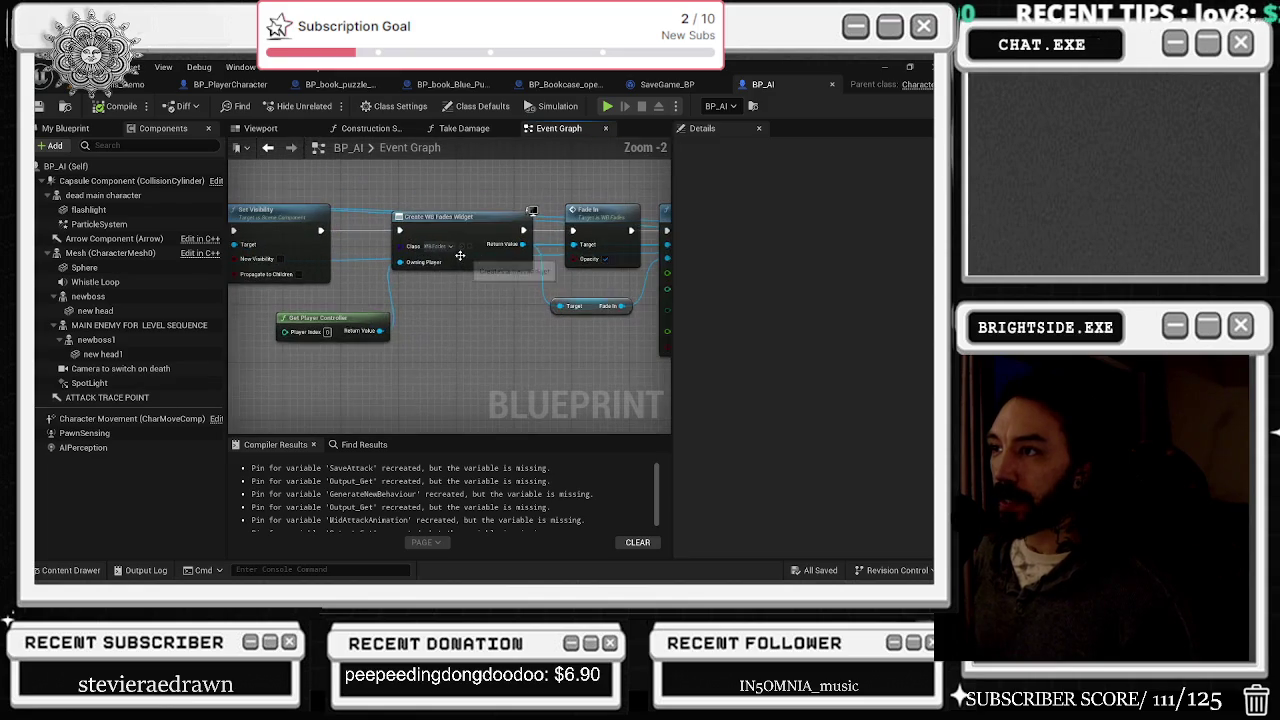
Step: Browse to the death level sequence used by Create Level Sequence Player and open it in Sequencer
scroll(500, 340, up, 2)
scroll(443, 330, up, 2)
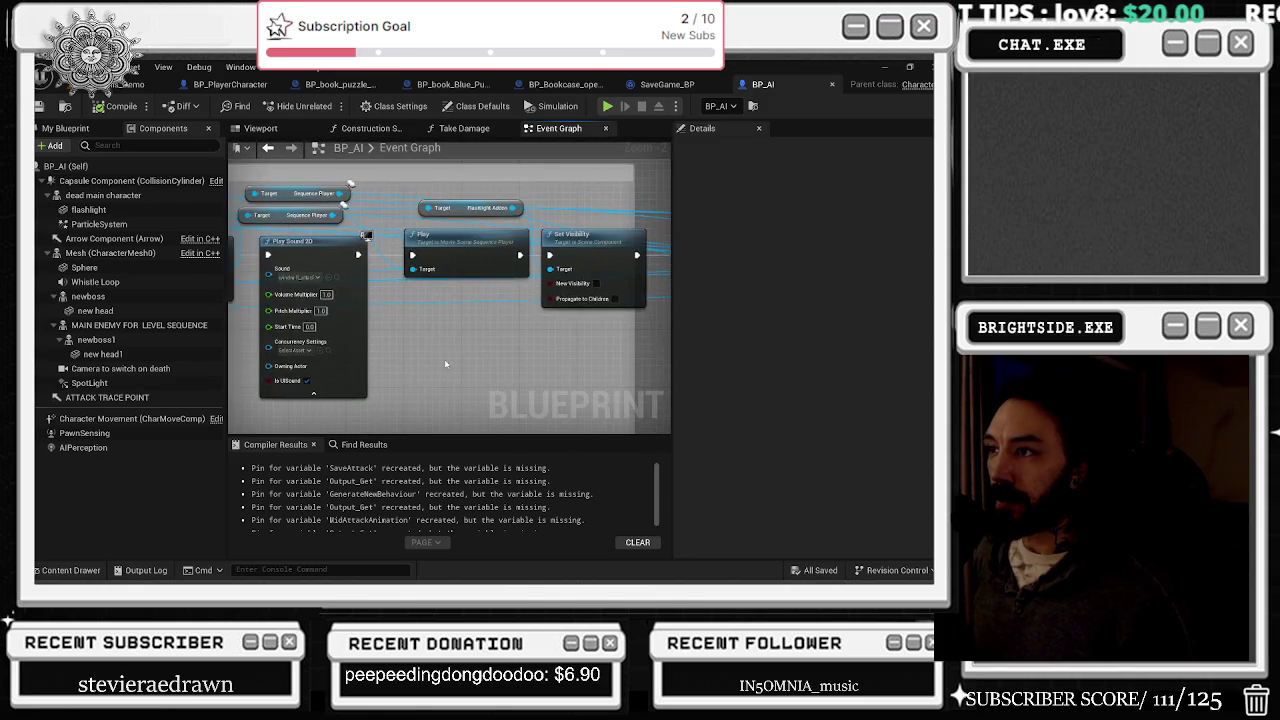
scroll(516, 328, down, 2)
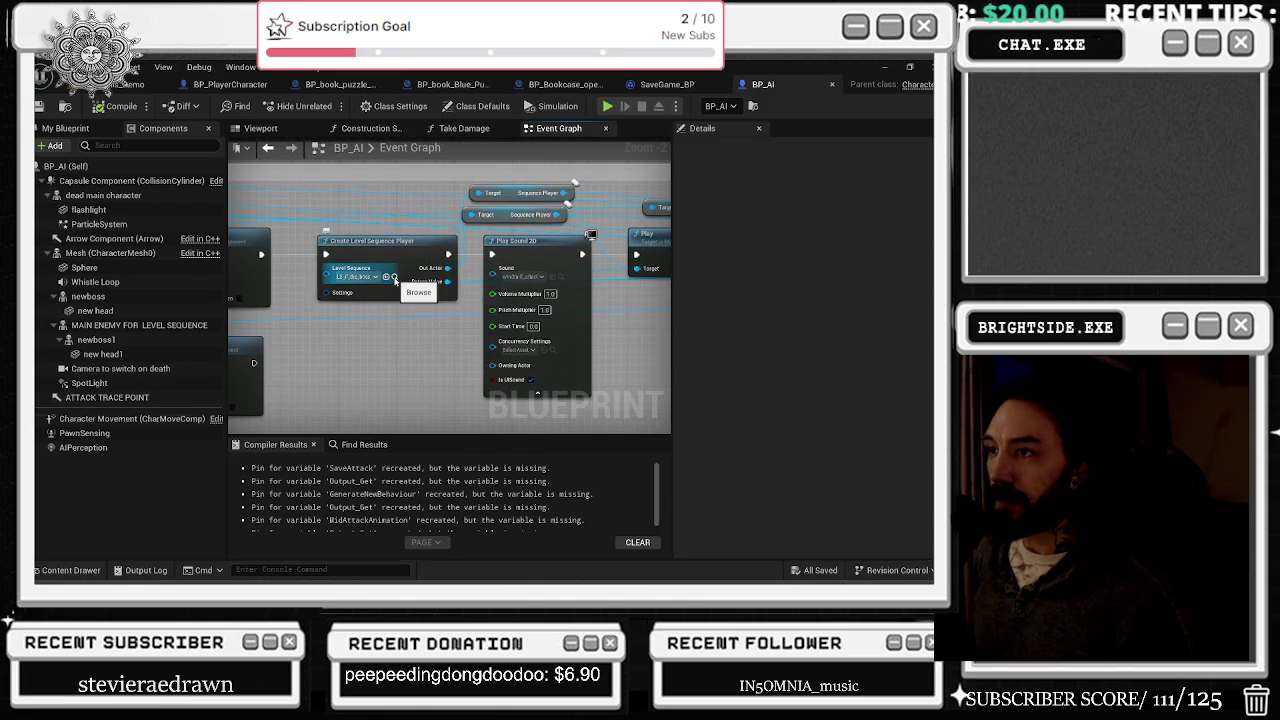
click(394, 278)
double_click(434, 463)
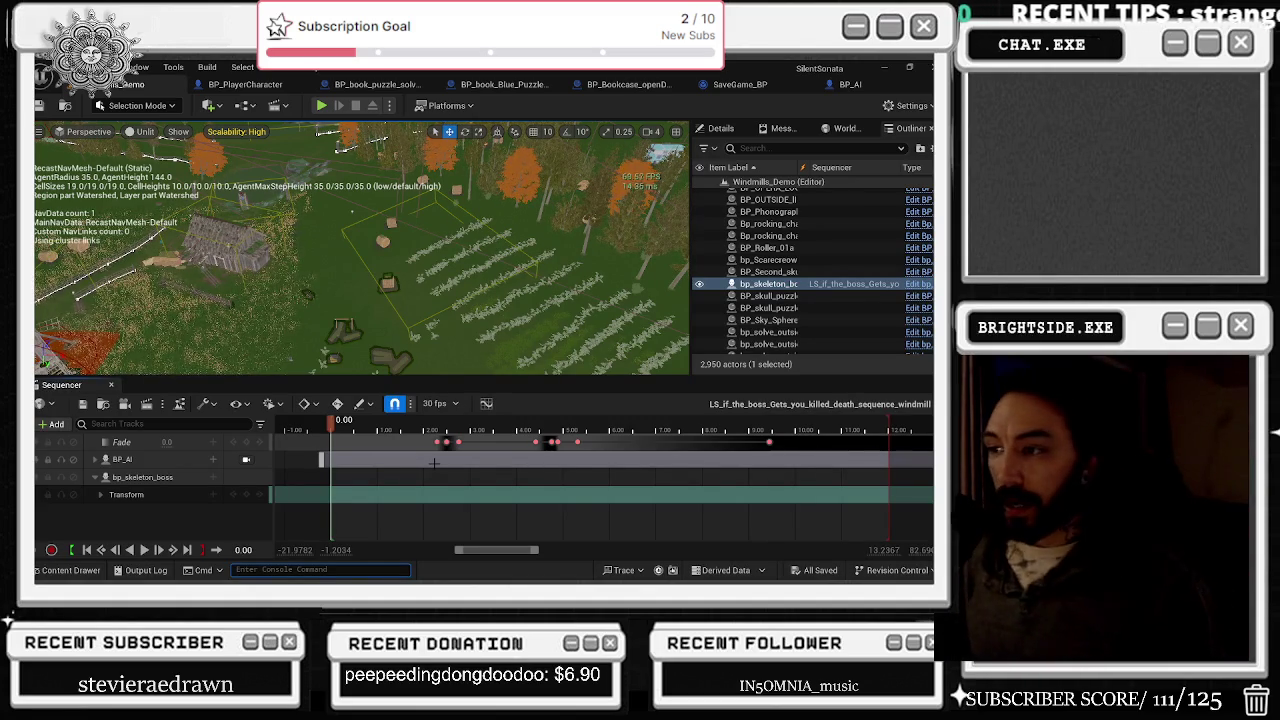
Step: Scrub the death sequence to about four seconds through BP_AI's camera, then open BP_AI
mouse_move(348, 430)
mouse_down()
mouse_move(580, 430)
mouse_move(392, 430)
mouse_move(401, 425)
mouse_up()
click(93, 461)
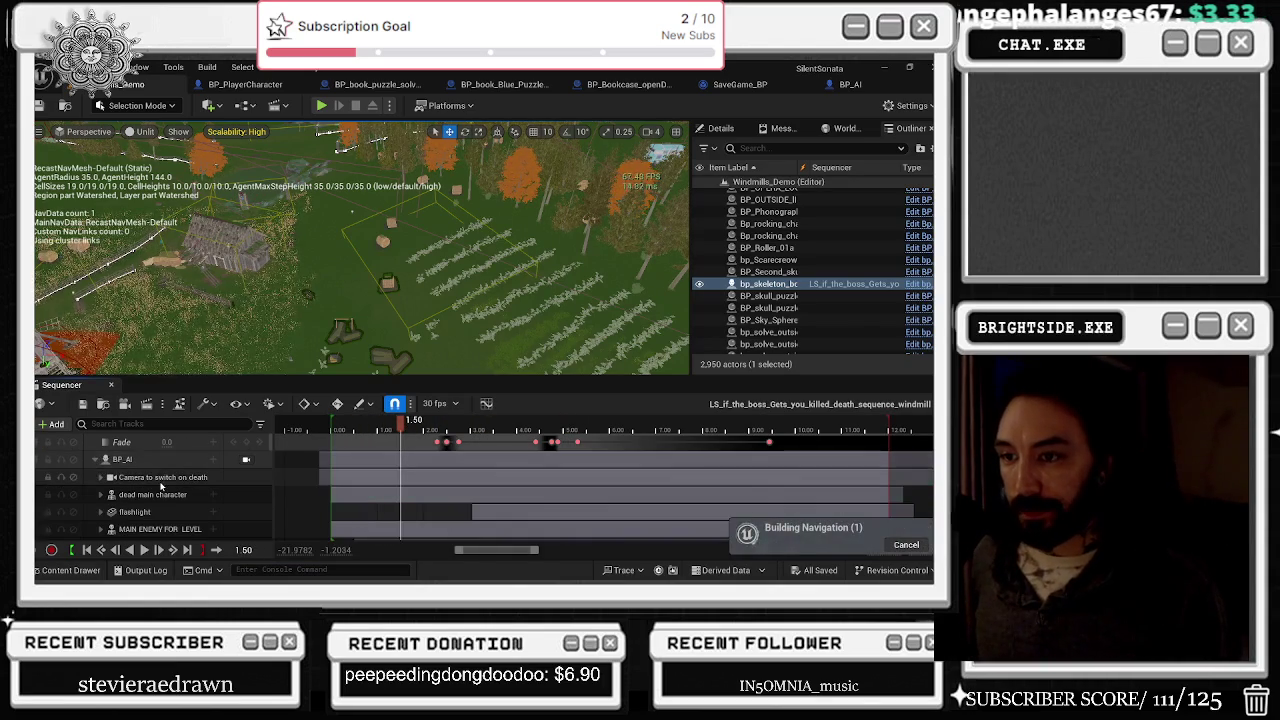
click(246, 459)
drag(401, 424, 577, 441)
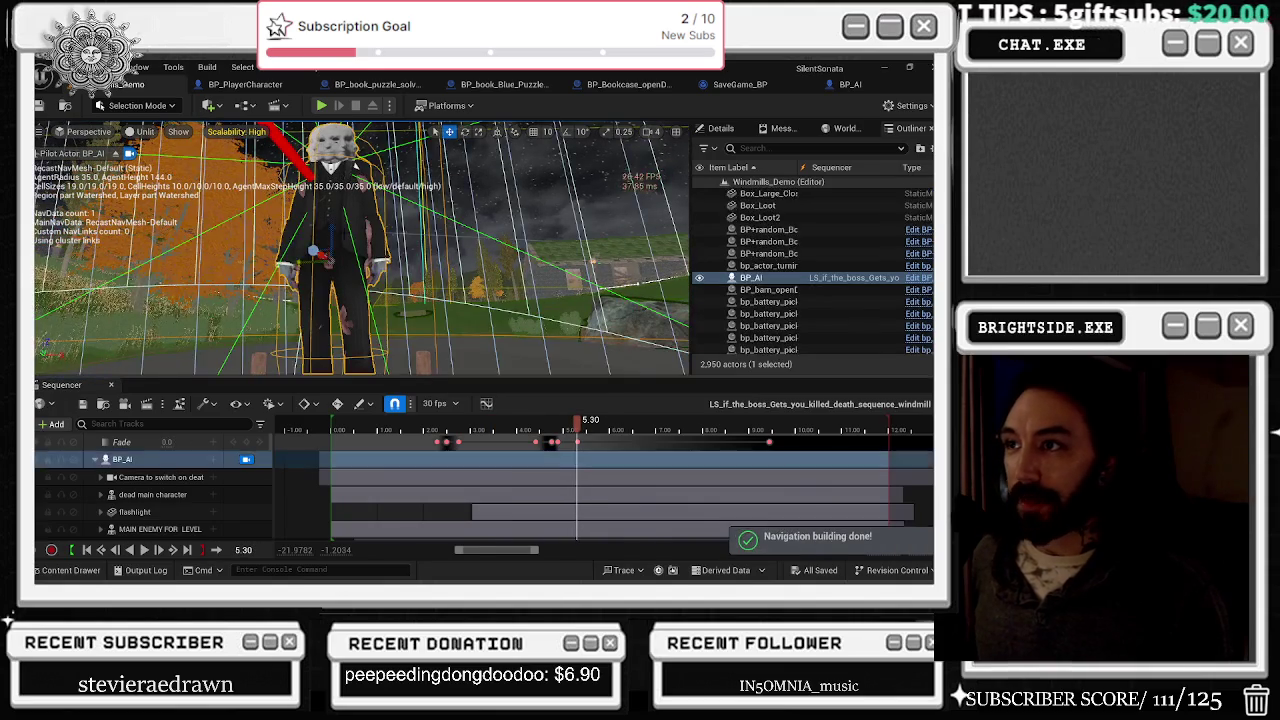
double_click(345, 236)
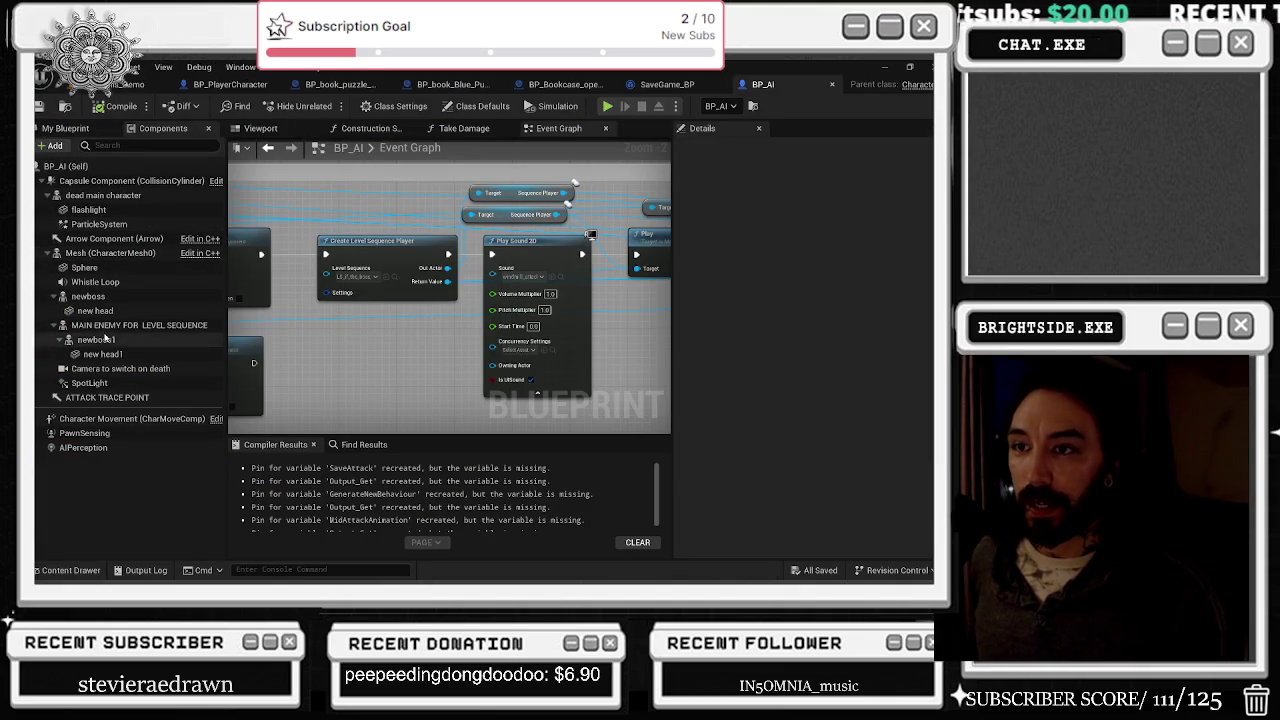
Step: Inspect newboss1, MAIN ENEMY FOR LEVEL SEQUENCE and the dead main character, framing it in the preview
click(100, 340)
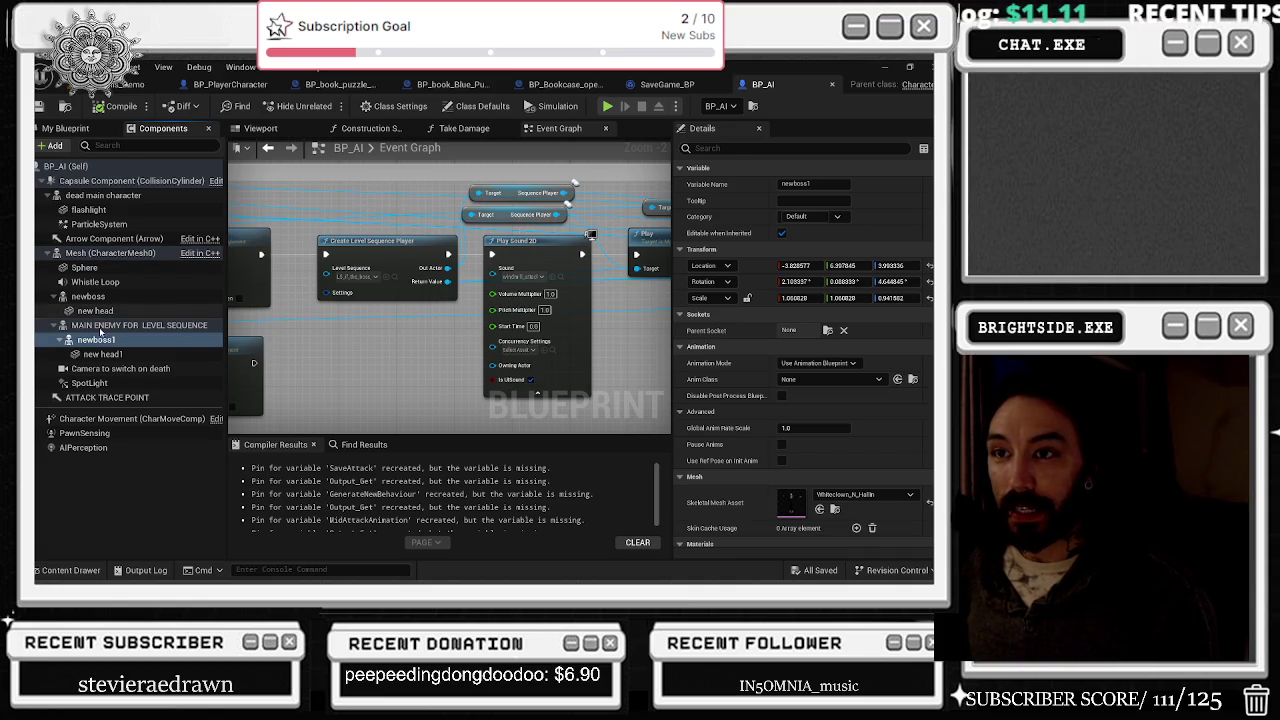
click(120, 325)
click(80, 196)
click(260, 128)
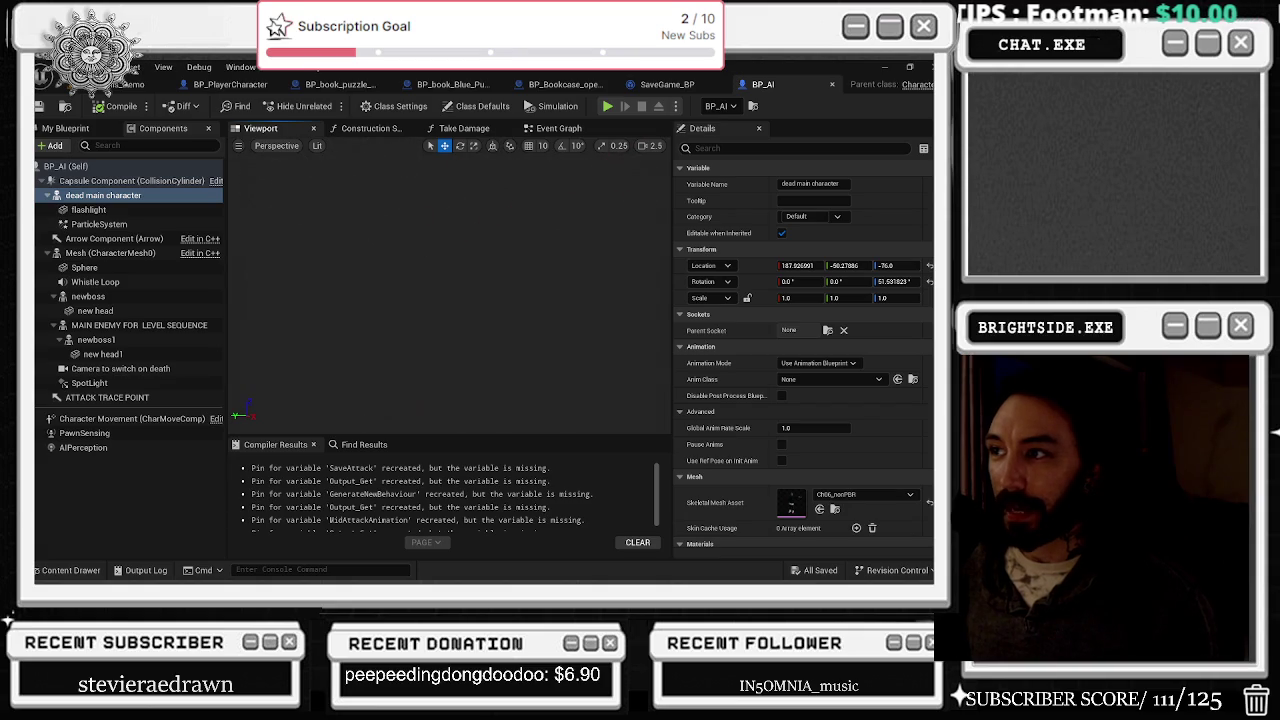
key(f)
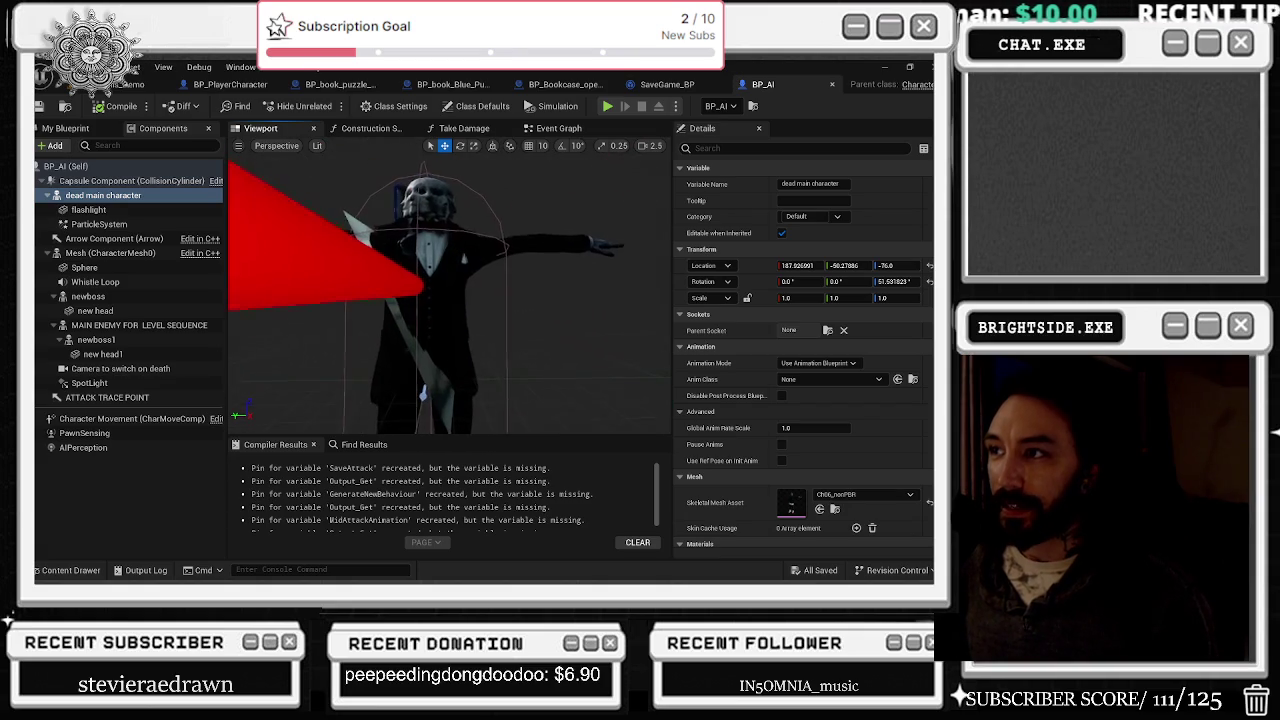
scroll(450, 290, down, 5)
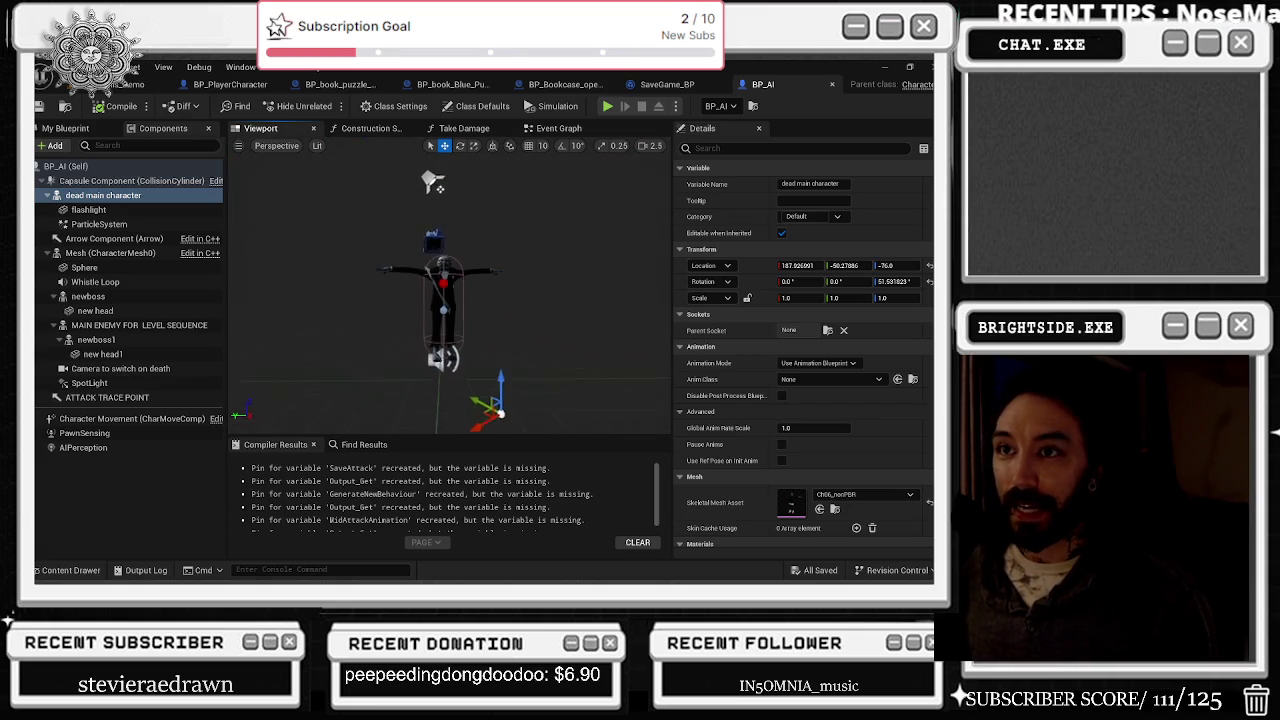
click(119, 197)
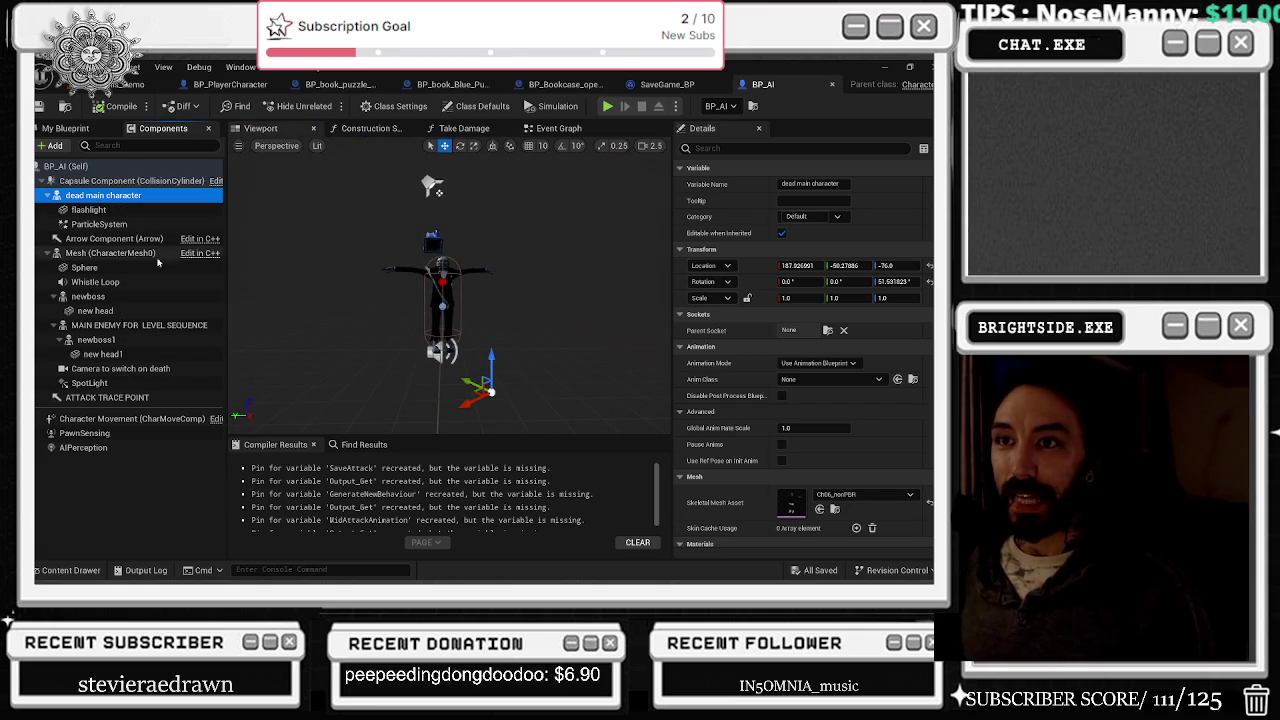
Step: Re-check the Mesh, newboss, newboss1, main enemy and dead character components, then return to the level editor
click(114, 255)
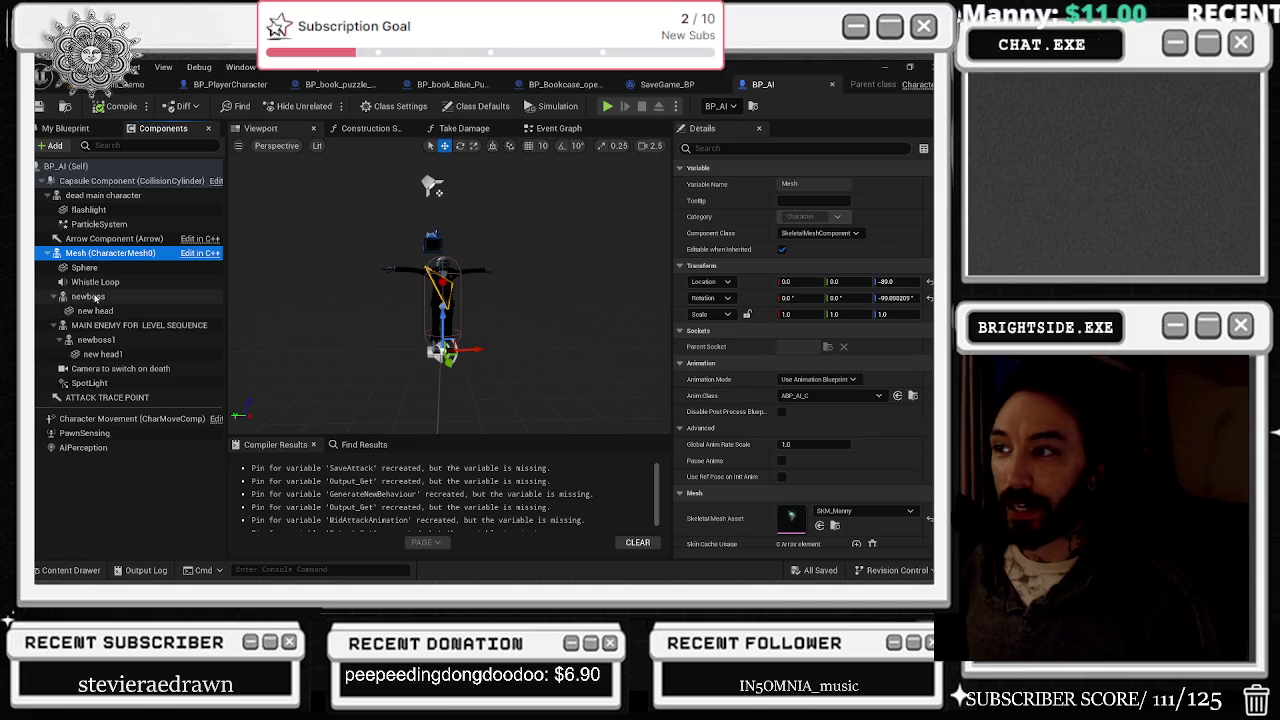
click(94, 297)
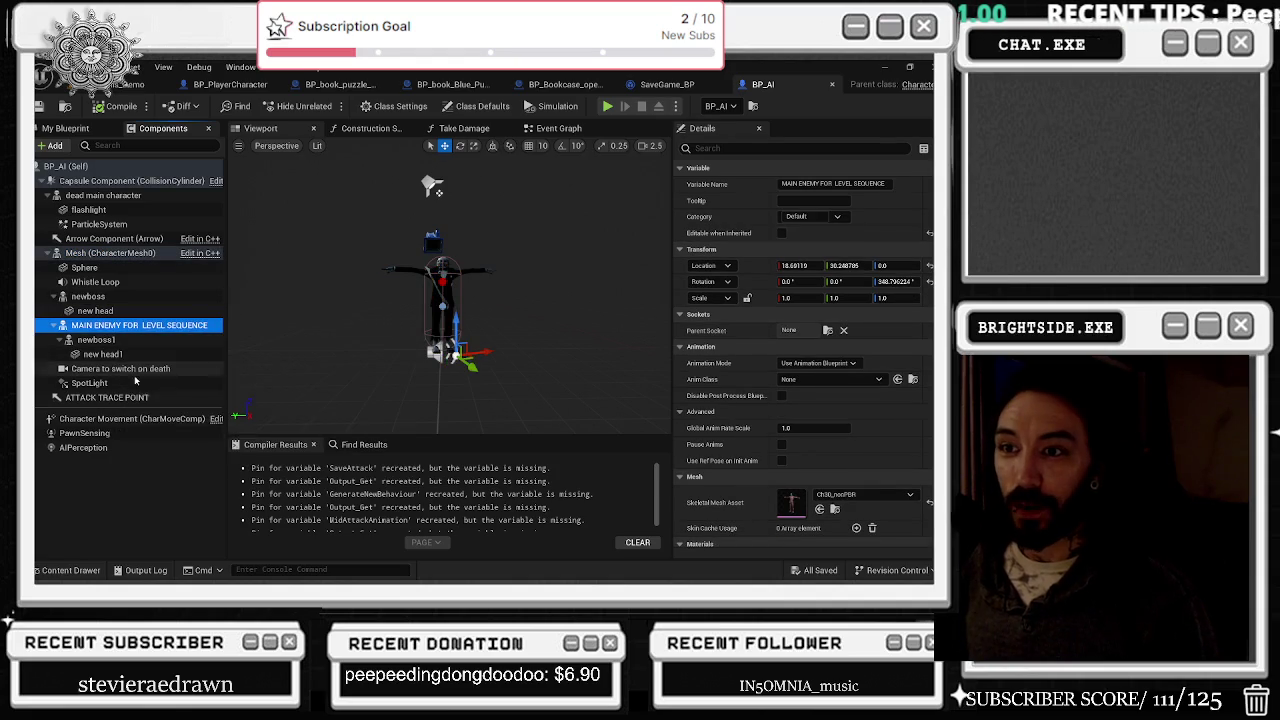
click(110, 340)
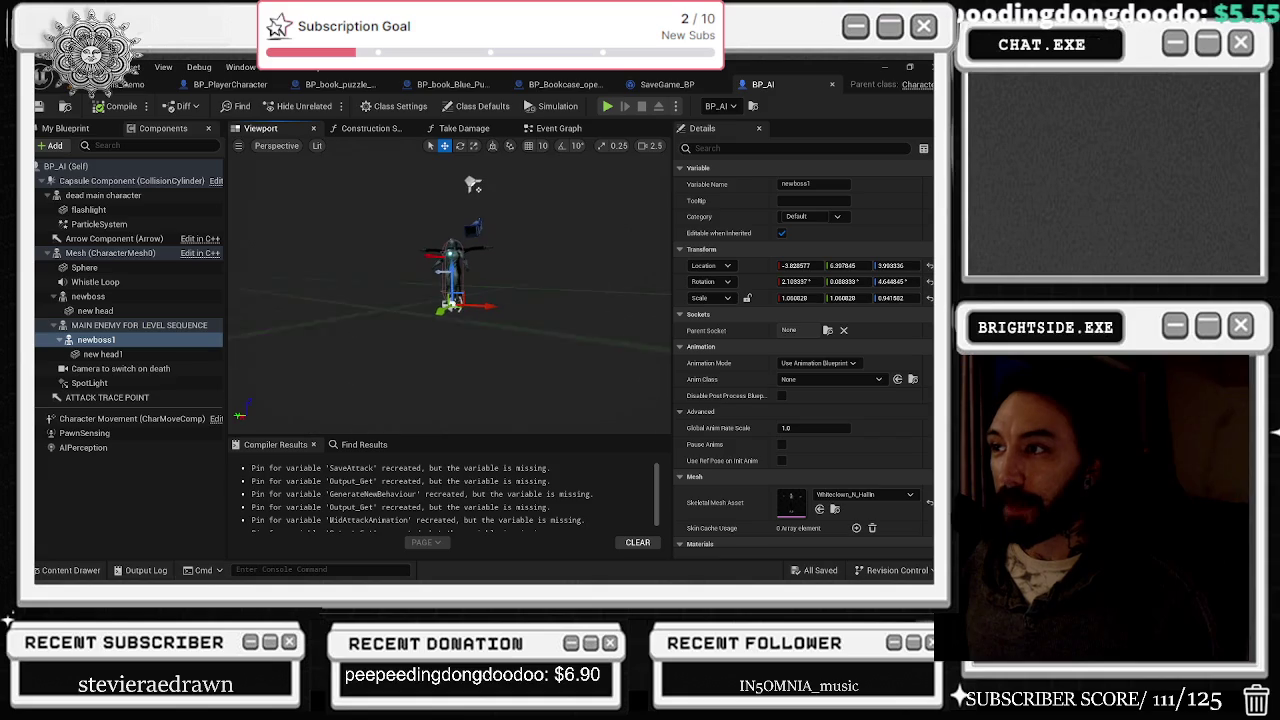
click(104, 326)
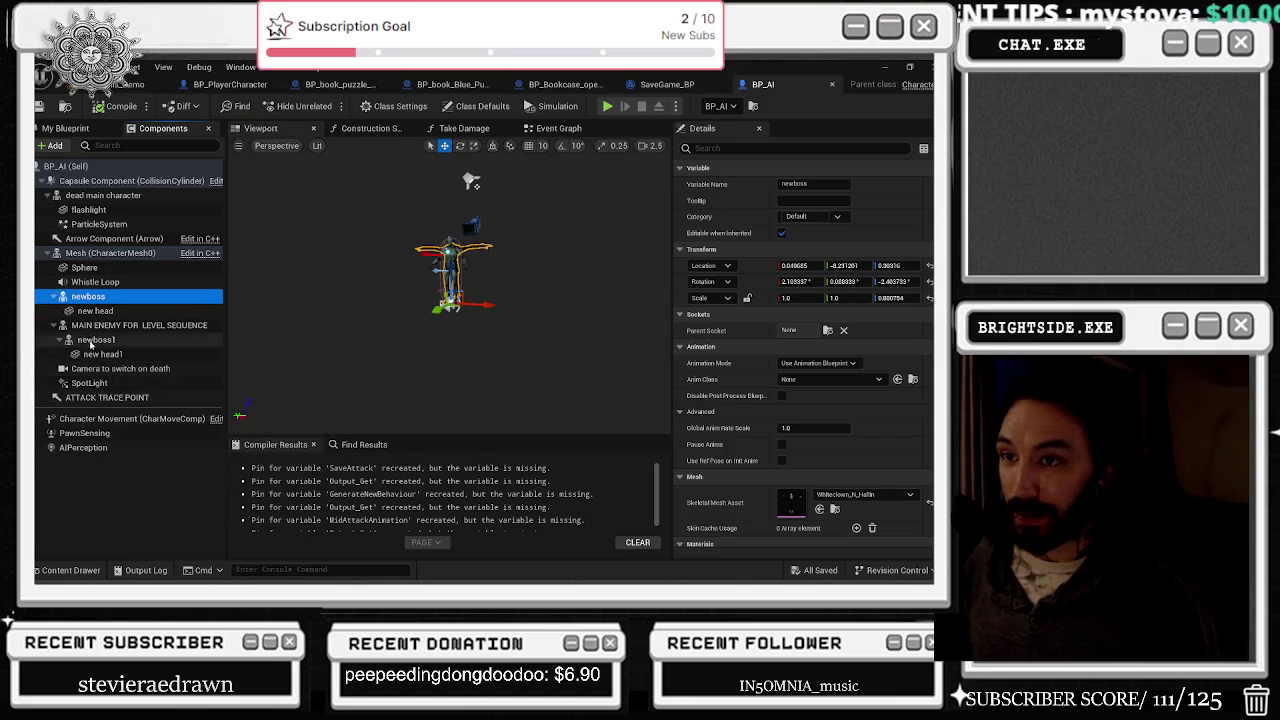
click(92, 341)
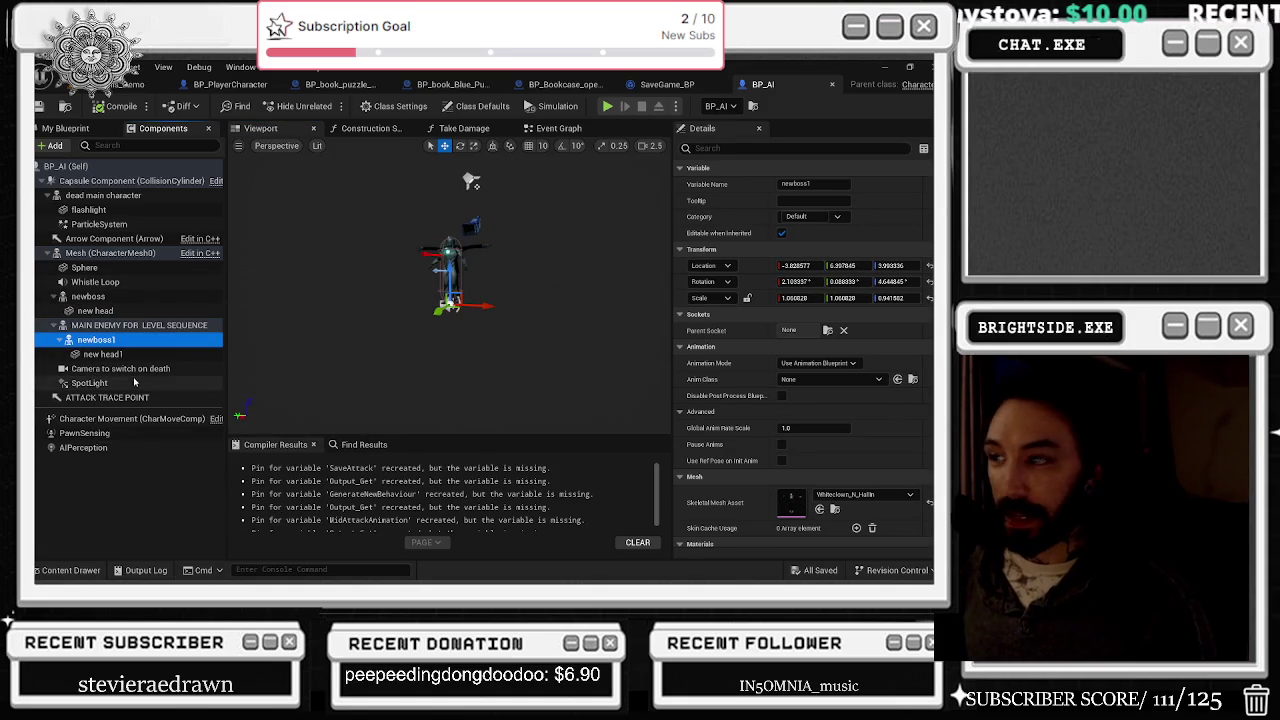
click(97, 199)
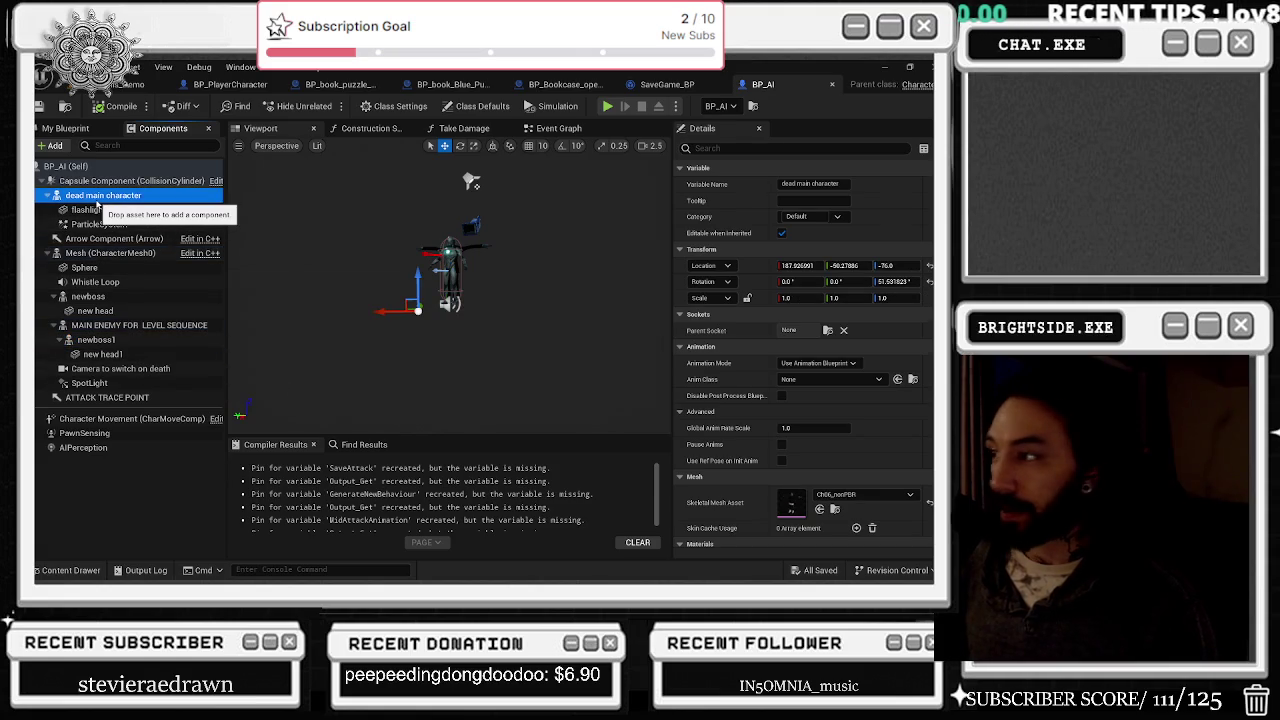
click(116, 254)
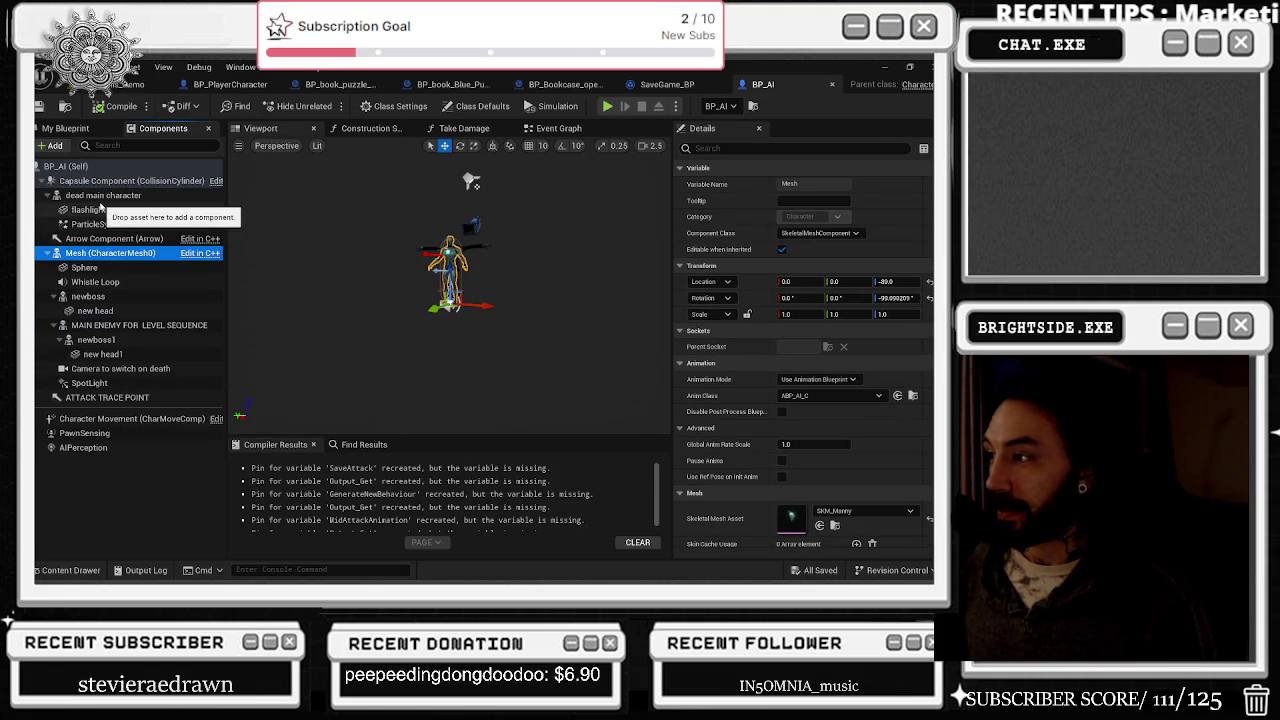
click(100, 297)
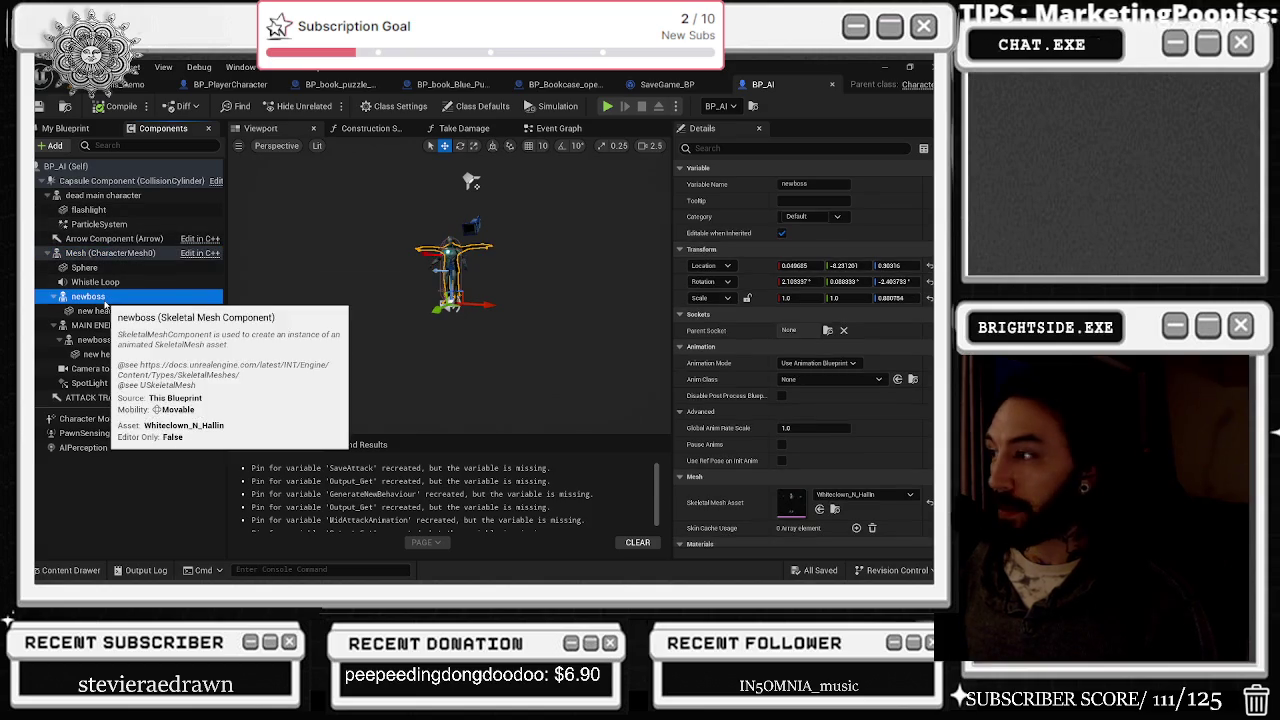
click(127, 327)
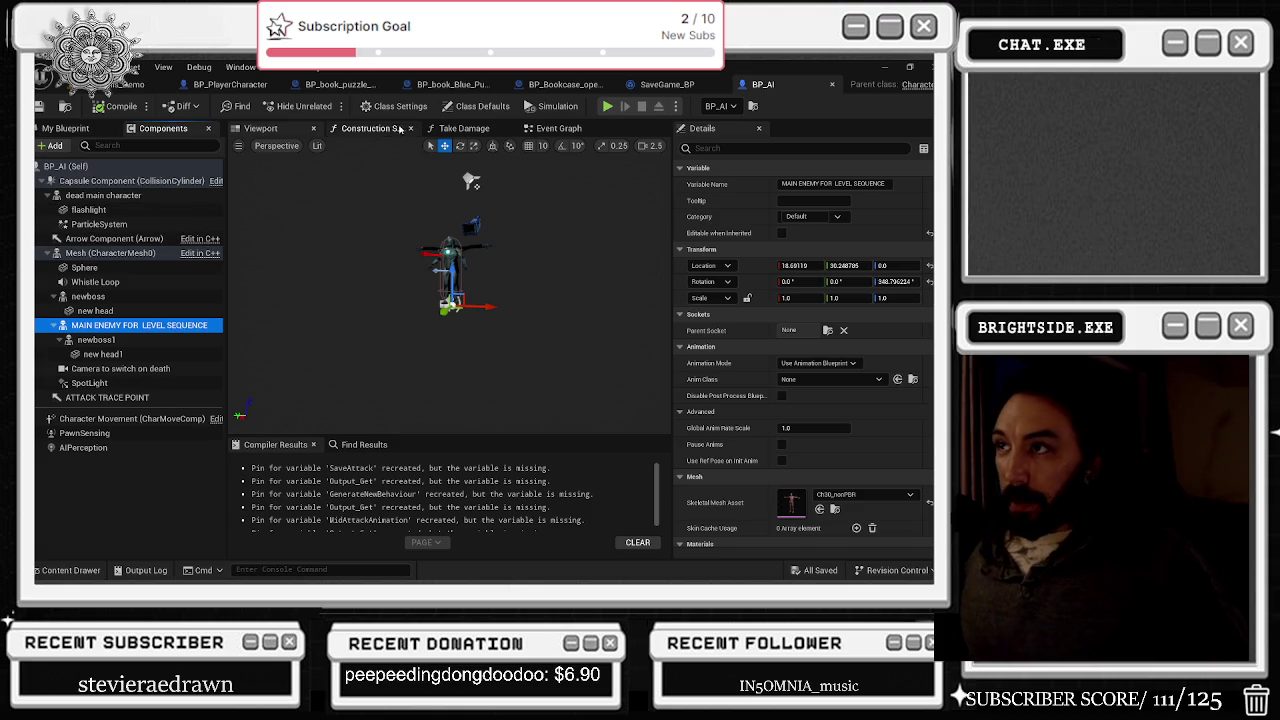
click(559, 129)
click(129, 86)
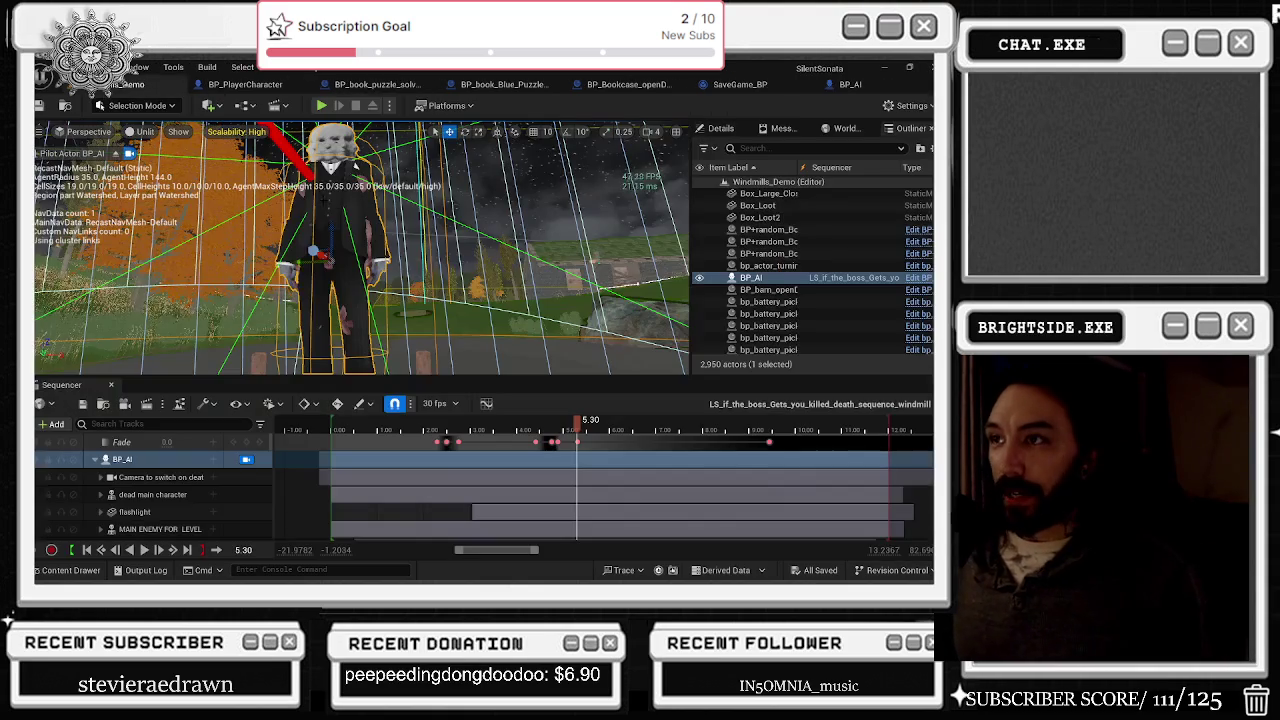
Step: Scrub the death sequence from 1.30 through 4.77 to 11.67, then select the Landscape
drag(525, 415, 397, 421)
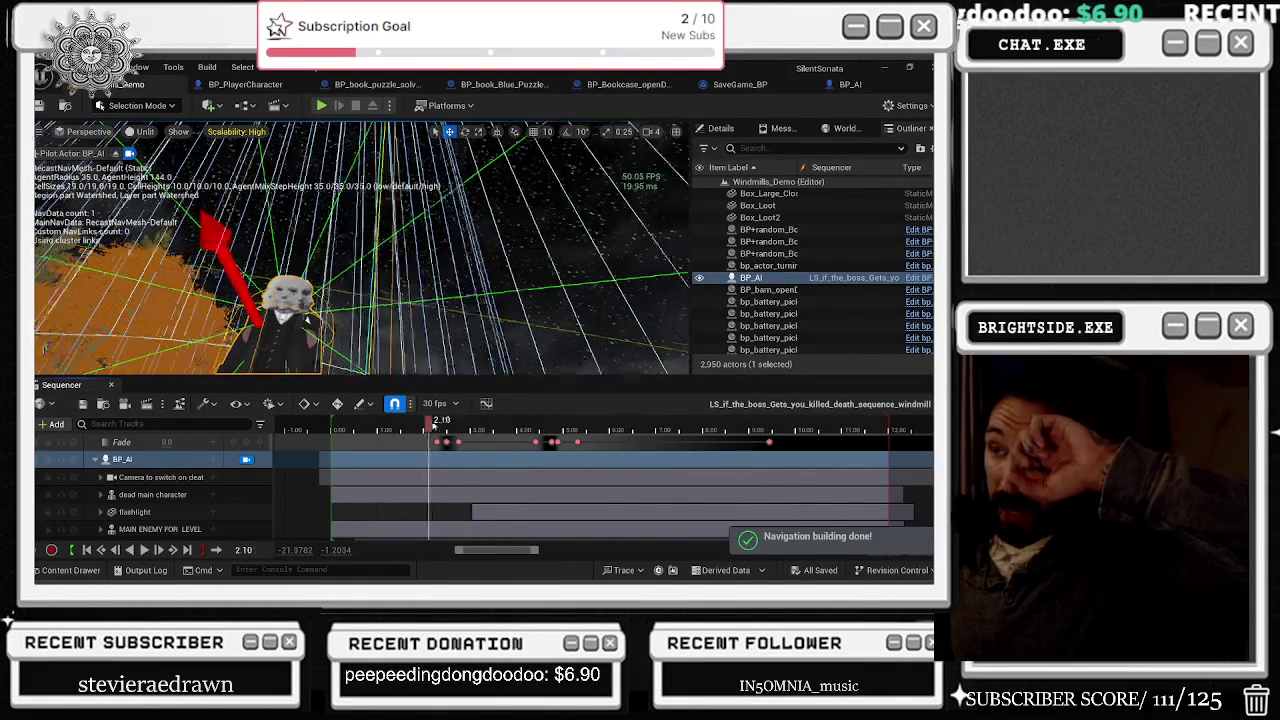
drag(430, 425, 562, 428)
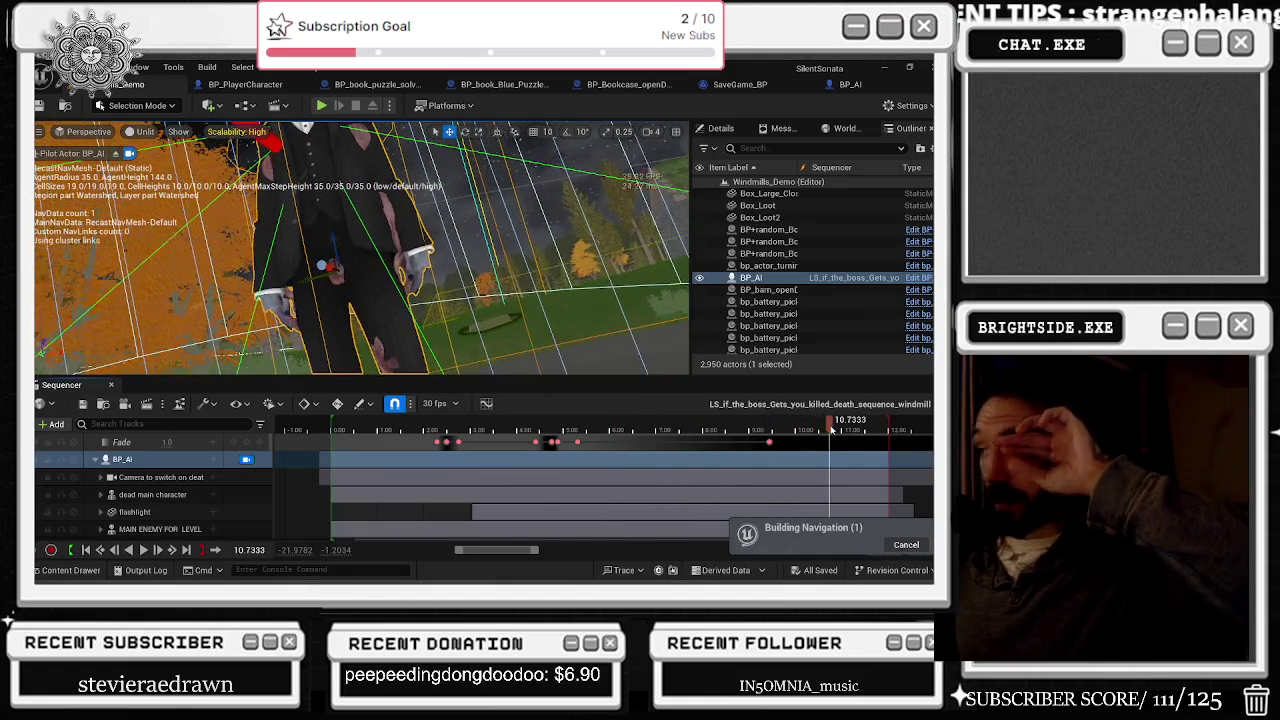
drag(865, 428, 873, 425)
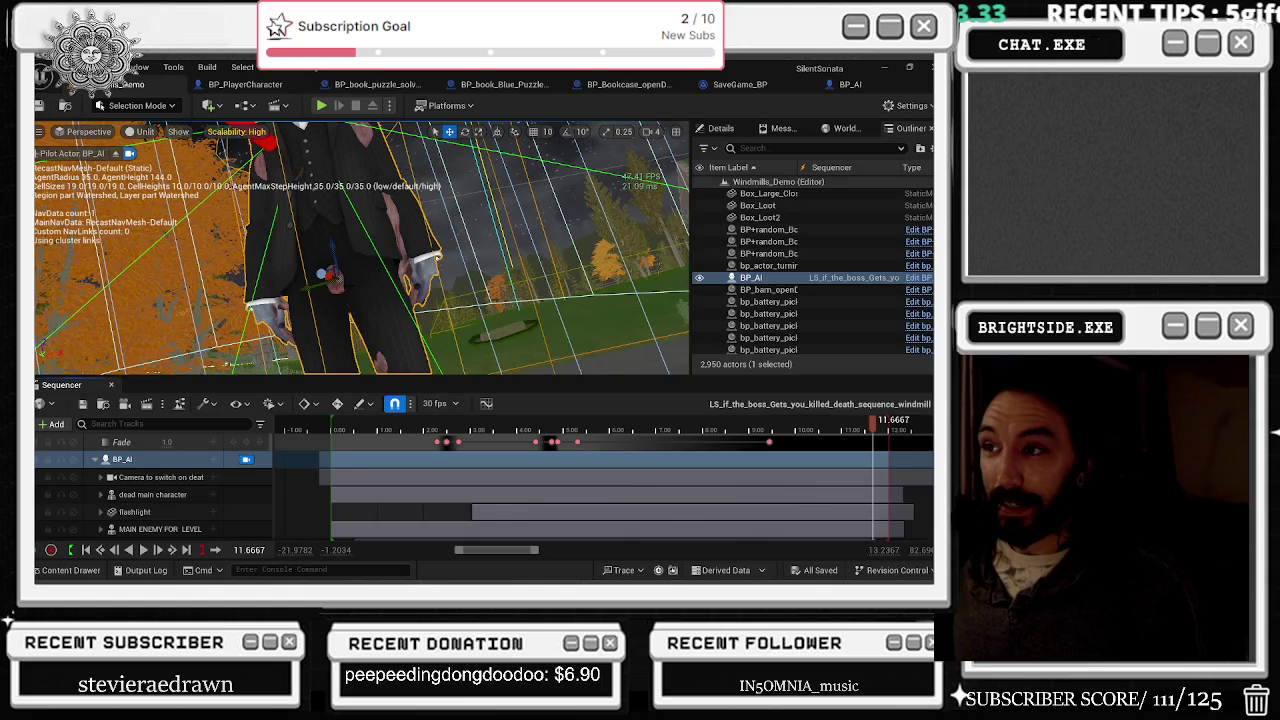
click(410, 285)
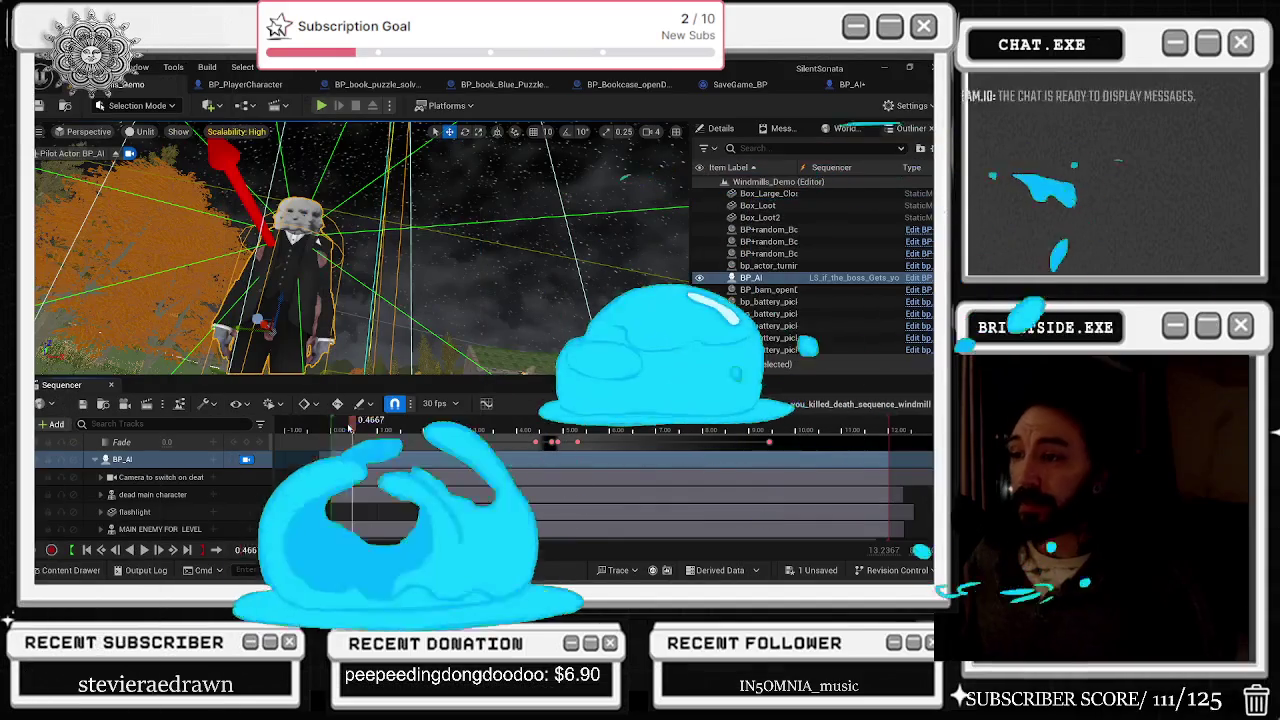
Step: Scrub and replay the death sequence, then show the Traps+Blueprints content folder
mouse_move(386, 430)
mouse_down()
mouse_move(432, 436)
mouse_move(332, 424)
mouse_up()
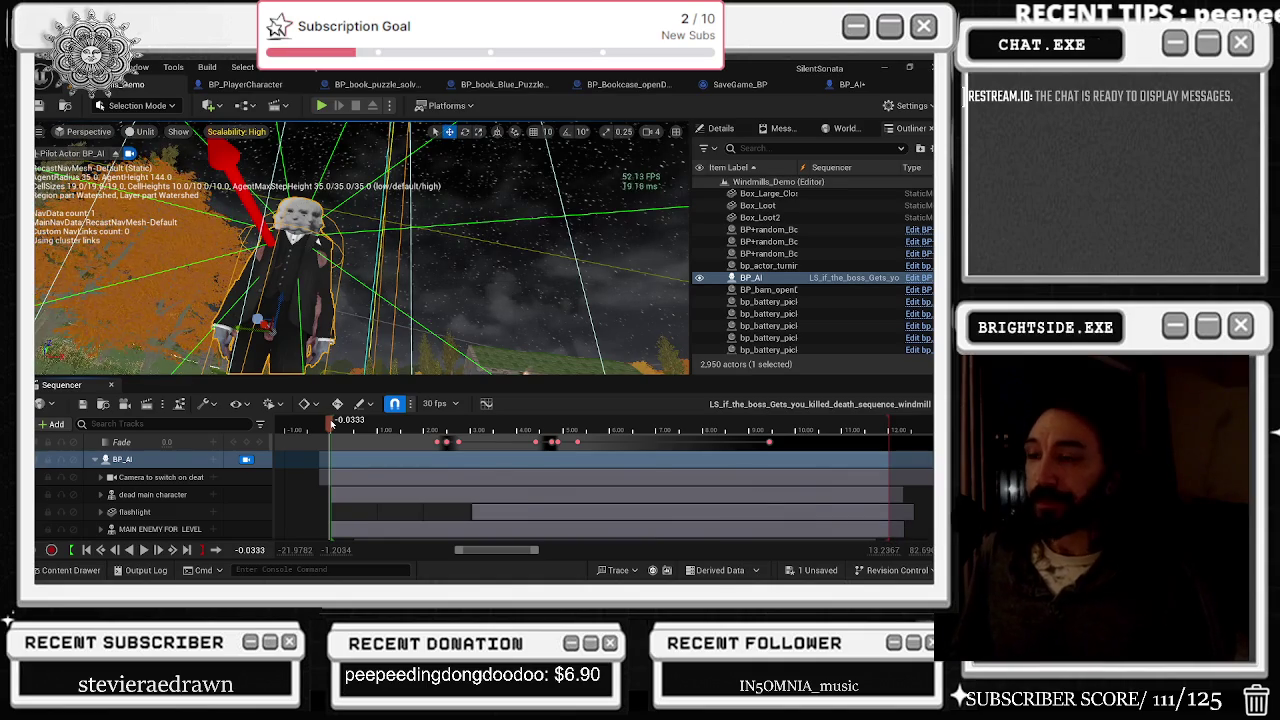
key(space)
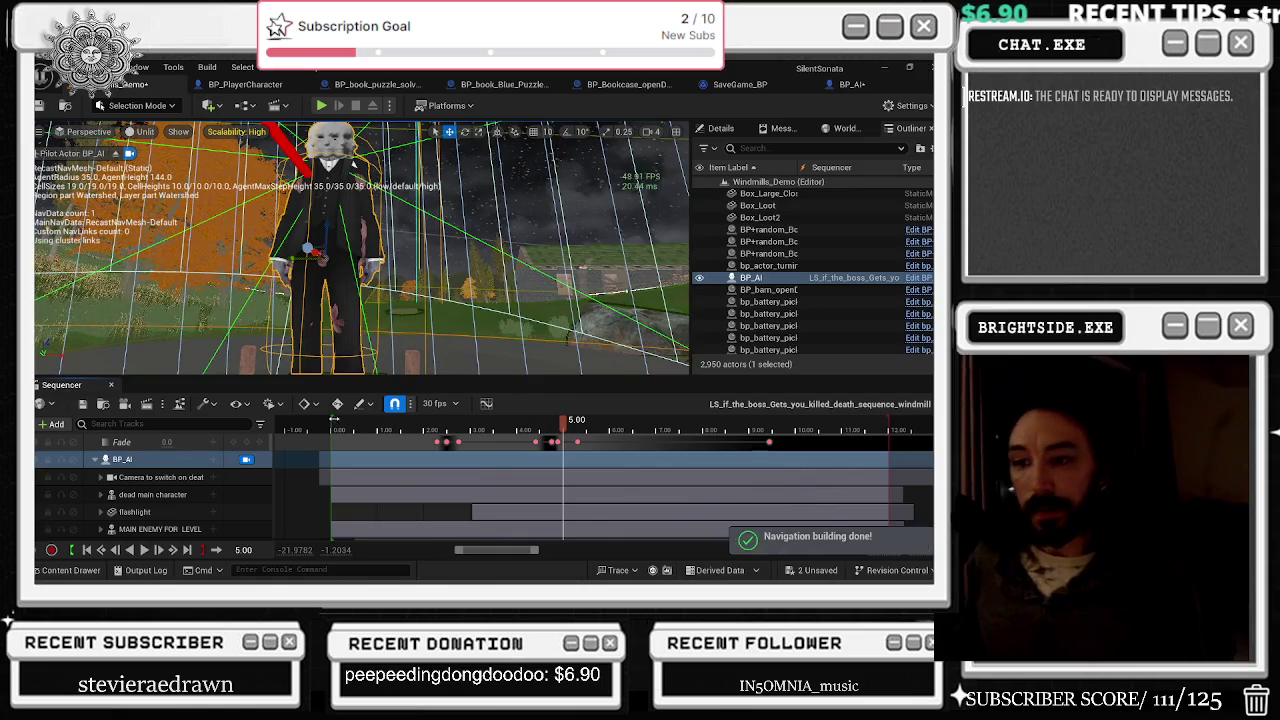
click(87, 550)
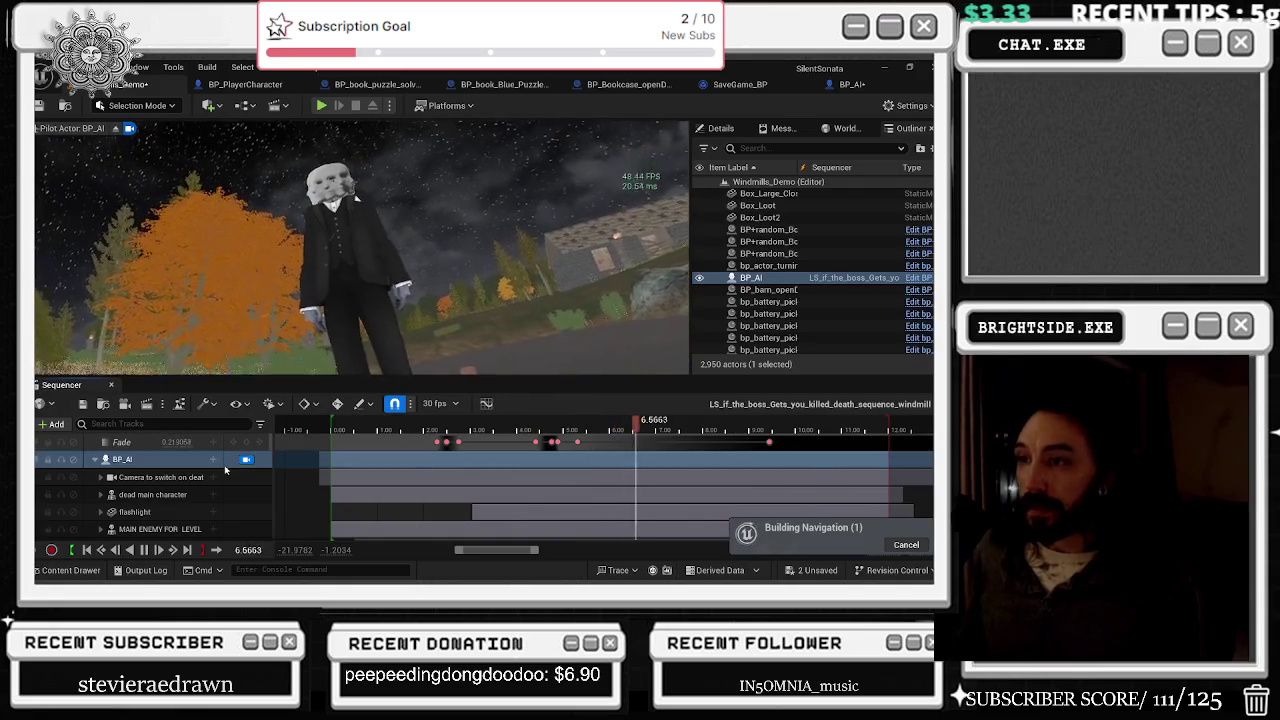
click(87, 550)
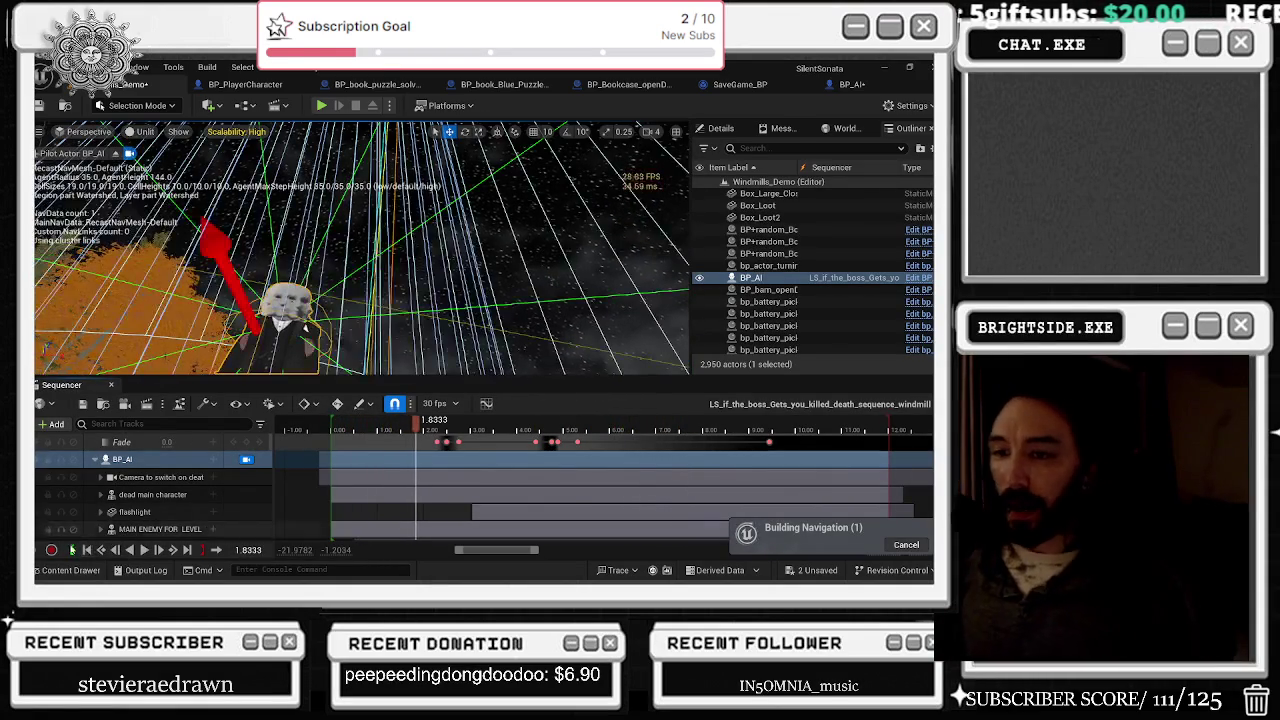
click(66, 570)
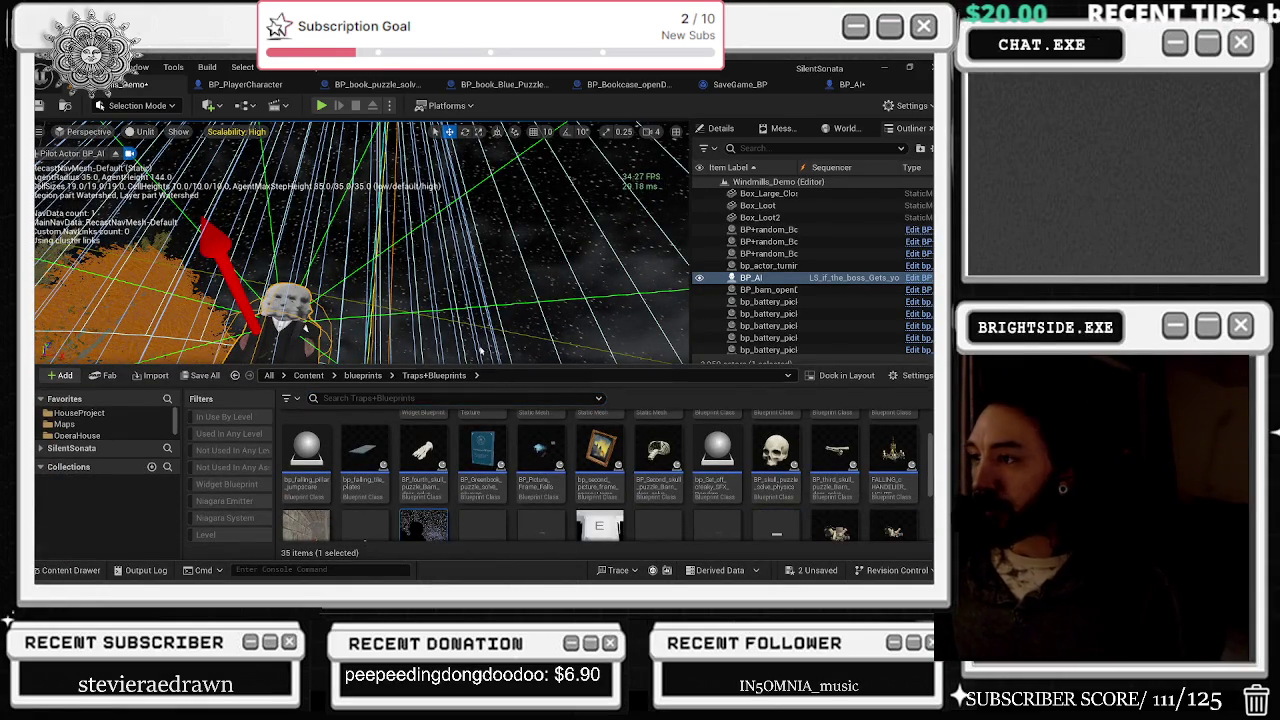
Step: Duplicate the death sequence as LS_if_the_boss_Gets_you_killed_death_Alternate_Windmill and open it in Sequencer
right_click(424, 520)
click(525, 294)
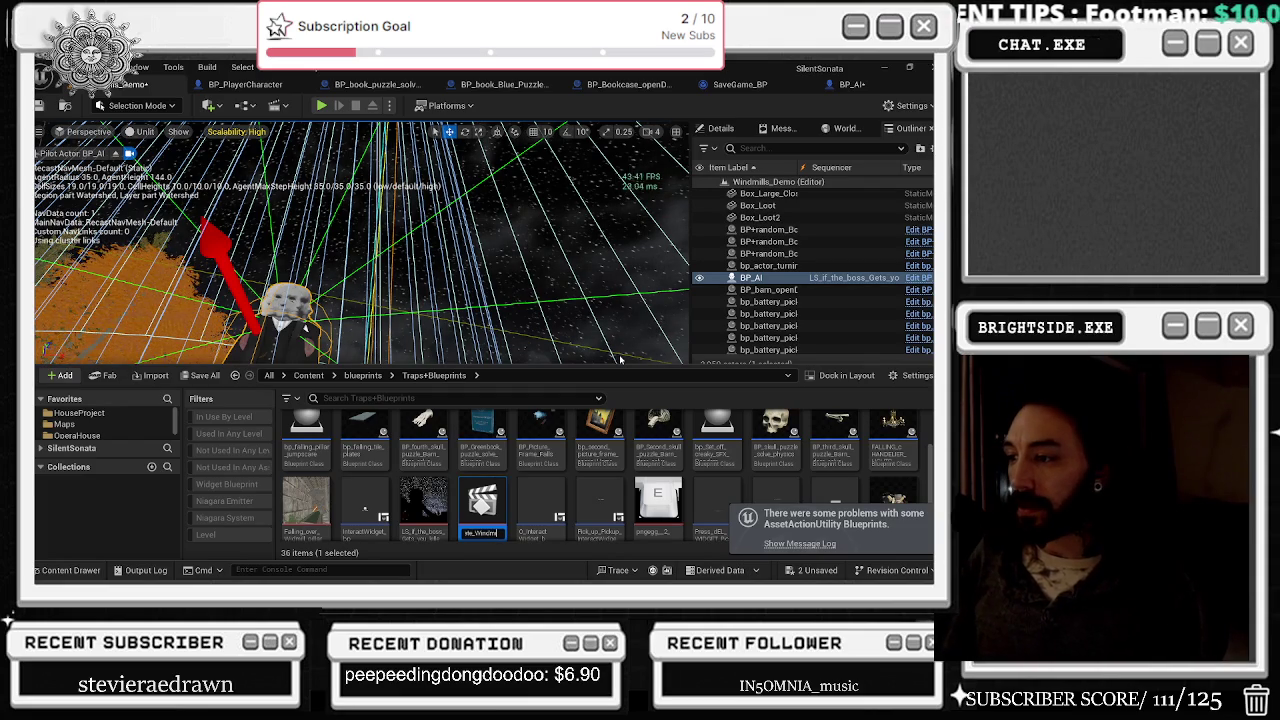
key(Return)
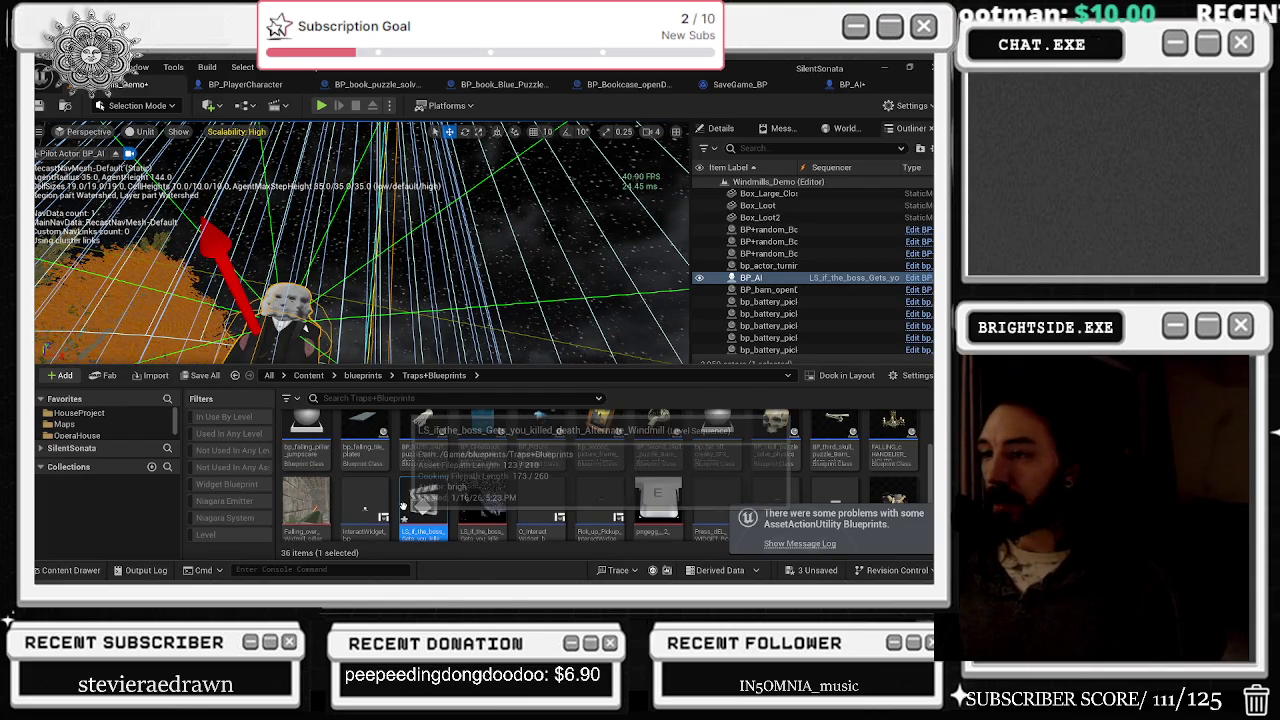
click(95, 575)
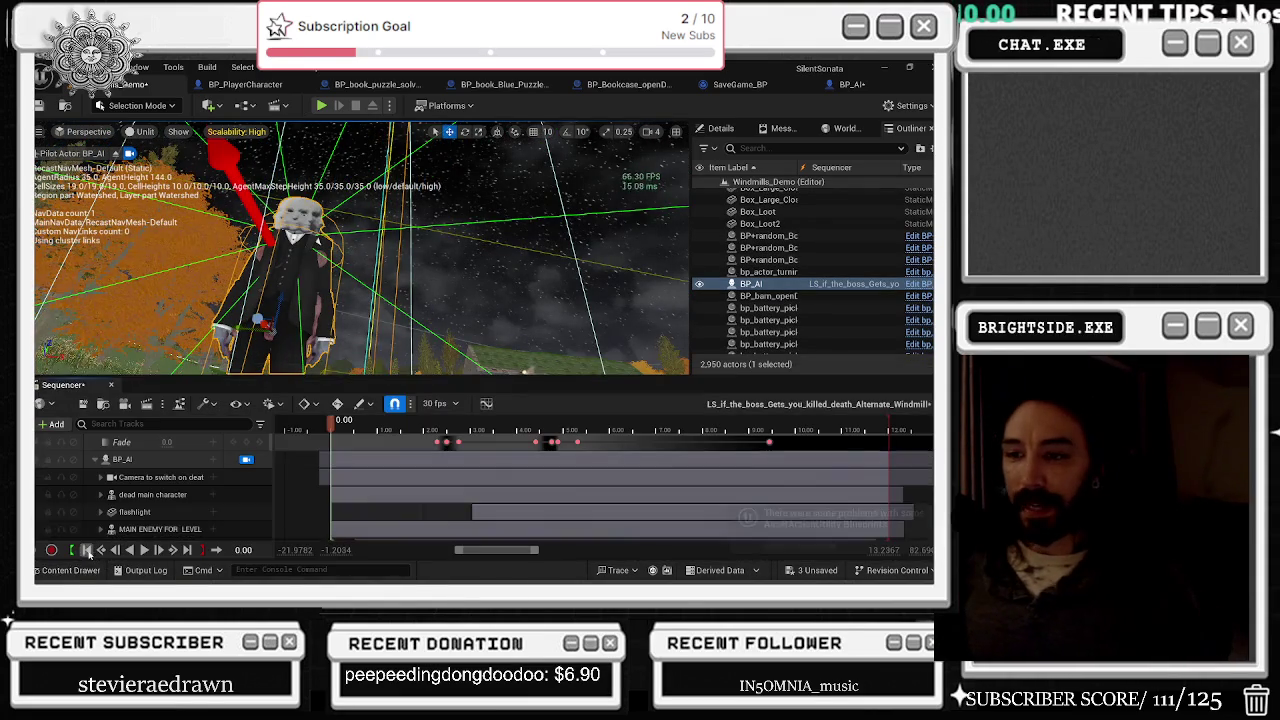
Step: Scrub and play the alternate cutscene, then open BP_AI's construction script from its track
mouse_move(343, 422)
mouse_down()
mouse_move(380, 428)
mouse_move(331, 448)
mouse_up()
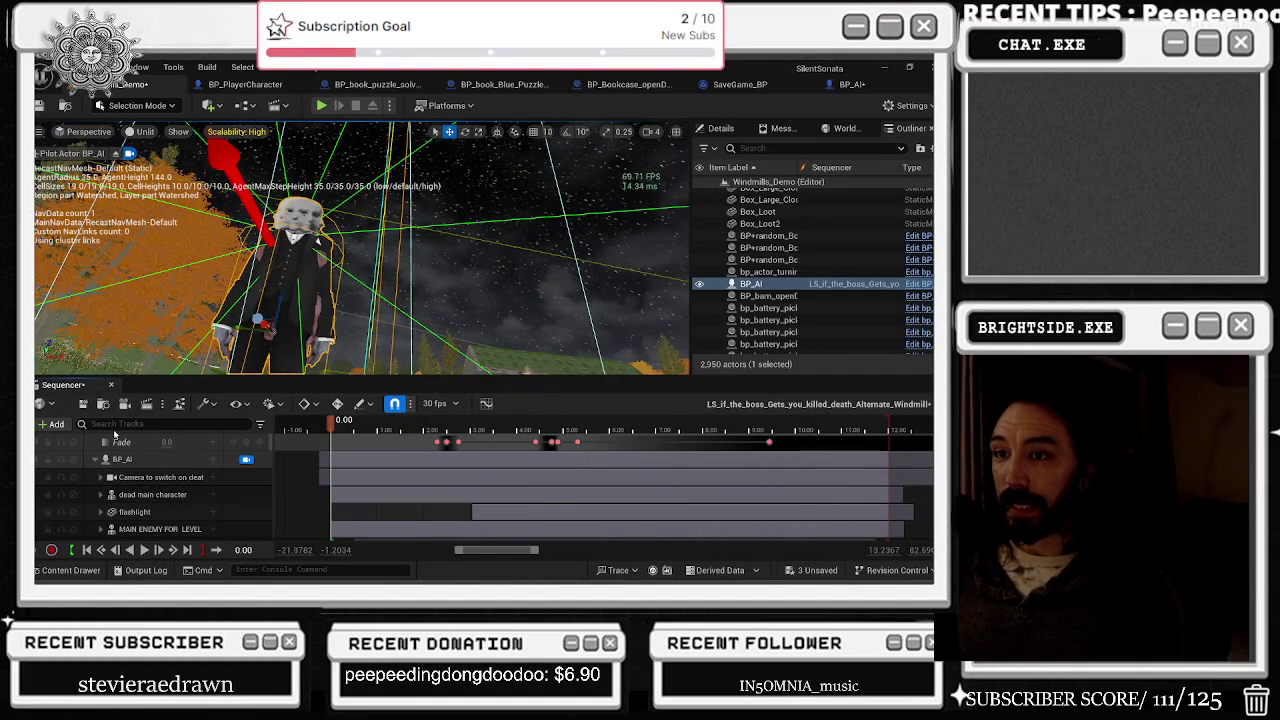
click(66, 570)
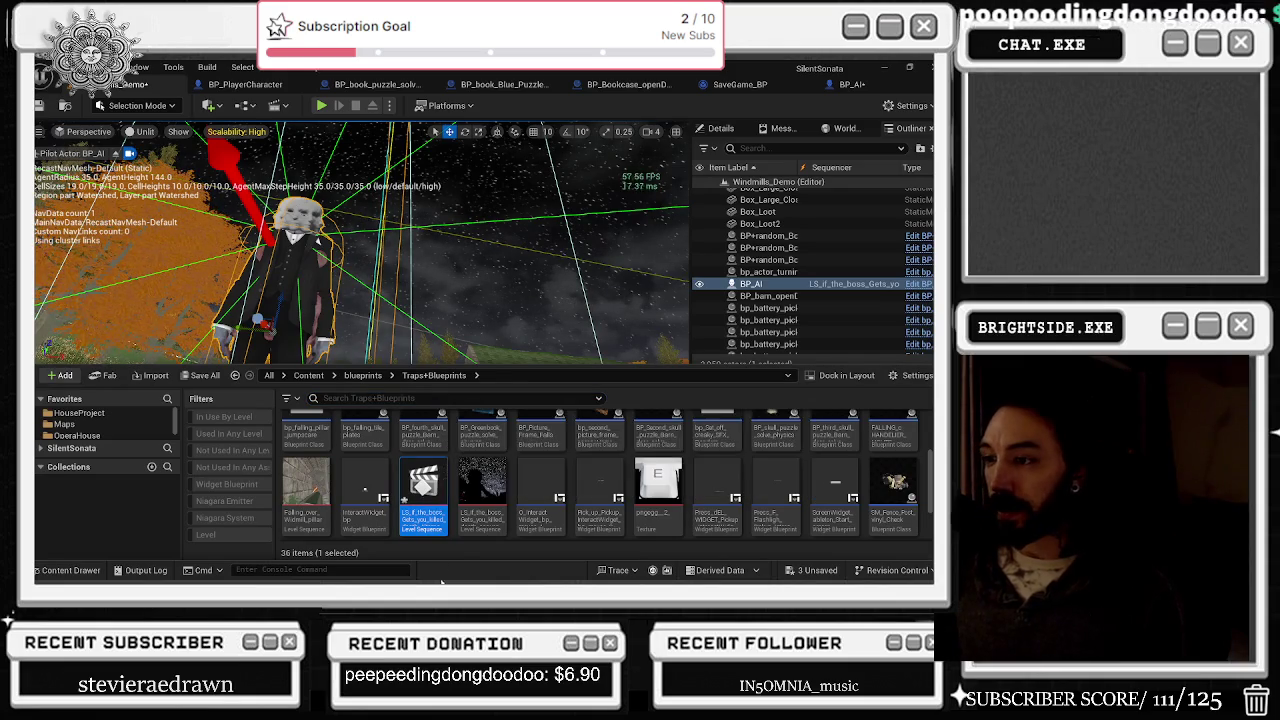
click(76, 570)
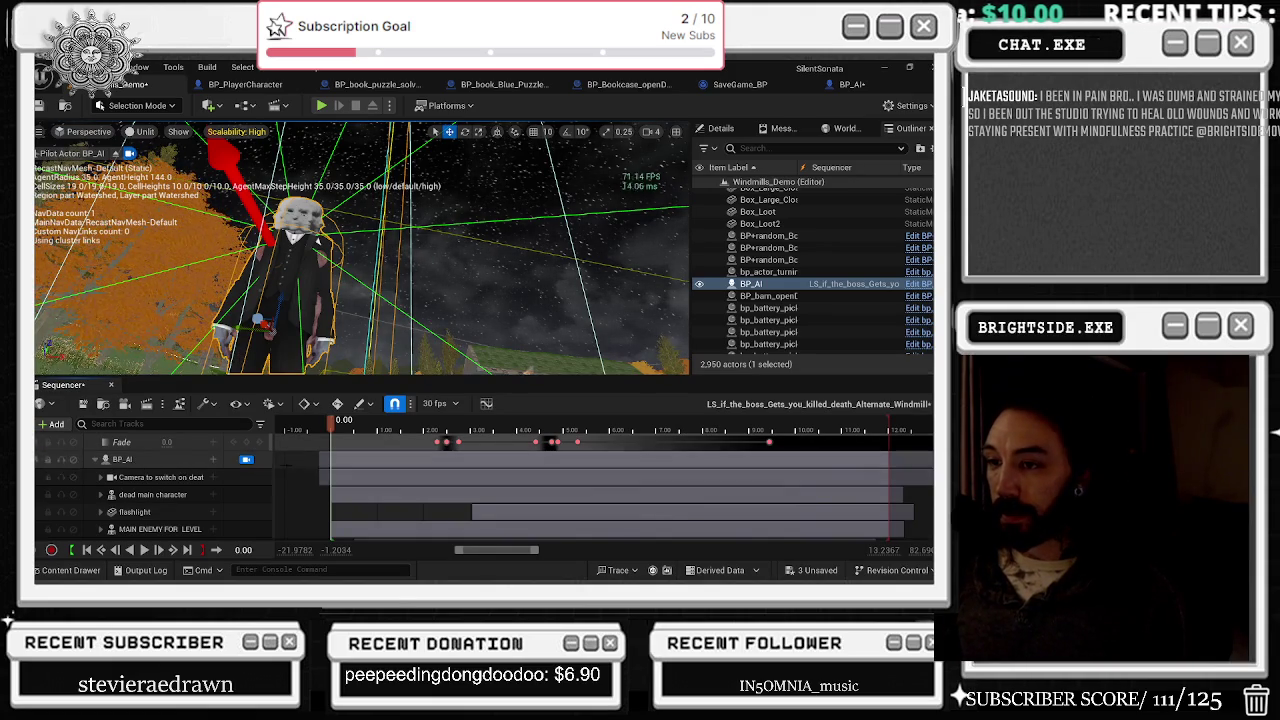
key(space)
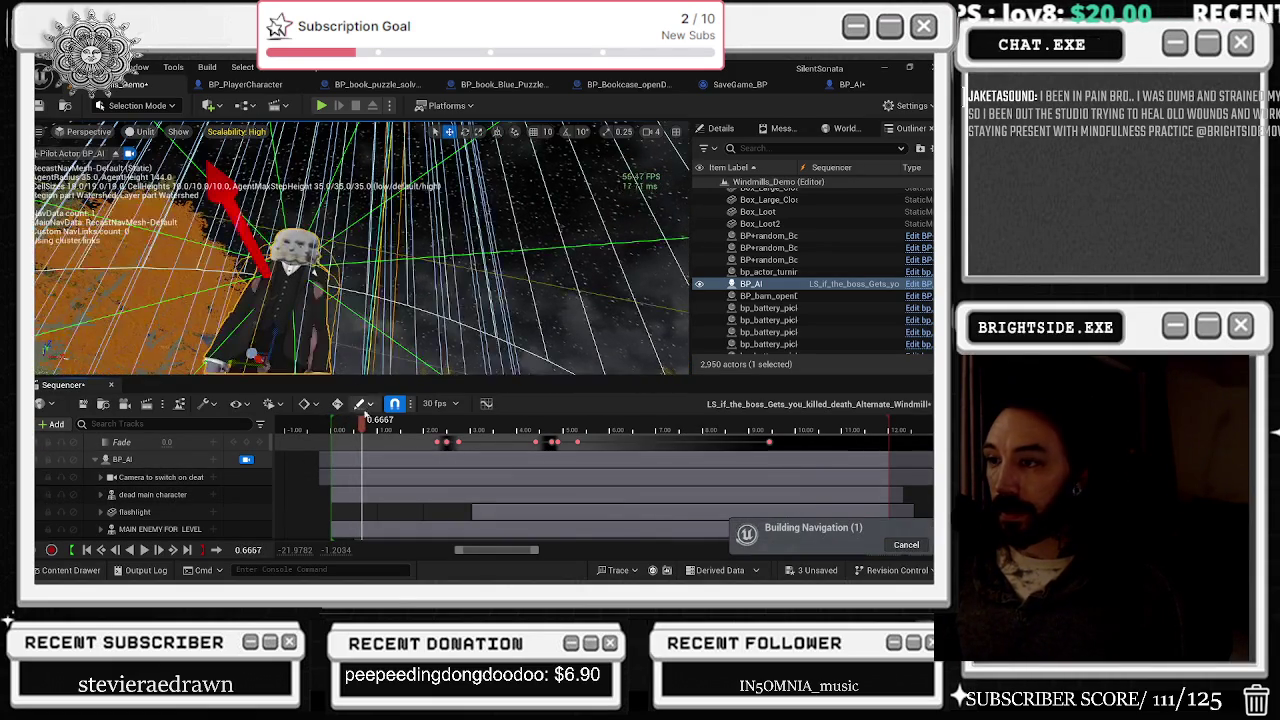
click(340, 425)
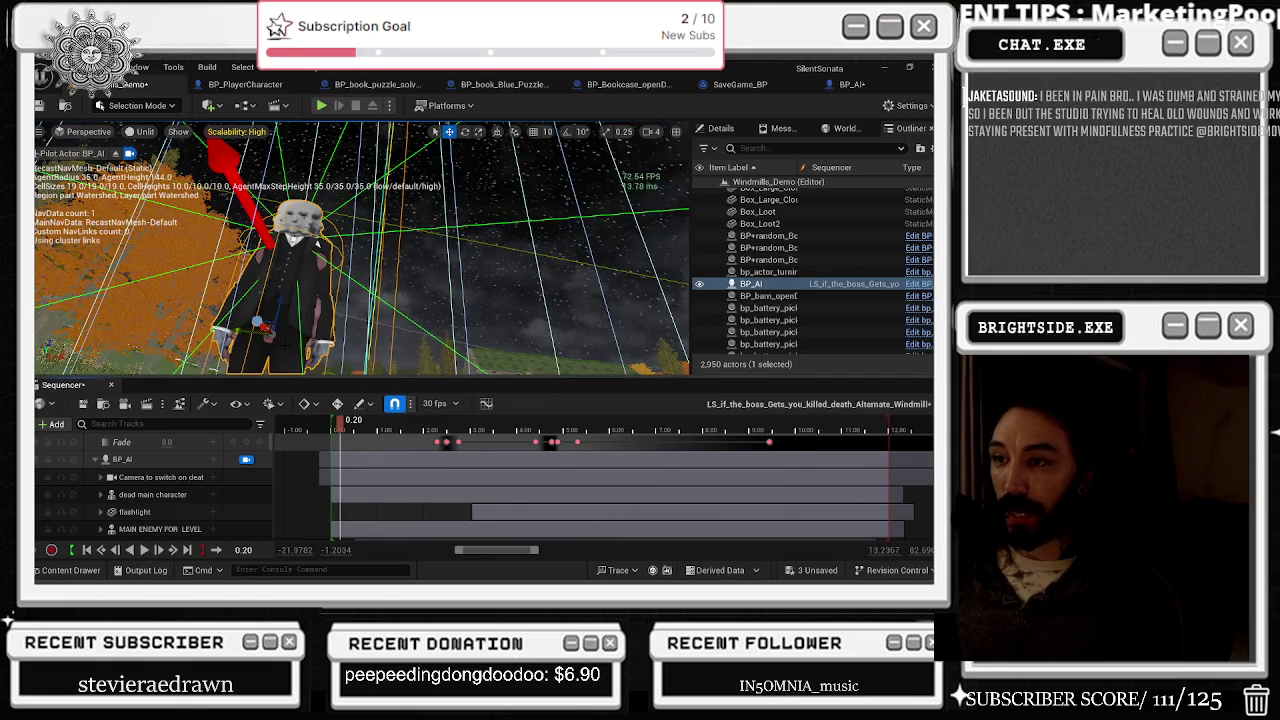
click(122, 459)
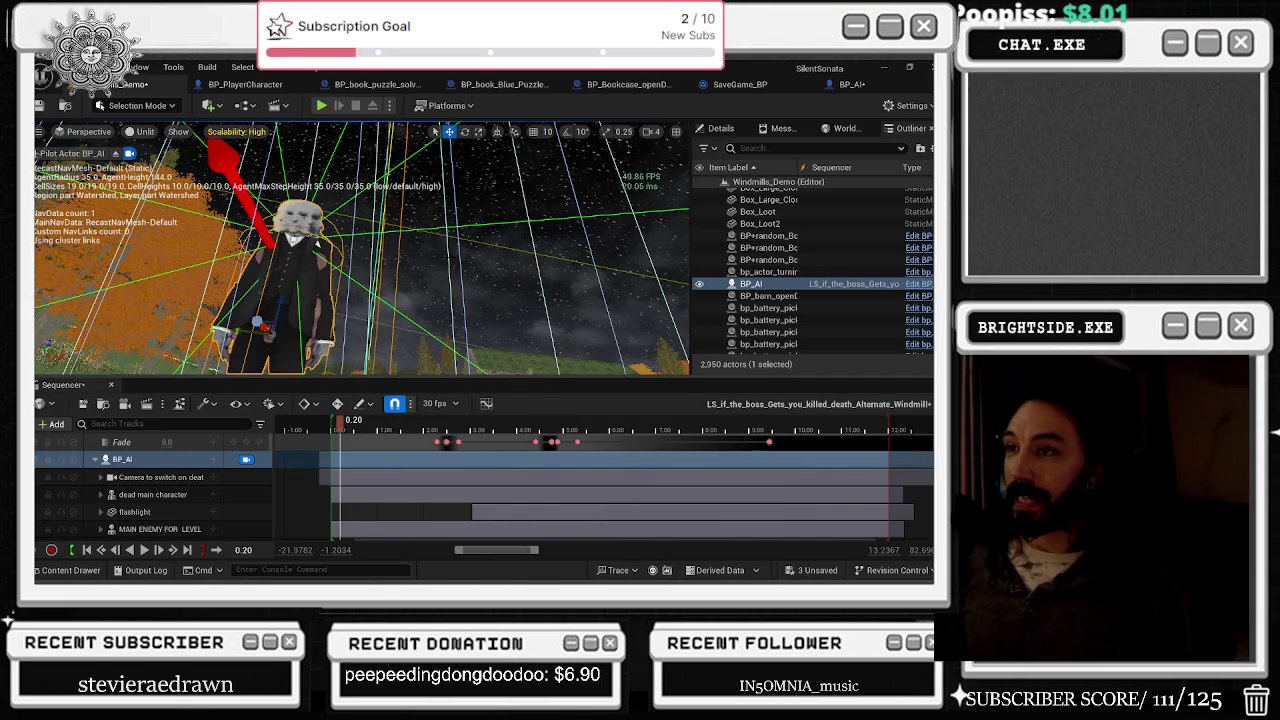
key(ctrl+e)
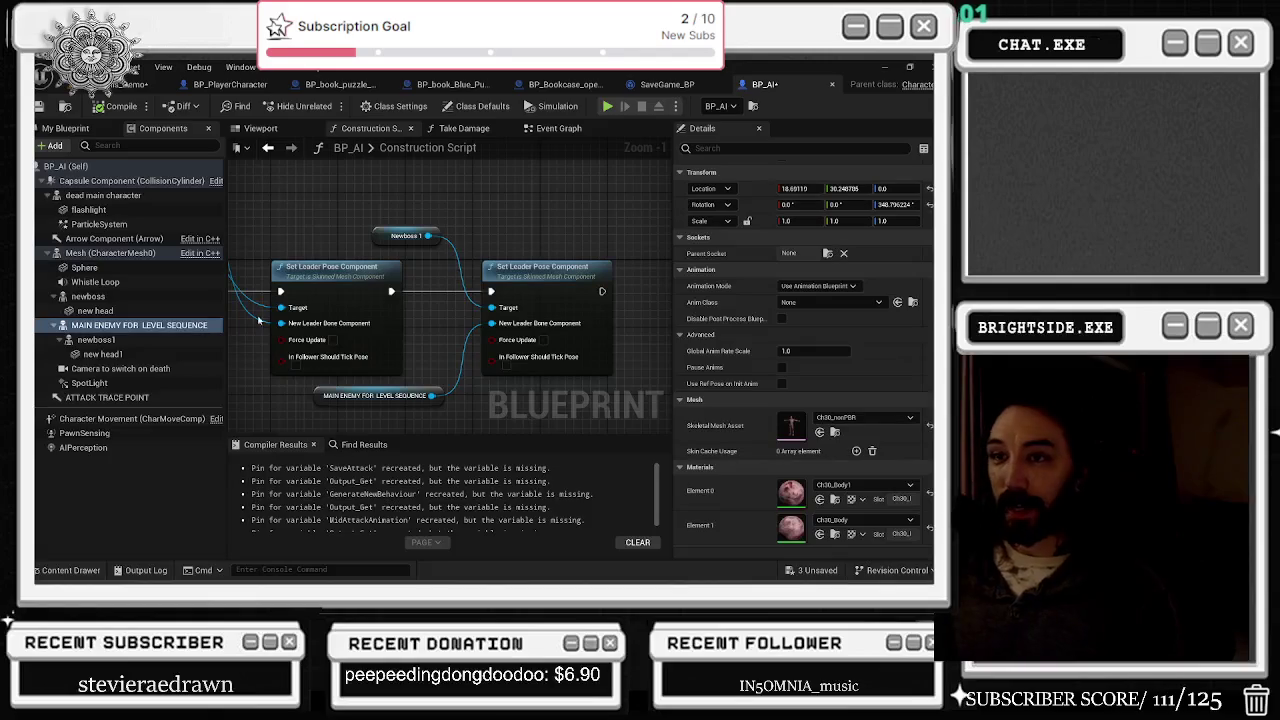
Step: Tick Hidden in Game on BP_AI's MAIN ENEMY FOR LEVEL SEQUENCE mesh and return to the level
text(v)
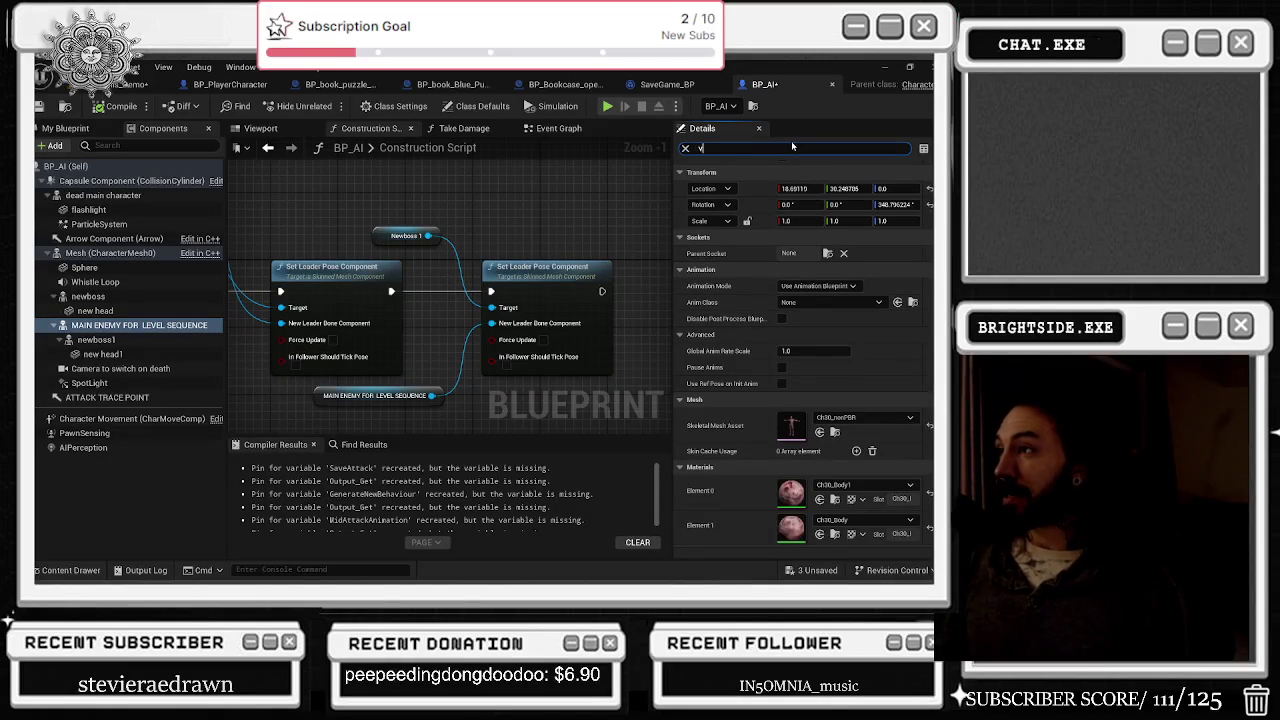
key(BackSpace)
text(hidden)
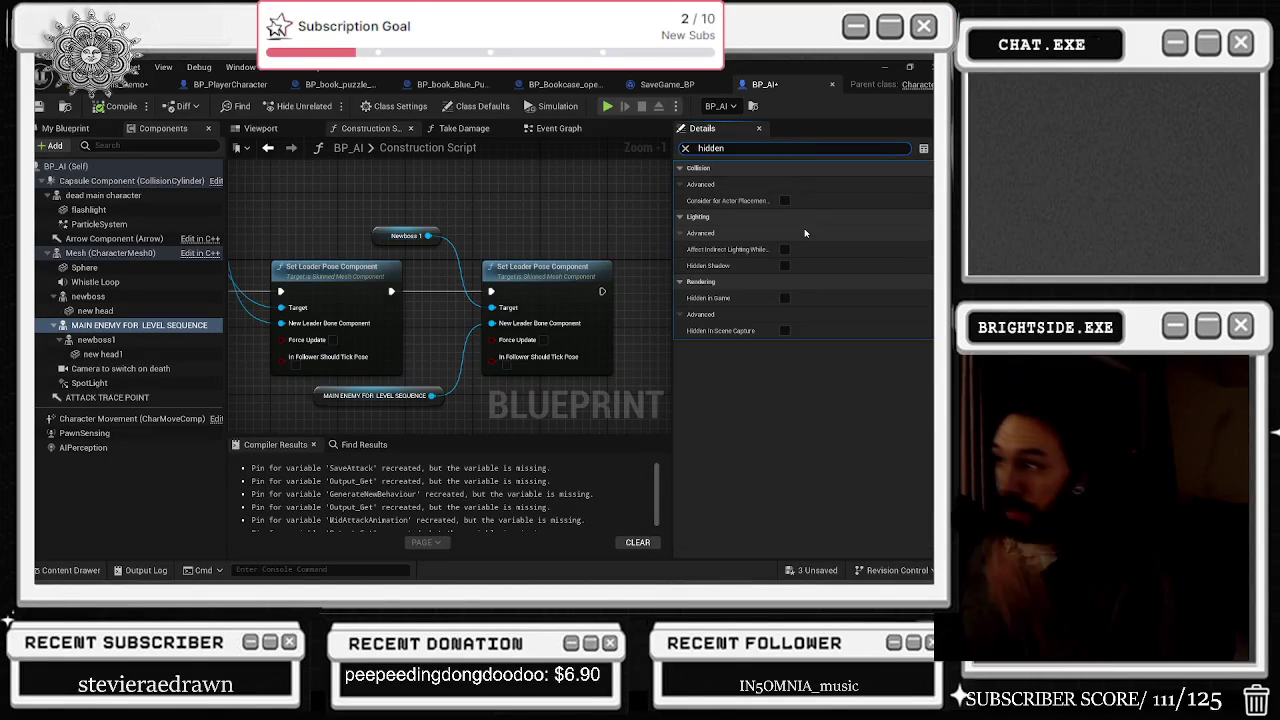
click(784, 298)
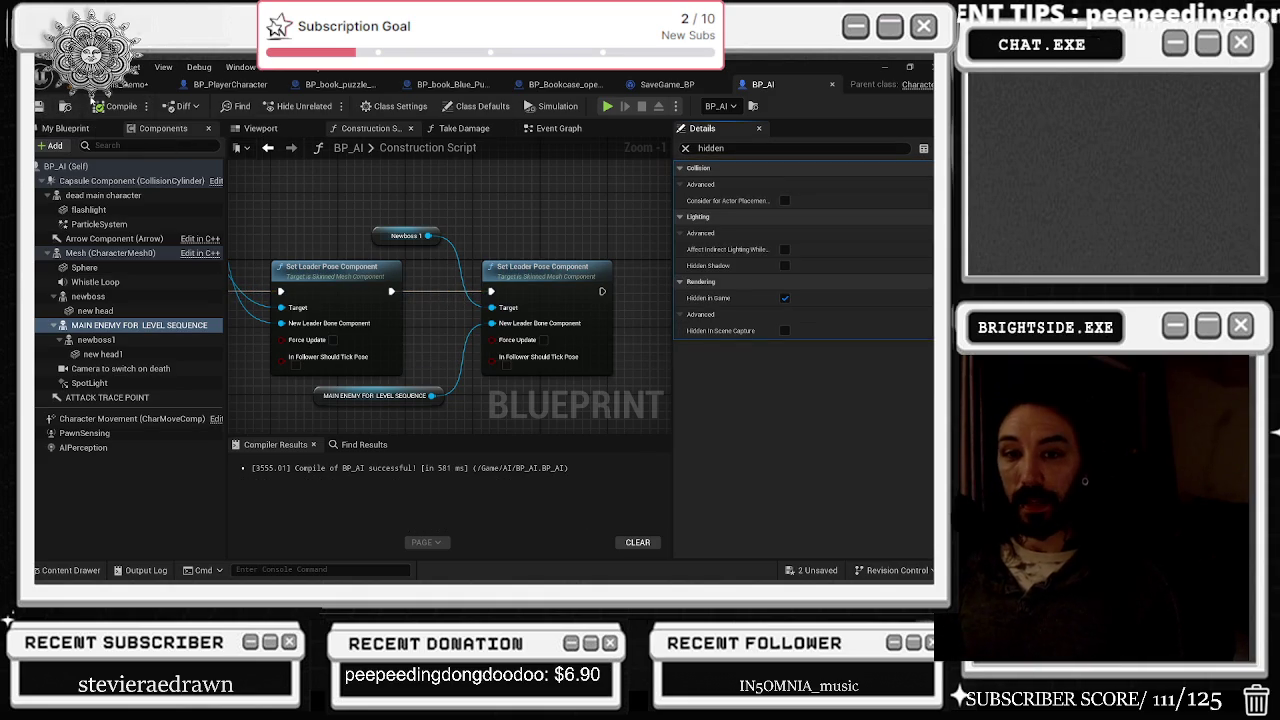
click(128, 84)
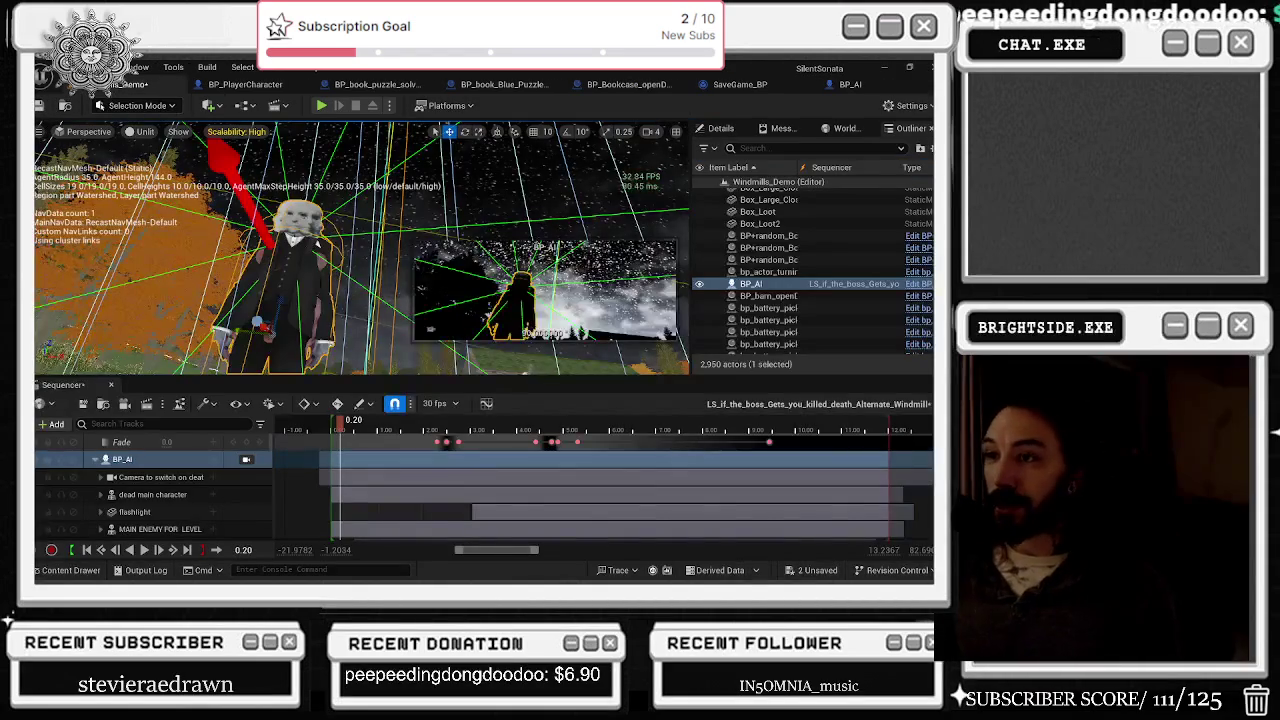
Step: Play and stop the alternate cutscene, rewind to the start, and list dead main character's track options
key(space)
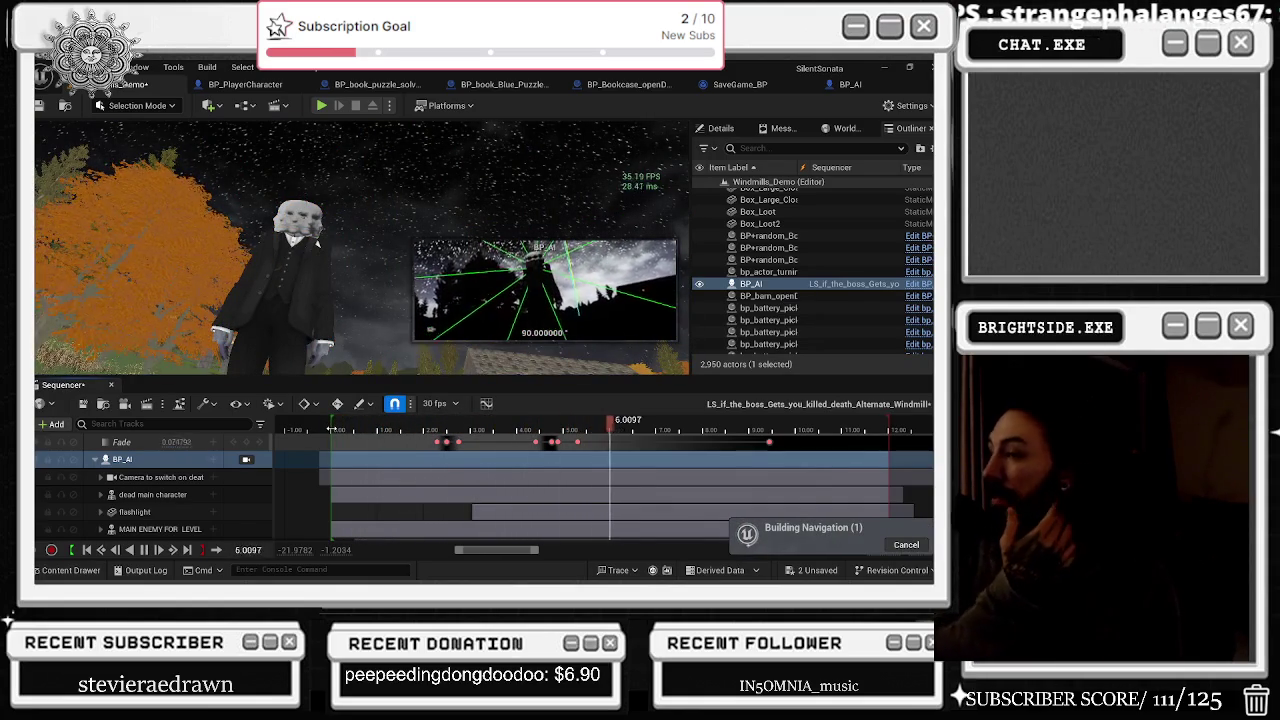
key(space)
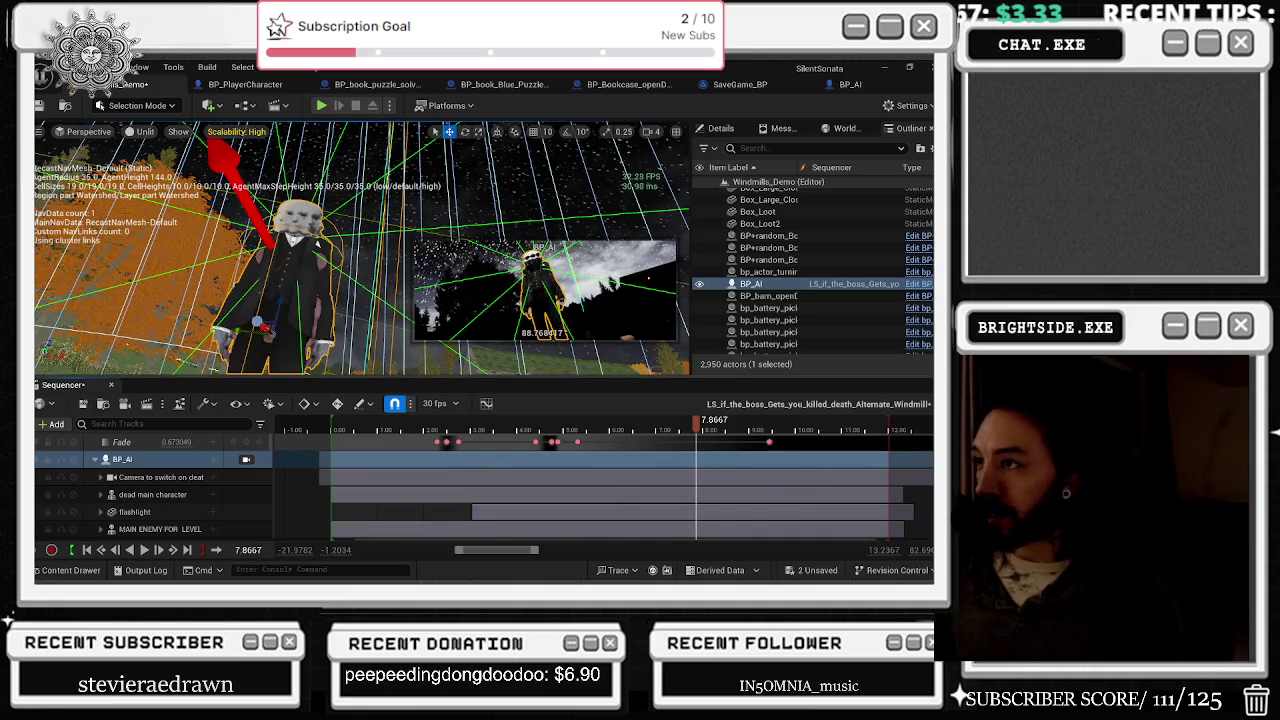
click(334, 430)
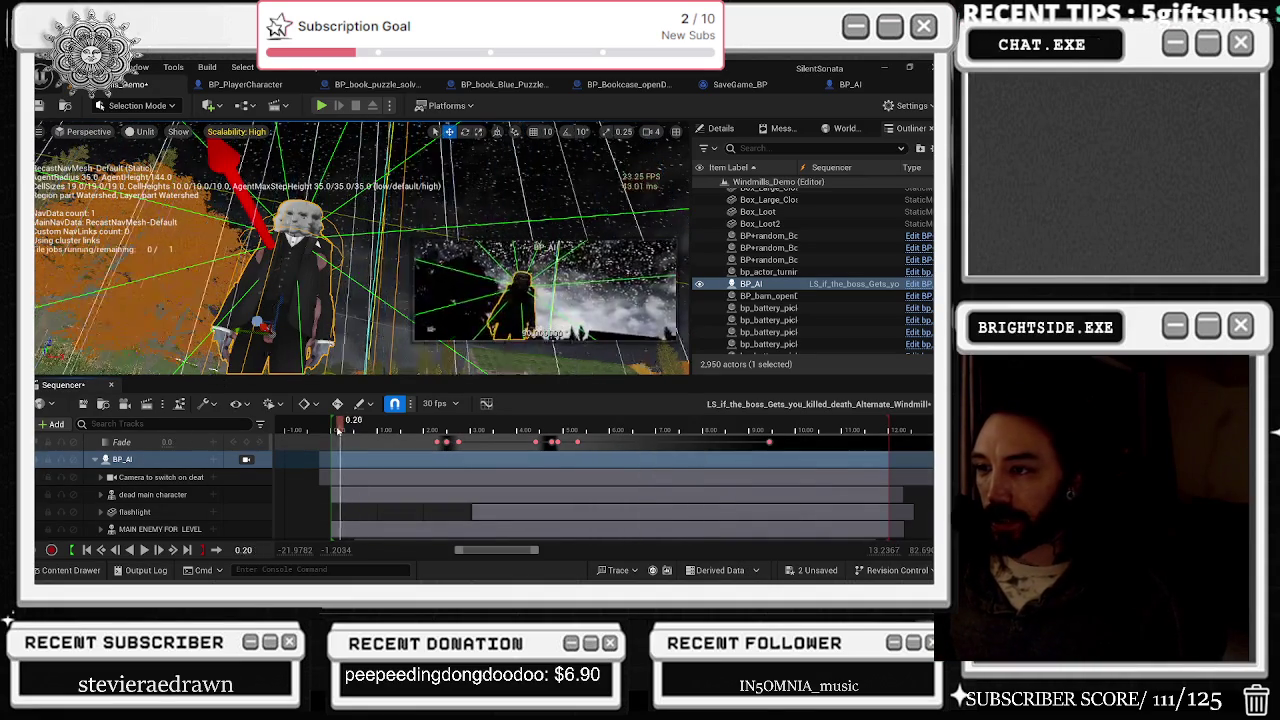
click(212, 497)
Step: Add an event trigger track to dead main character, then delete the unwanted Events track
mouse_move(385, 141)
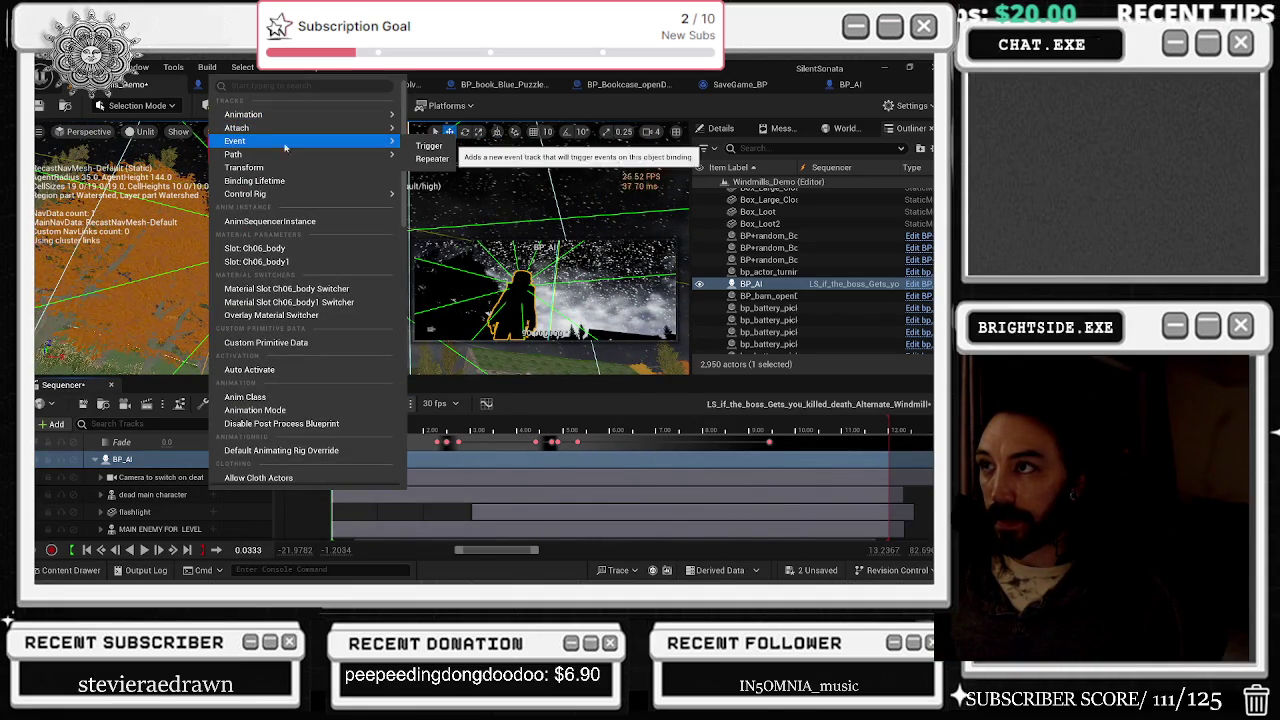
click(438, 146)
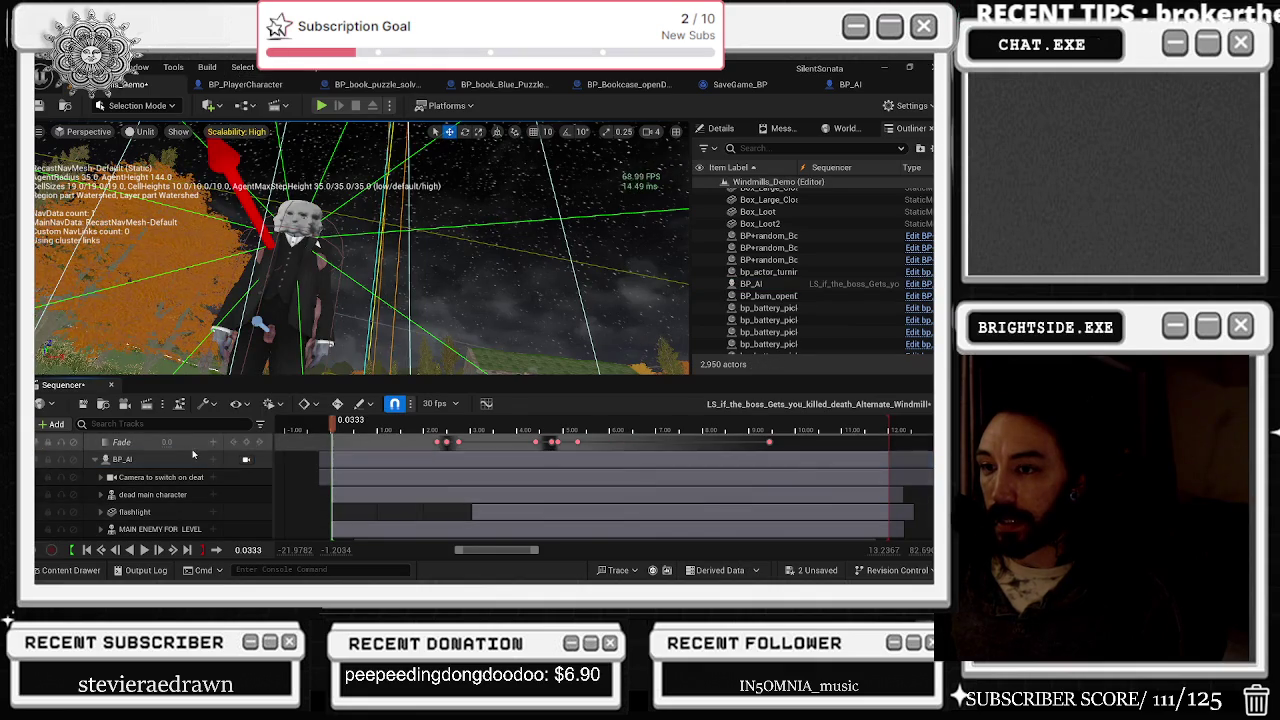
scroll(193, 473, down, 1)
click(100, 476)
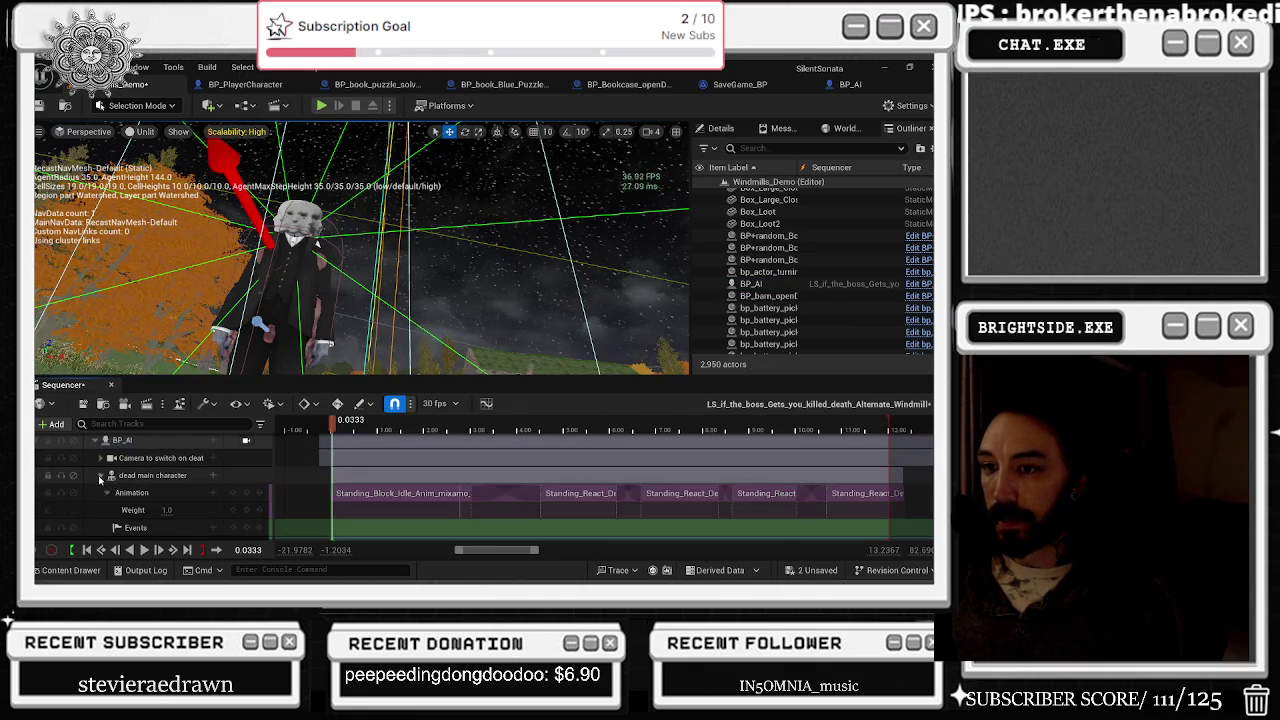
scroll(200, 501, down, 1)
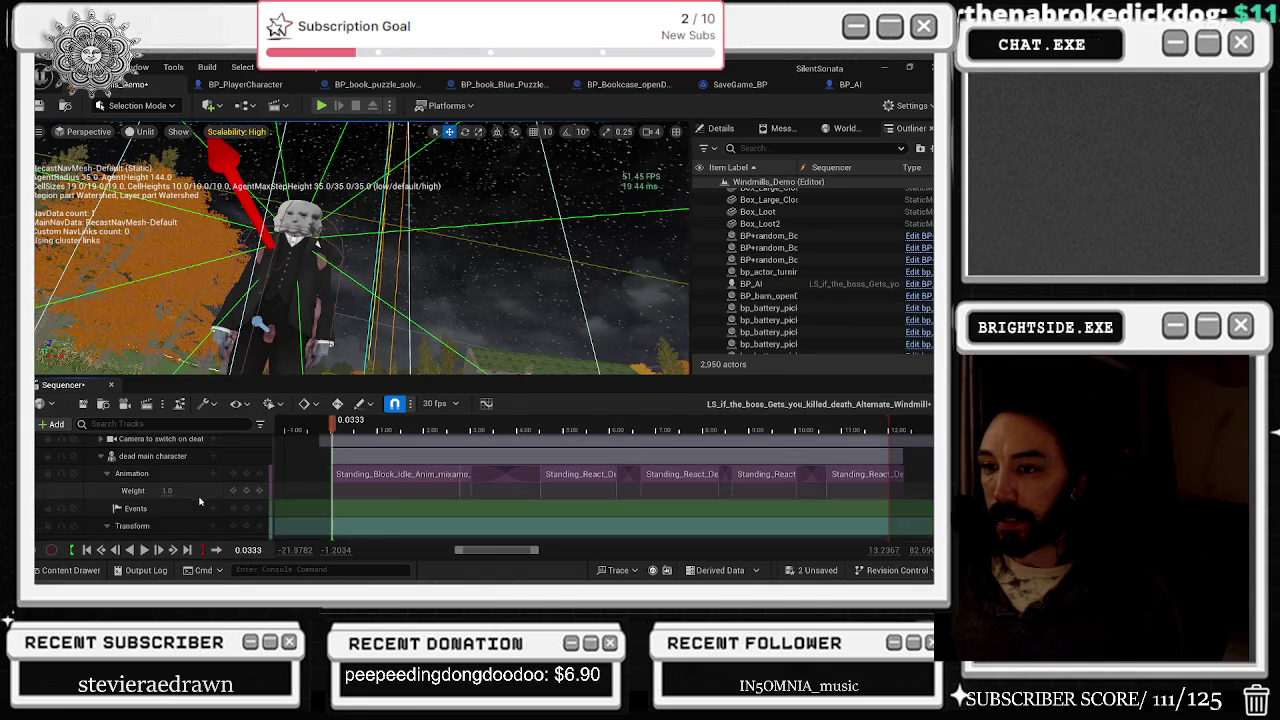
scroll(210, 500, down, 3)
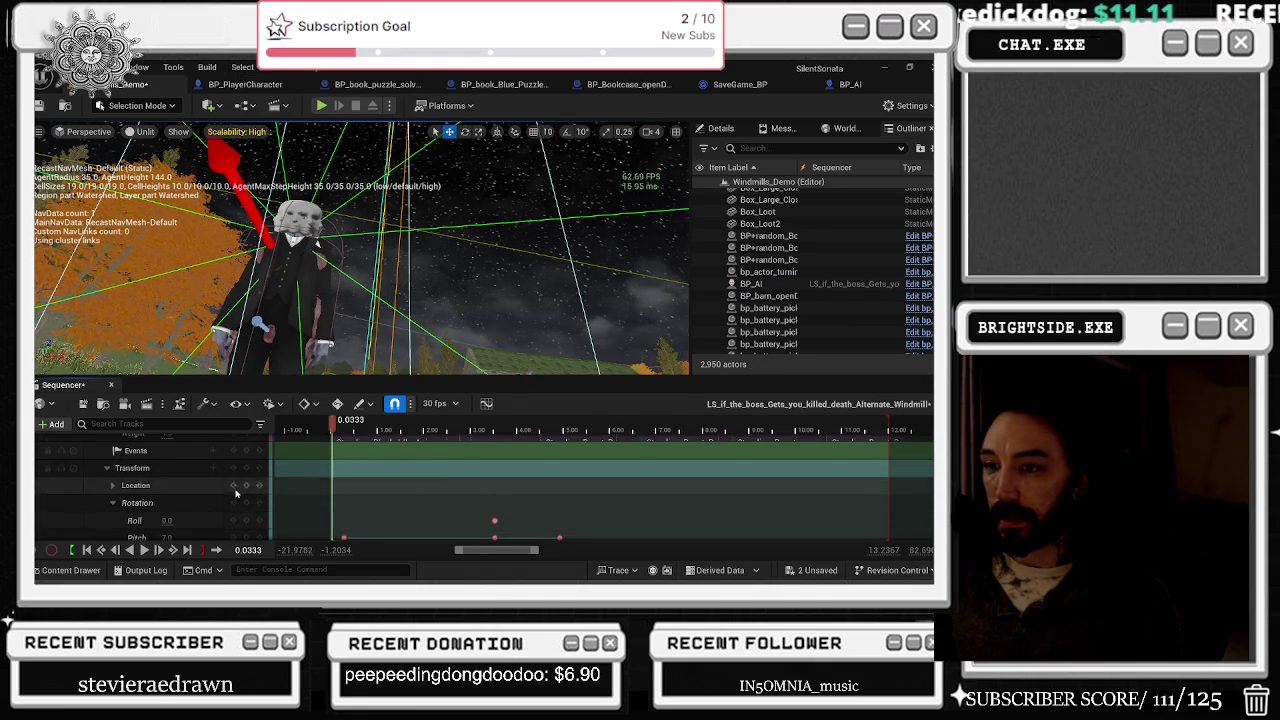
scroll(240, 495, up, 3)
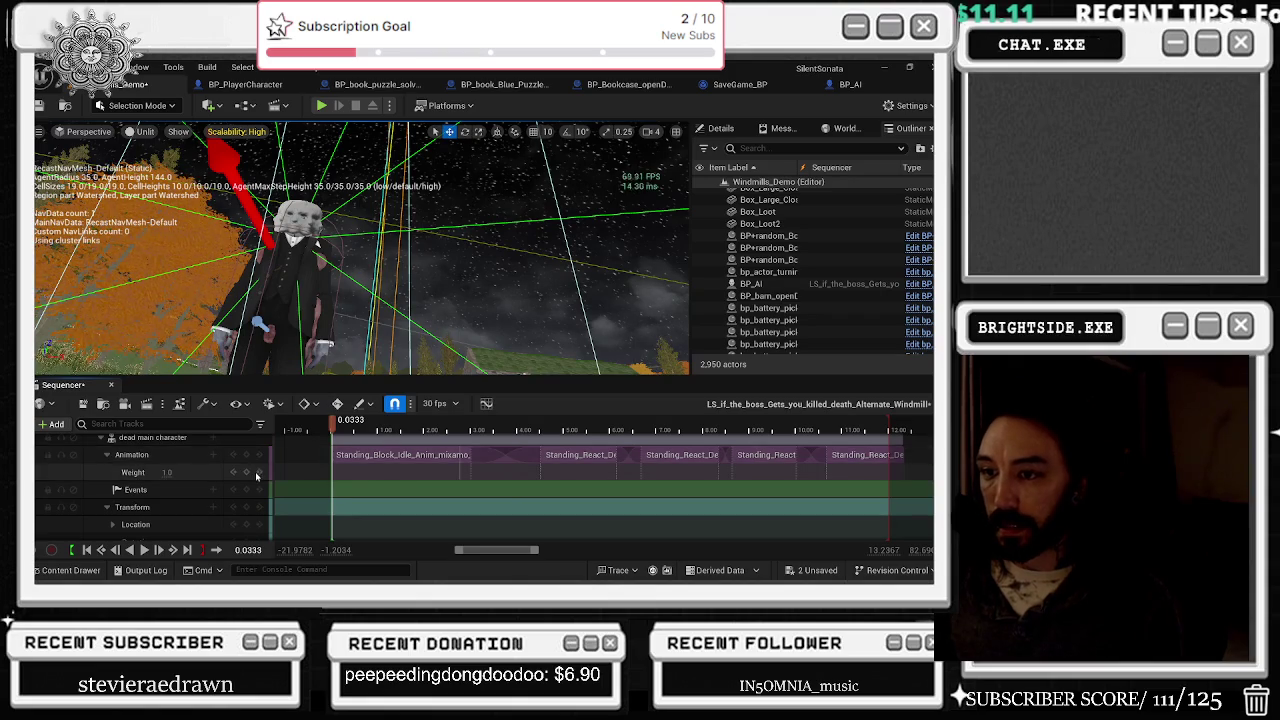
scroll(257, 480, down, 6)
scroll(257, 497, up, 5)
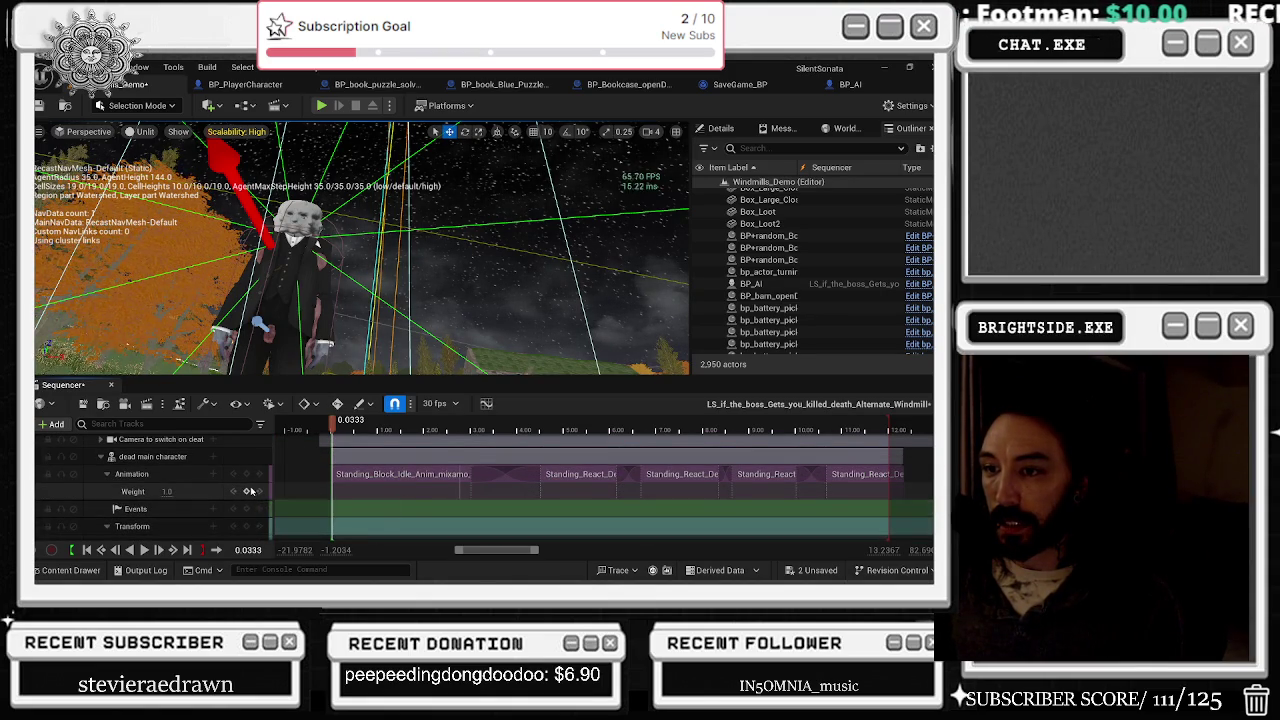
scroll(242, 483, down, 2)
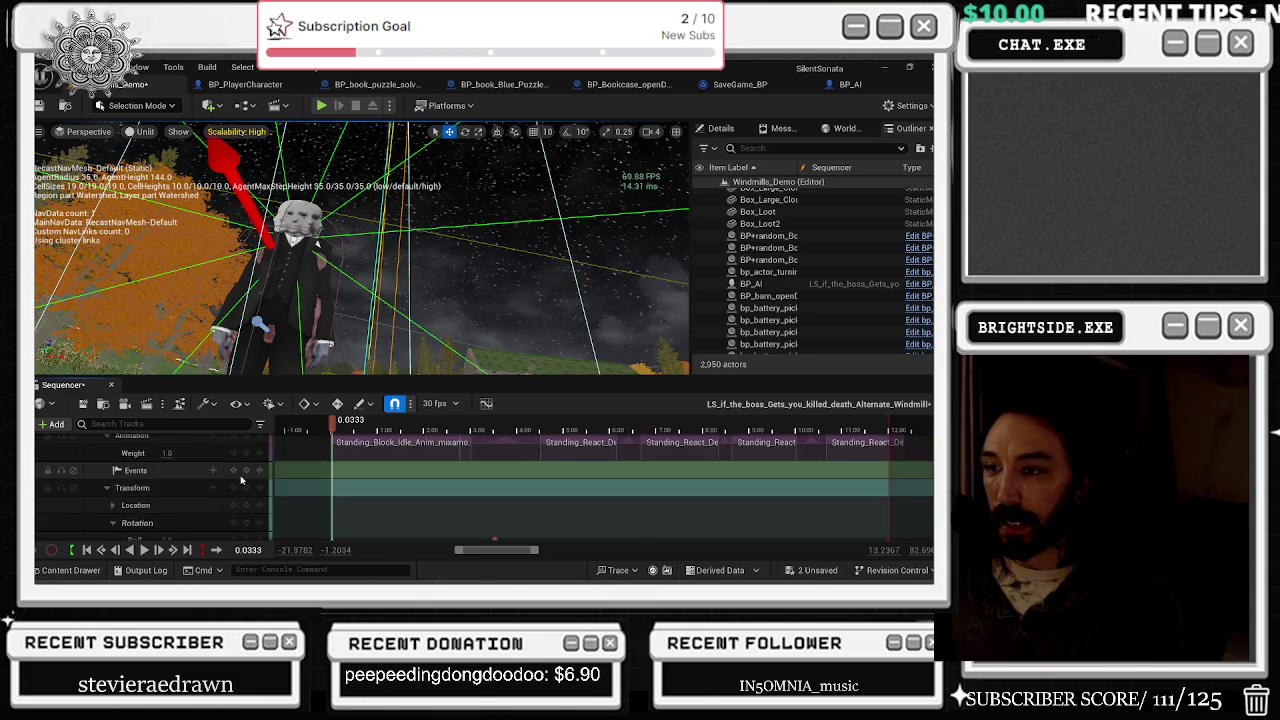
scroll(240, 482, down, 3)
scroll(243, 486, up, 4)
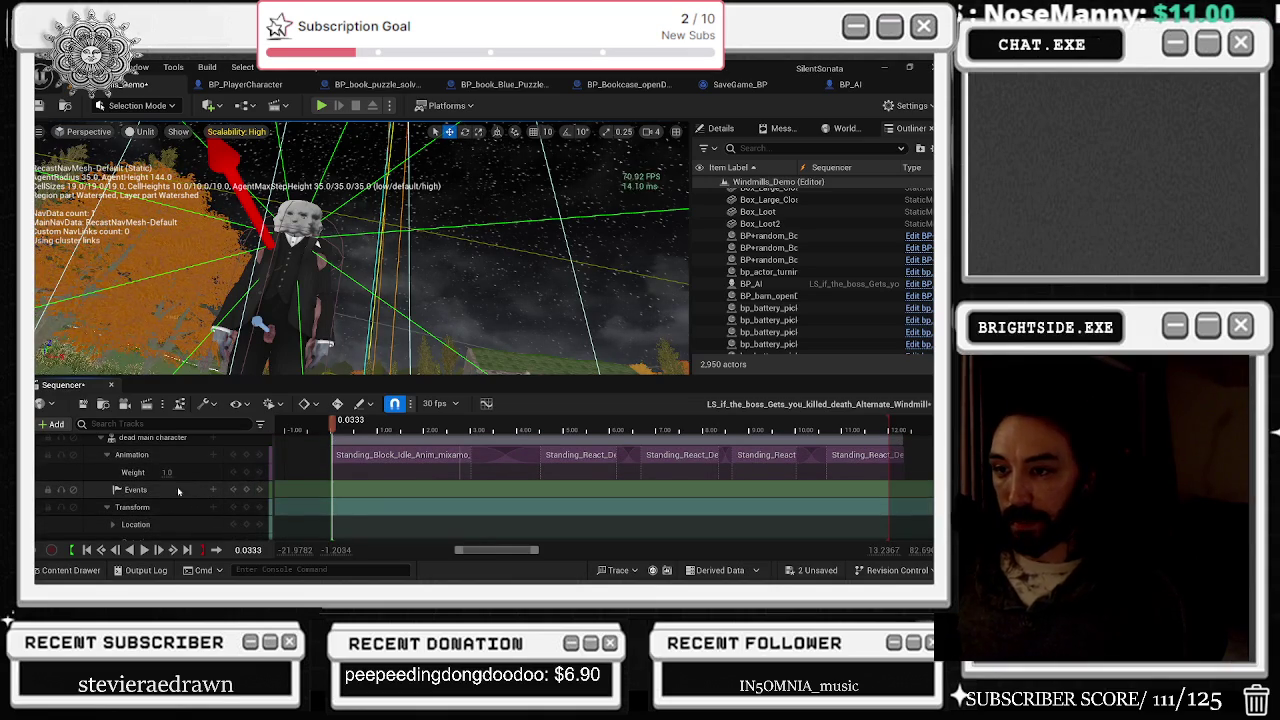
click(195, 490)
key(Delete)
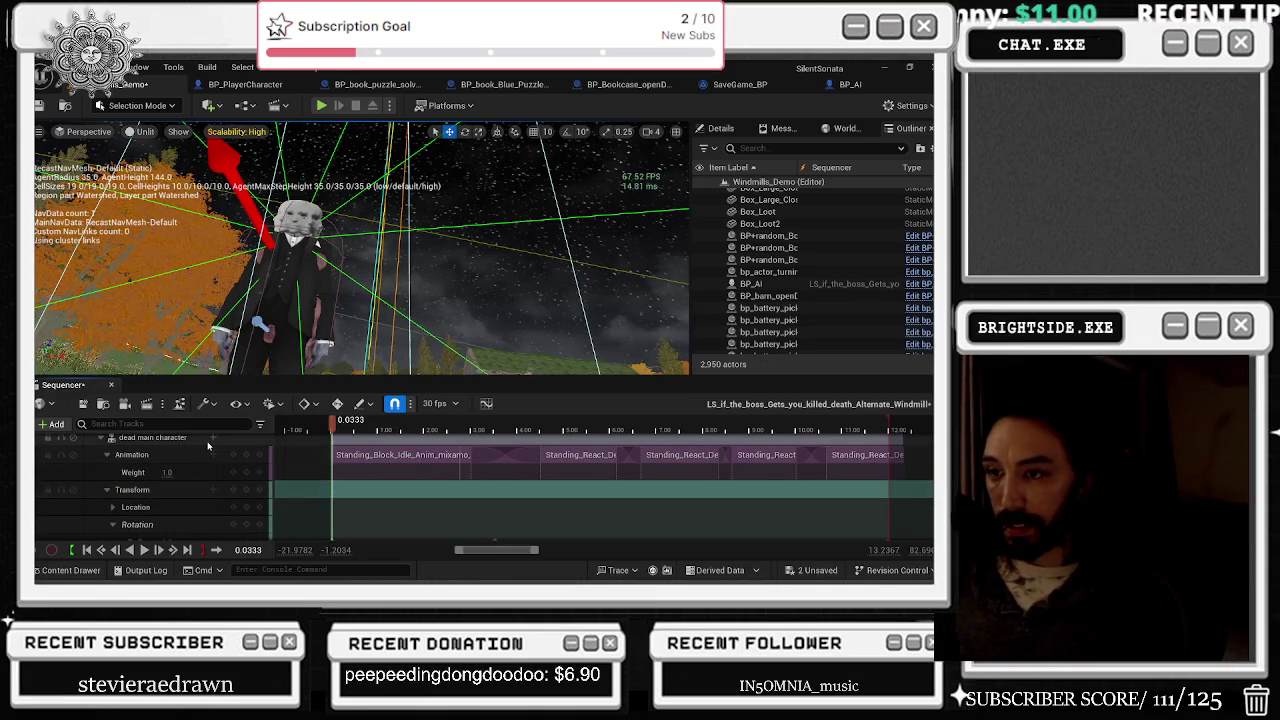
Step: Search dead main character's addable property tracks for 'vis' and 'hi'
right_click(214, 440)
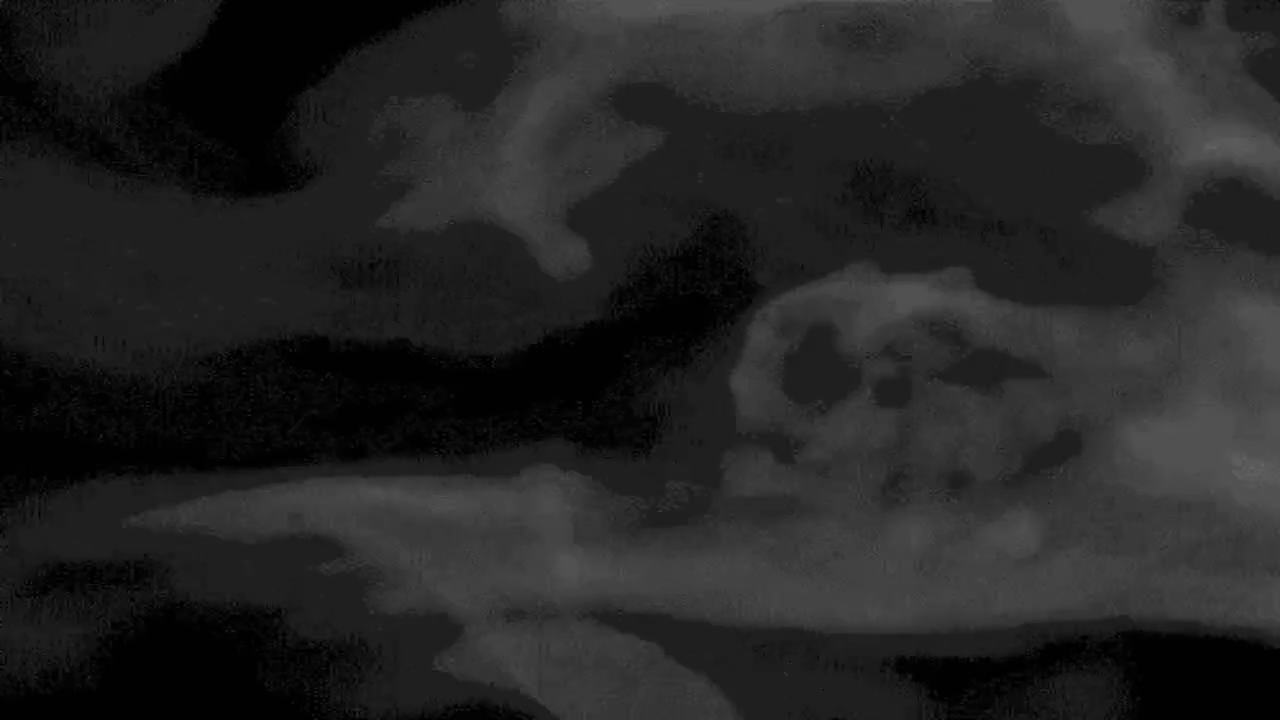
text(vis)
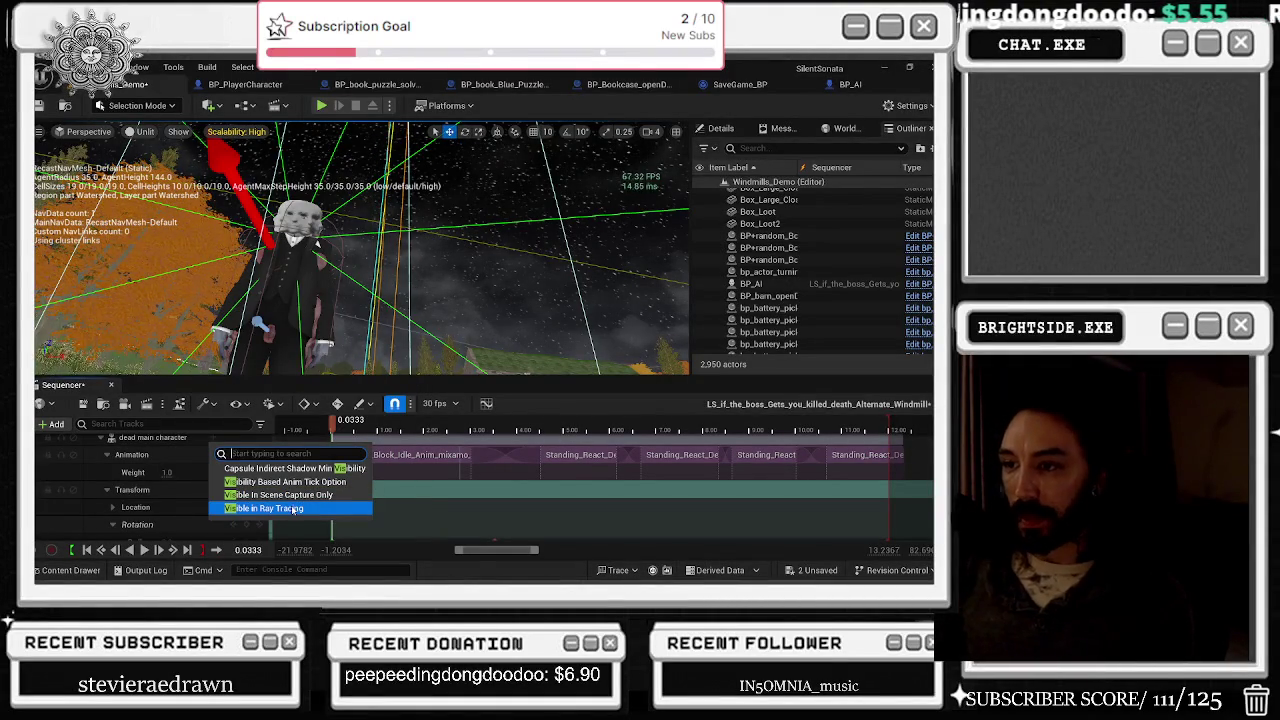
key(BackSpace)
key(BackSpace)
text(hidden)
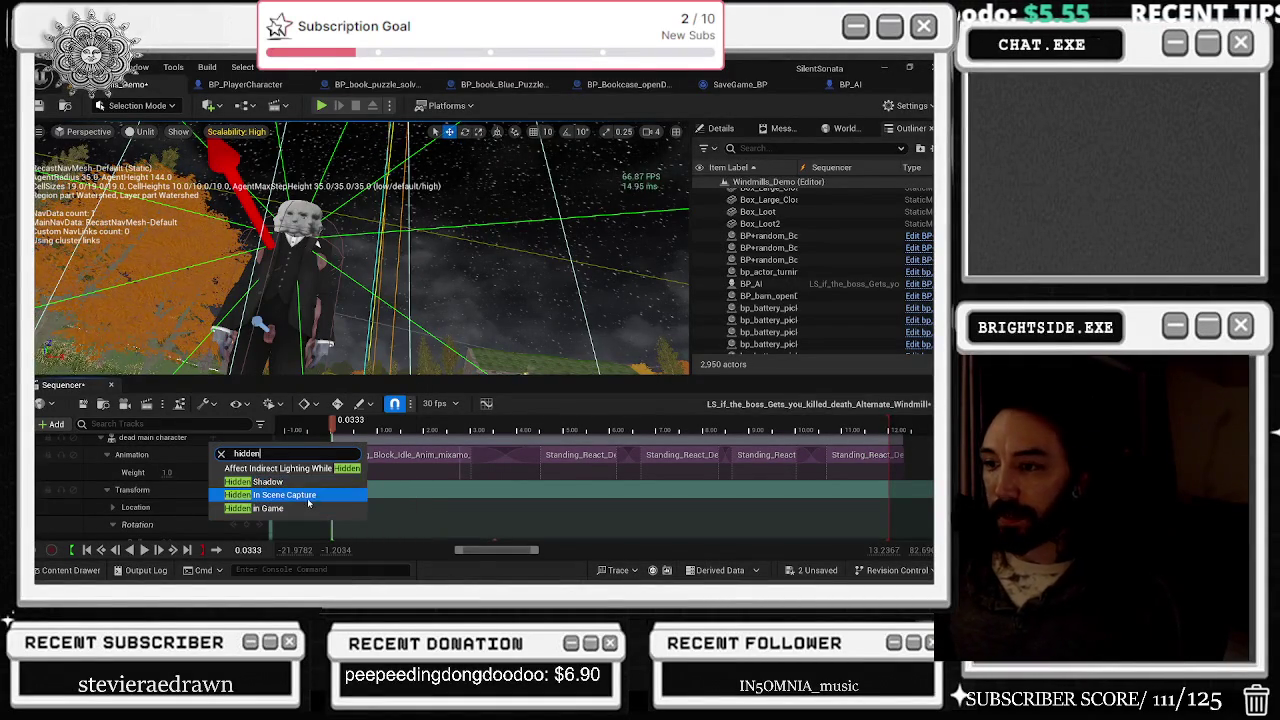
Step: Re-add an Event trigger track to dead main character, undoing the accidental extra section
click(180, 439)
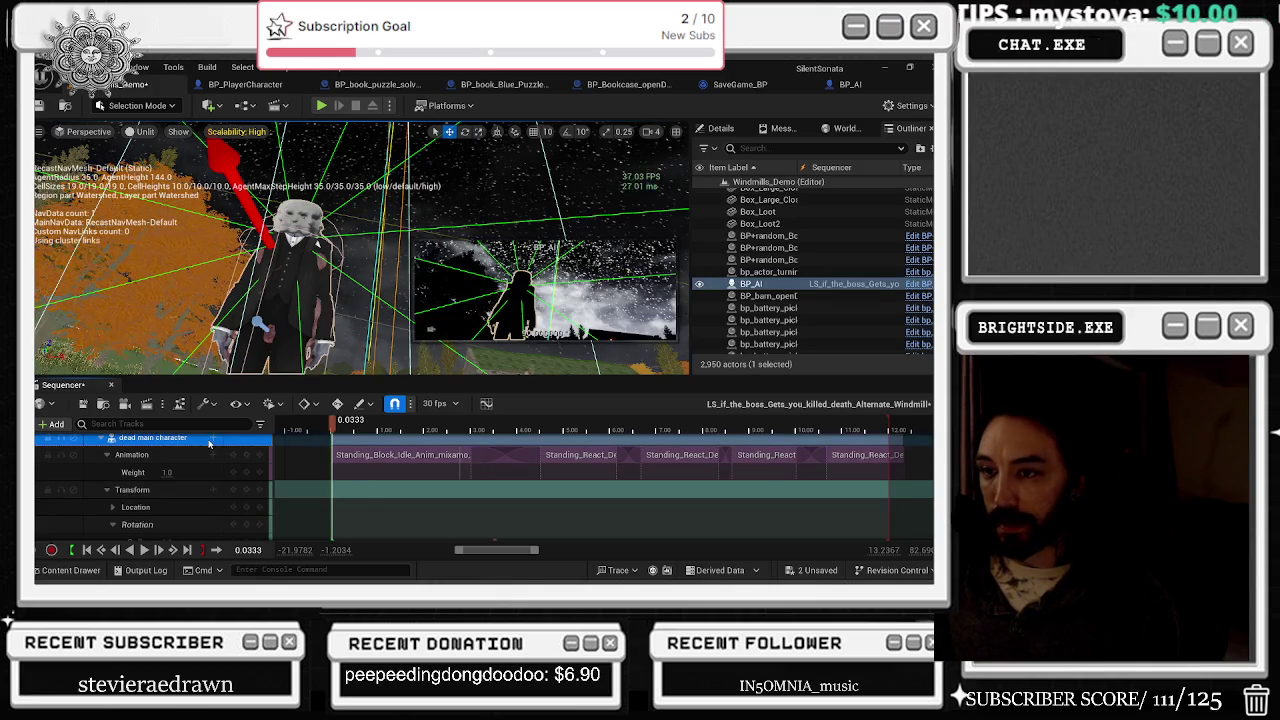
click(213, 440)
mouse_move(300, 231)
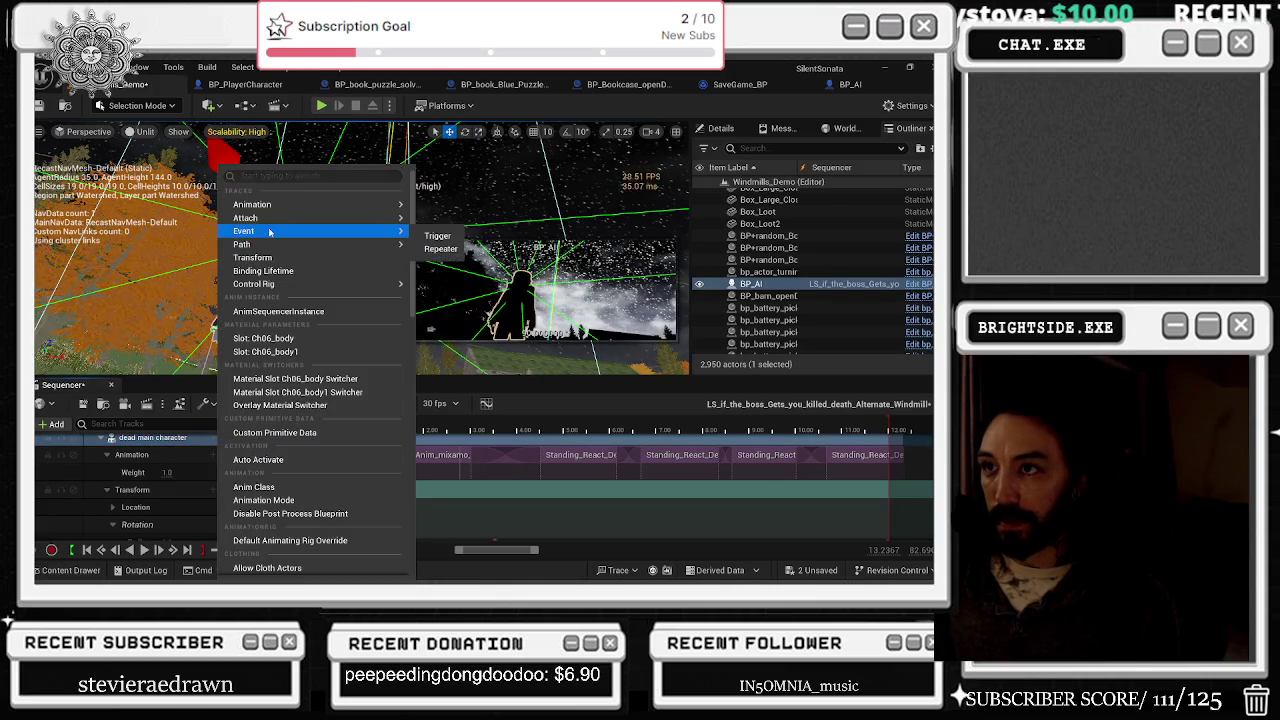
click(451, 239)
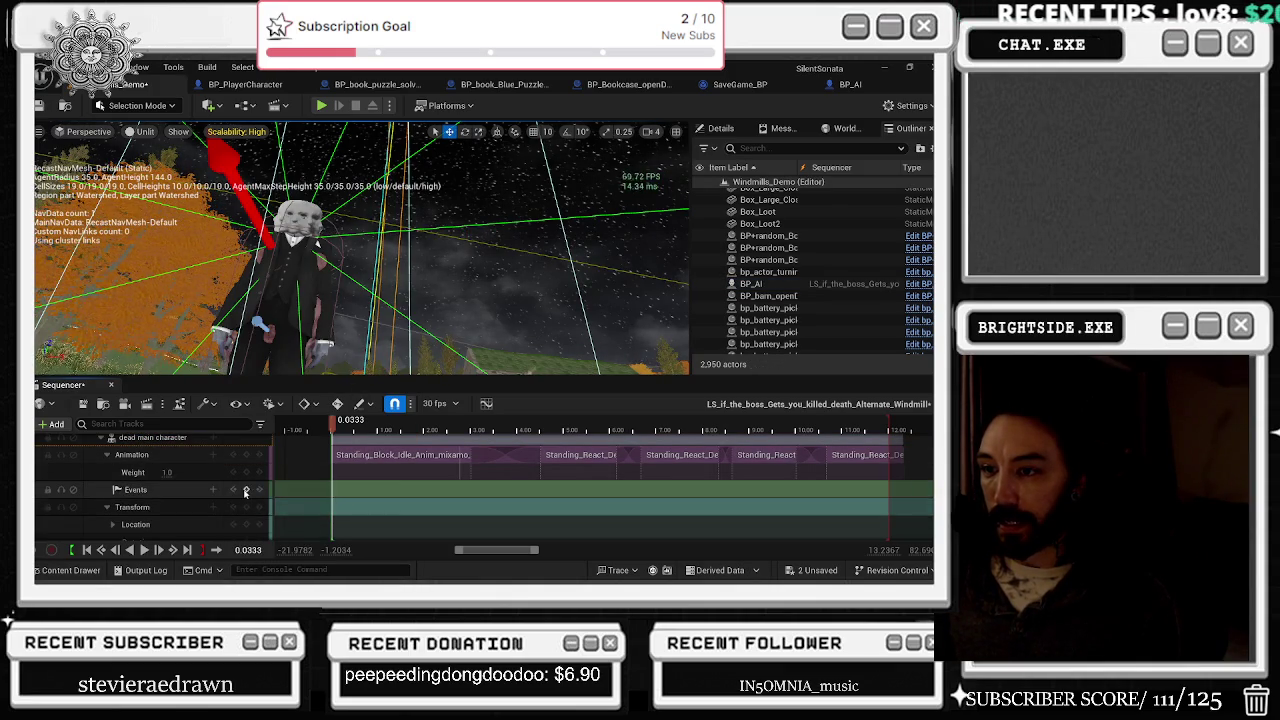
click(209, 487)
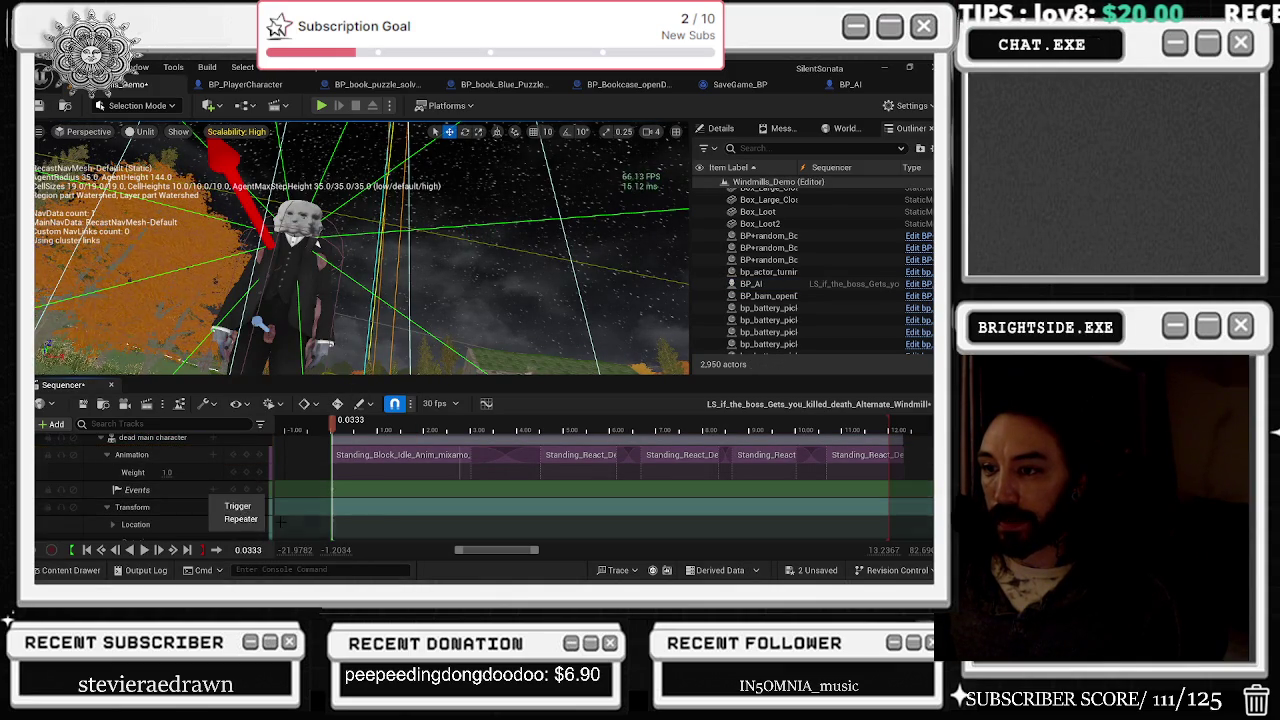
click(236, 508)
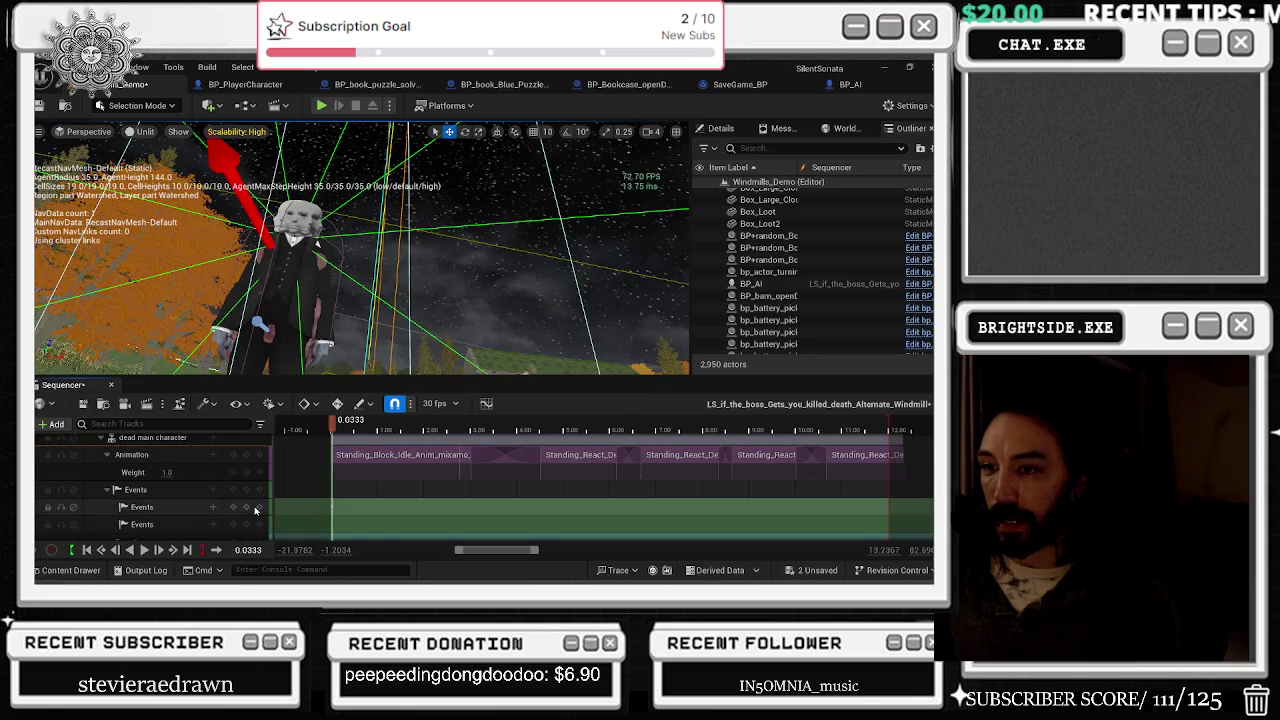
key(ctrl+z)
Step: Bind the event key to a new dead_main_character__Event director endpoint
right_click(330, 488)
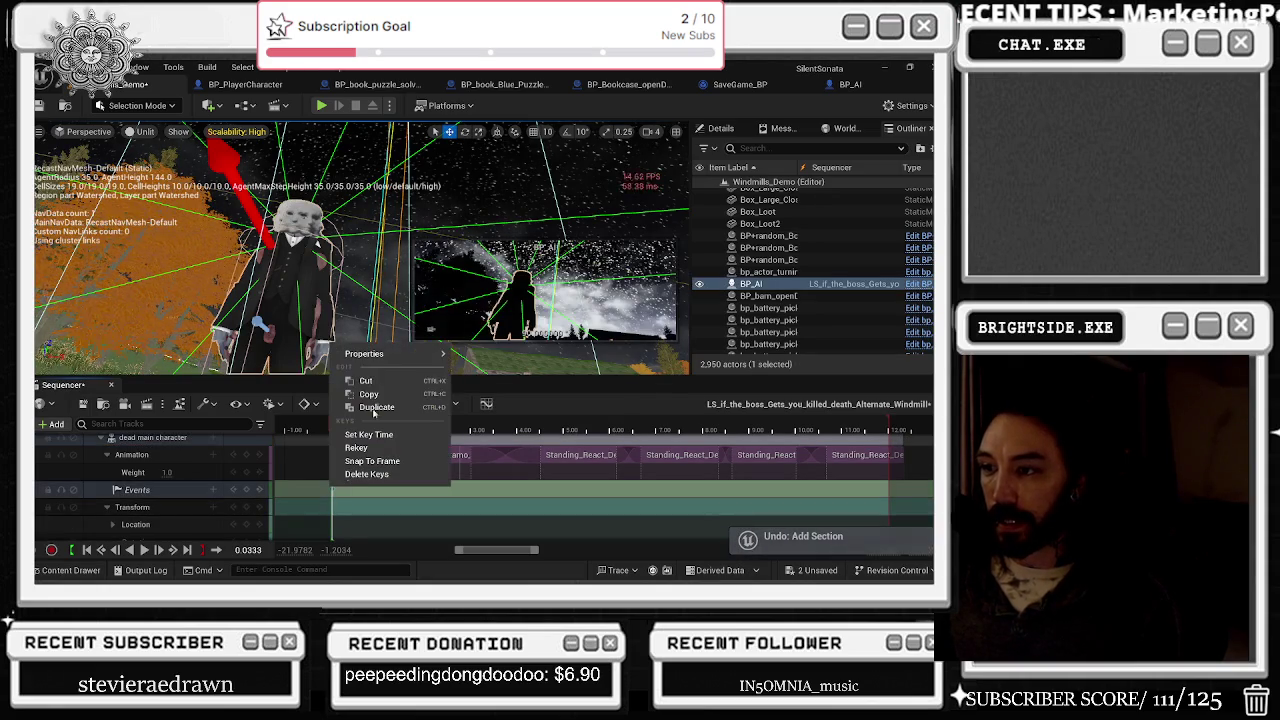
mouse_move(400, 354)
click(590, 393)
click(611, 410)
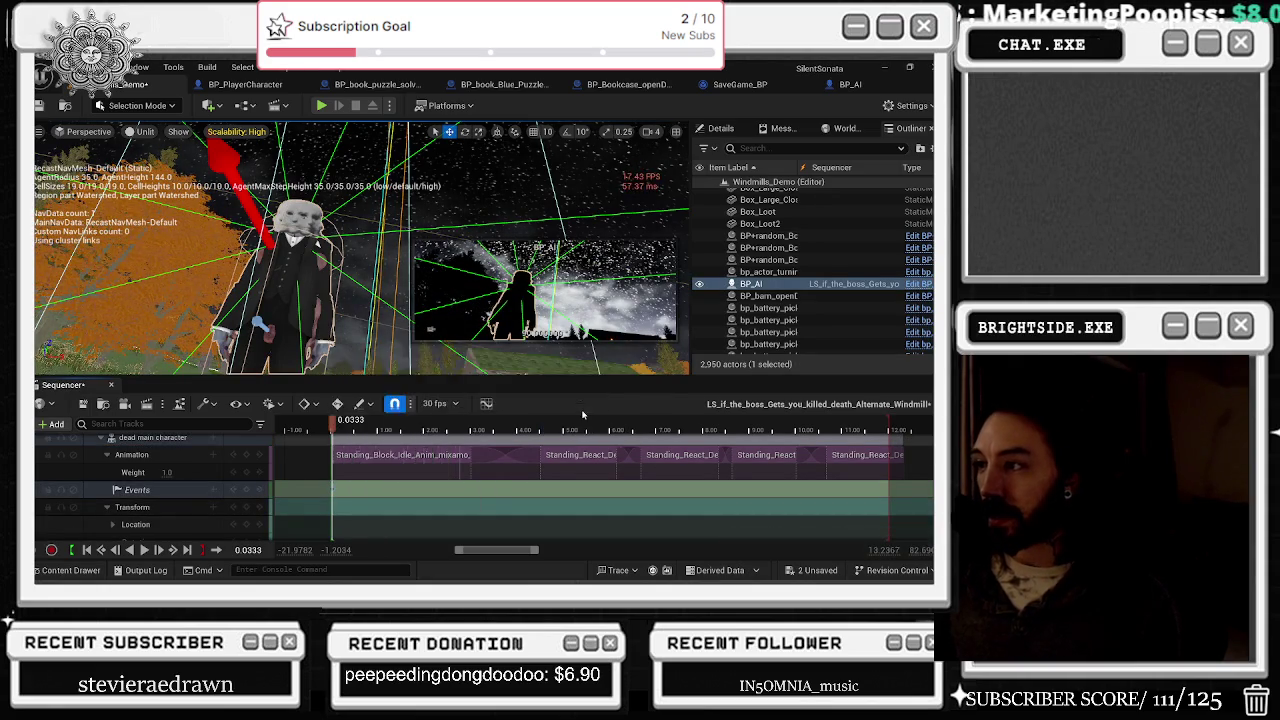
drag(452, 284, 478, 296)
Step: Add a Set Visibility node on Dead Main Character and compile the director blueprint
text(set)
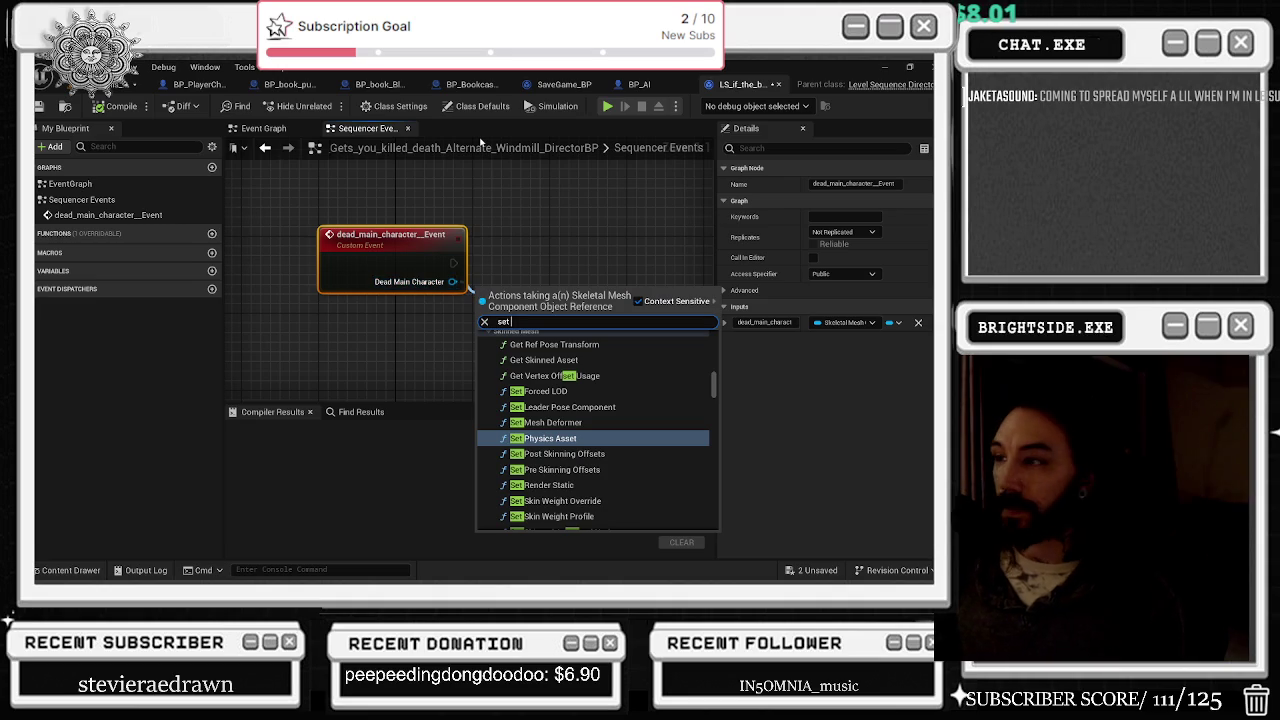
text( vis)
key(Return)
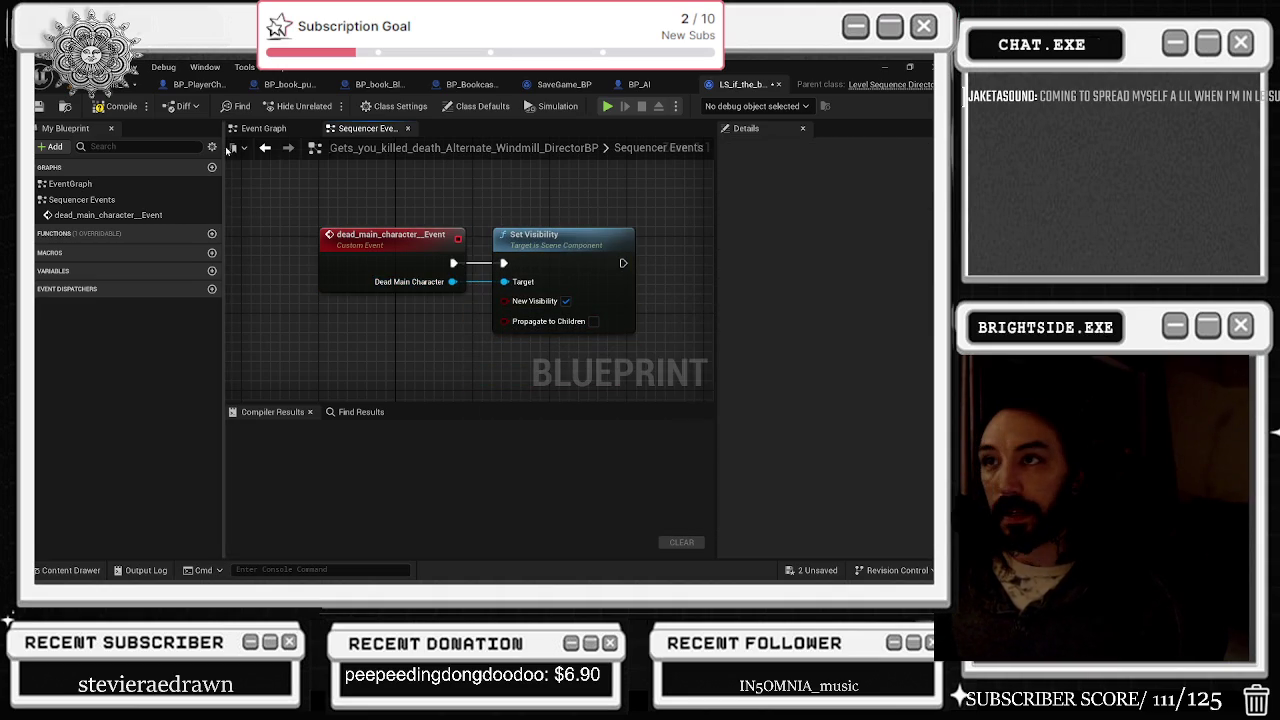
click(265, 147)
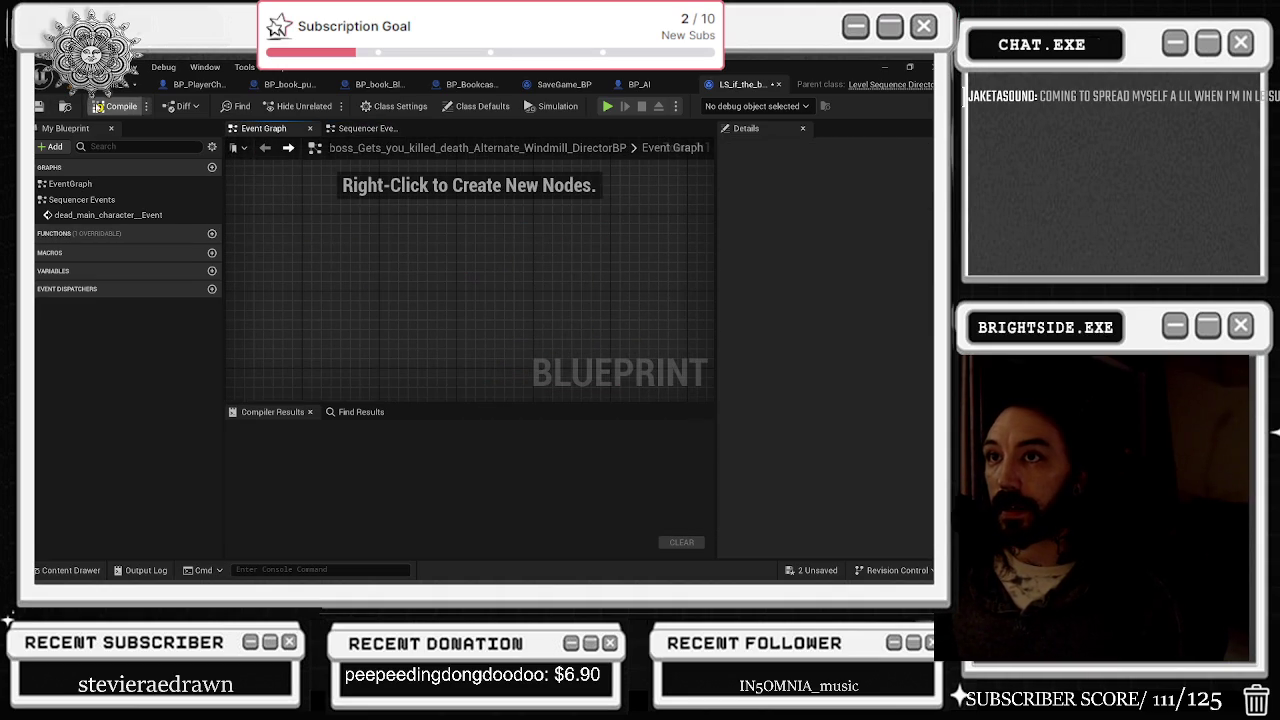
click(117, 106)
Step: Inspect the dead main character component's visibility settings in BP_AI, then return to the level
click(639, 84)
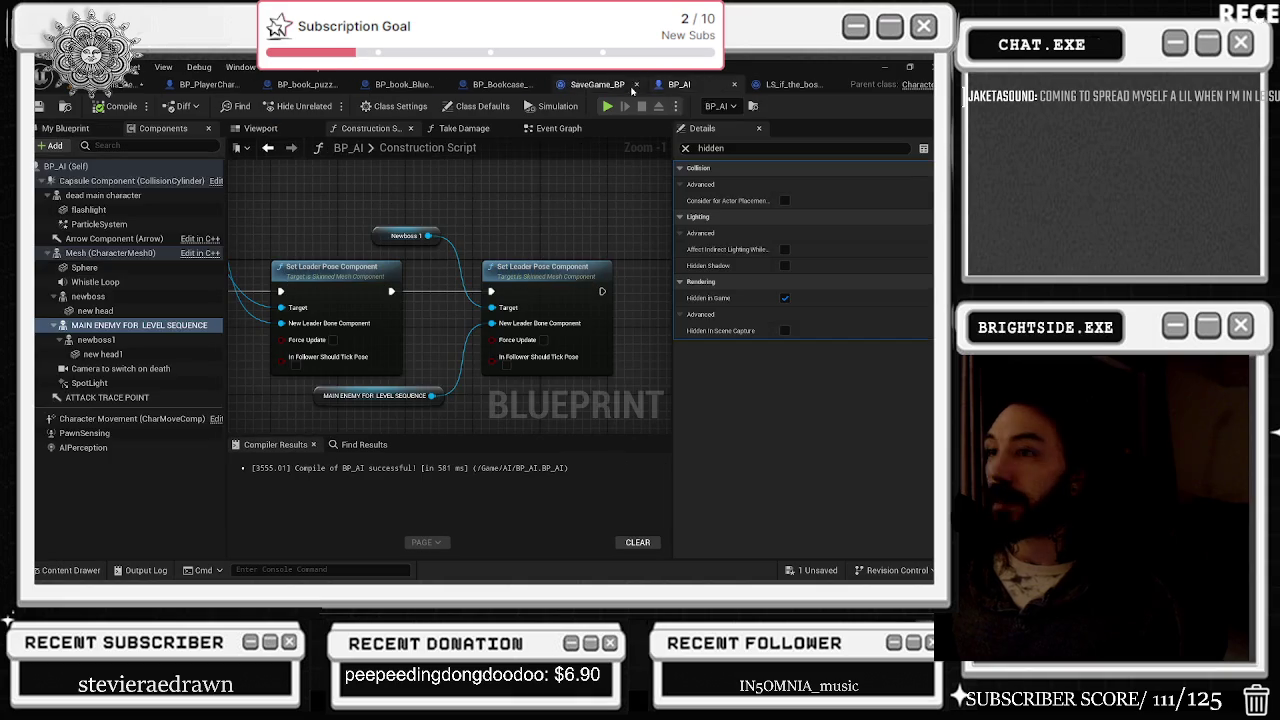
click(103, 195)
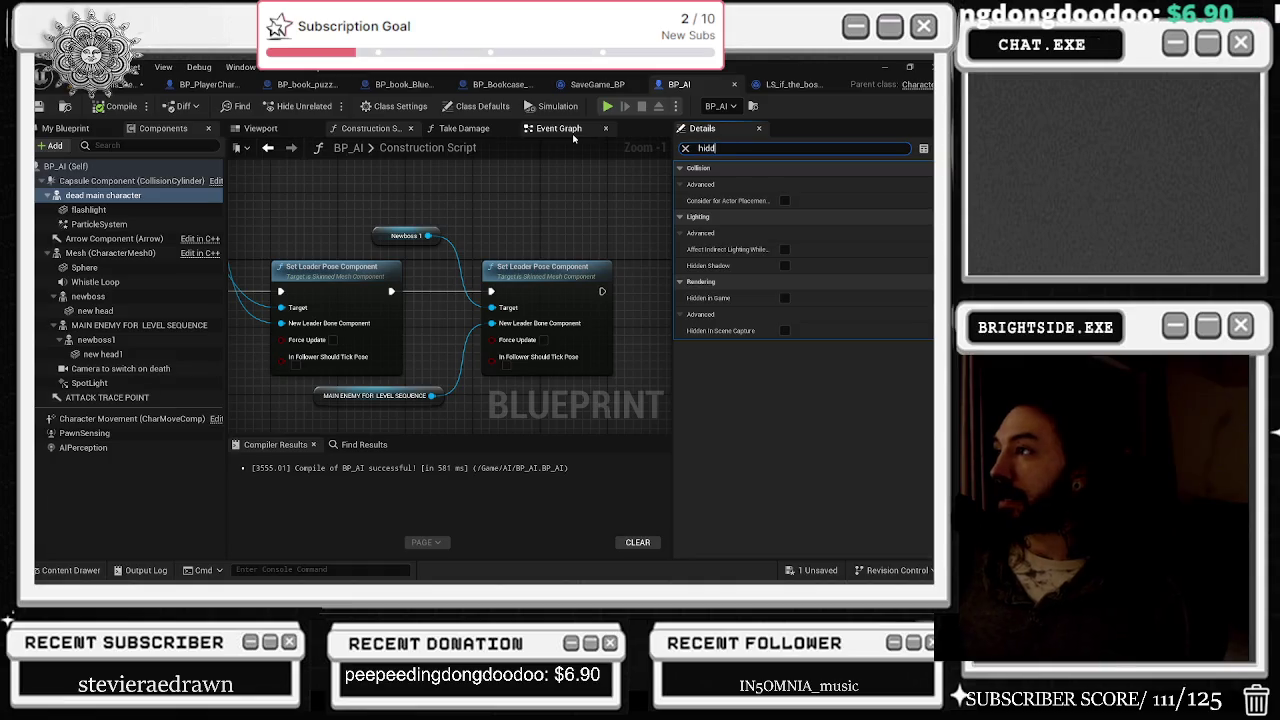
key(ctrl+a)
text(vis)
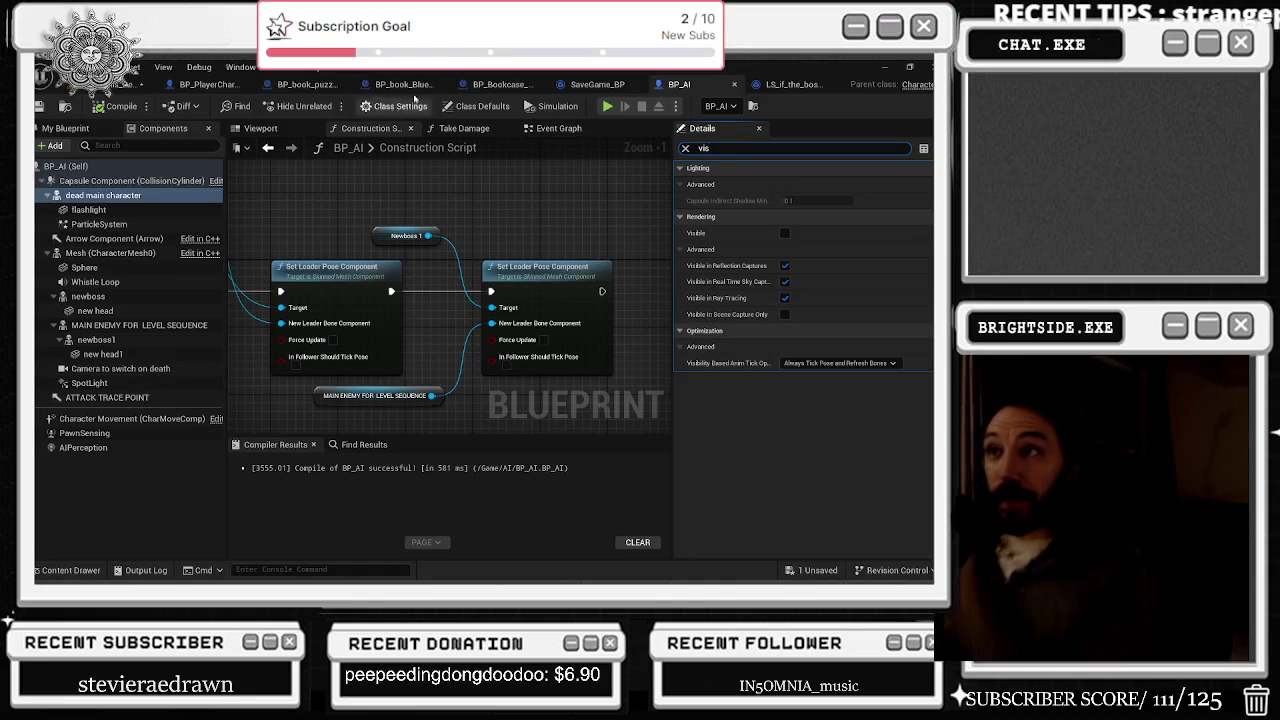
click(150, 84)
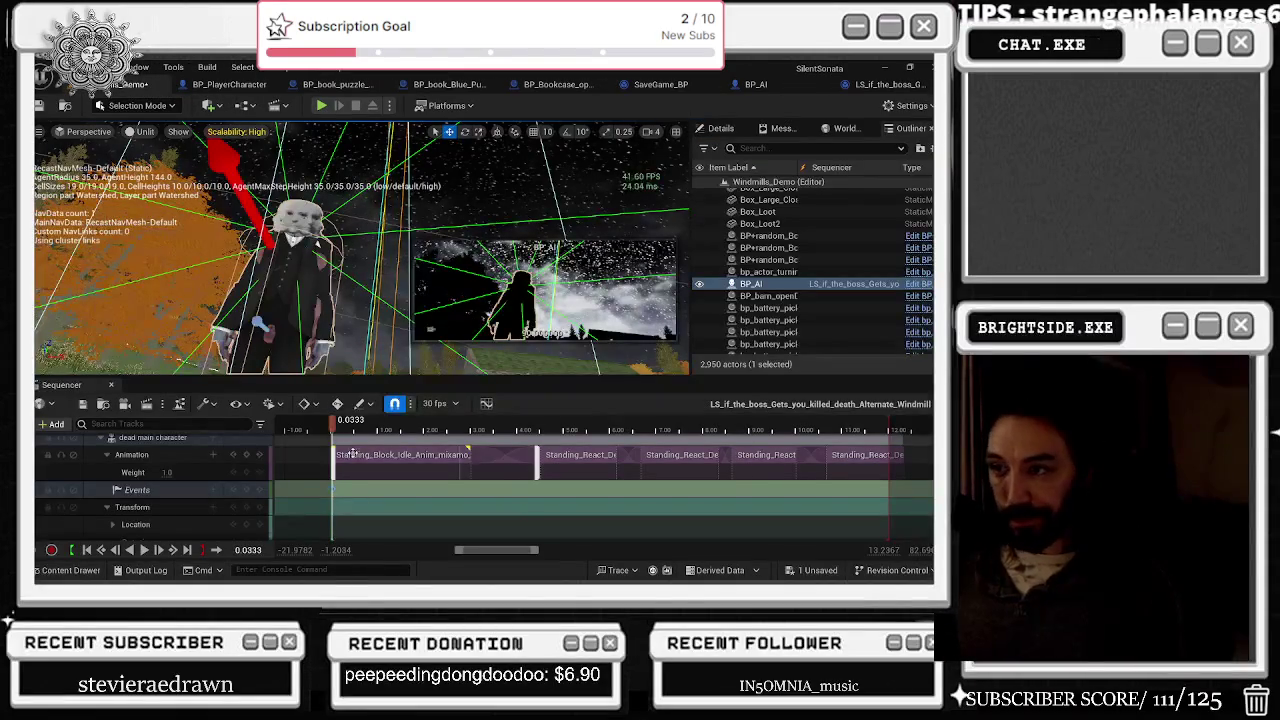
Step: Test the death cutscene from 0.30 by playing and stopping it, then switch to the YouTube window
mouse_move(339, 425)
mouse_down()
mouse_move(372, 415)
mouse_move(383, 384)
mouse_up()
click(332, 428)
click(344, 426)
click(104, 456)
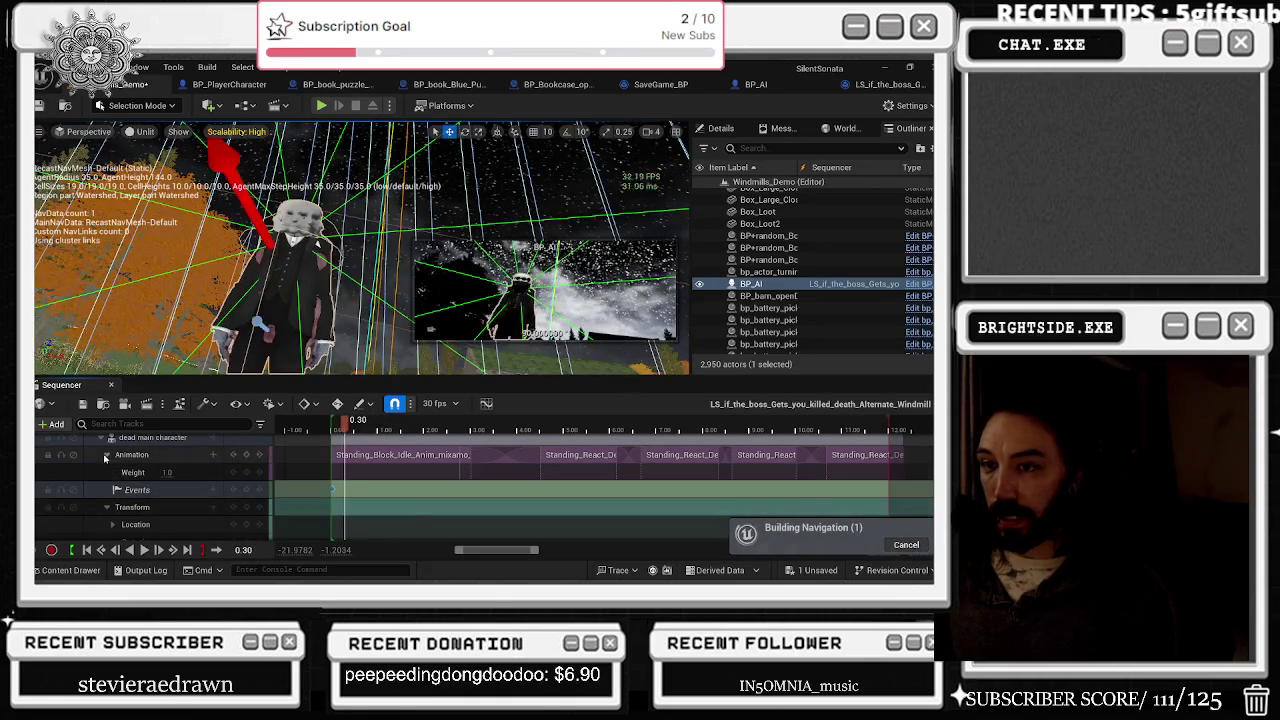
key(space)
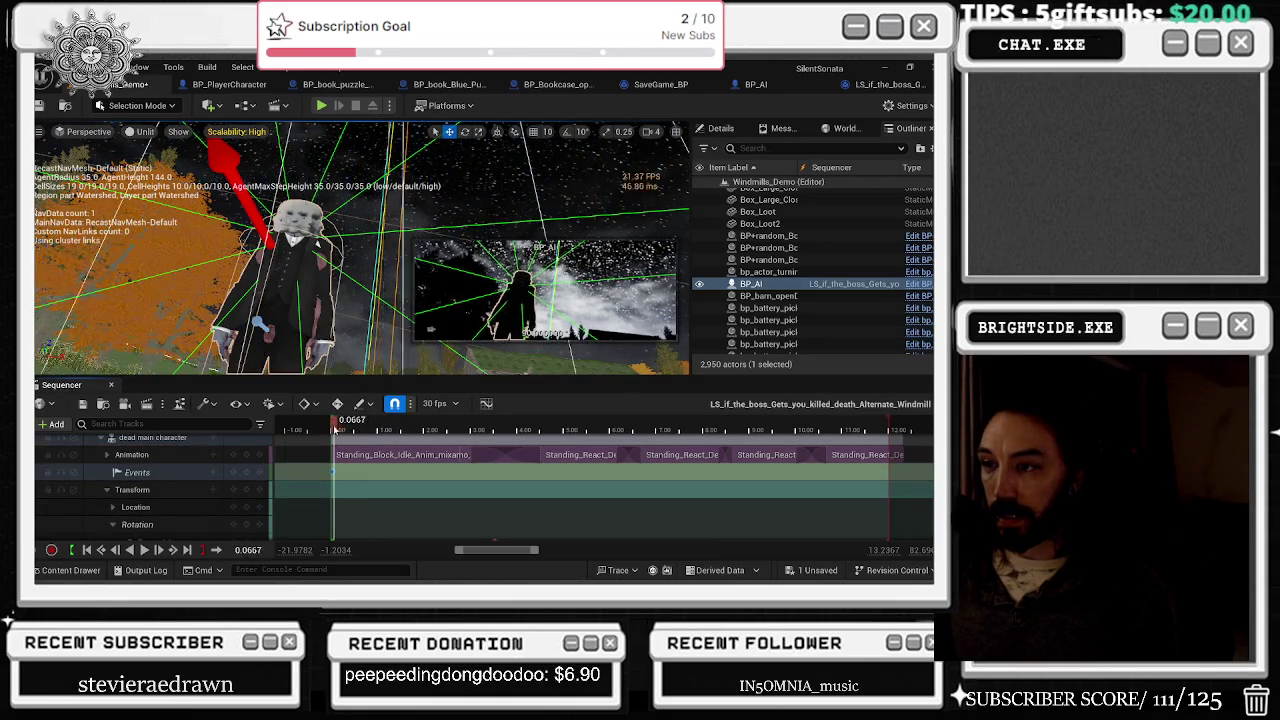
key(space)
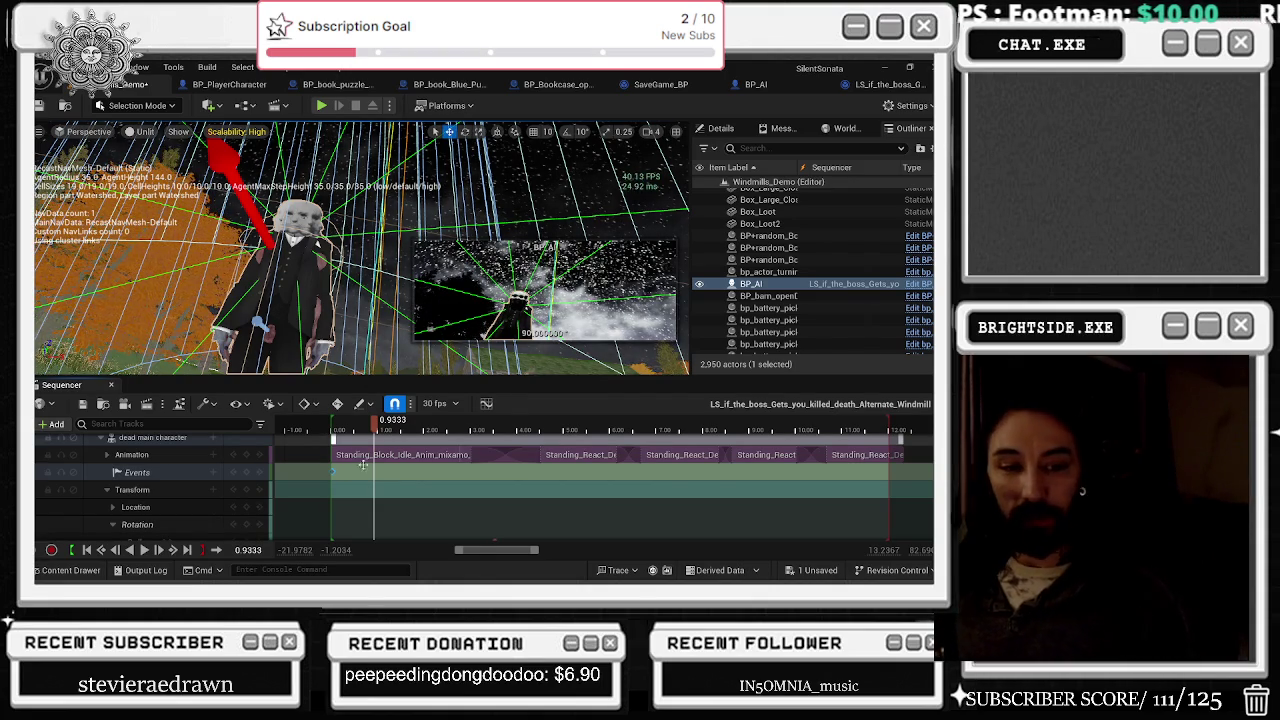
key(alt+Tab)
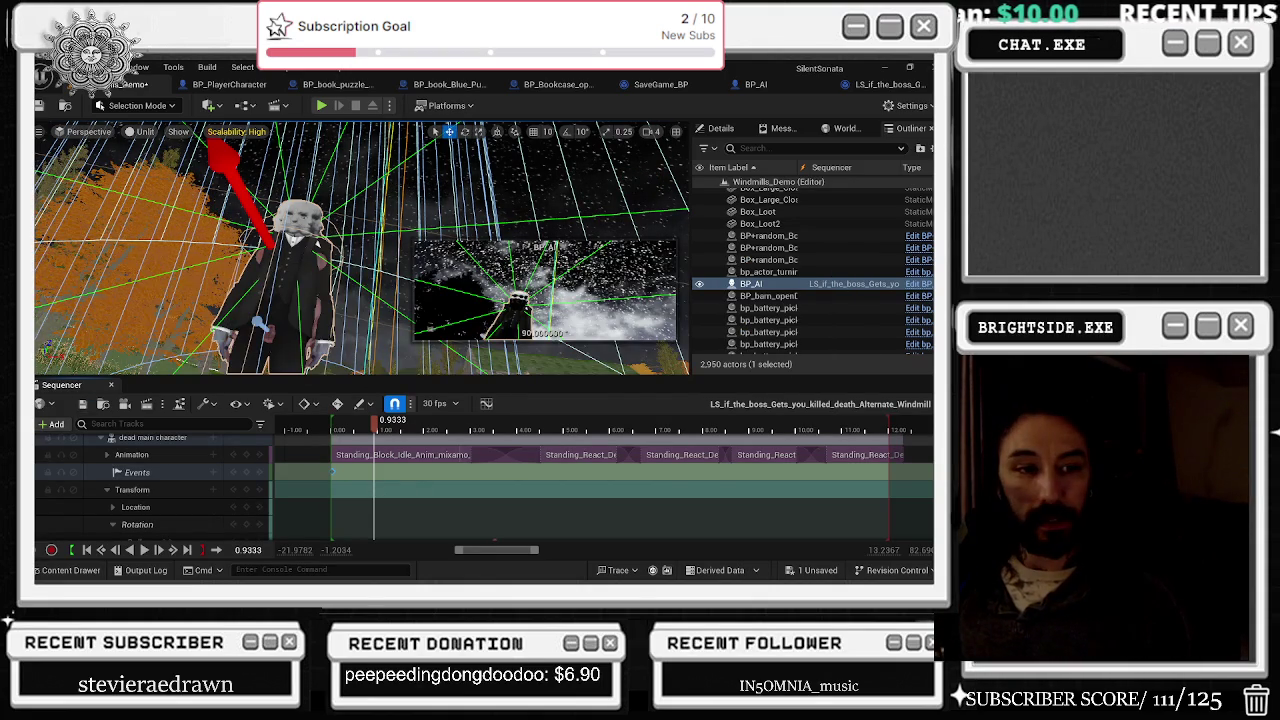
key(alt+Tab)
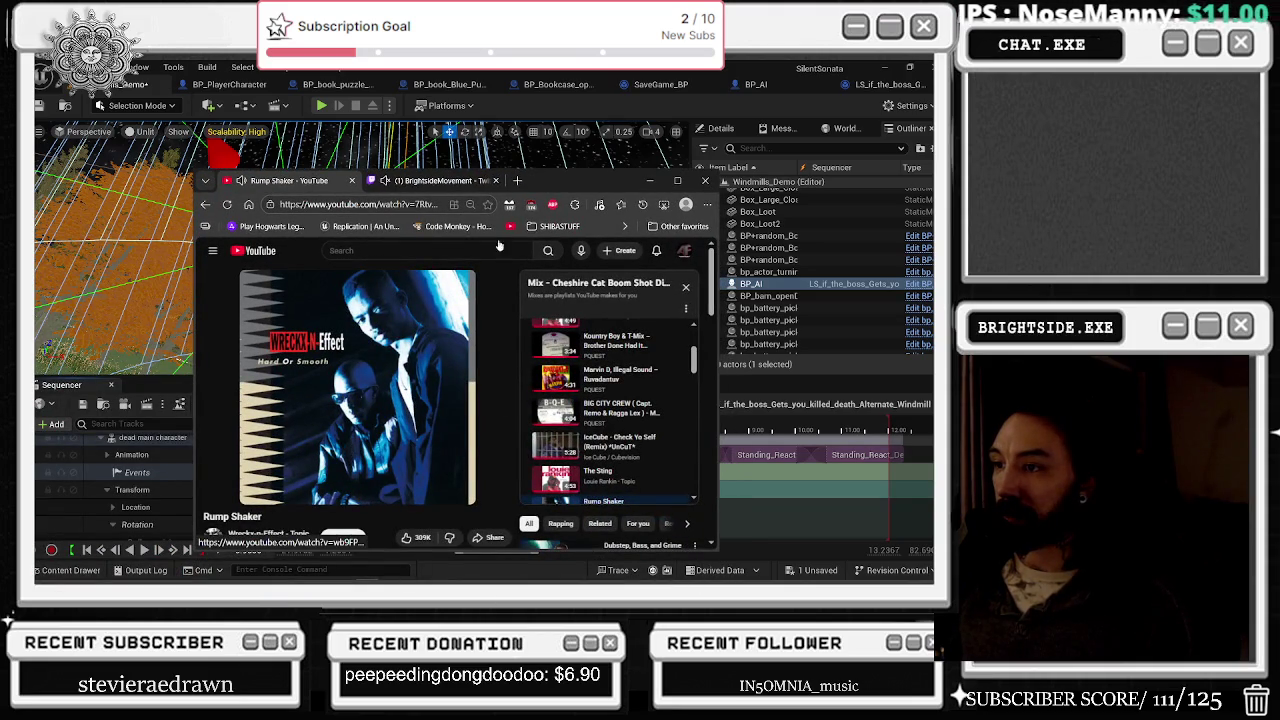
Step: Close the YouTube and Twitch tabs and position Task Manager over the editor
click(352, 183)
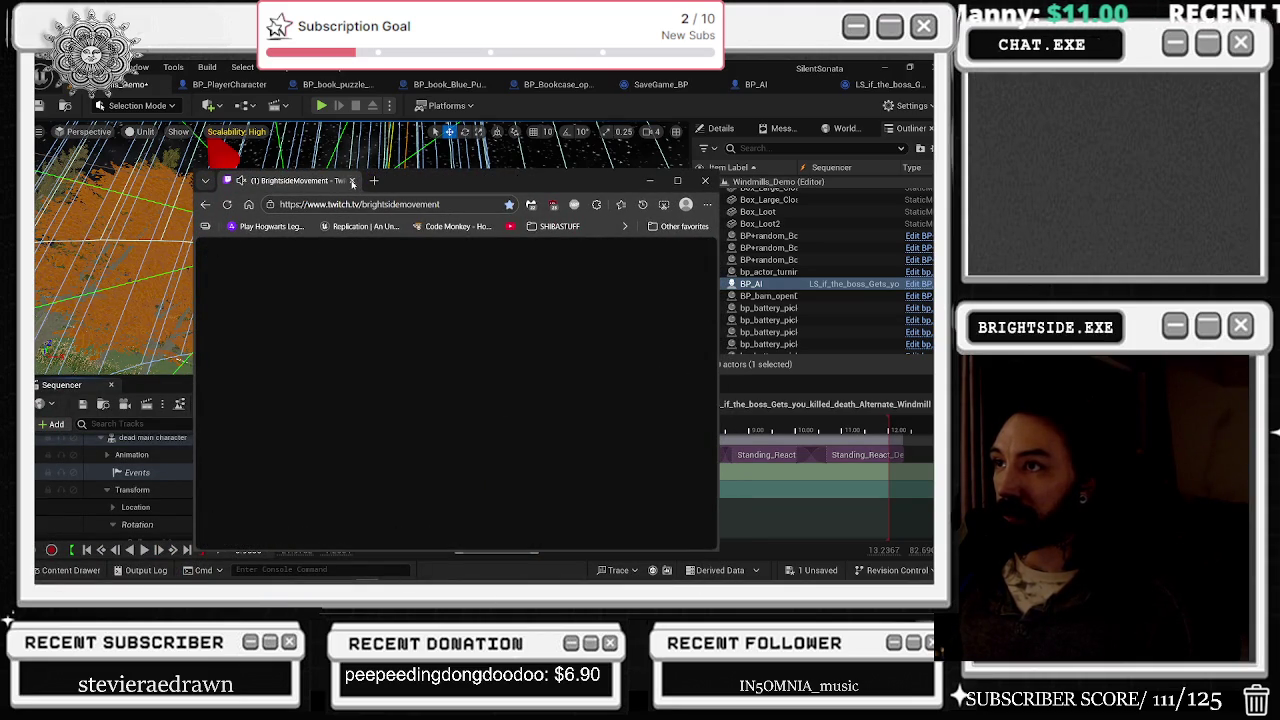
click(352, 183)
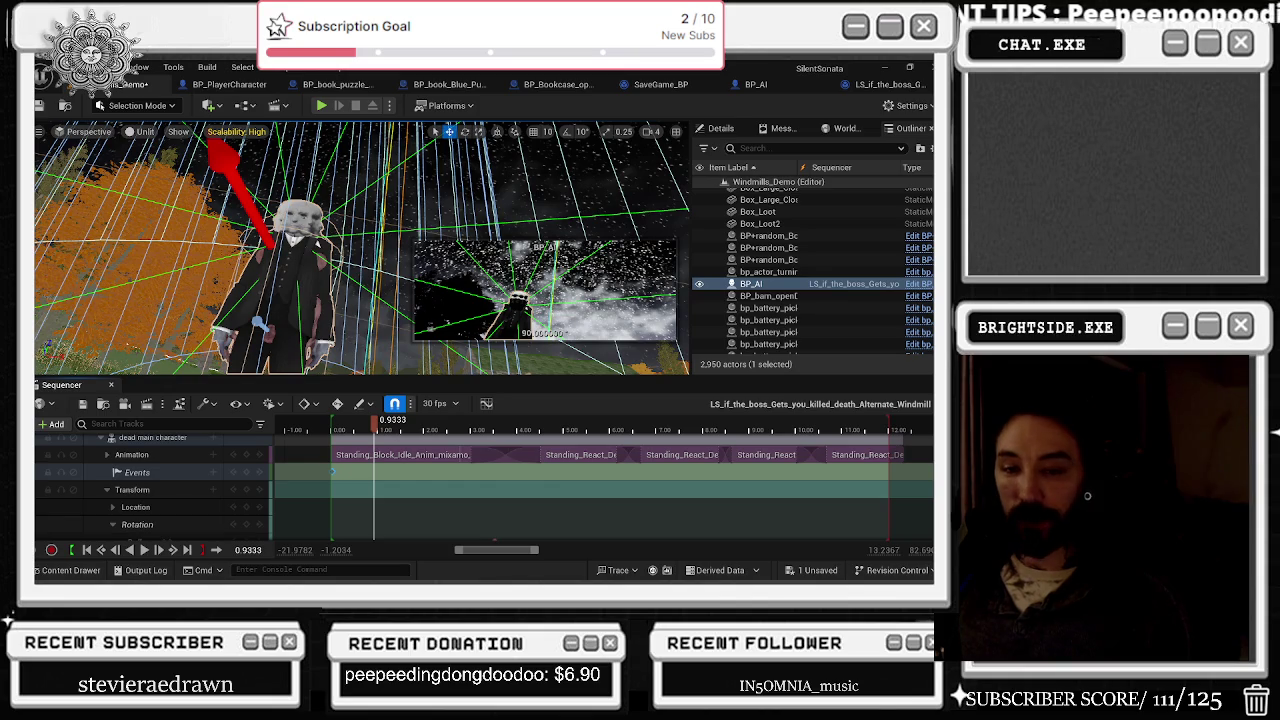
key(ctrl+shift+Escape)
drag(738, 348, 638, 308)
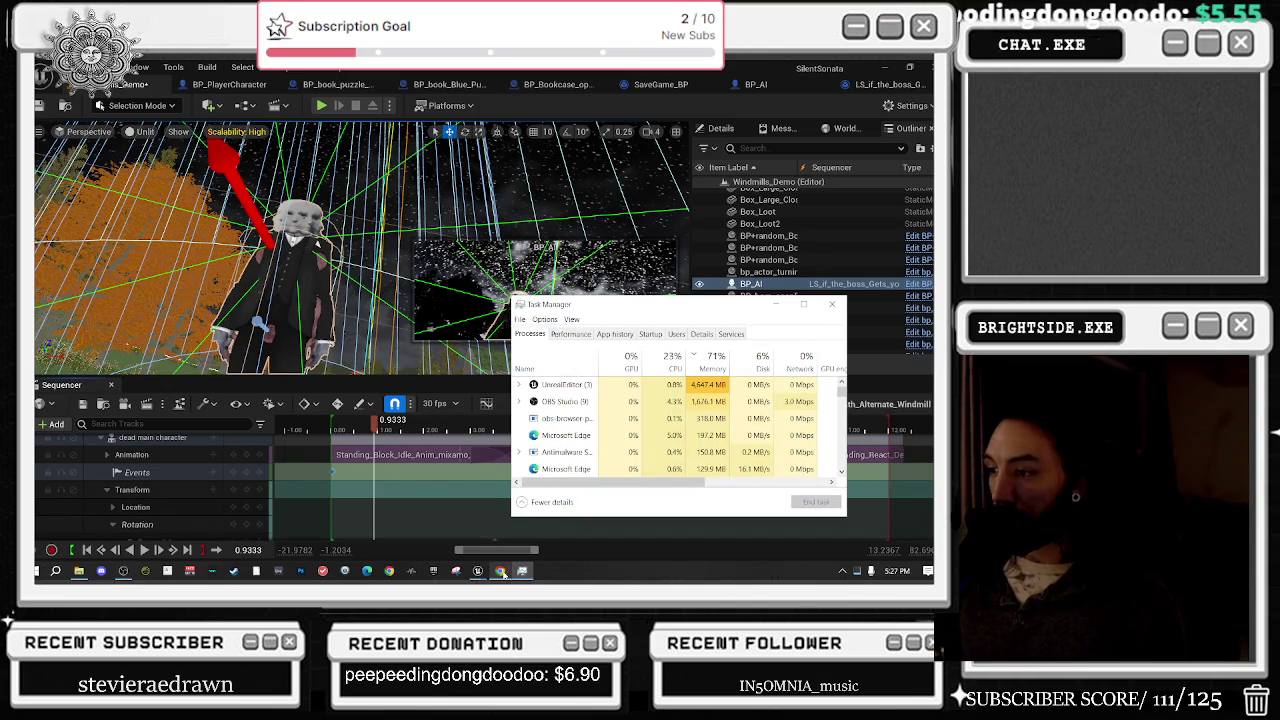
Step: Review process resource usage in Task Manager, then close it
click(500, 571)
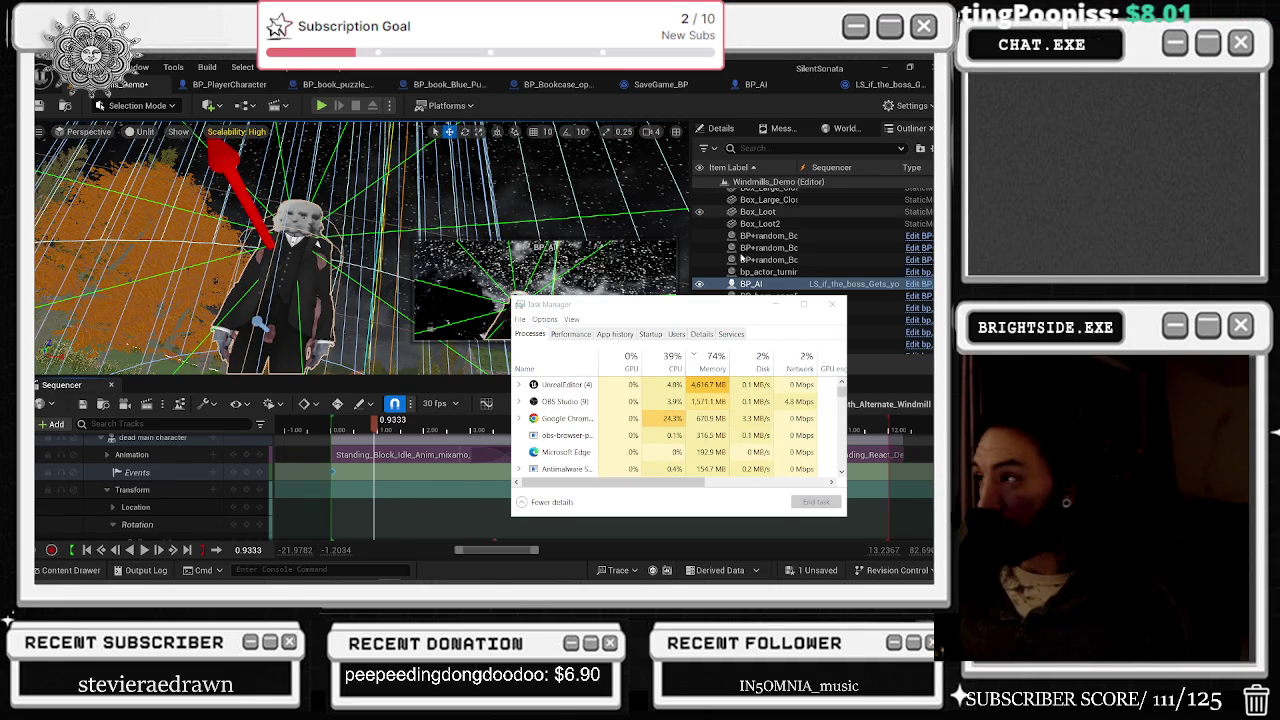
click(832, 304)
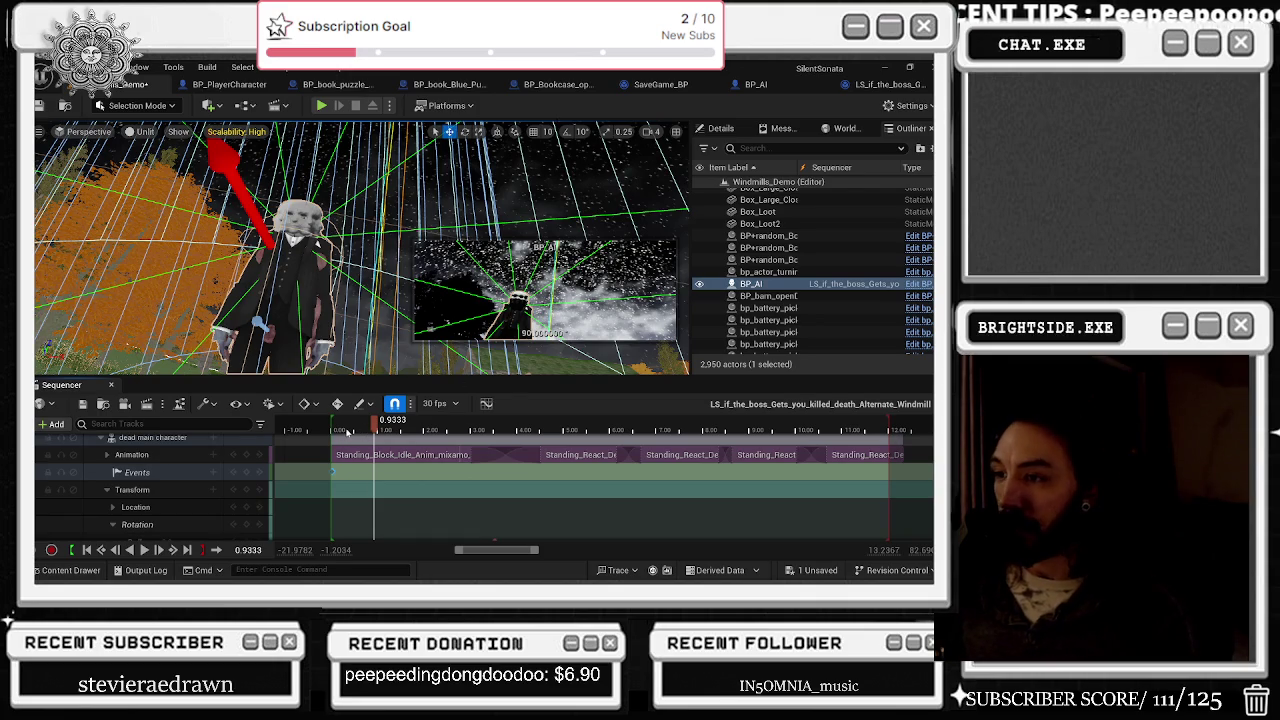
key(space)
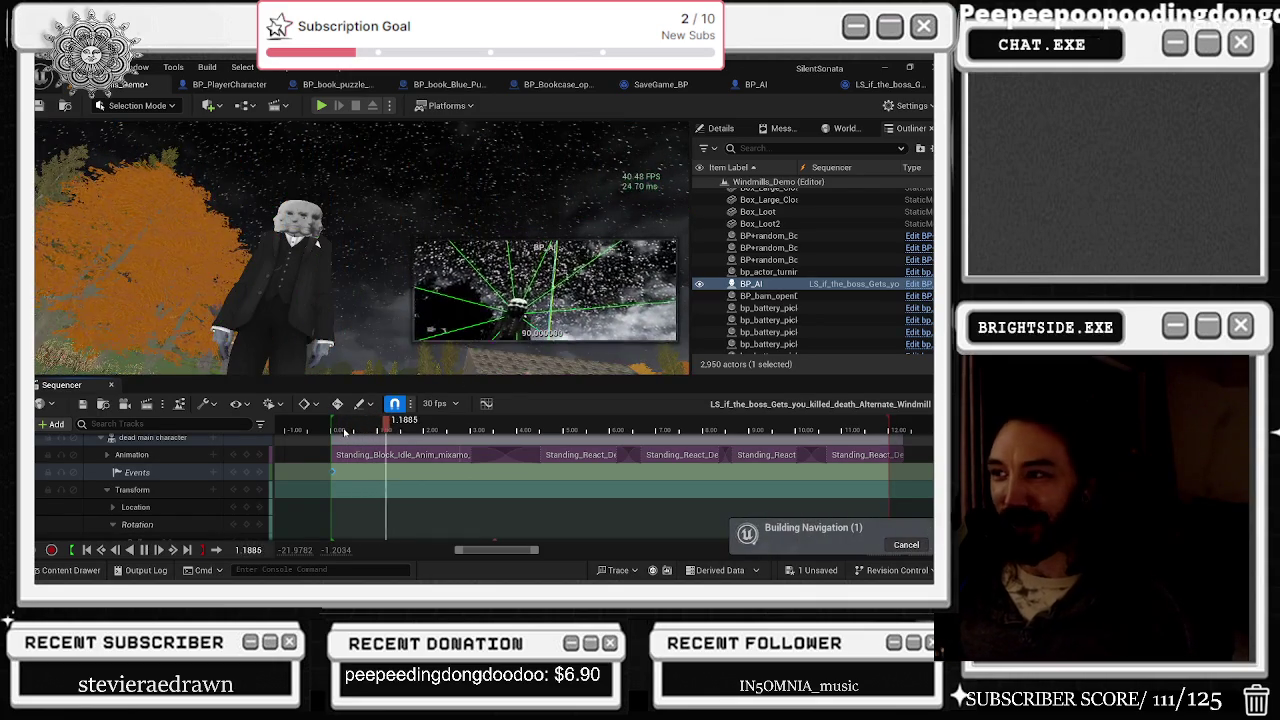
key(space)
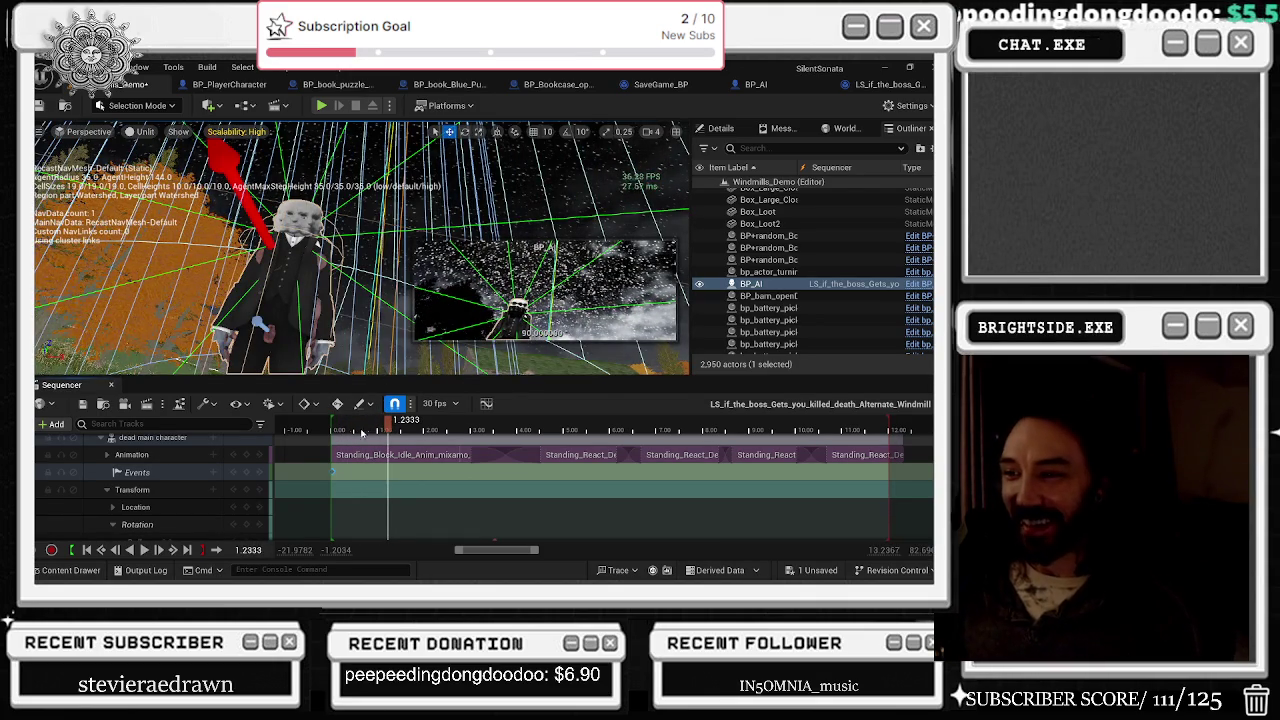
click(330, 432)
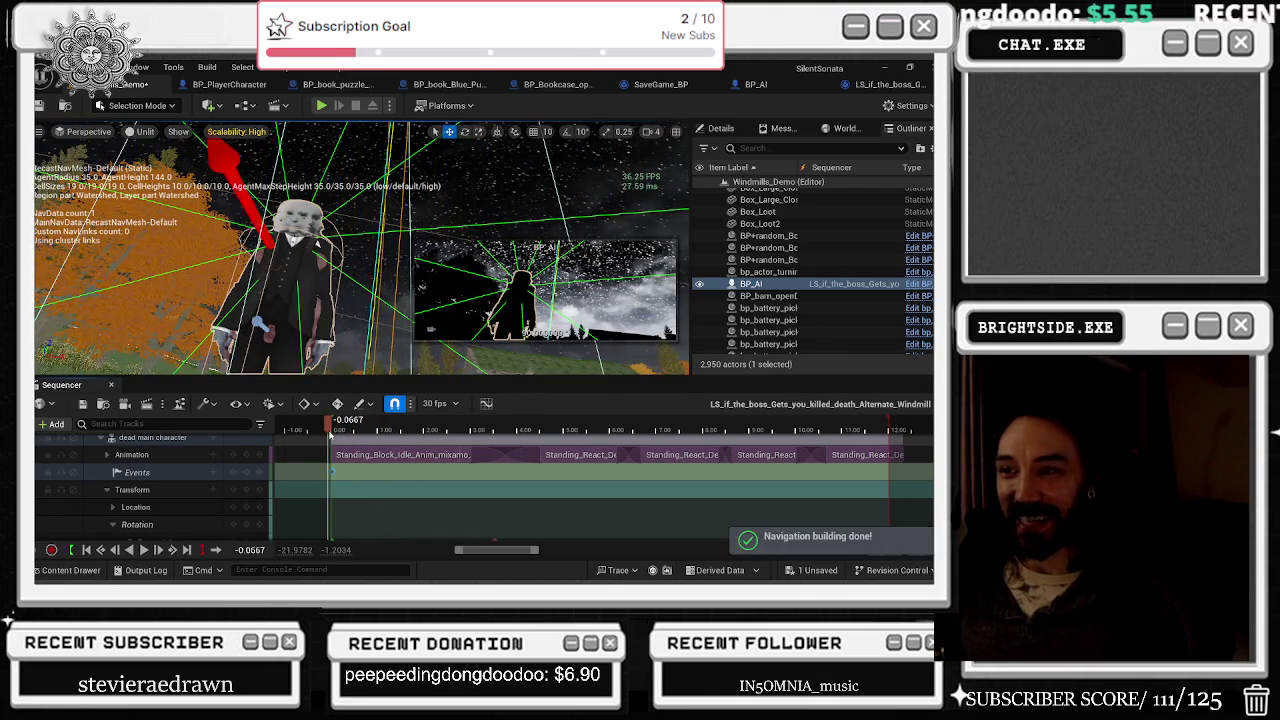
key(space)
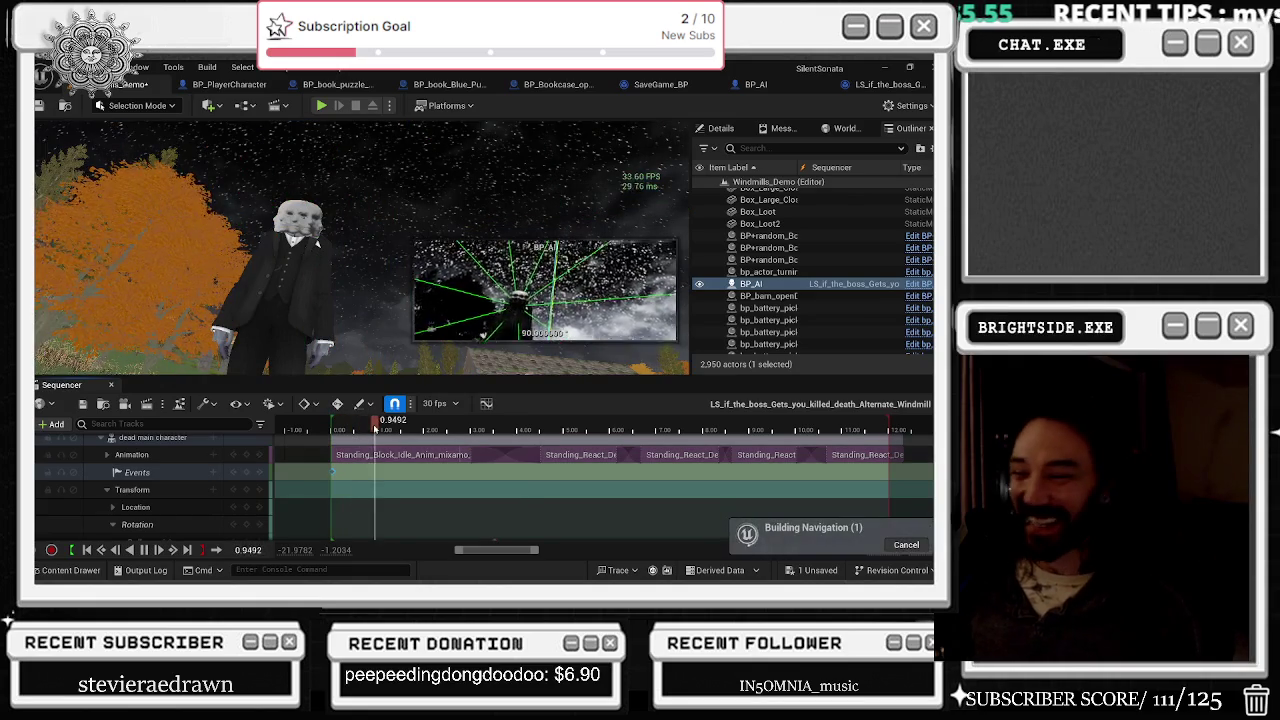
key(space)
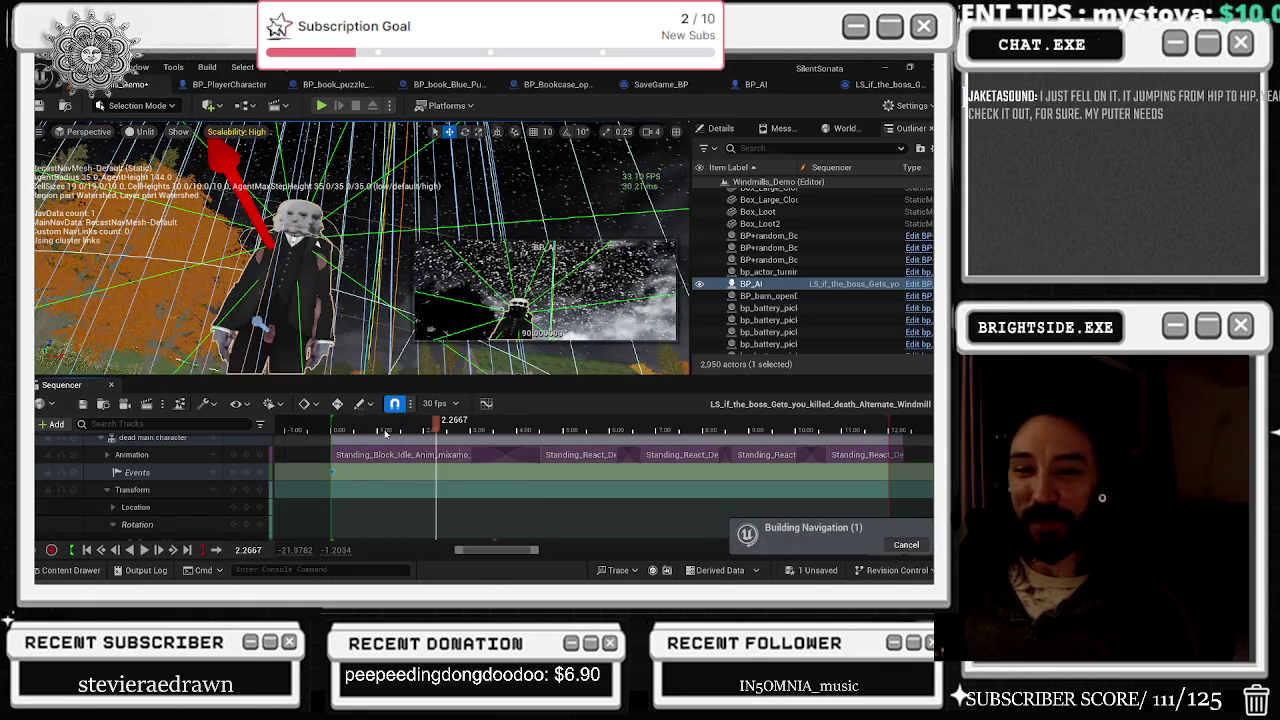
key(space)
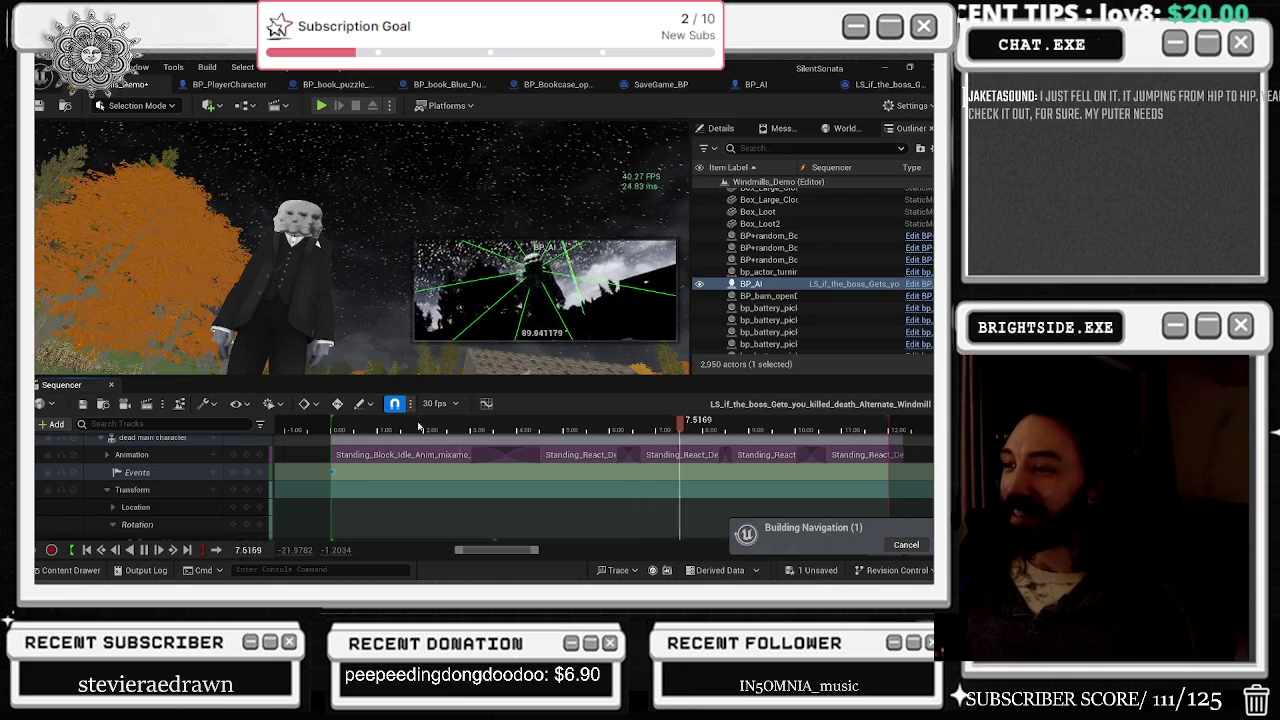
click(341, 428)
key(space)
key(space)
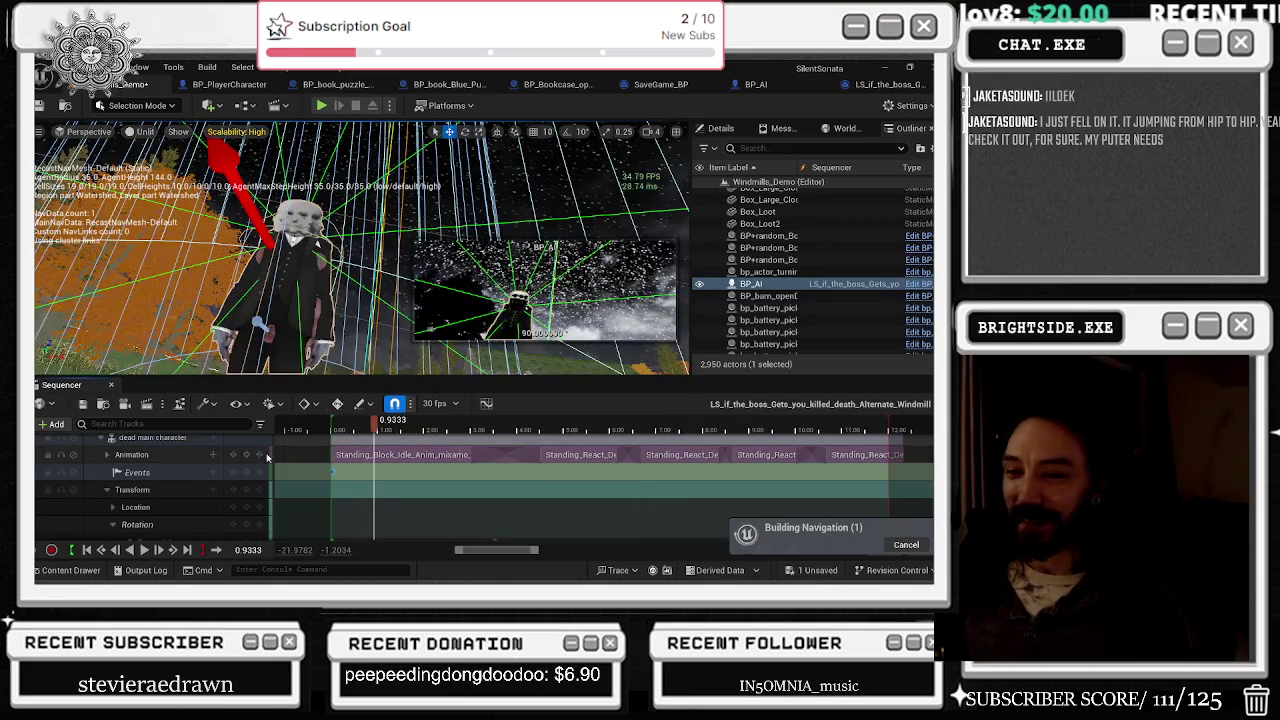
click(331, 430)
key(space)
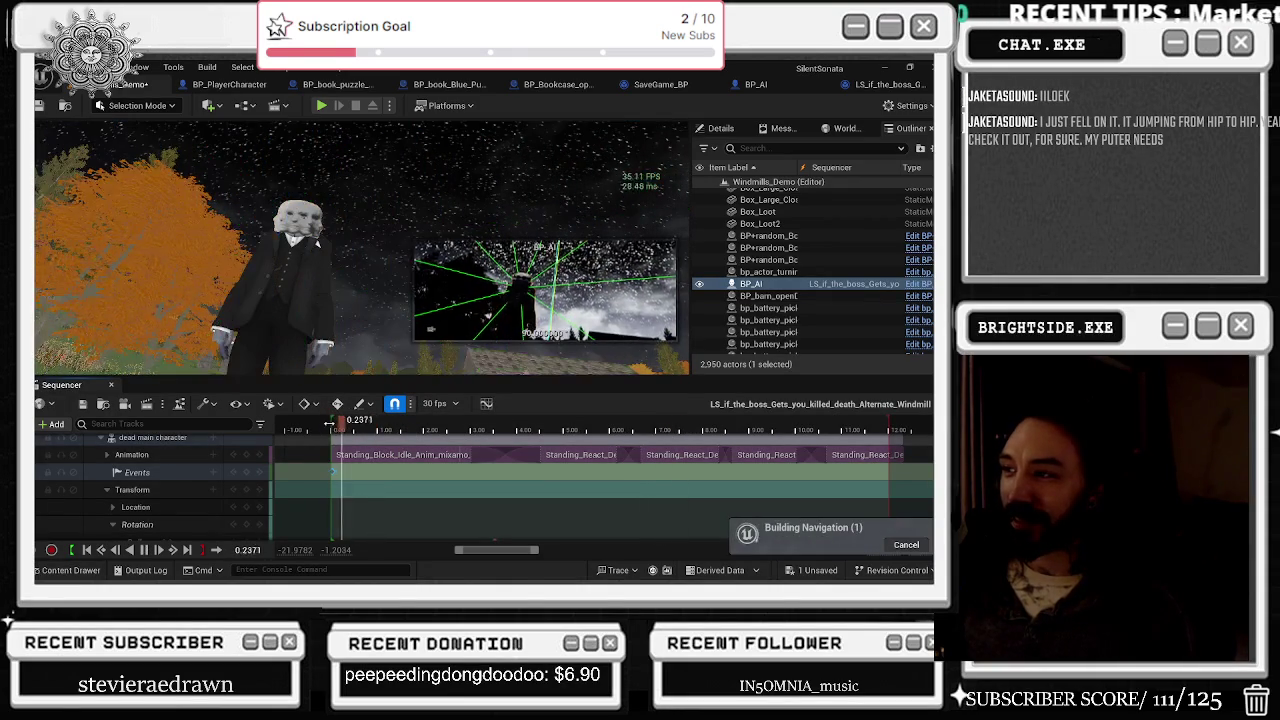
key(space)
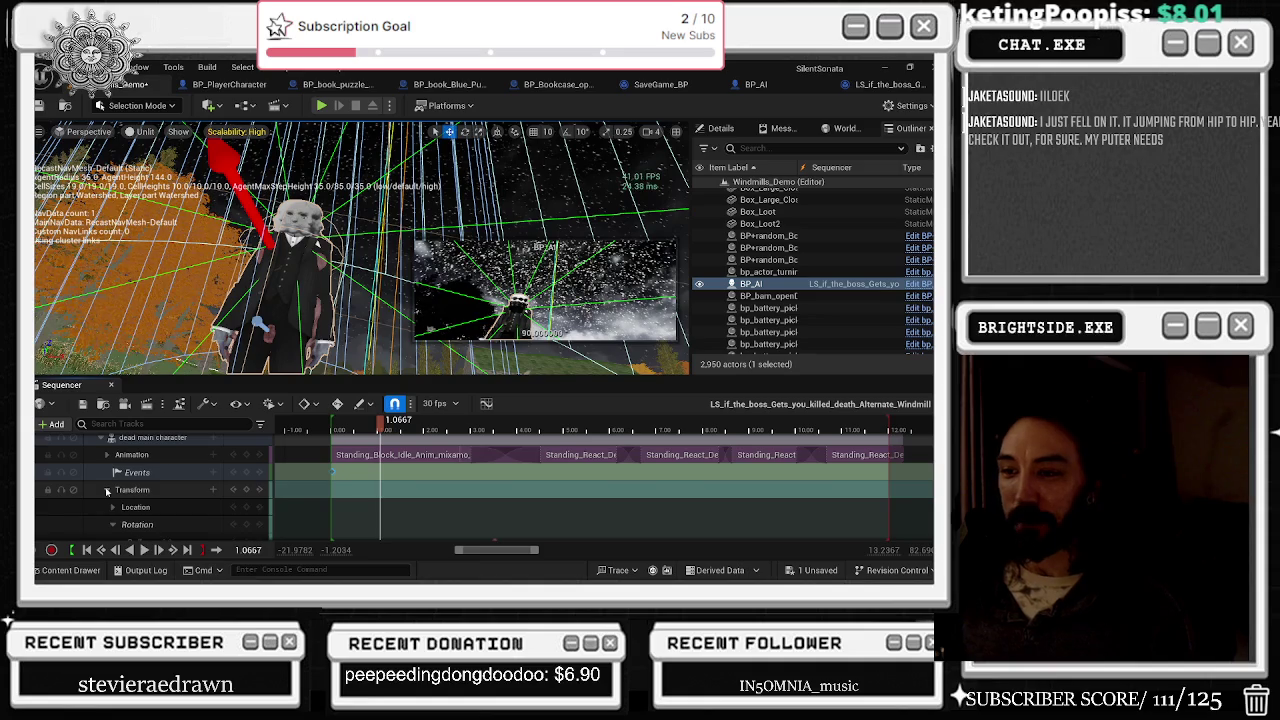
Step: Collapse the dead main character's Transform track and select the MAIN ENEMY FOR LEVEL track
click(107, 491)
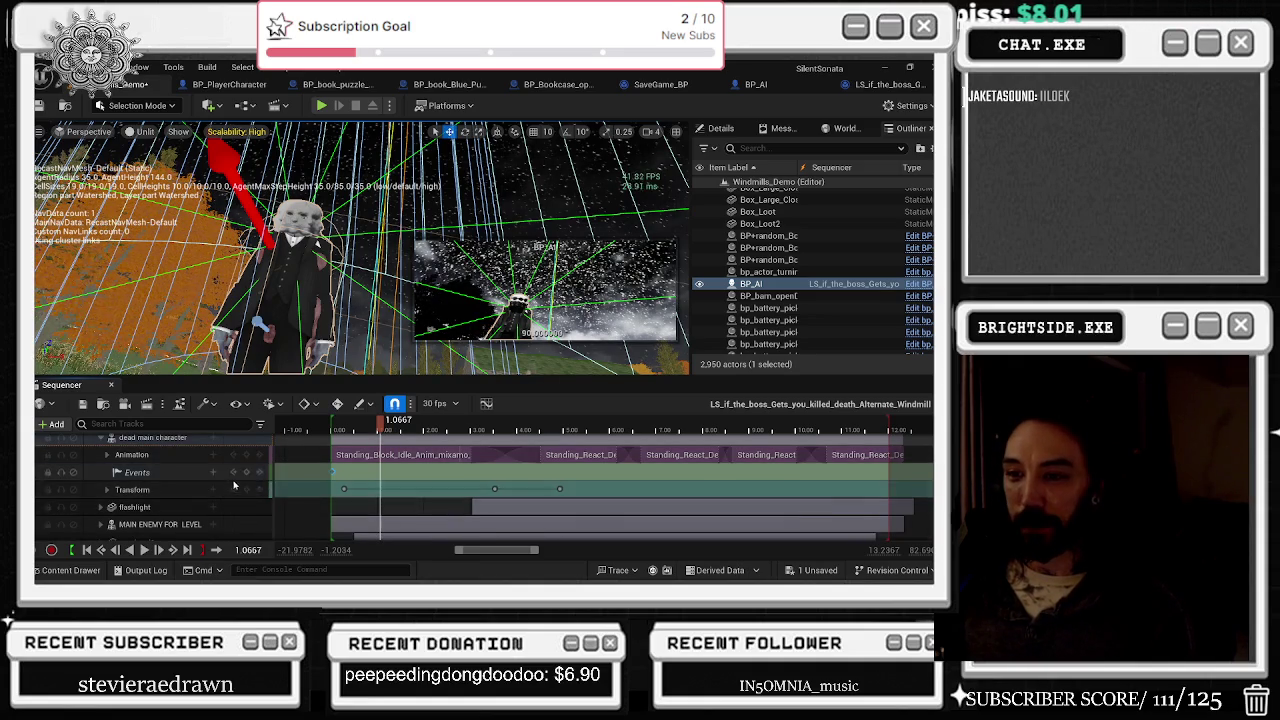
scroll(233, 485, down, 1)
click(218, 505)
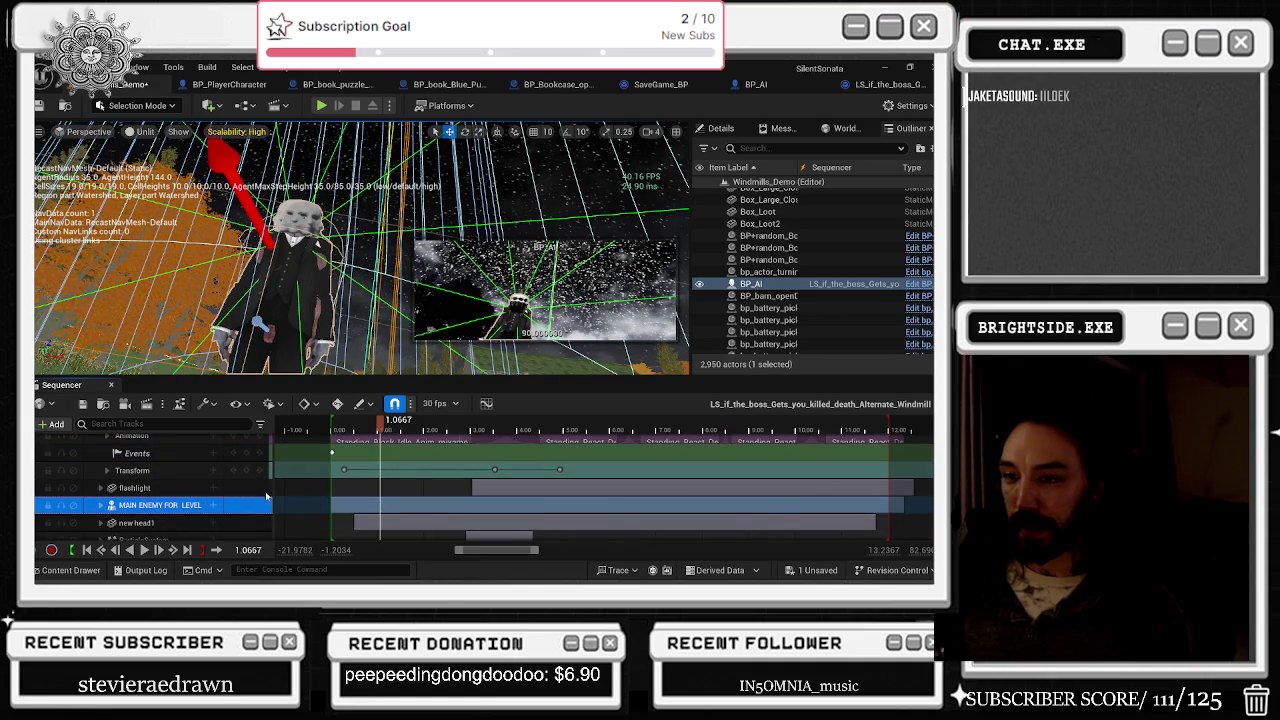
scroll(176, 491, up, 1)
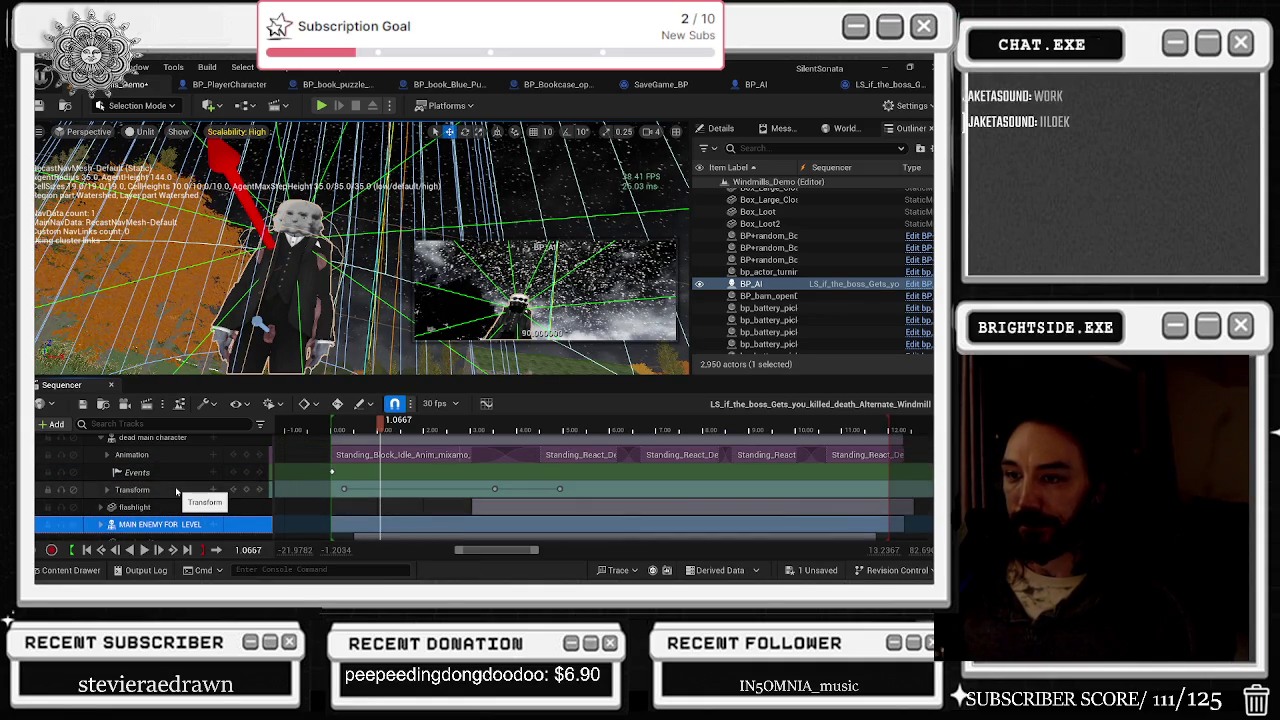
scroll(180, 493, down, 1)
scroll(182, 495, down, 1)
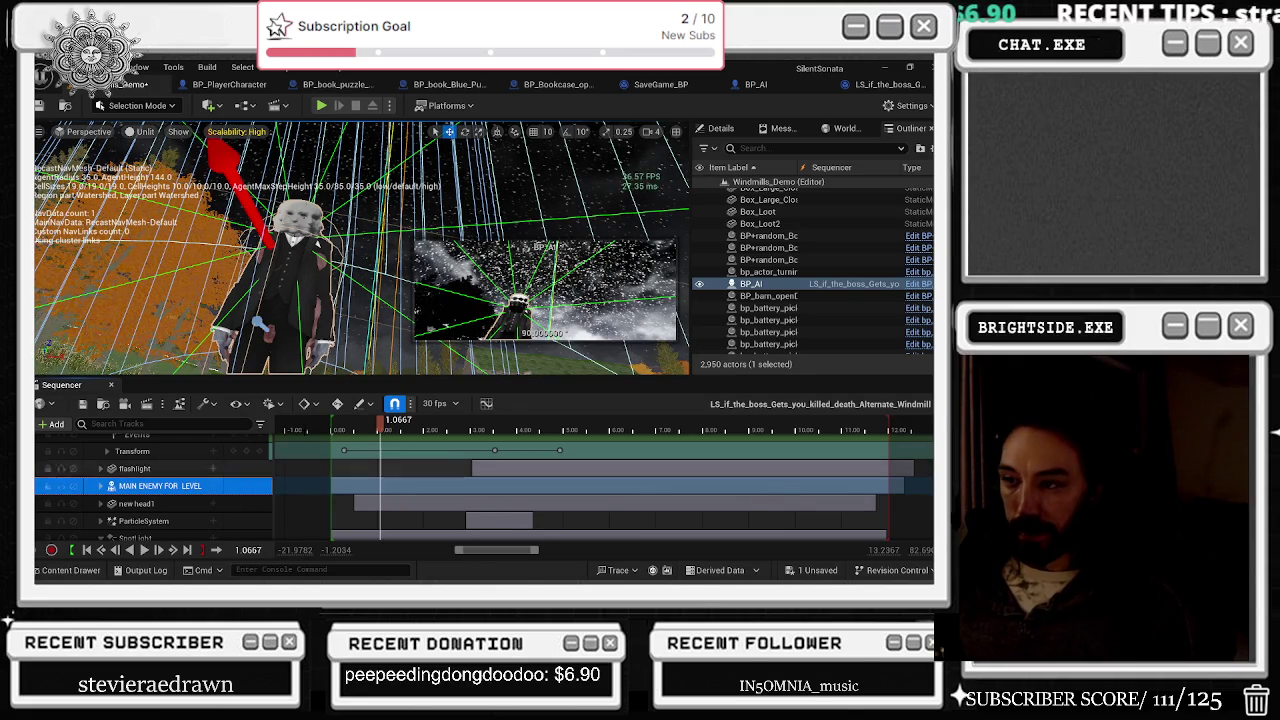
Step: Rewind the Sequencer playhead to 0.00 and bring up the main enemy's add-track list
click(343, 430)
click(86, 551)
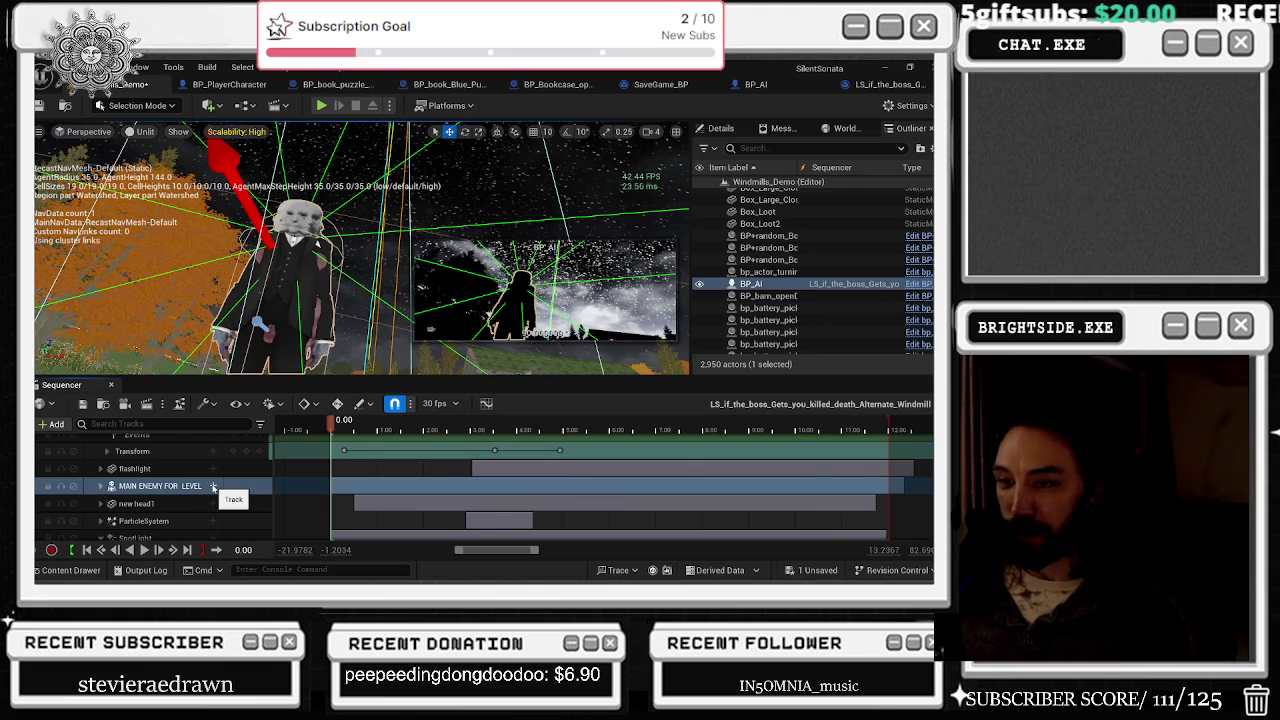
click(213, 486)
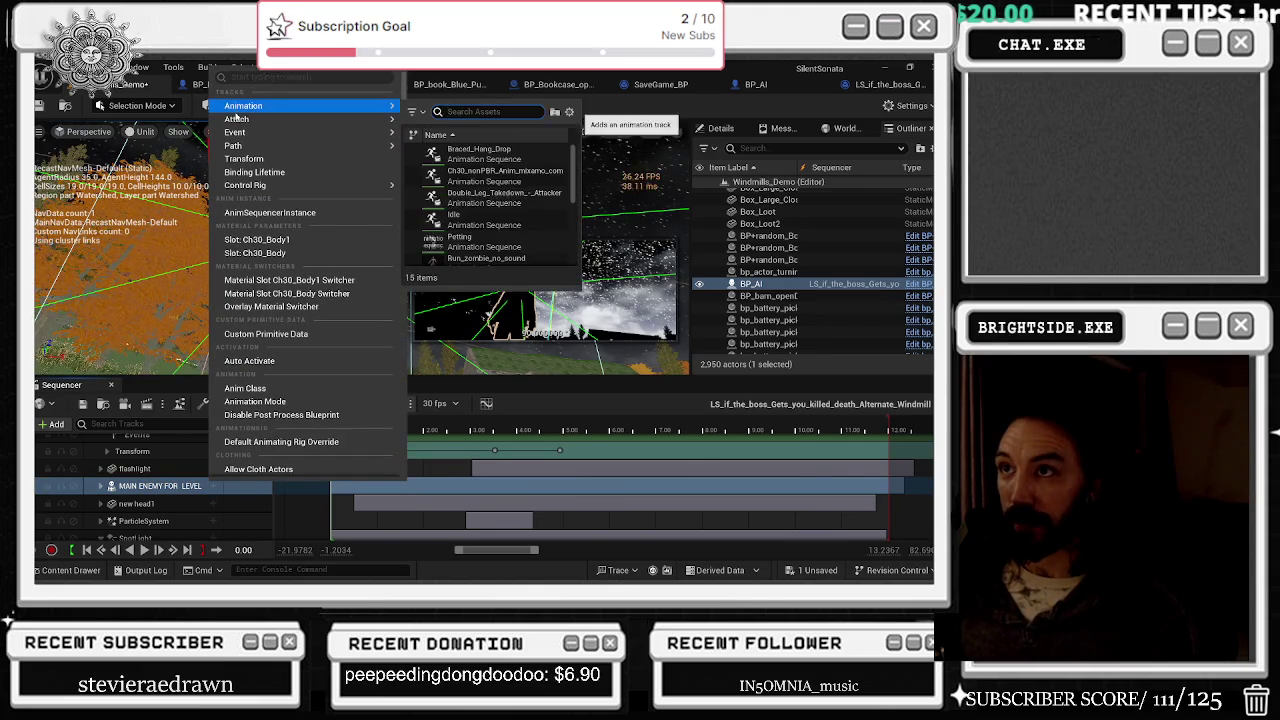
Step: Add an Event Trigger track to MAIN ENEMY FOR LEVEL and expand its subtracks
mouse_move(240, 134)
click(428, 138)
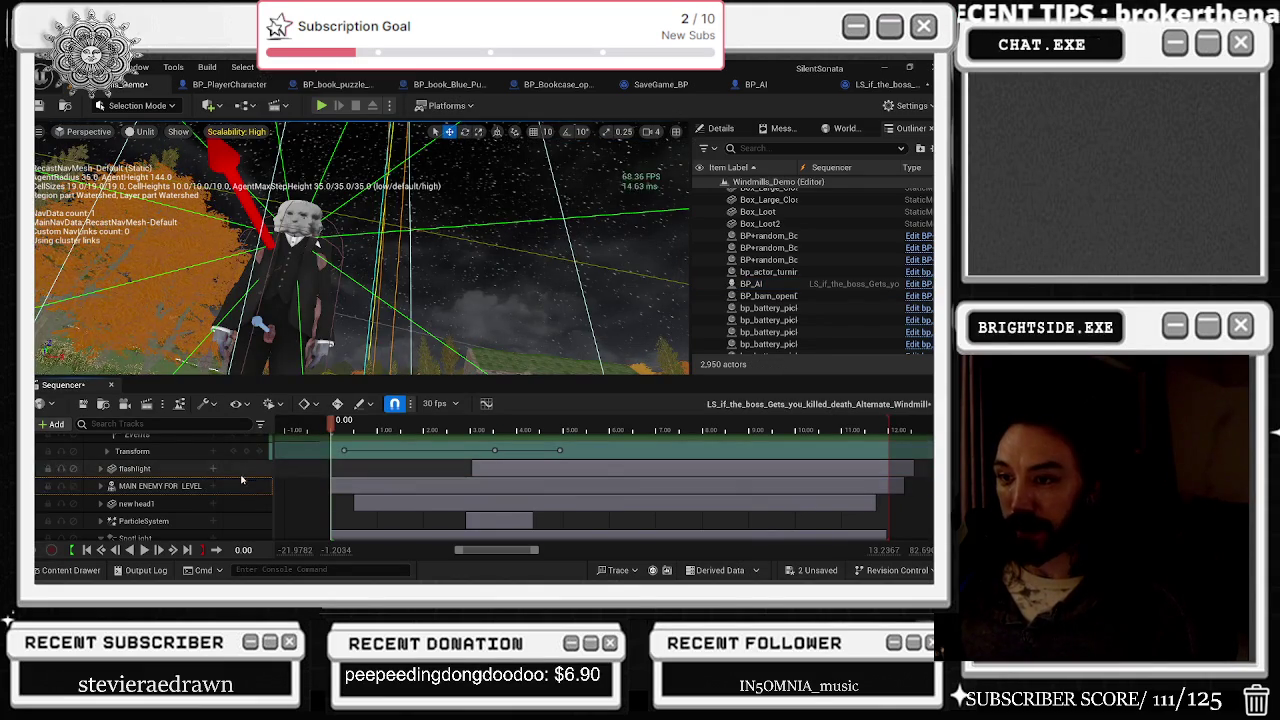
click(100, 486)
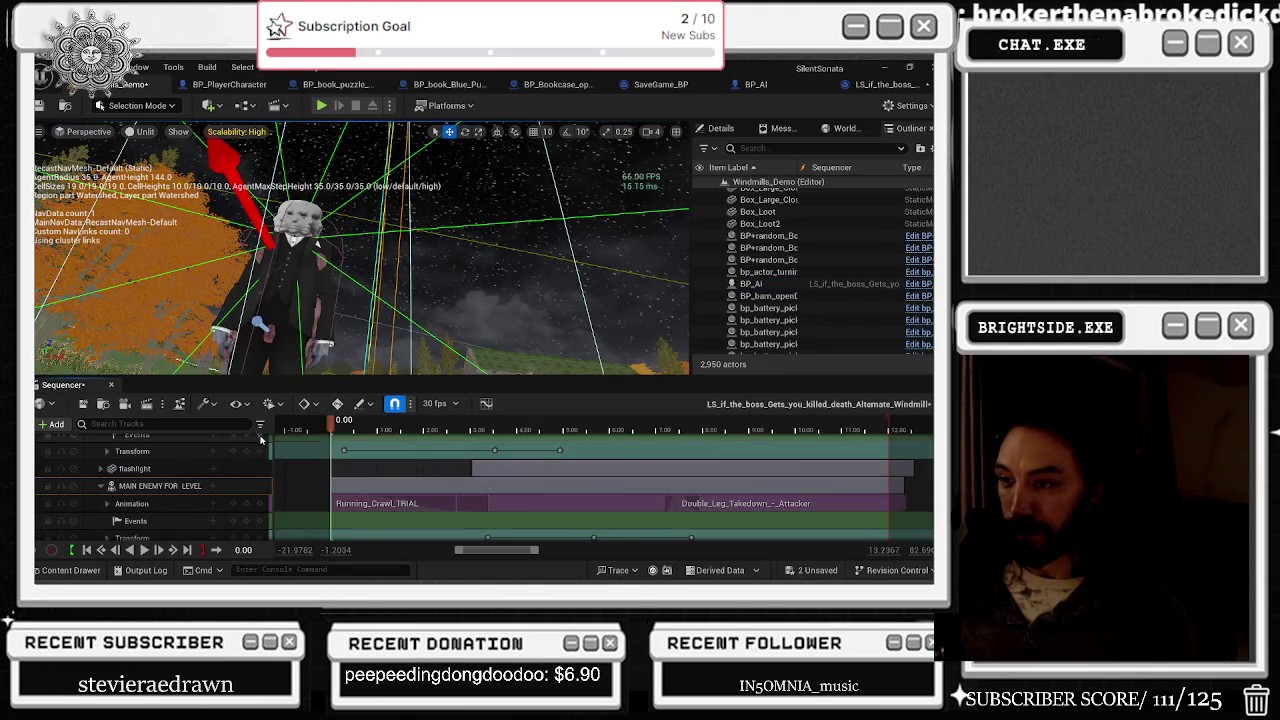
scroll(216, 504, down, 1)
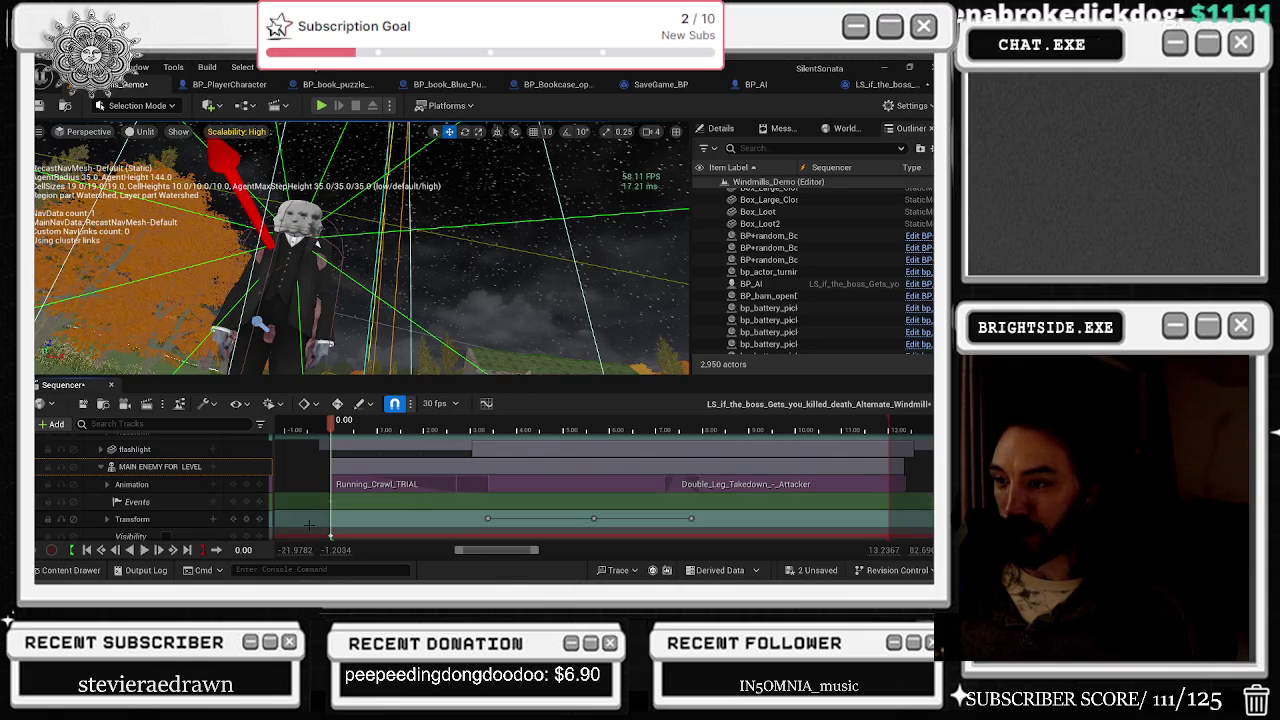
Step: Bind the event key to a new endpoint in the director blueprint
right_click(333, 503)
mouse_move(420, 370)
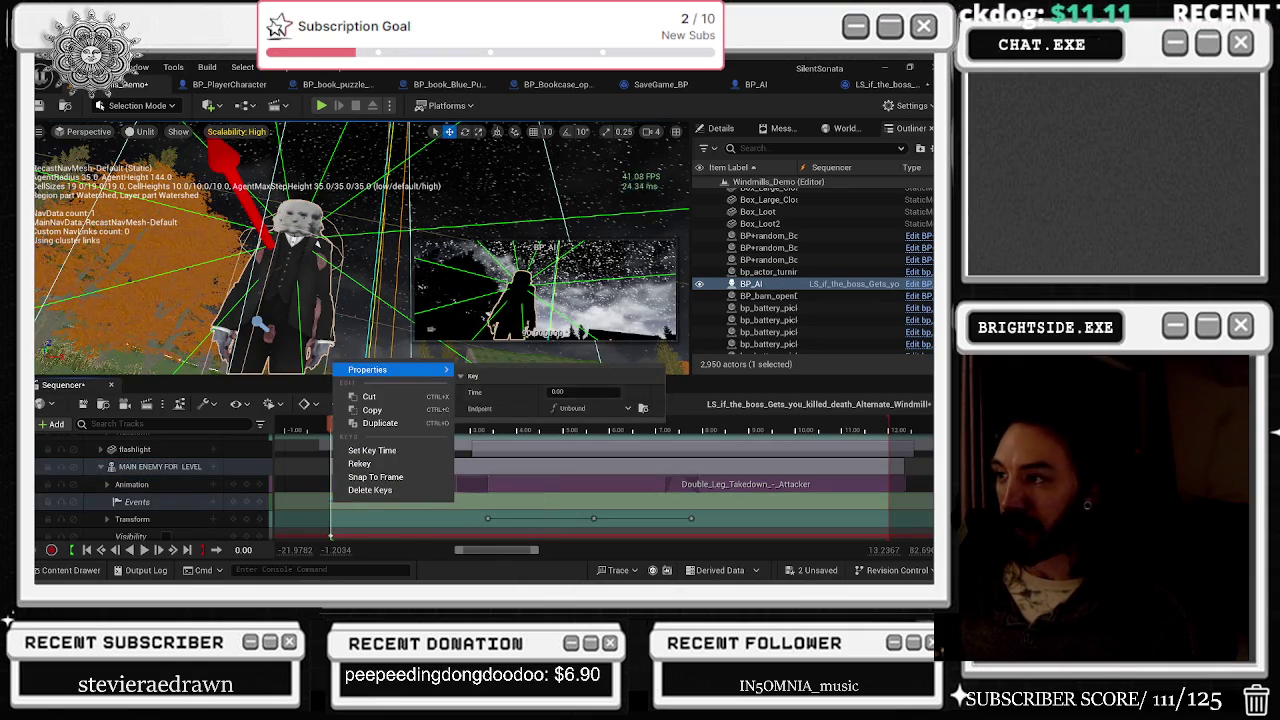
click(589, 409)
click(612, 426)
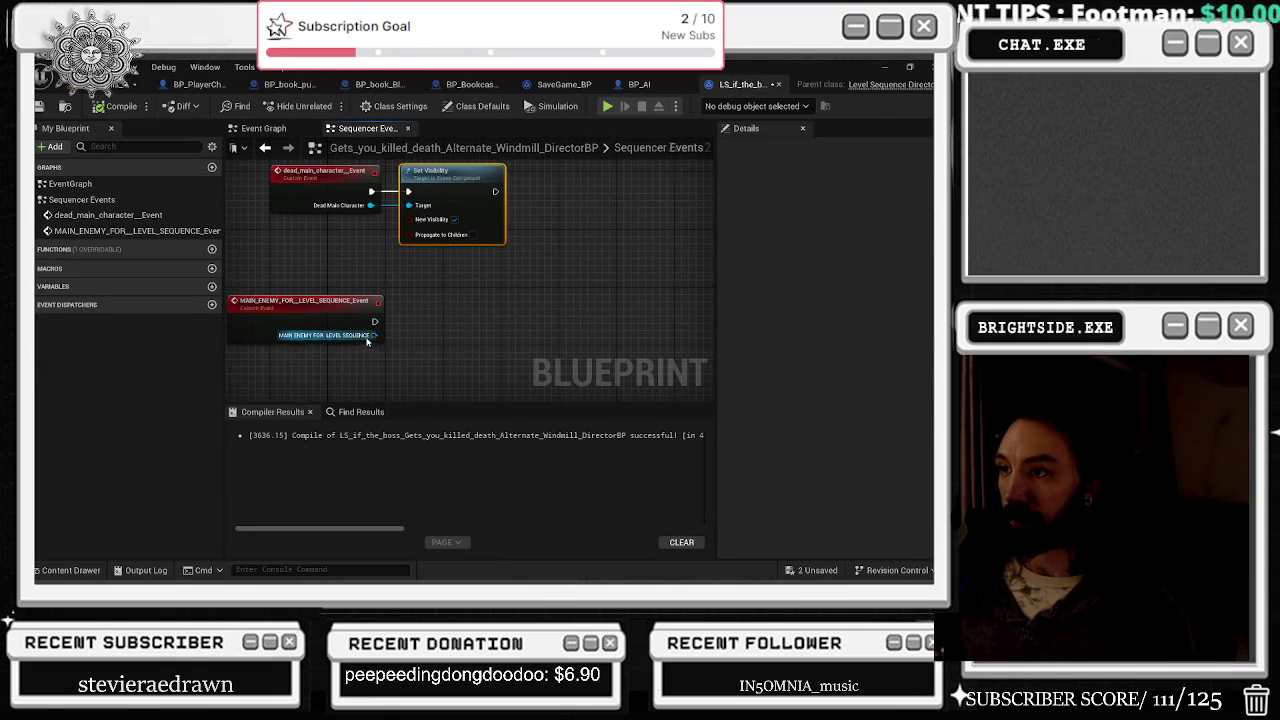
Step: Wire a Set Visibility node from the MAIN ENEMY pin, compile, and return to the level
drag(374, 335, 397, 352)
text(set visibility)
key(Return)
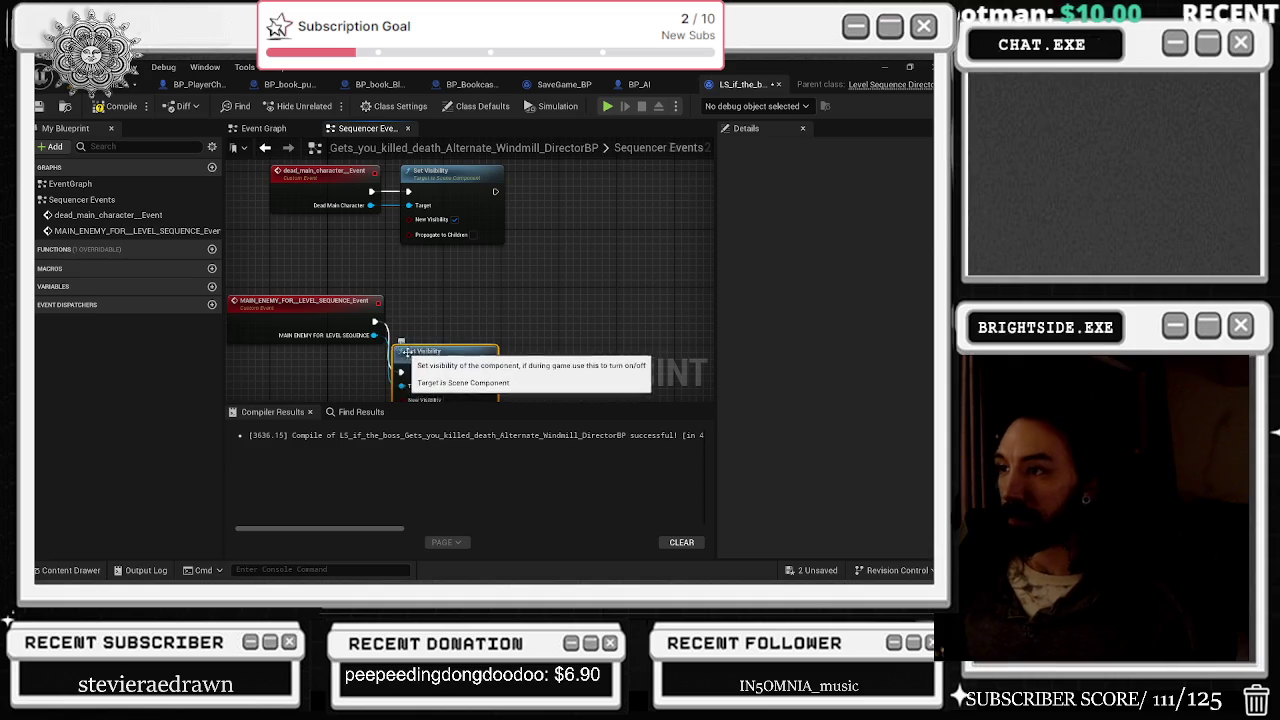
drag(441, 308, 448, 308)
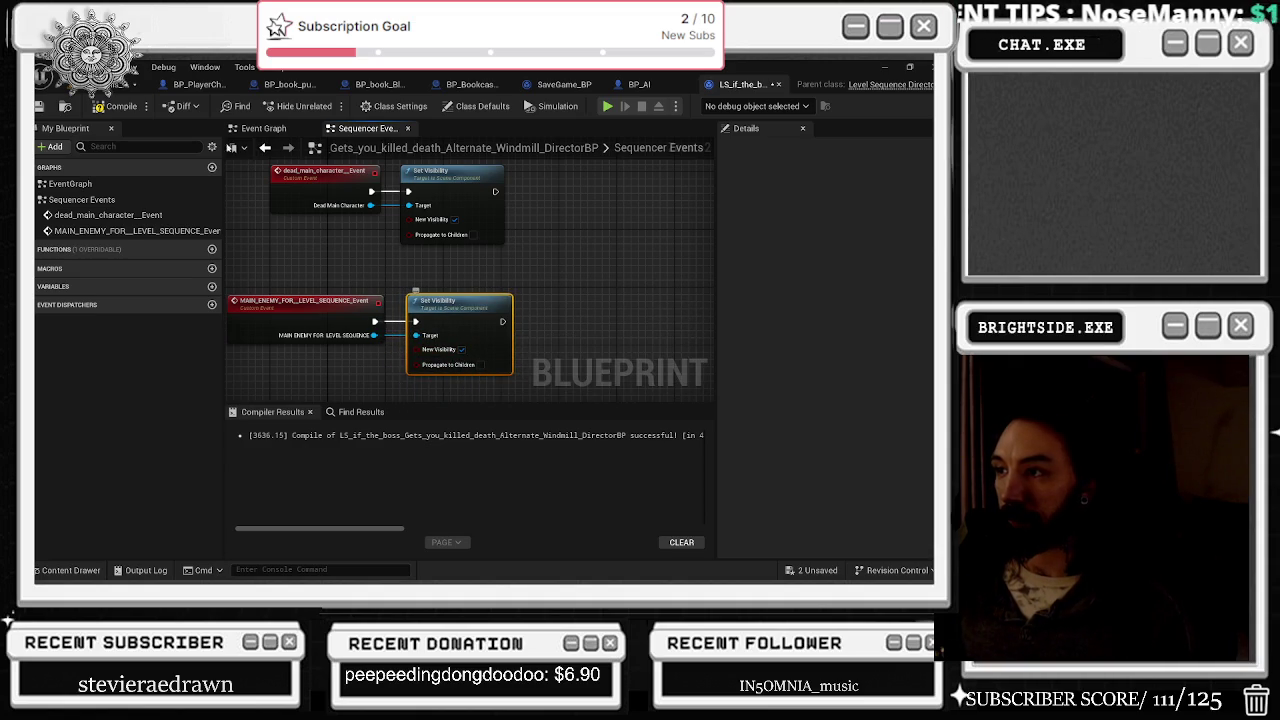
click(135, 106)
click(130, 85)
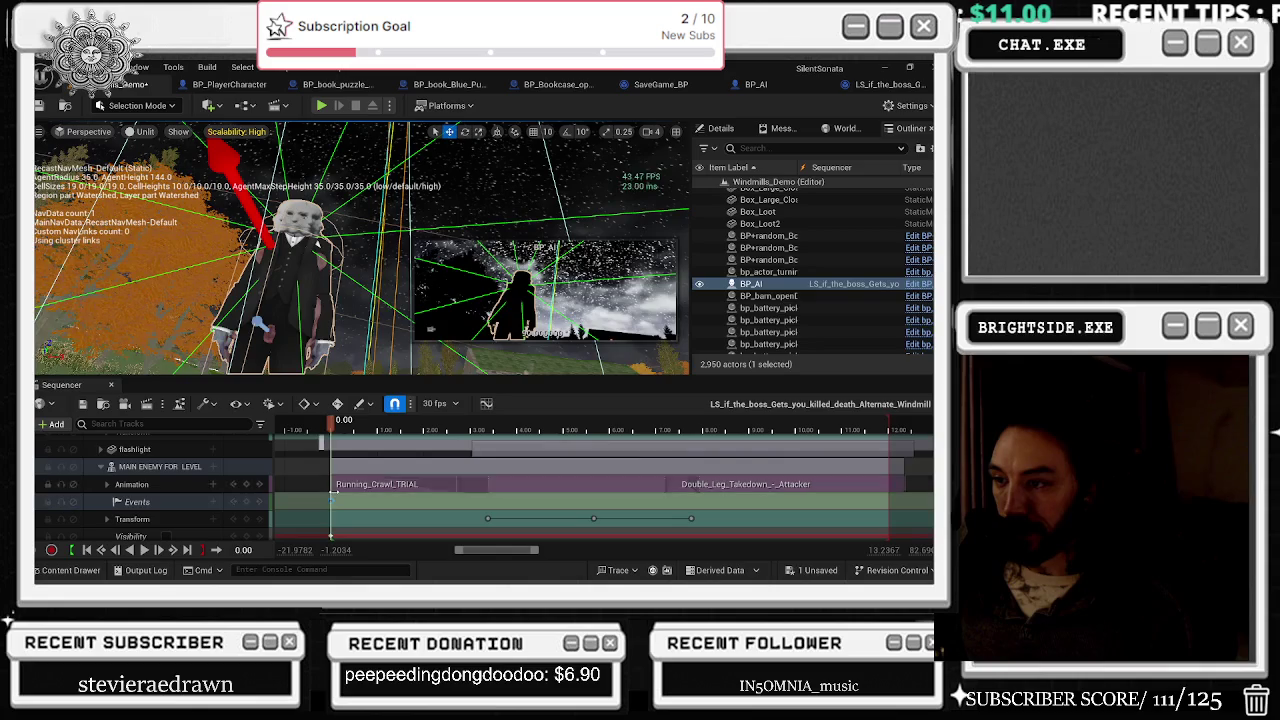
Step: Nudge the Events key at 0.00, scrub the cutscene's first seconds, and rewind to 0.00
drag(336, 502, 342, 501)
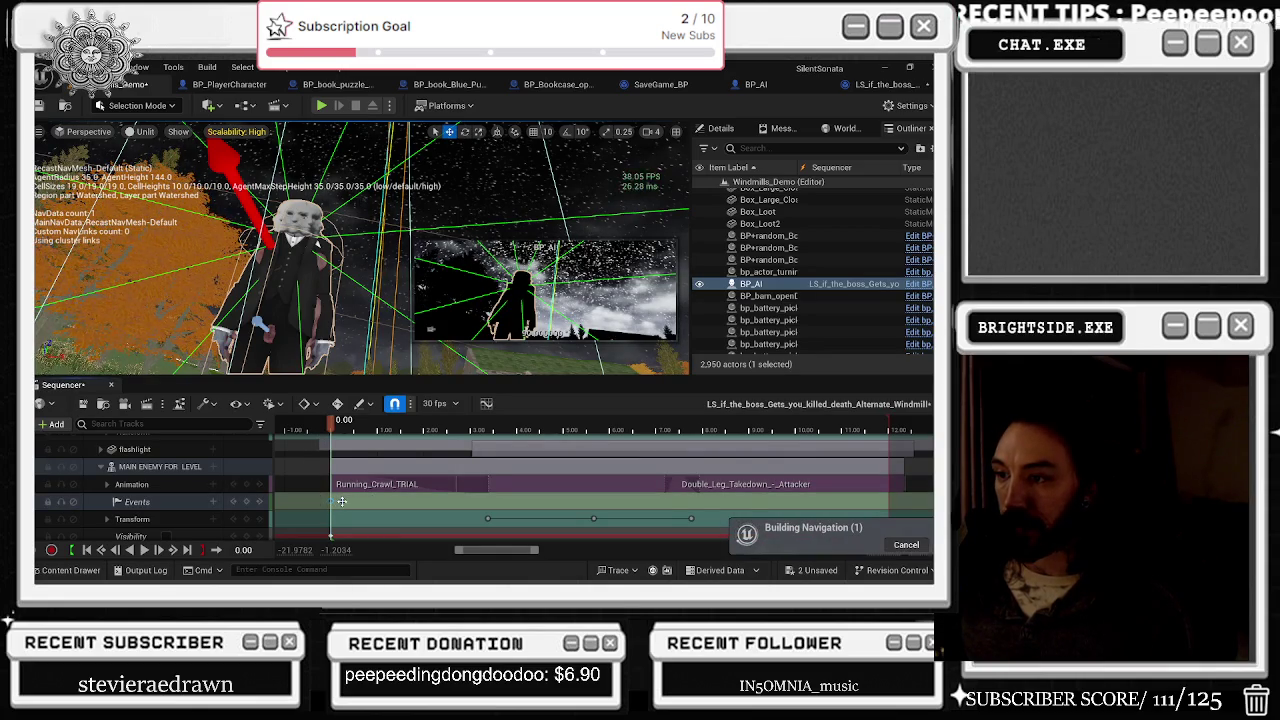
scroll(348, 495, down, 3)
scroll(350, 493, up, 1)
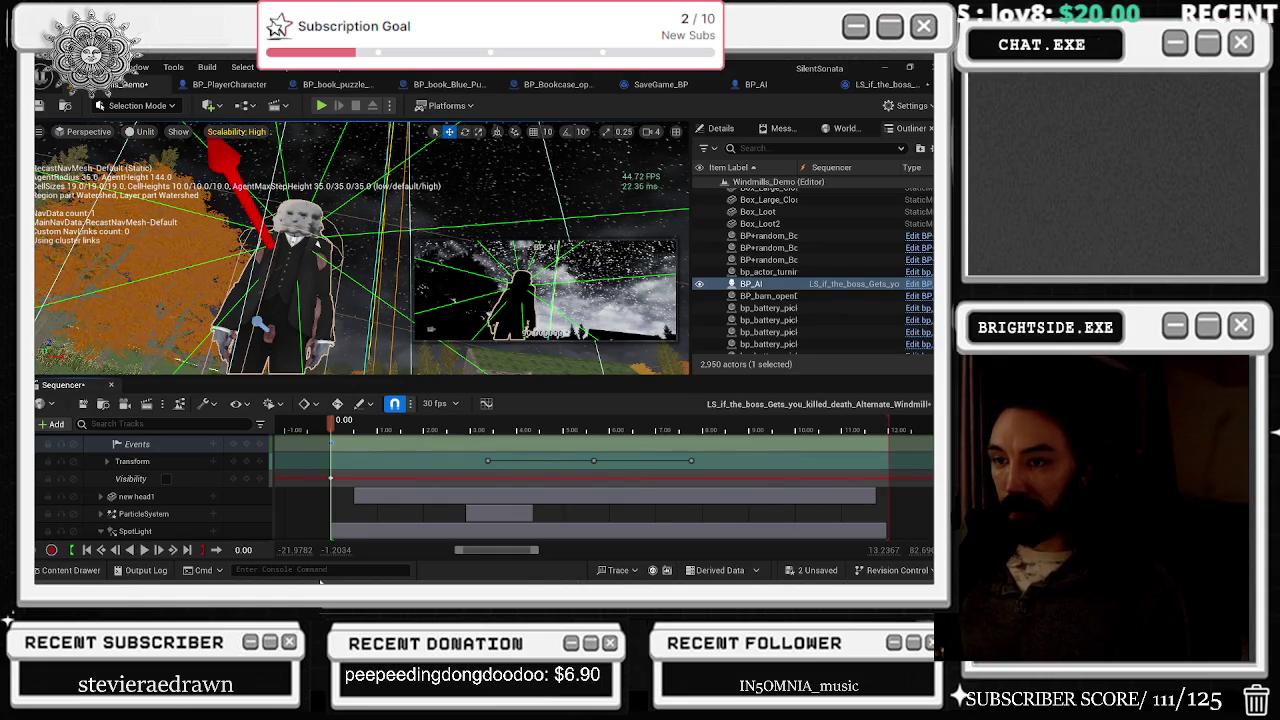
click(337, 428)
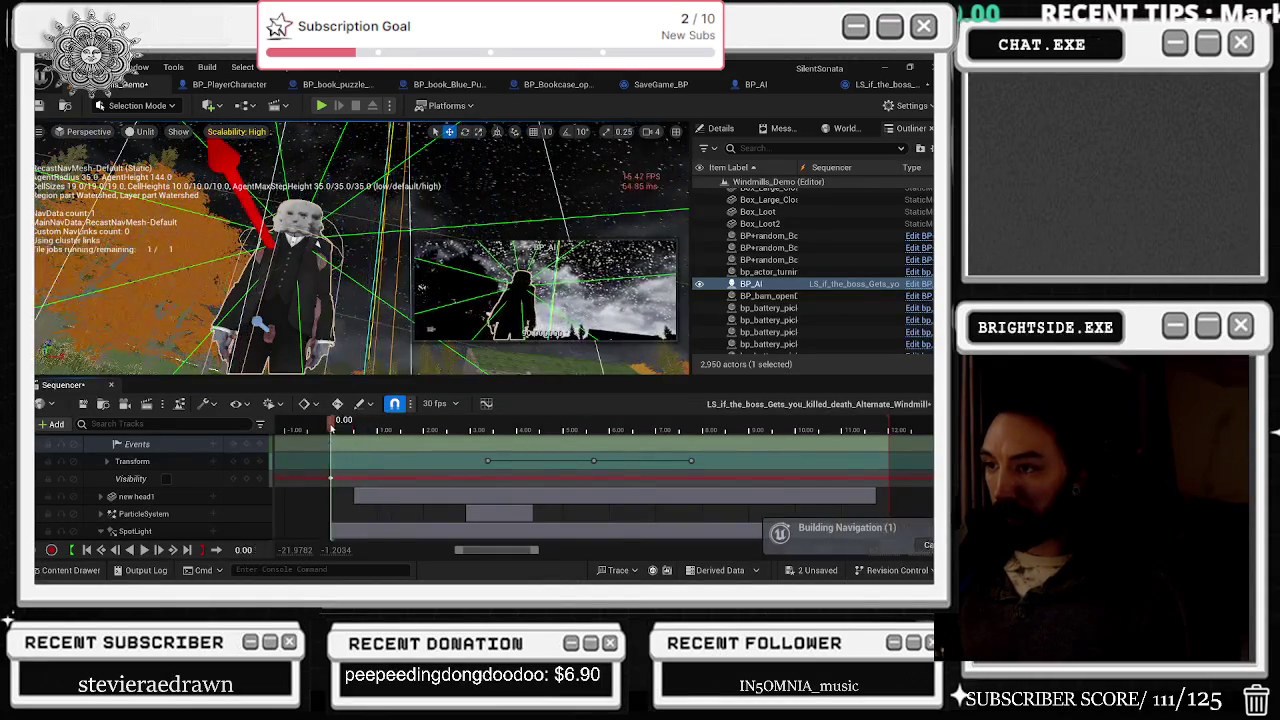
drag(339, 428, 421, 433)
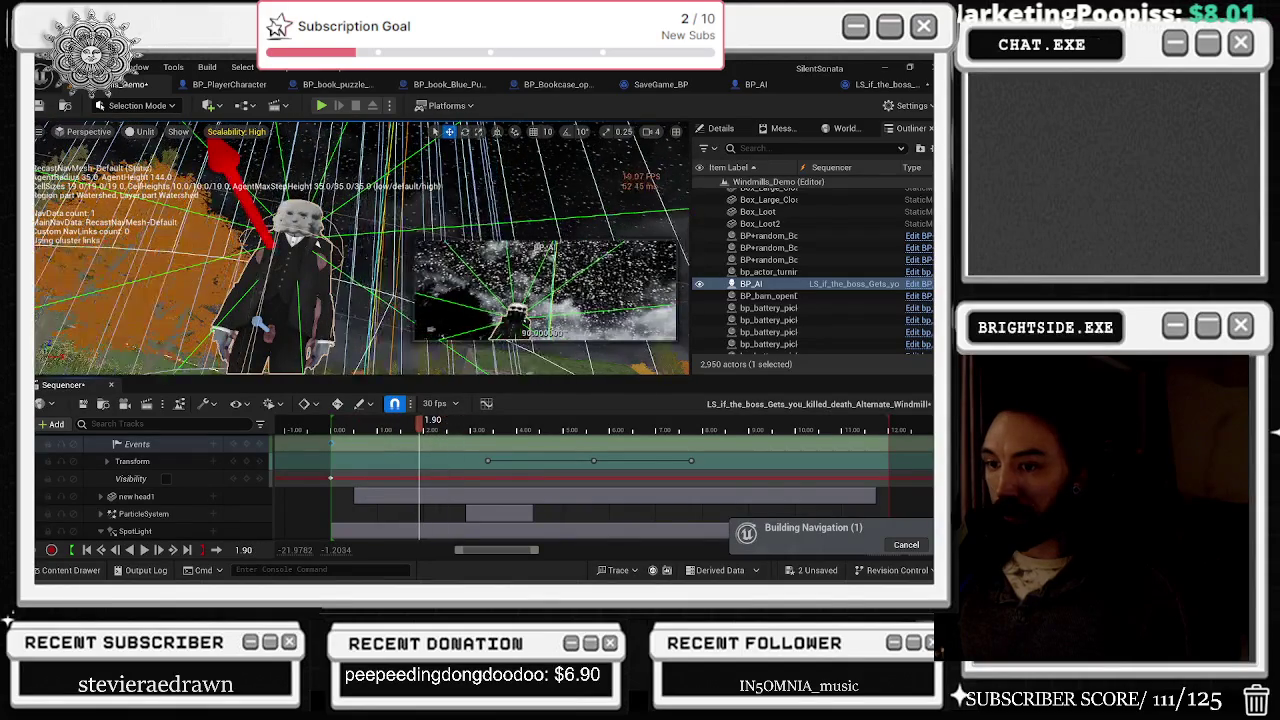
click(86, 550)
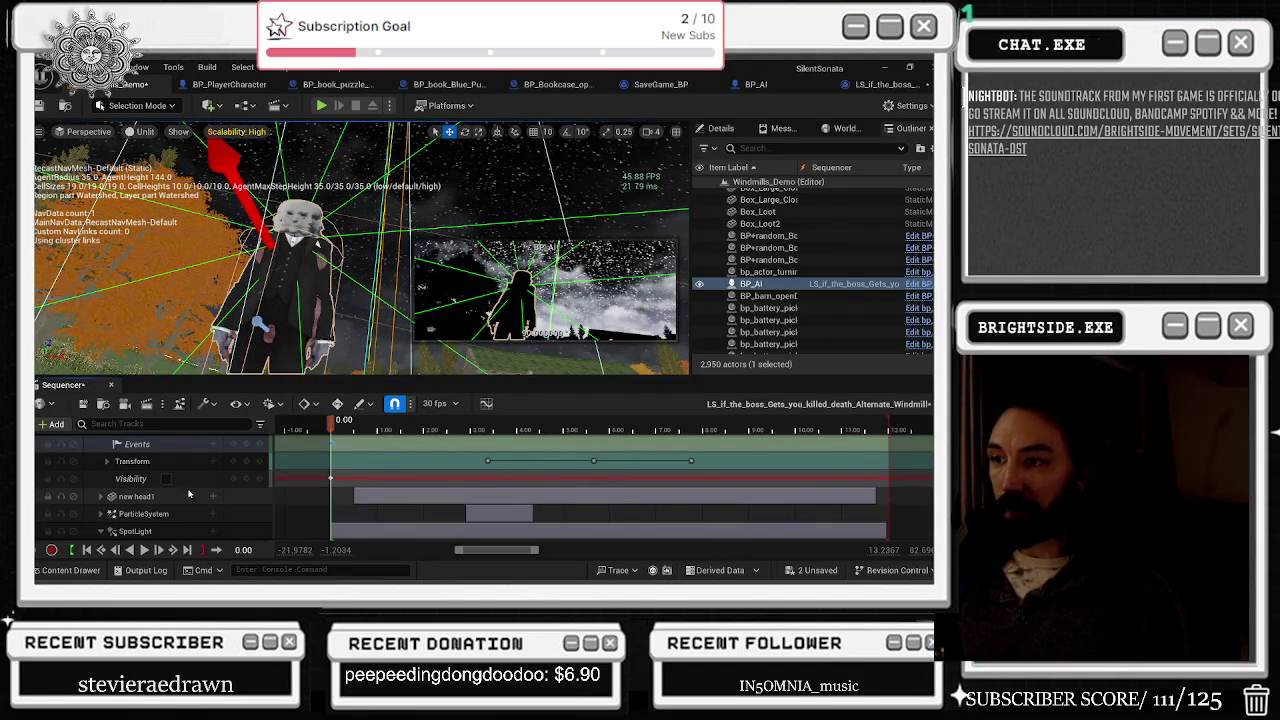
Step: Collapse the SpotLight track's subtracks and select the bp_skeleton_boss track
scroll(188, 495, down, 1)
scroll(188, 495, down, 2)
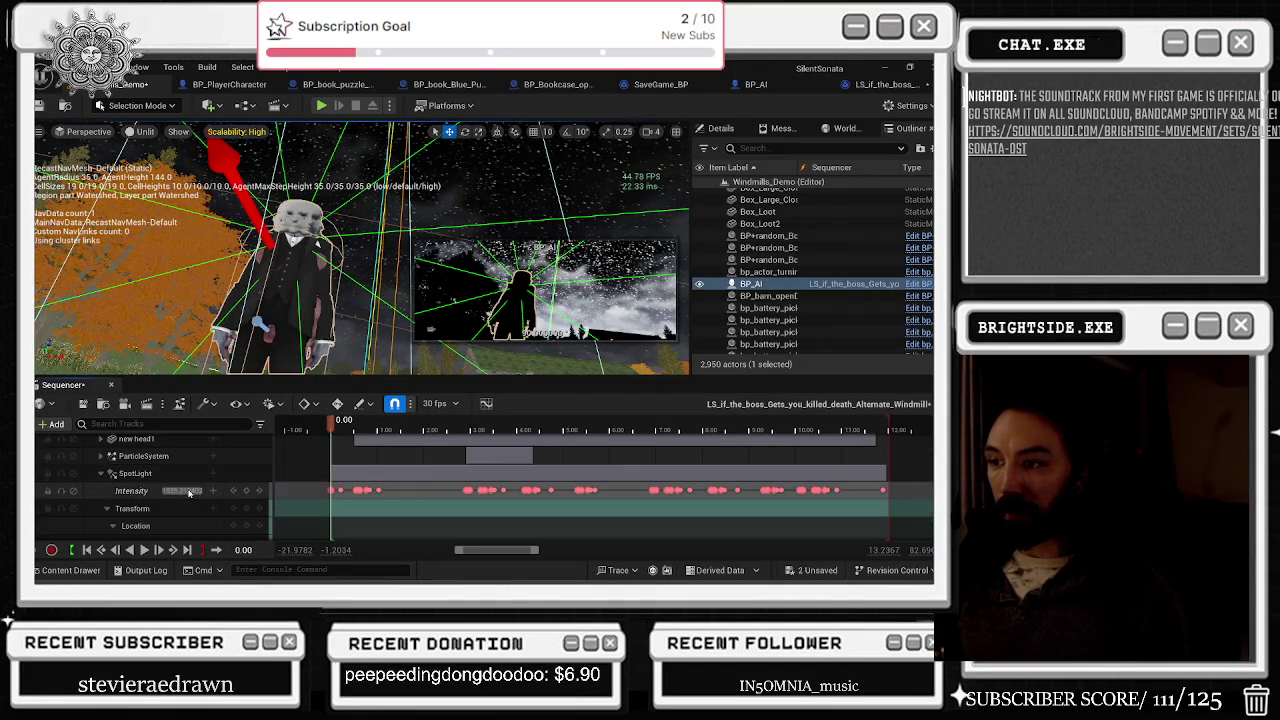
click(101, 474)
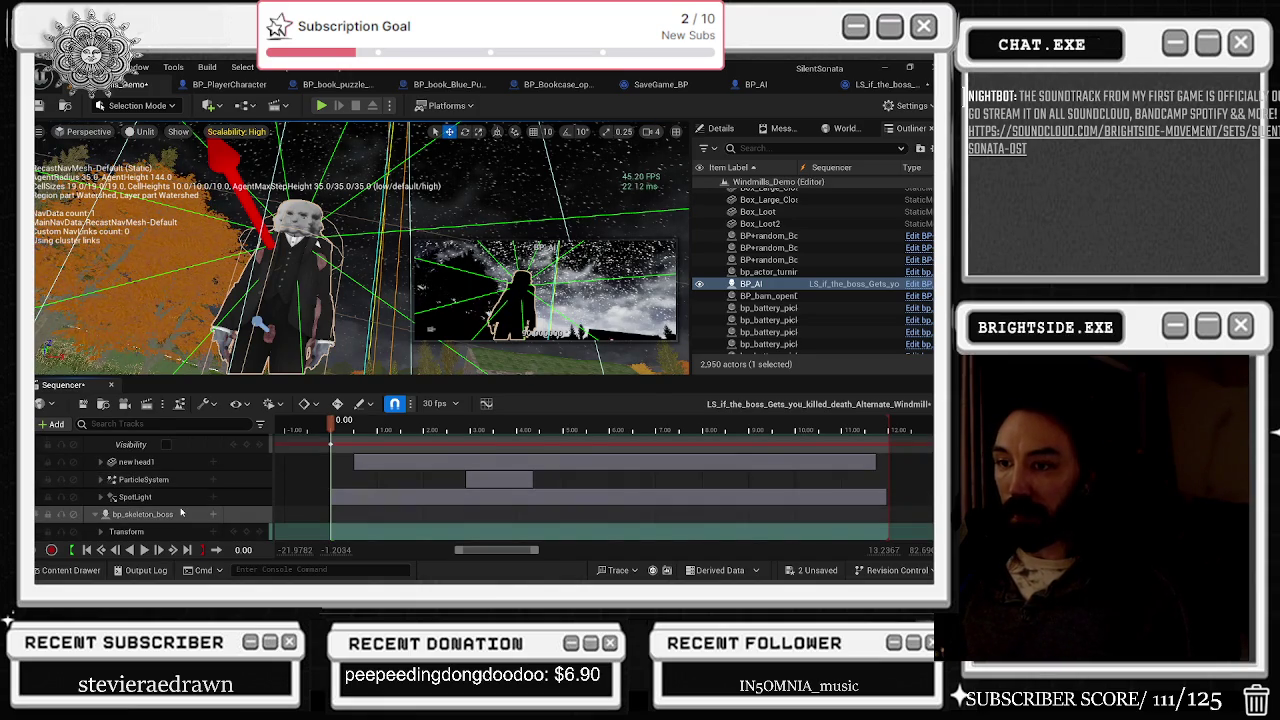
scroll(184, 515, up, 1)
scroll(170, 516, down, 1)
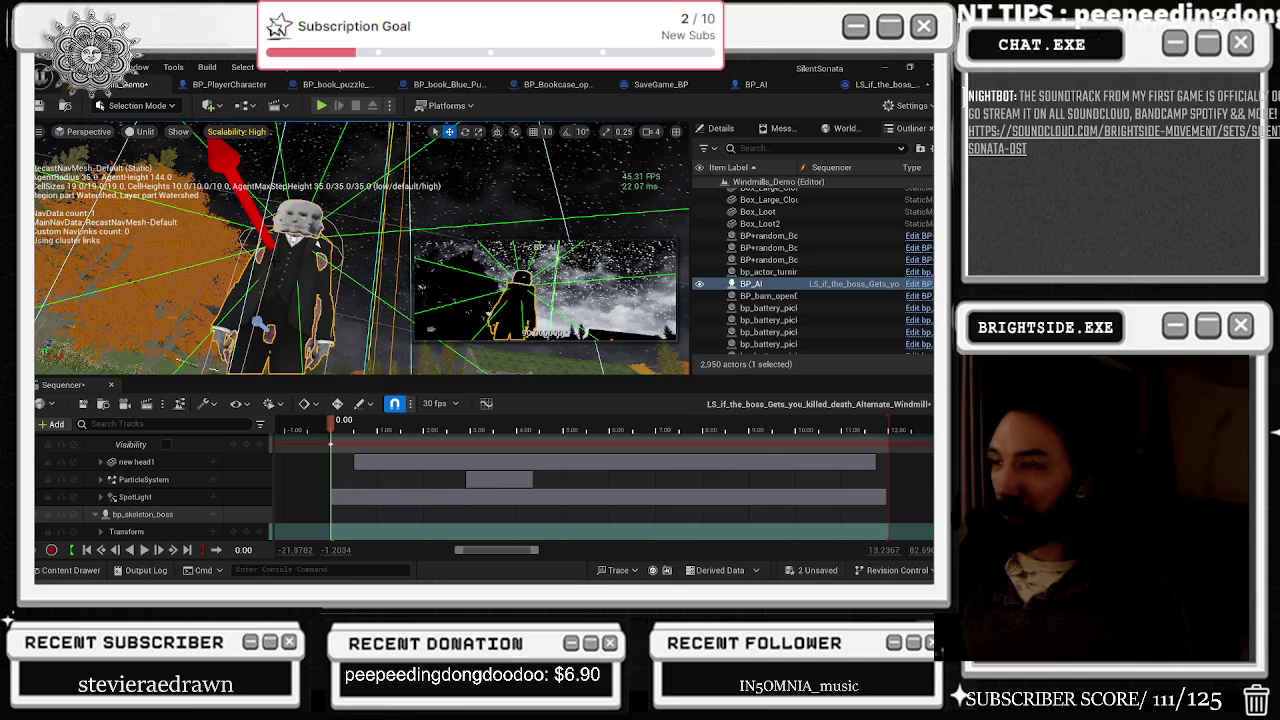
click(150, 514)
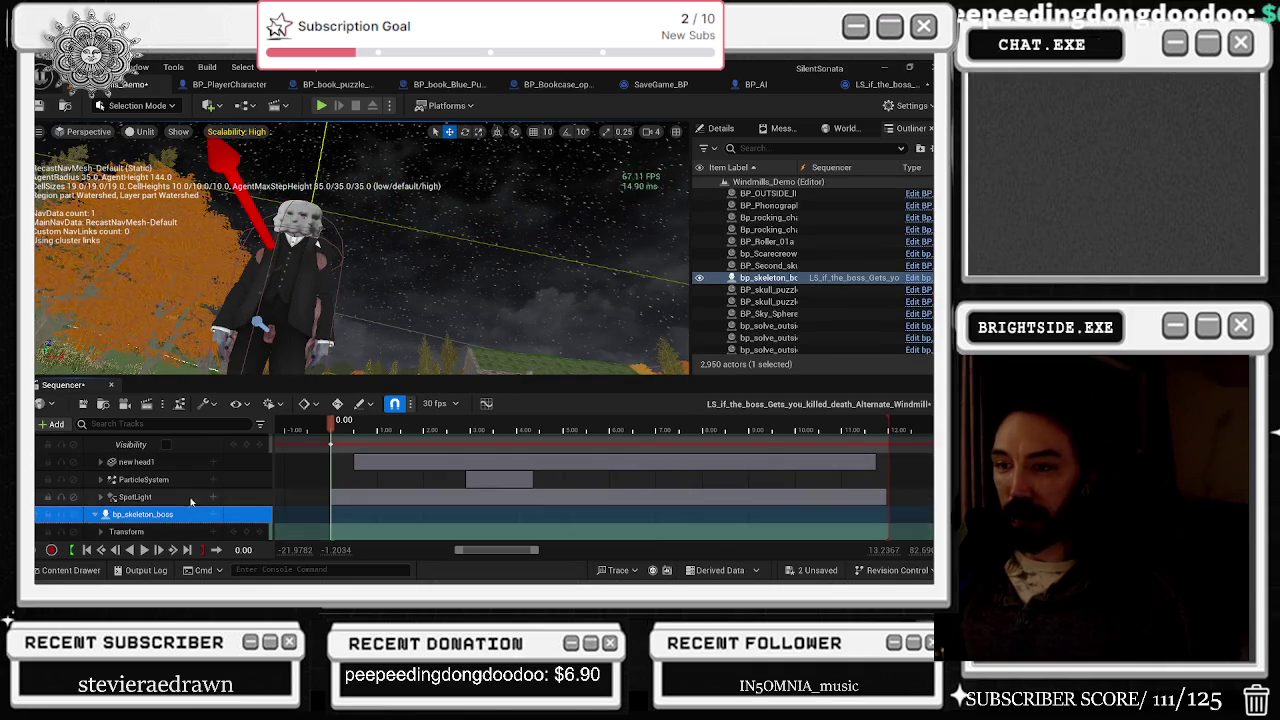
Step: Collapse MAIN ENEMY FOR LEVEL, select the dead character, and scrub to about 7 seconds
scroll(115, 494, down, 5)
click(100, 488)
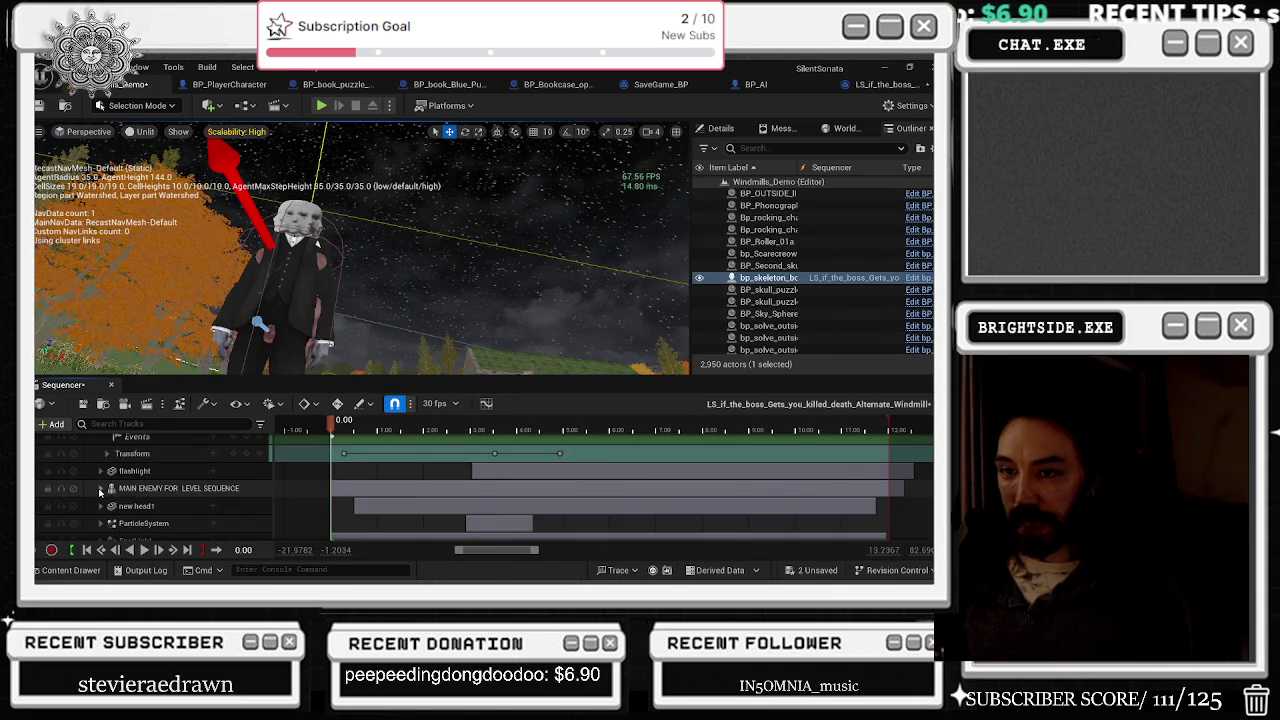
scroll(173, 490, up, 2)
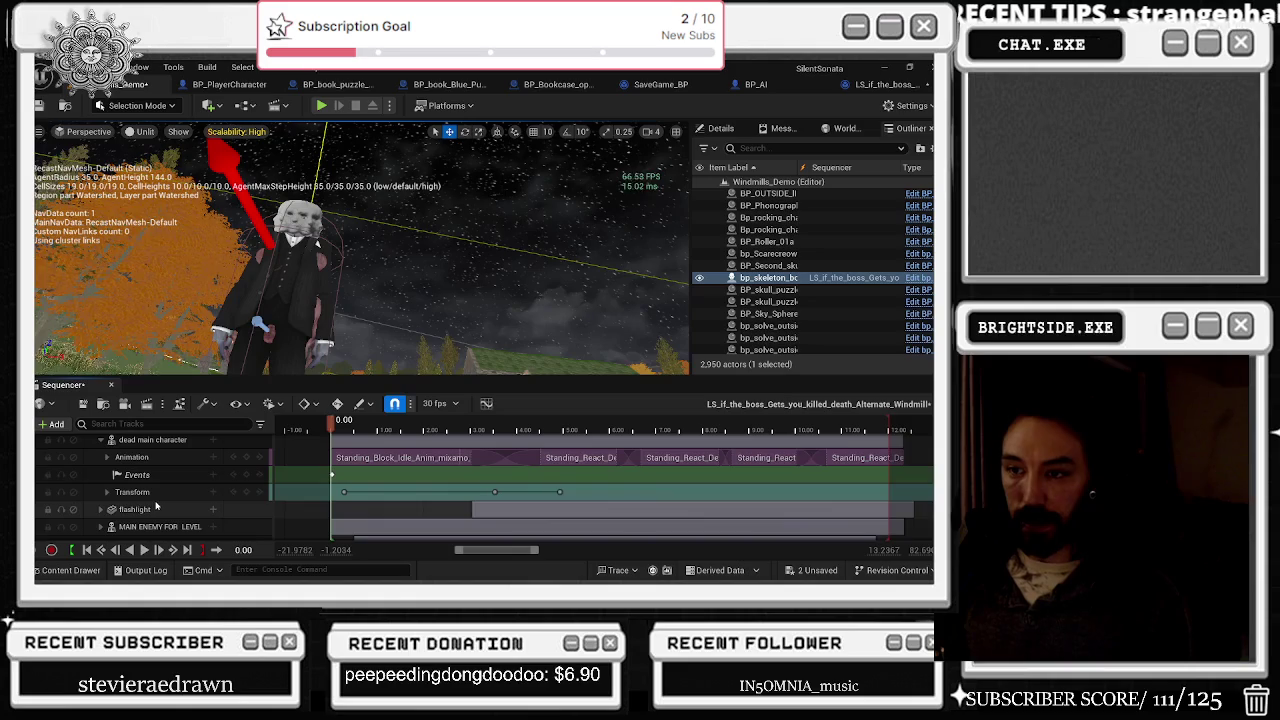
scroll(167, 500, up, 1)
scroll(167, 500, up, 1)
click(175, 497)
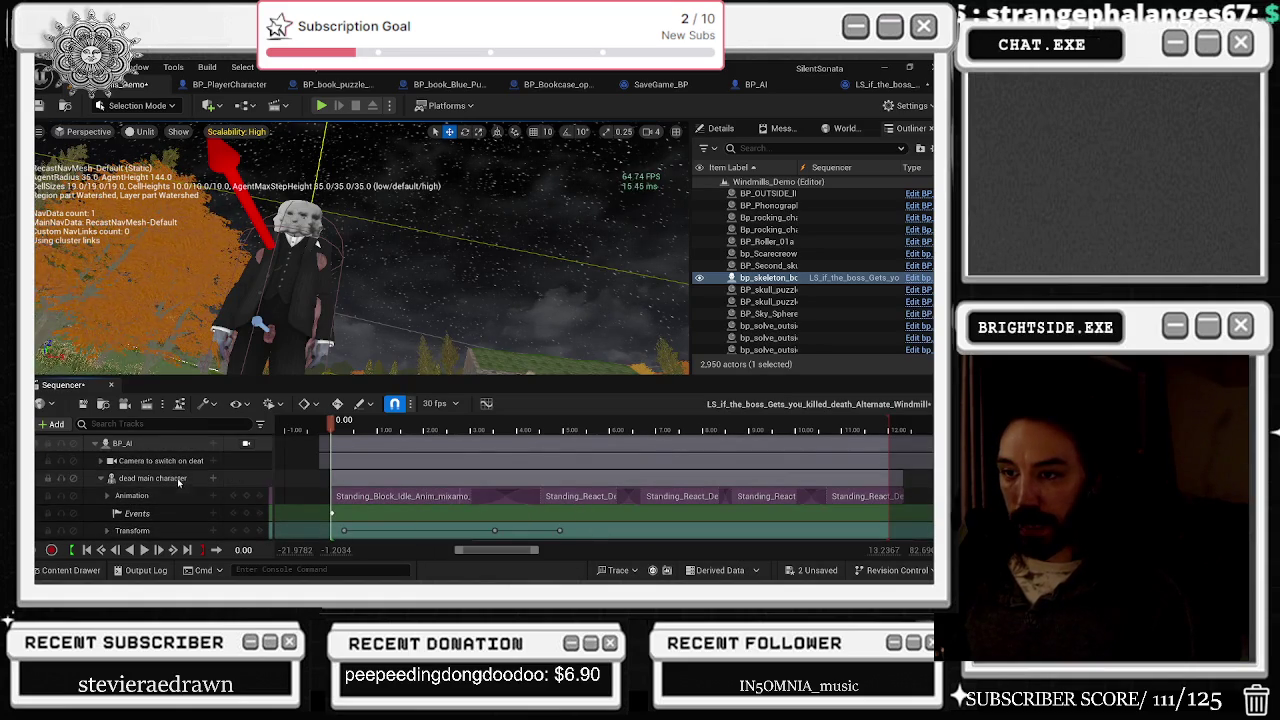
mouse_move(360, 425)
mouse_down()
mouse_move(678, 454)
mouse_move(372, 455)
mouse_up()
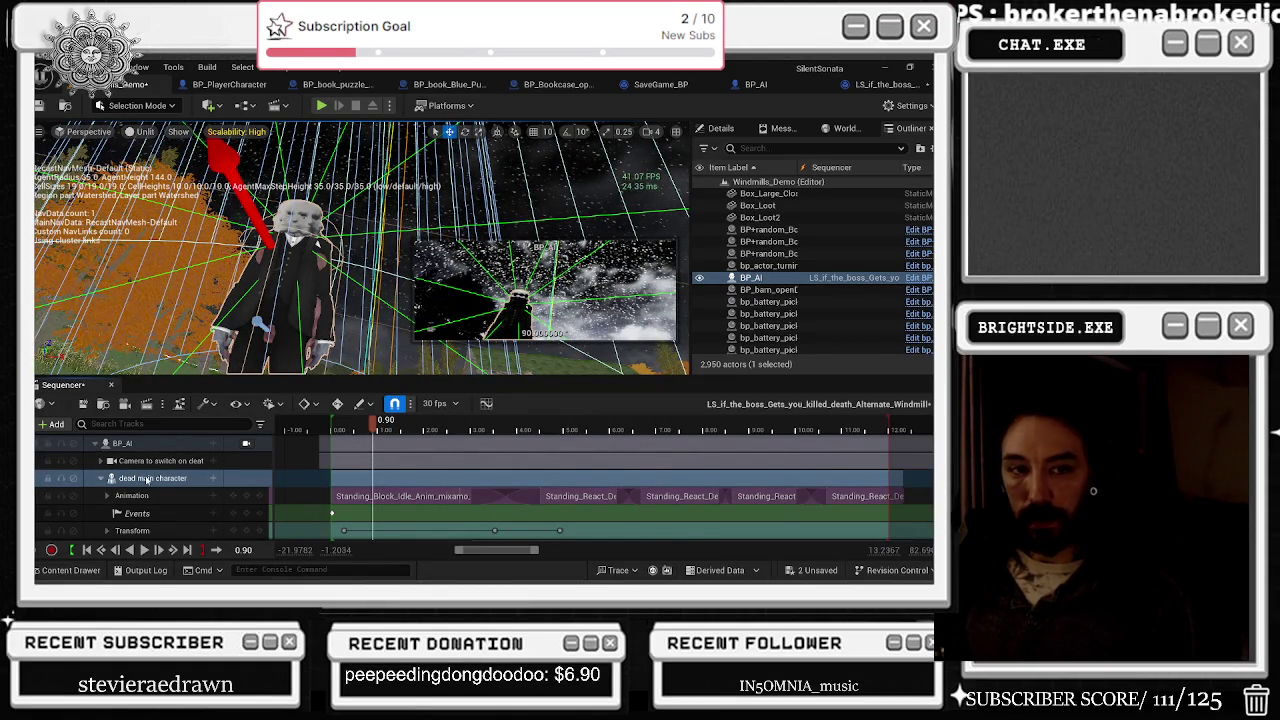
Step: Select and expand MAIN ENEMY FOR LEVEL to show its Animation clips and Events track
scroll(147, 484, down, 2)
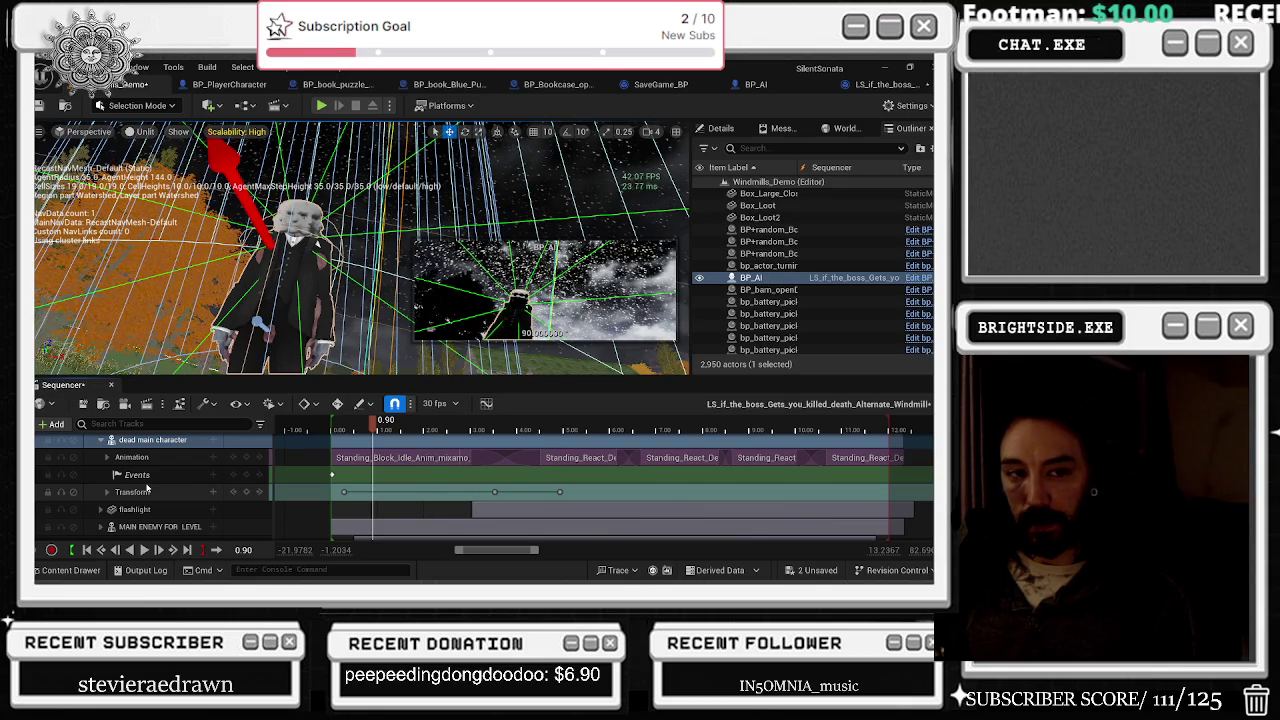
scroll(150, 501, down, 1)
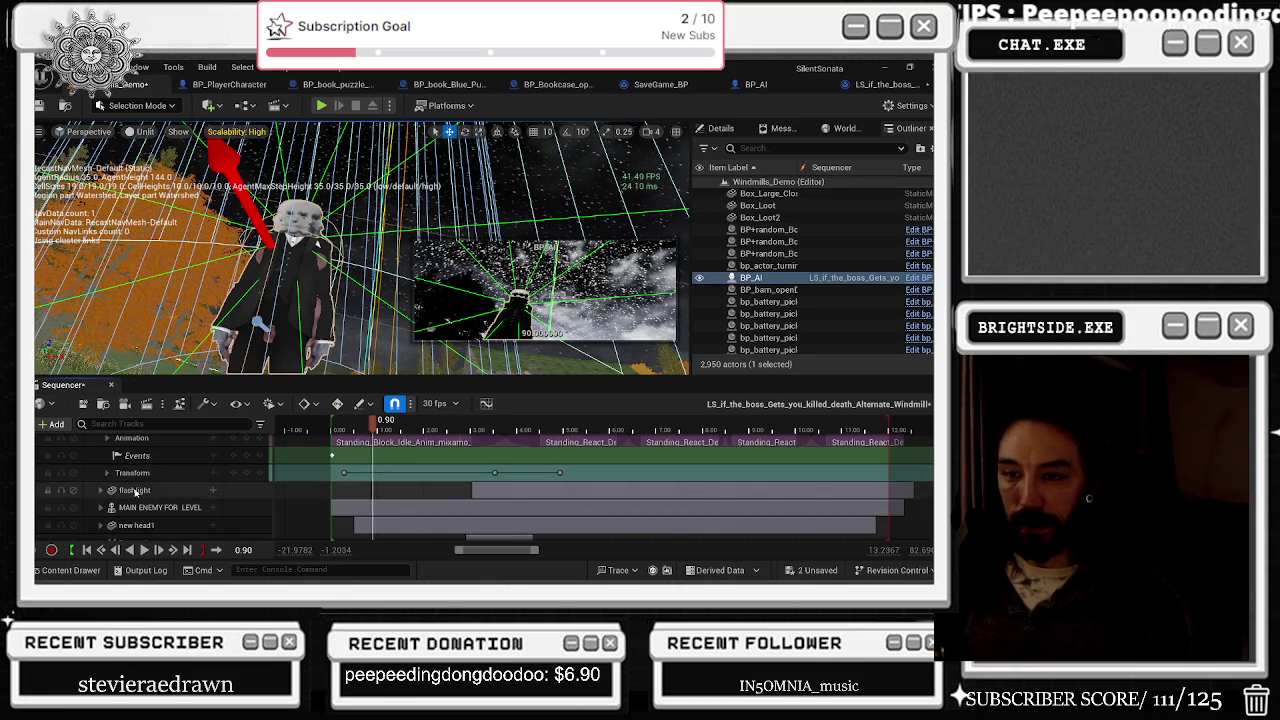
scroll(264, 493, down, 1)
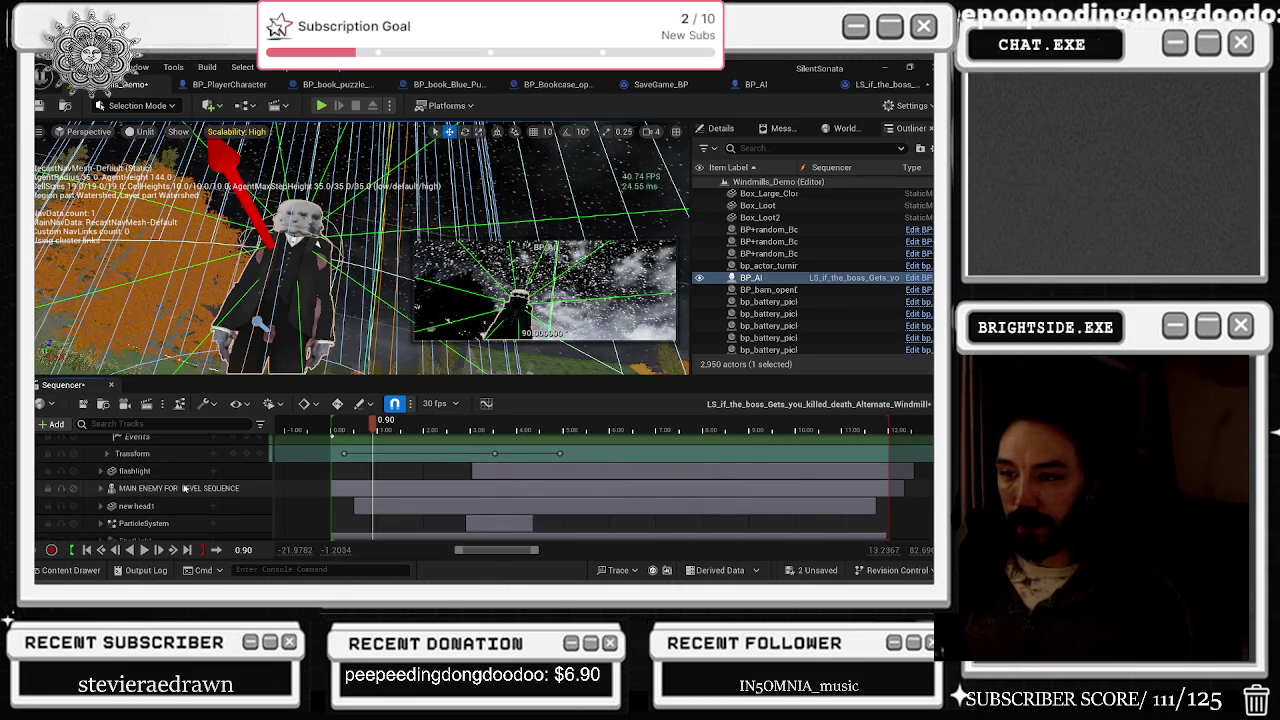
click(139, 489)
click(100, 488)
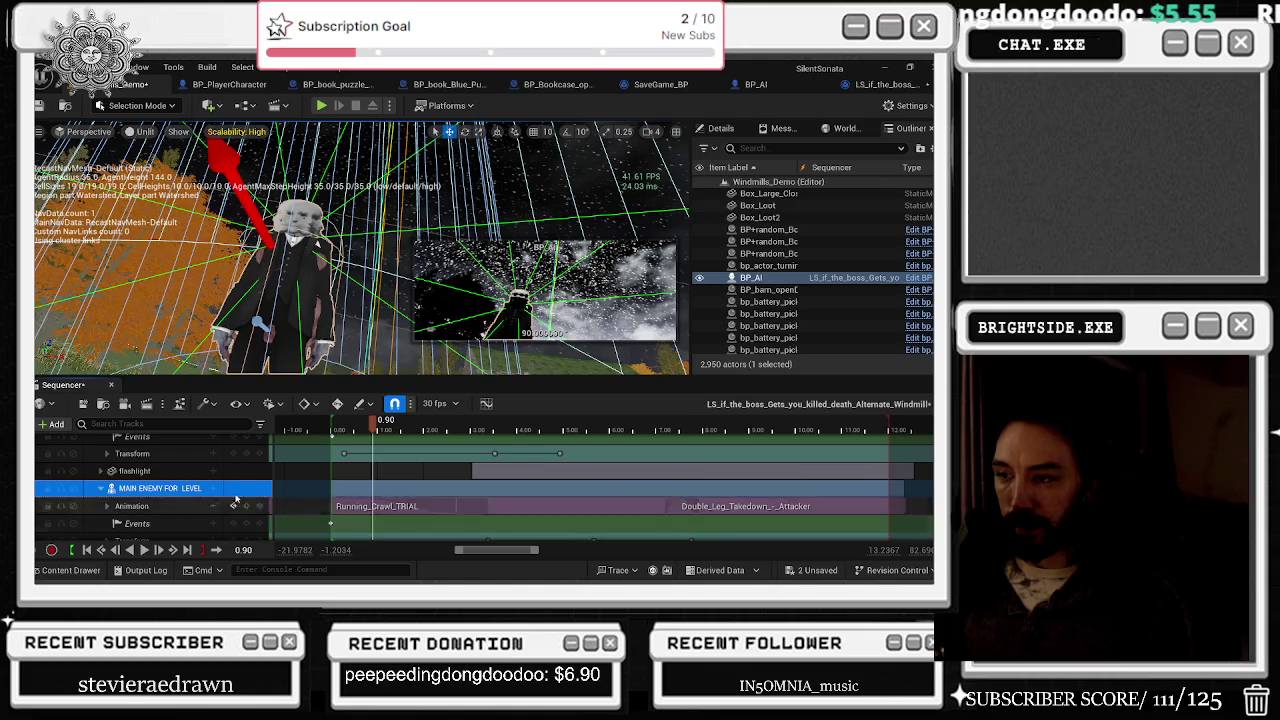
click(100, 488)
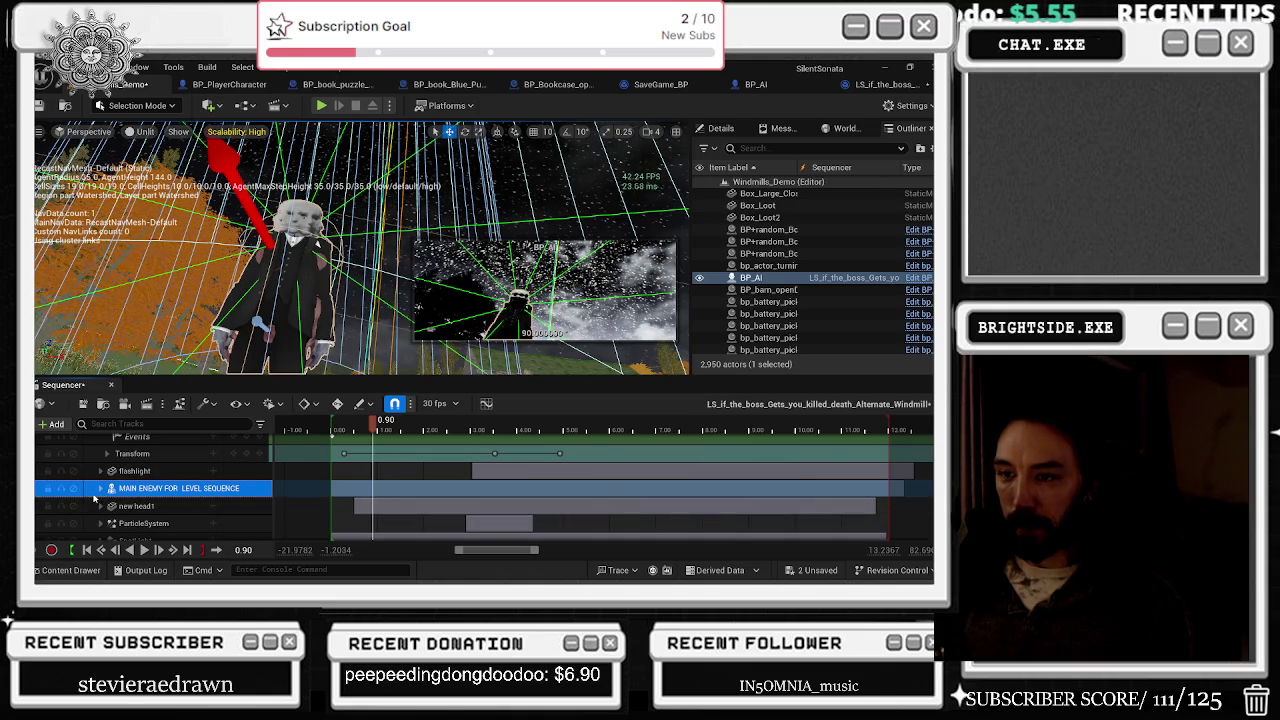
click(100, 488)
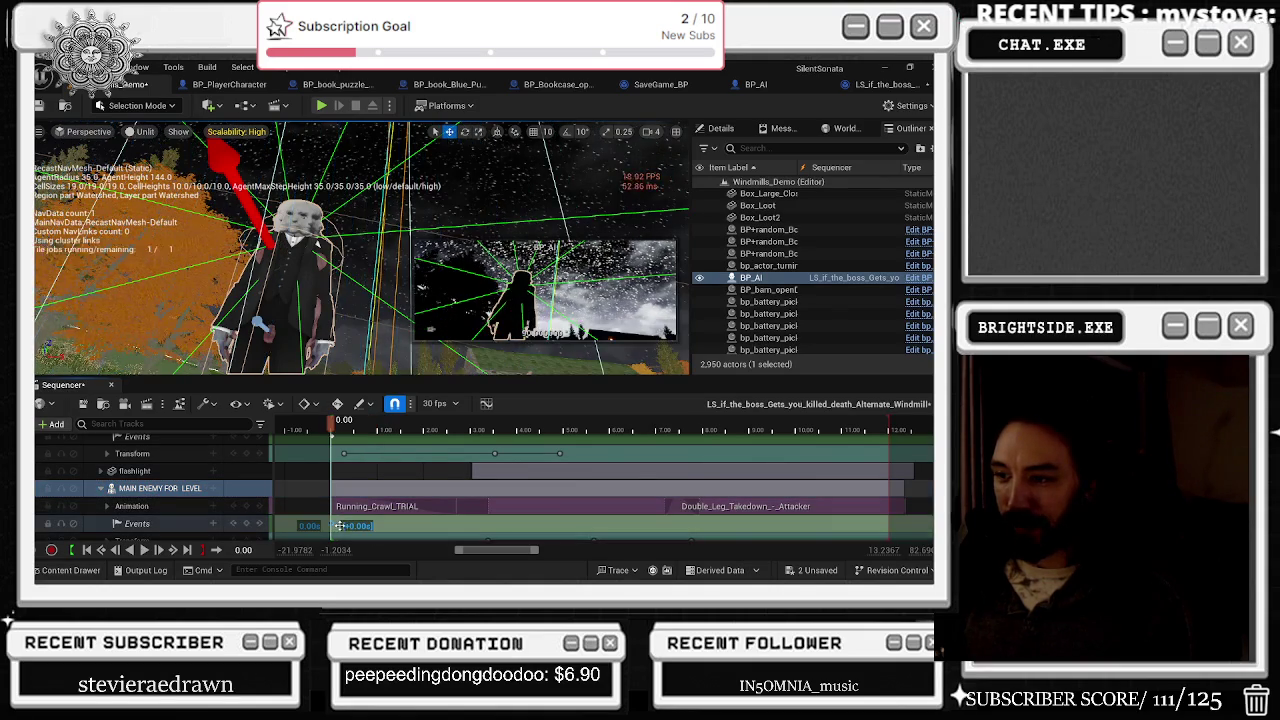
Step: Jump to the sequence start, then step one frame forward and back to inspect the enemy's pose
scroll(200, 500, up, 1)
key(Up)
scroll(334, 482, down, 2)
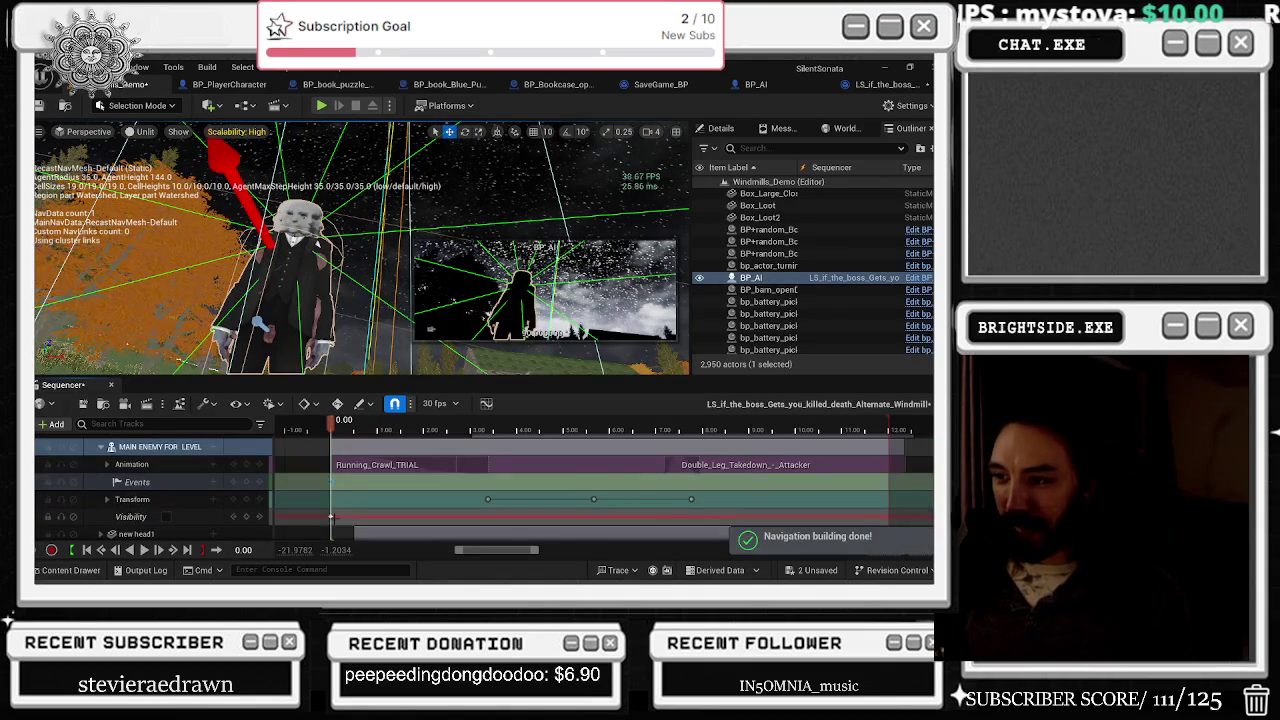
ctrl+scroll(334, 482, up, 3)
key(Right)
key(Right)
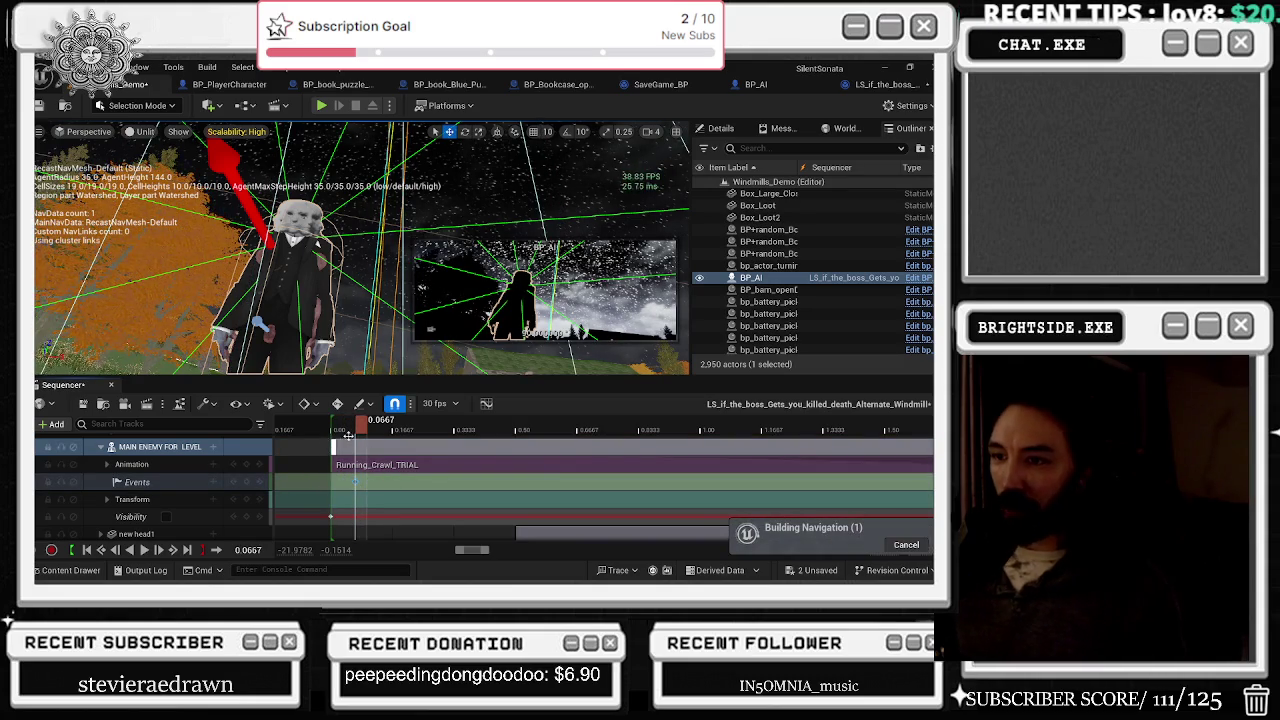
key(Left)
key(Left)
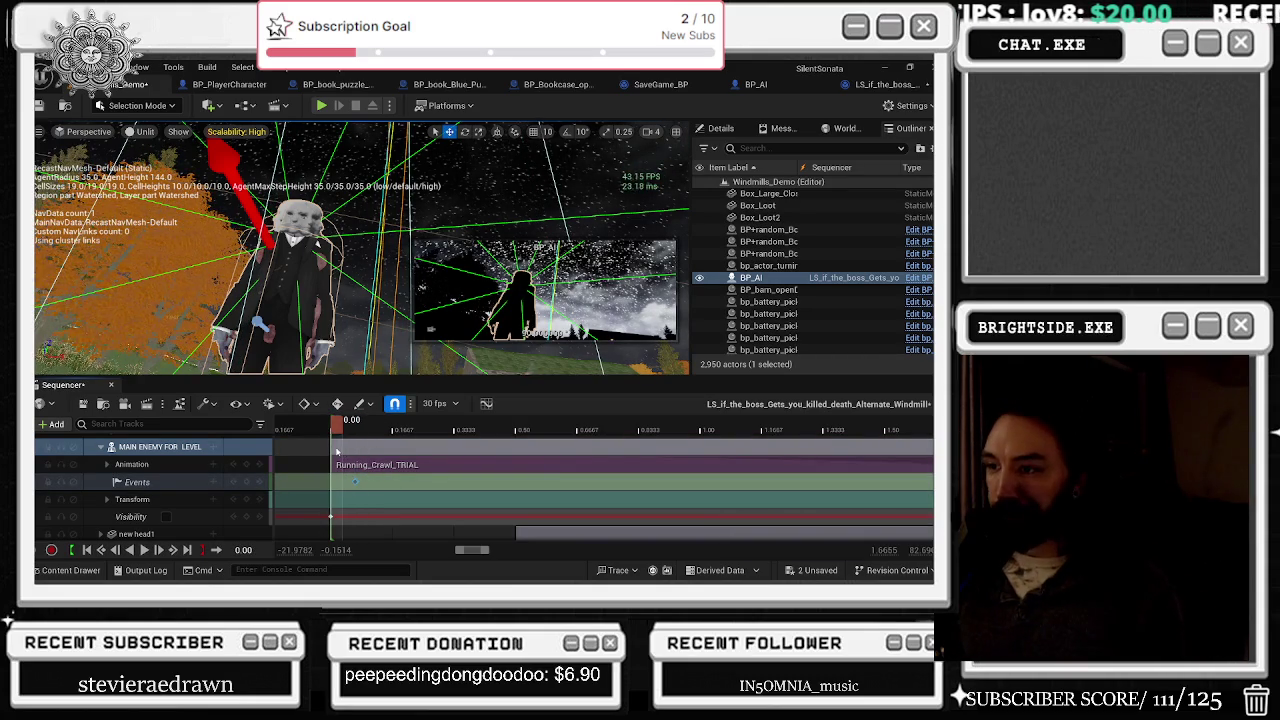
Step: Search BP_AI's Details for 'inl' and pick the MAIN ENEMY FOR LEVEL SEQUENCE component
click(743, 131)
key(ctrl+f)
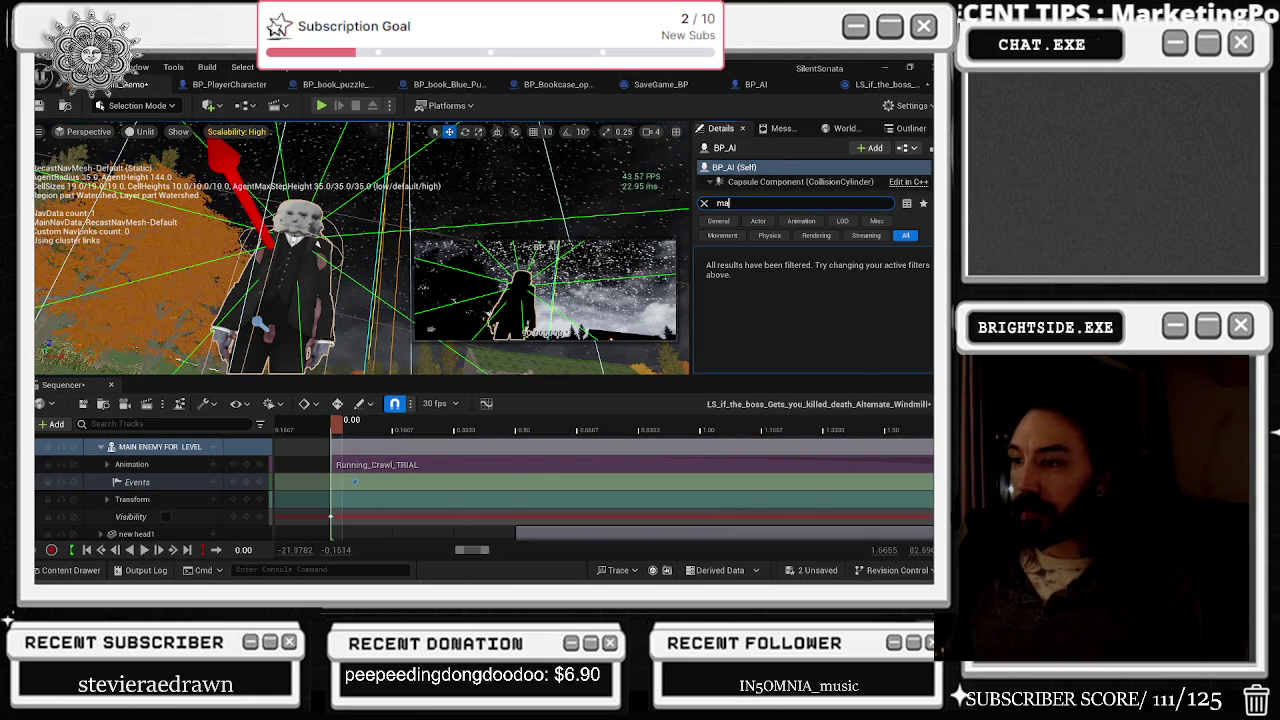
text(in)
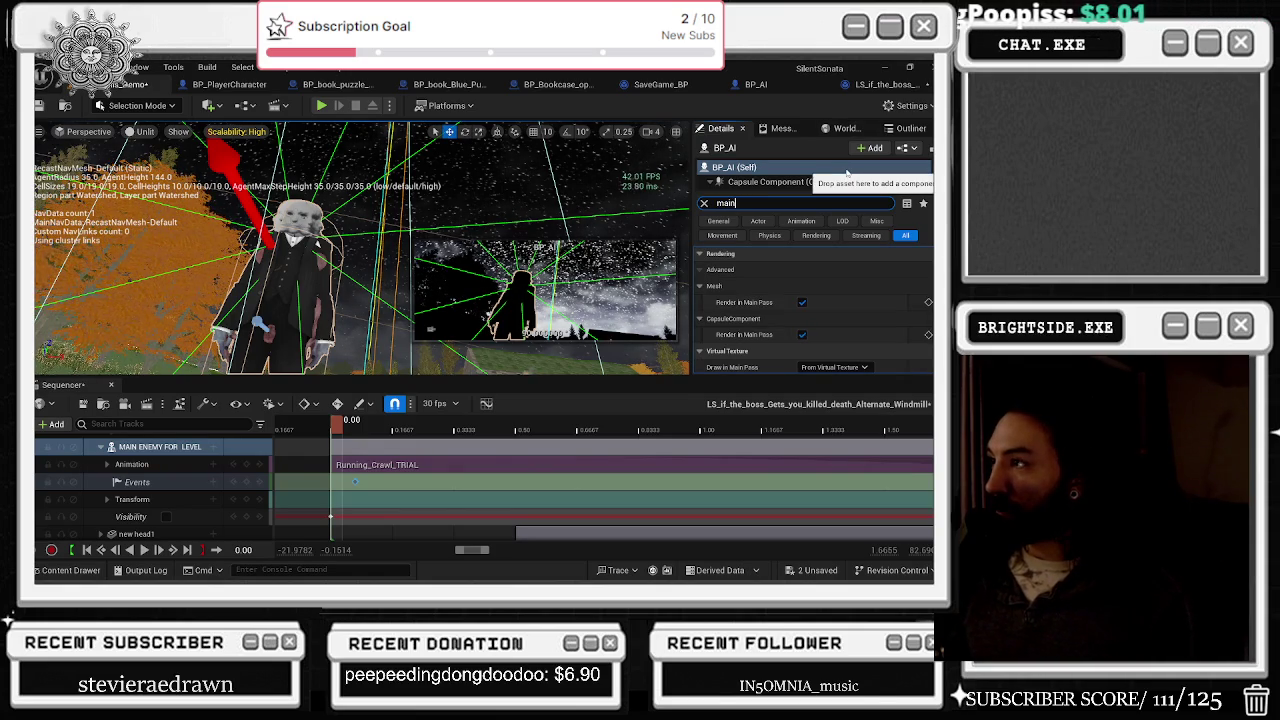
text(l)
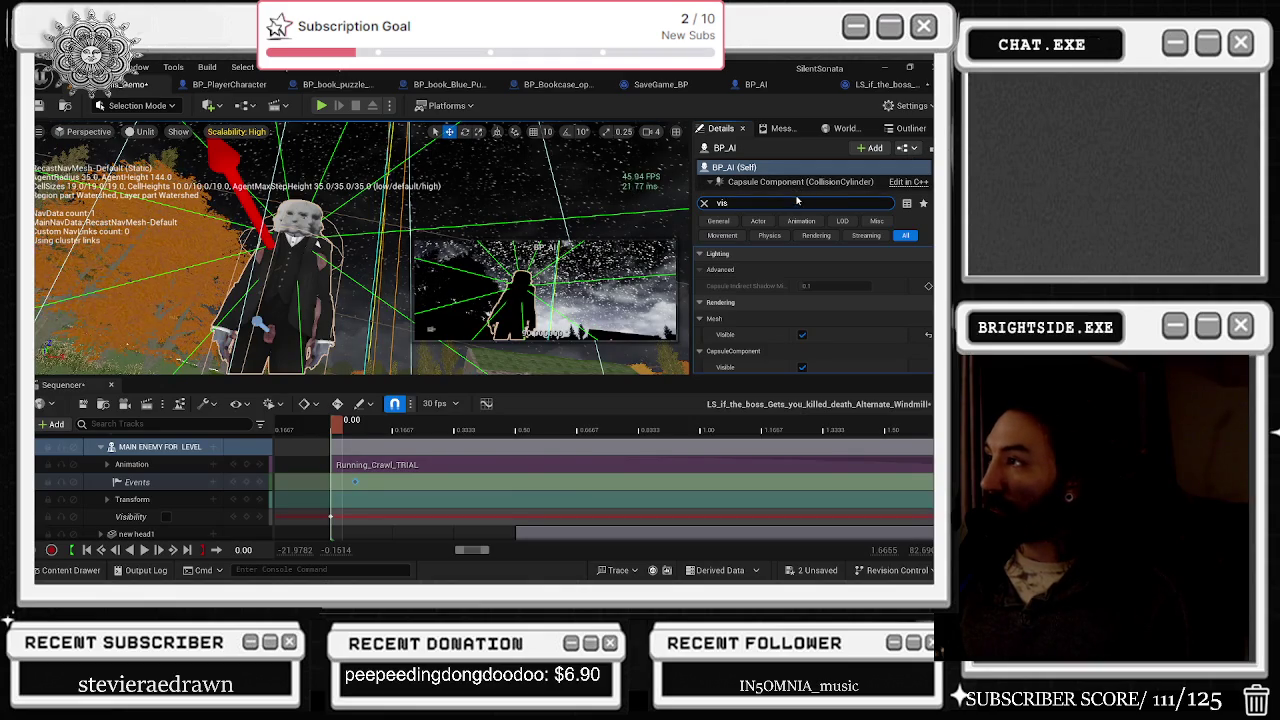
drag(798, 196, 789, 241)
scroll(789, 225, down, 1)
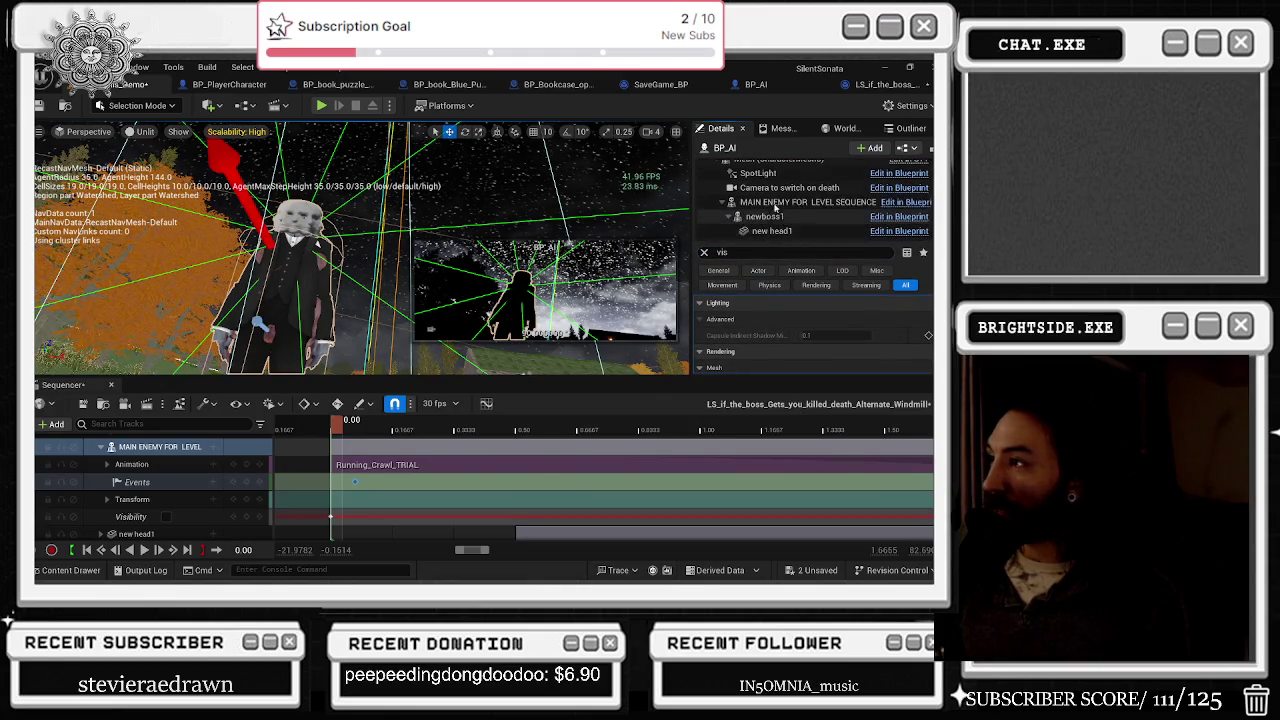
click(800, 202)
scroll(810, 351, down, 2)
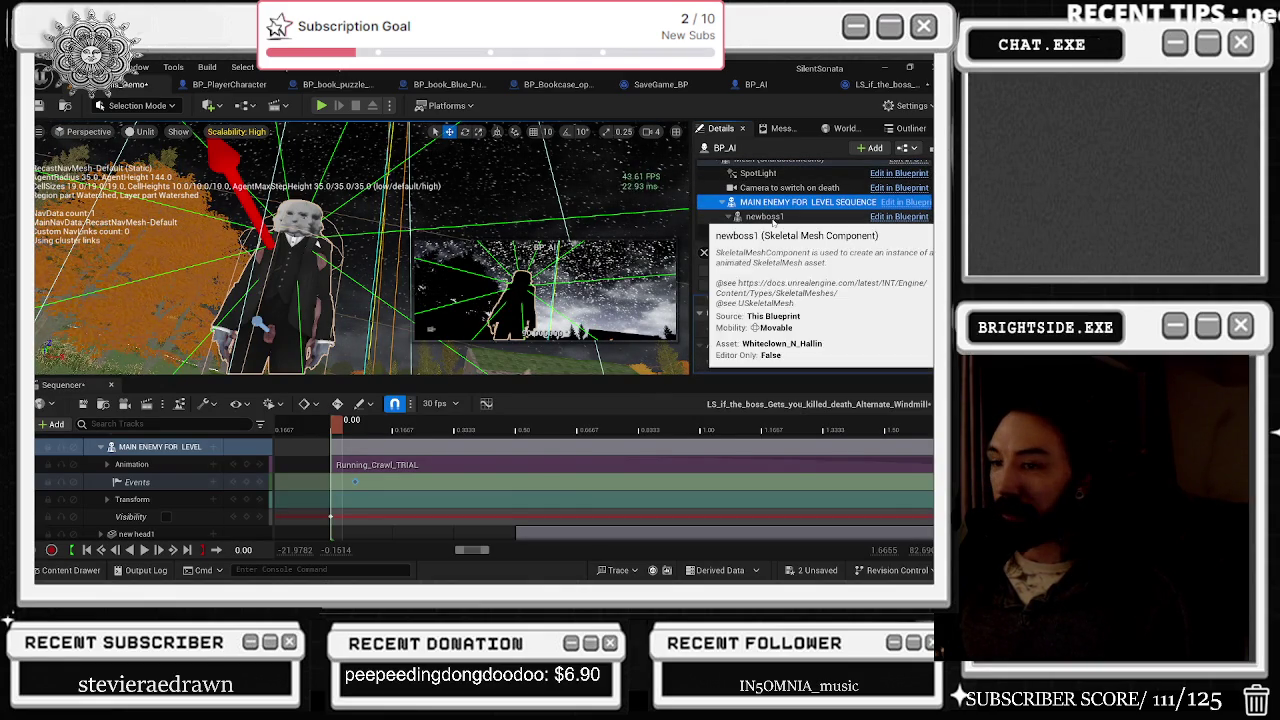
Step: Reselect the main enemy track and component, clear the property search, and switch to Streamlabs
click(205, 447)
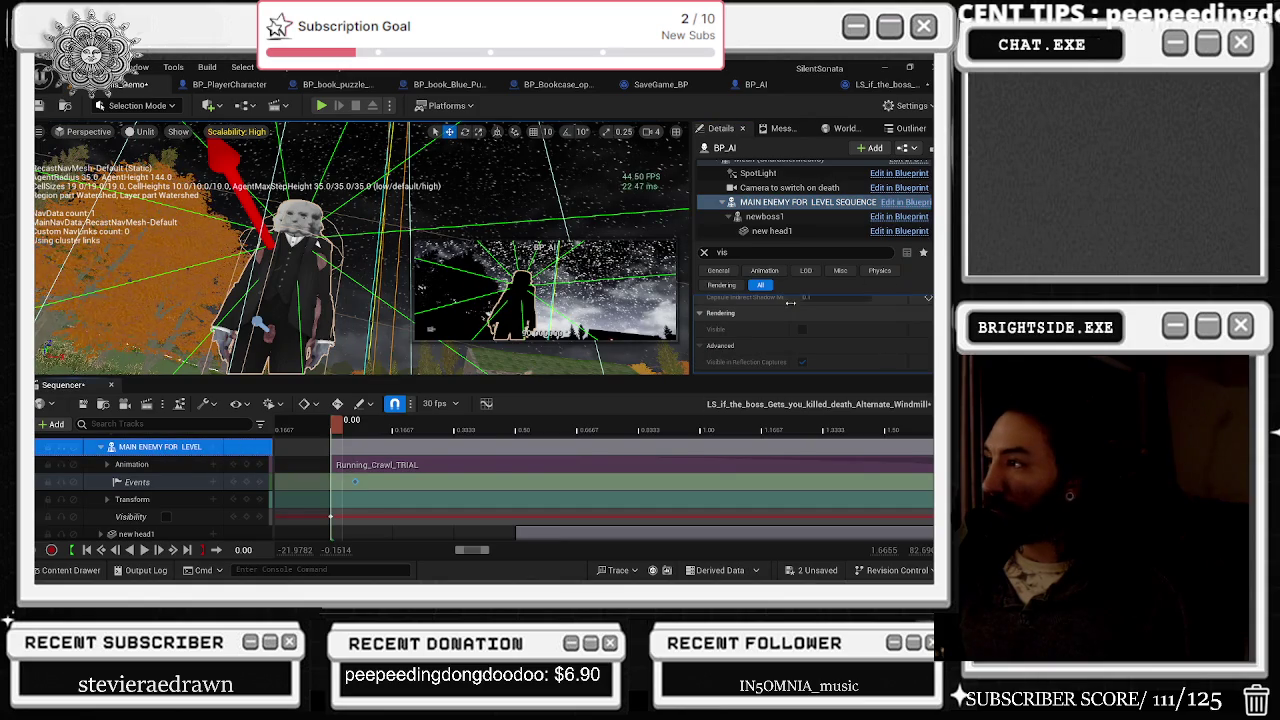
click(480, 170)
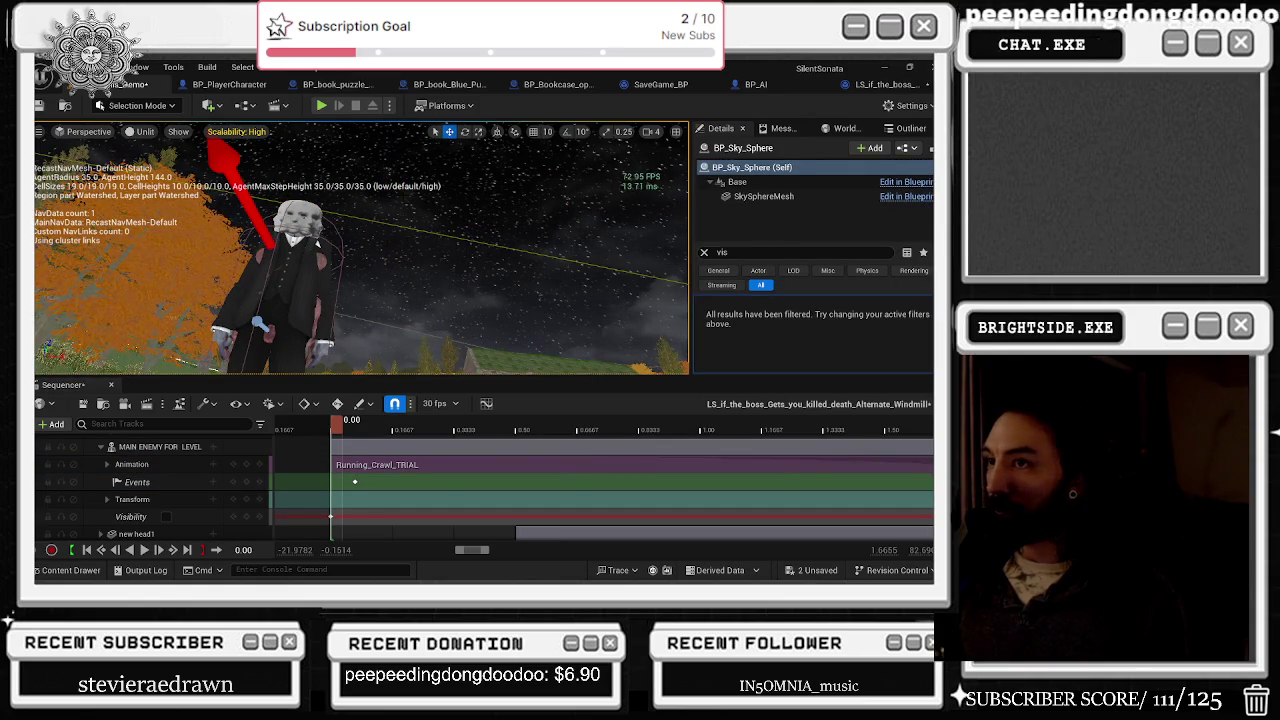
click(168, 446)
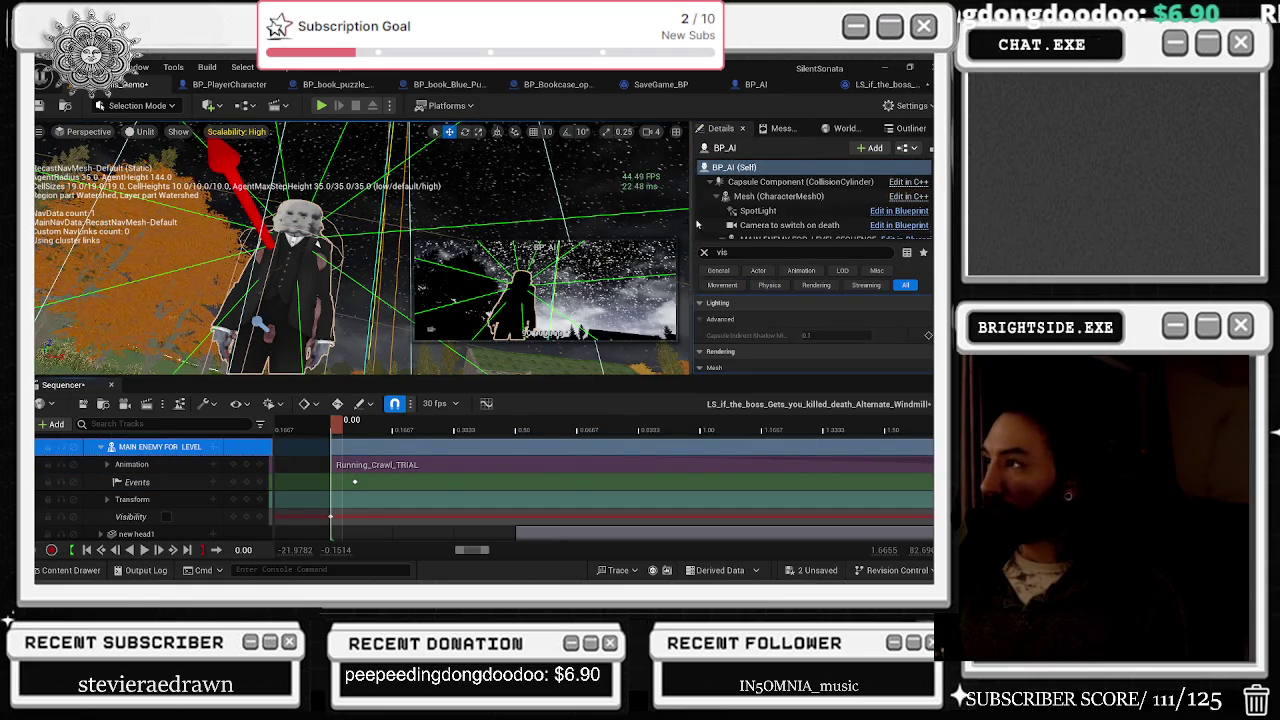
scroll(800, 215, down, 1)
click(800, 221)
click(770, 252)
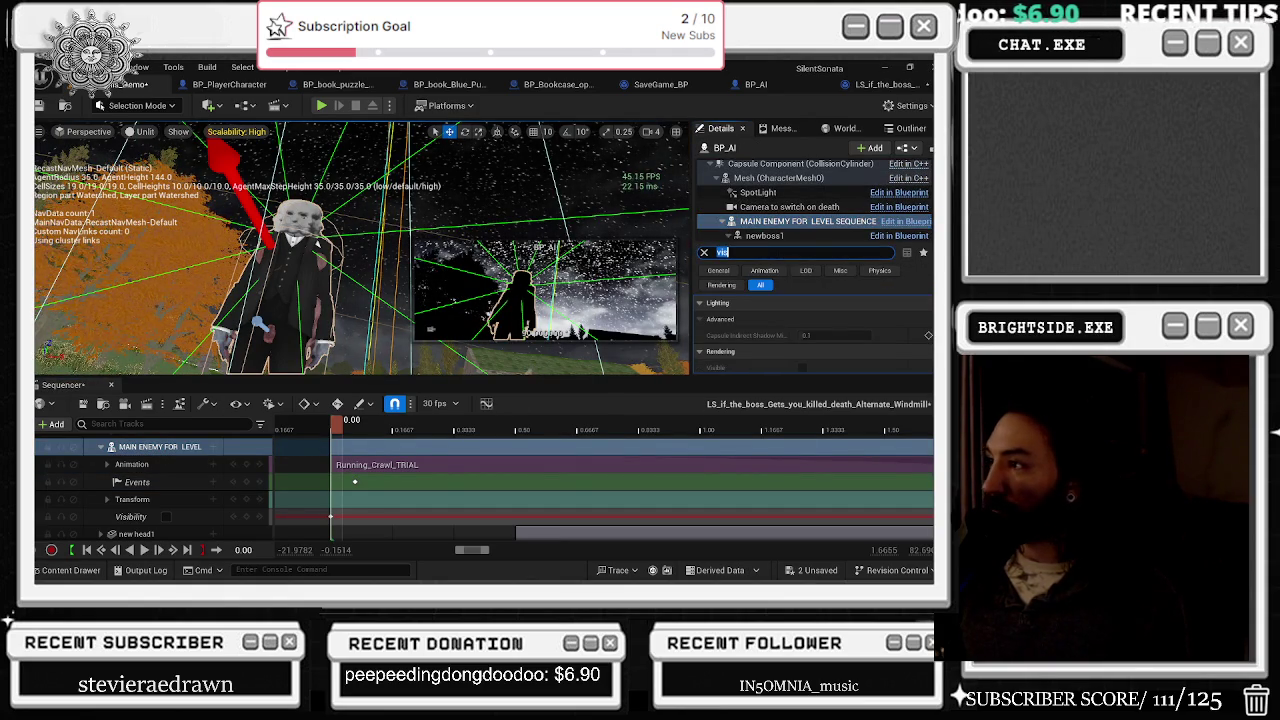
scroll(843, 326, down, 1)
key(BackSpace)
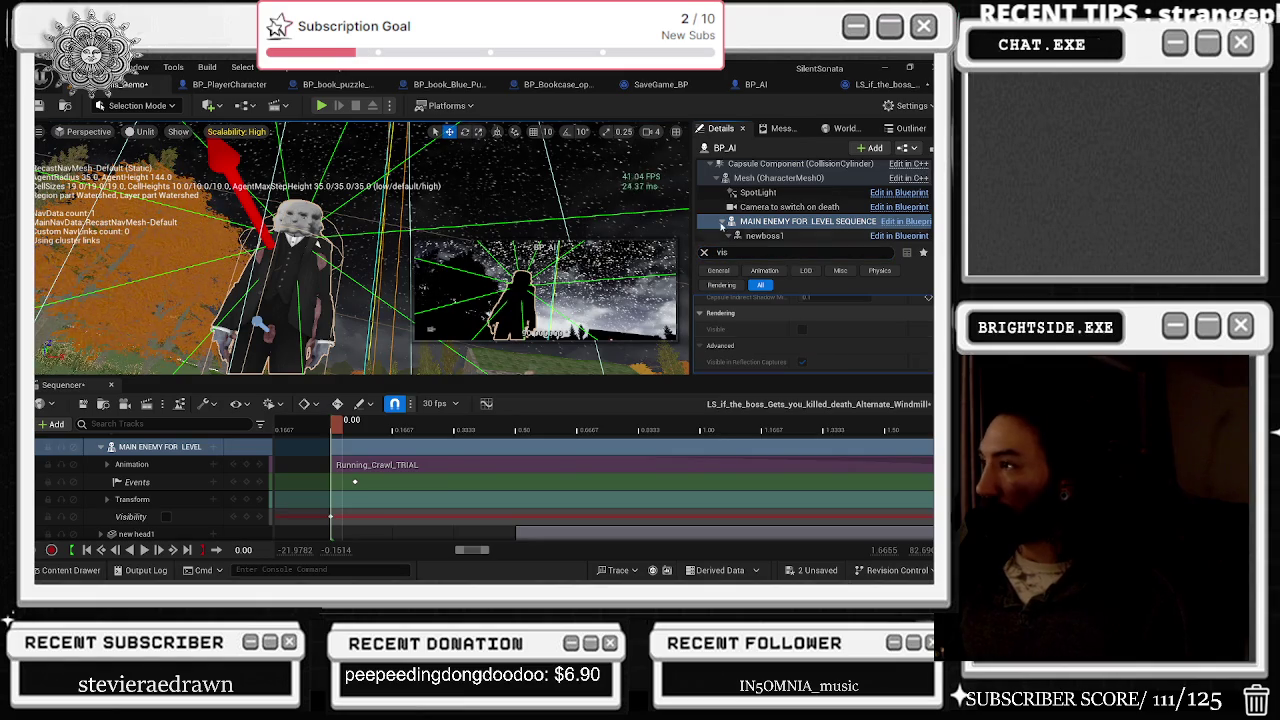
scroll(845, 320, up, 2)
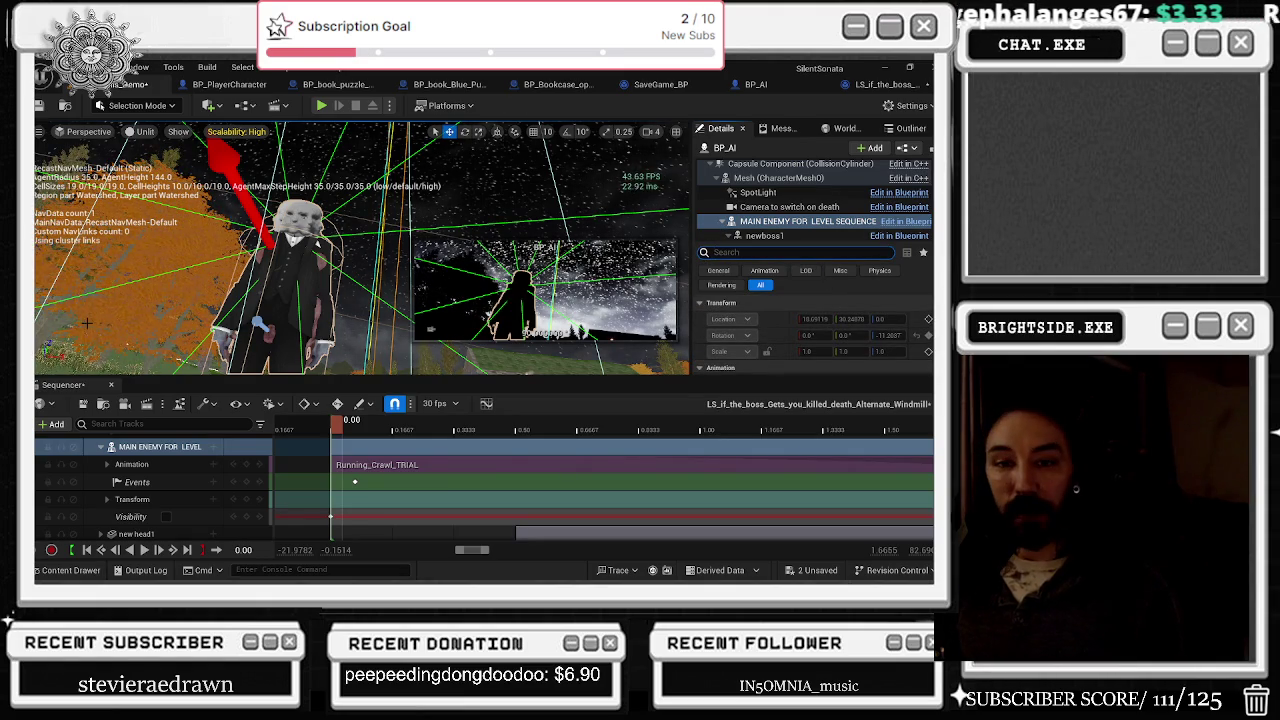
key(alt+Tab)
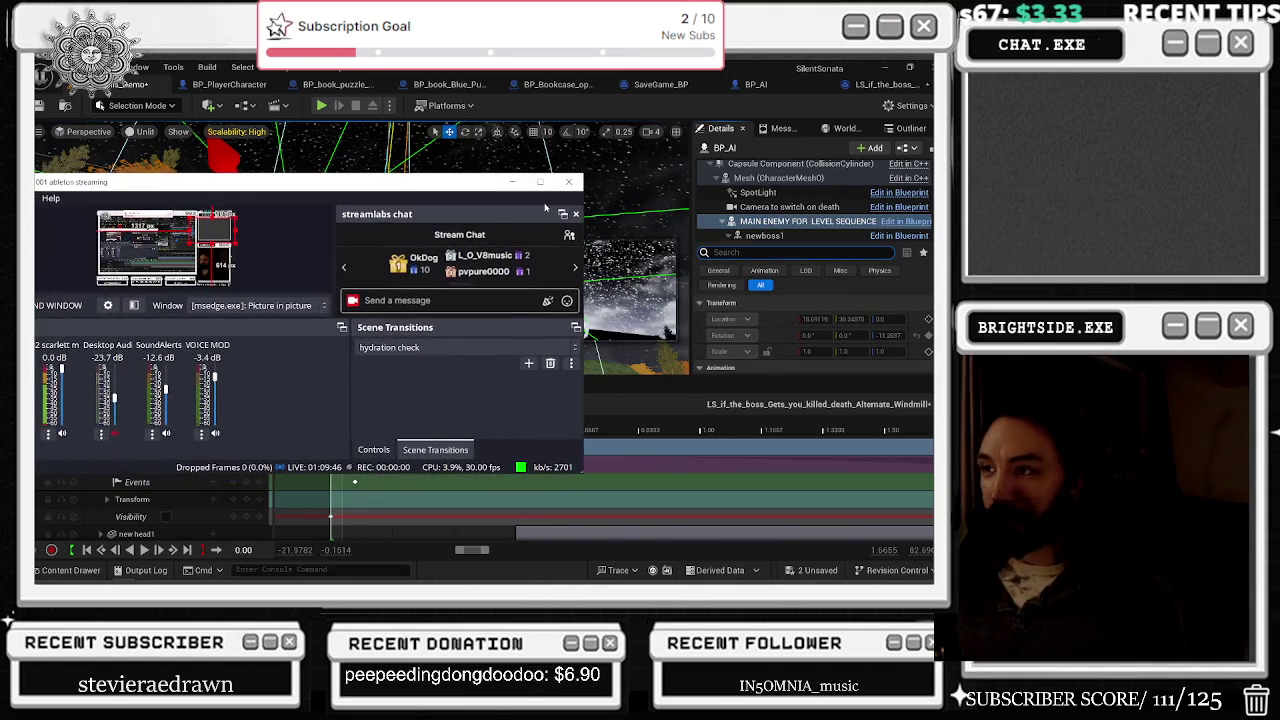
Step: Maximize Streamlabs Desktop to review scenes and chat, then minimize it back to Unreal
click(540, 183)
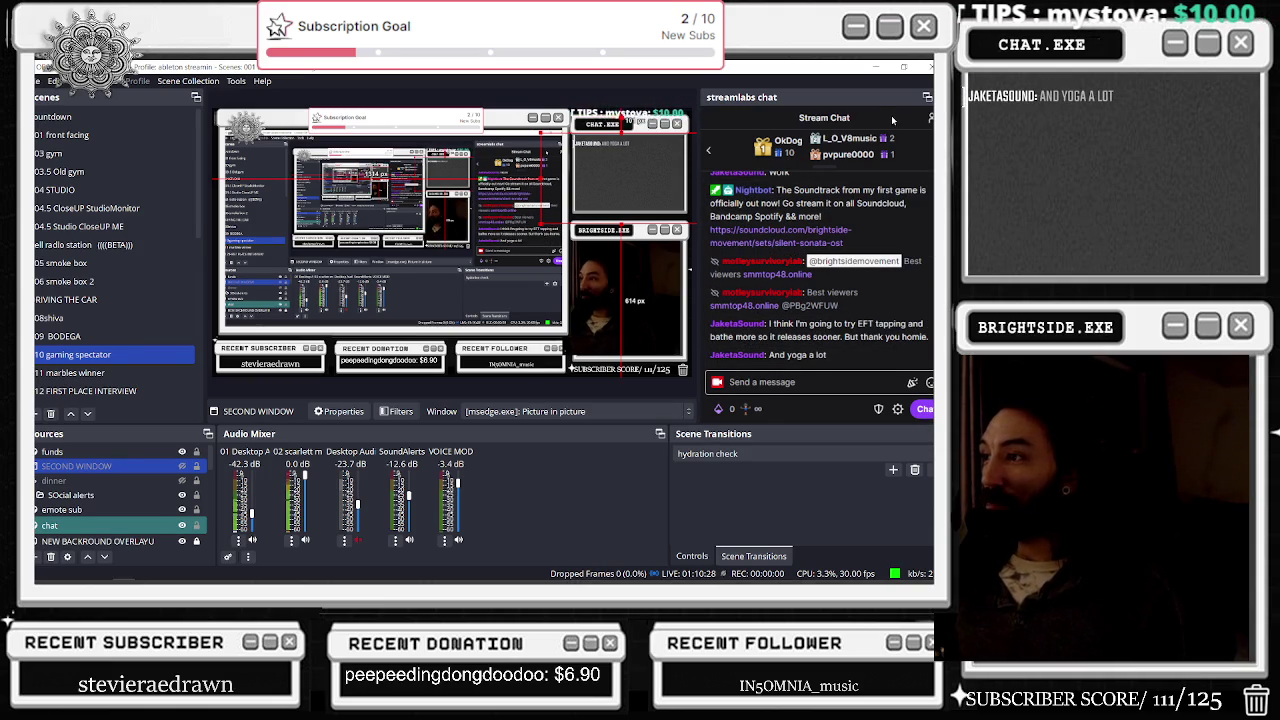
click(876, 67)
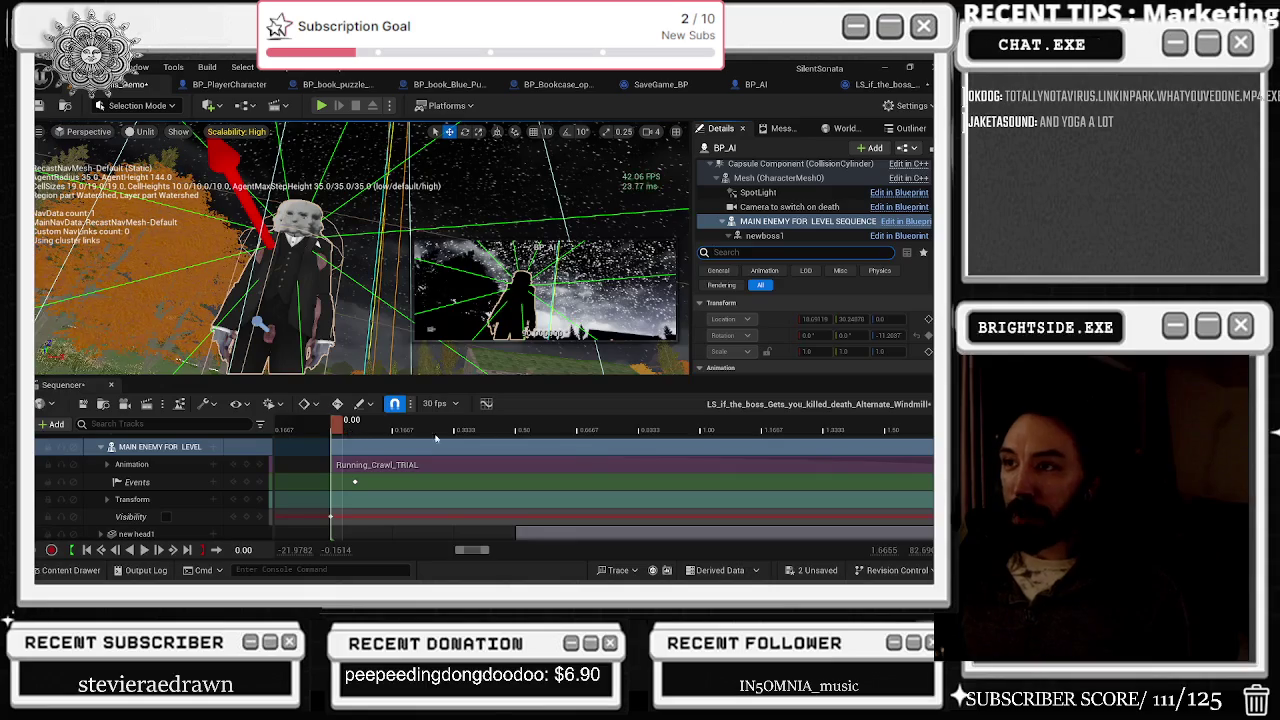
Step: Scrub the death sequence out to about 2.6 seconds and back near the start
mouse_move(580, 432)
mouse_down()
mouse_move(523, 432)
mouse_move(680, 432)
mouse_move(545, 440)
mouse_move(565, 433)
mouse_up()
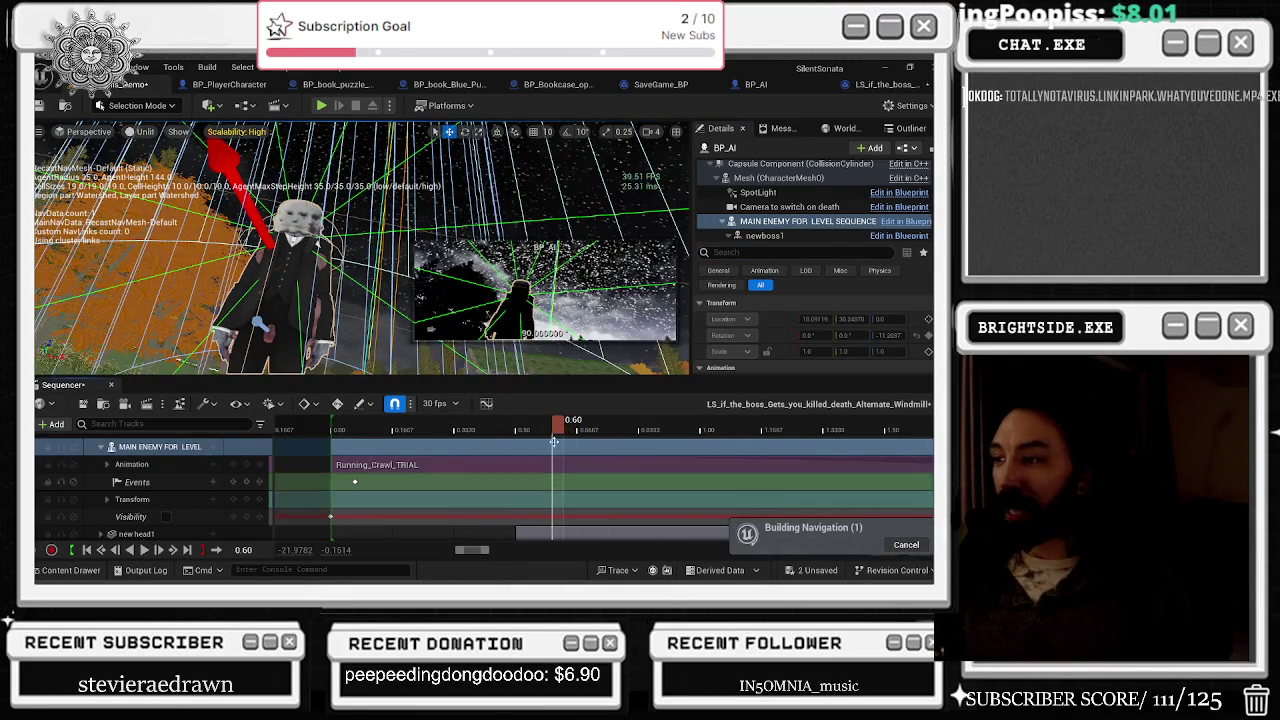
scroll(522, 462, down, 3)
drag(543, 428, 731, 432)
scroll(512, 453, down, 2)
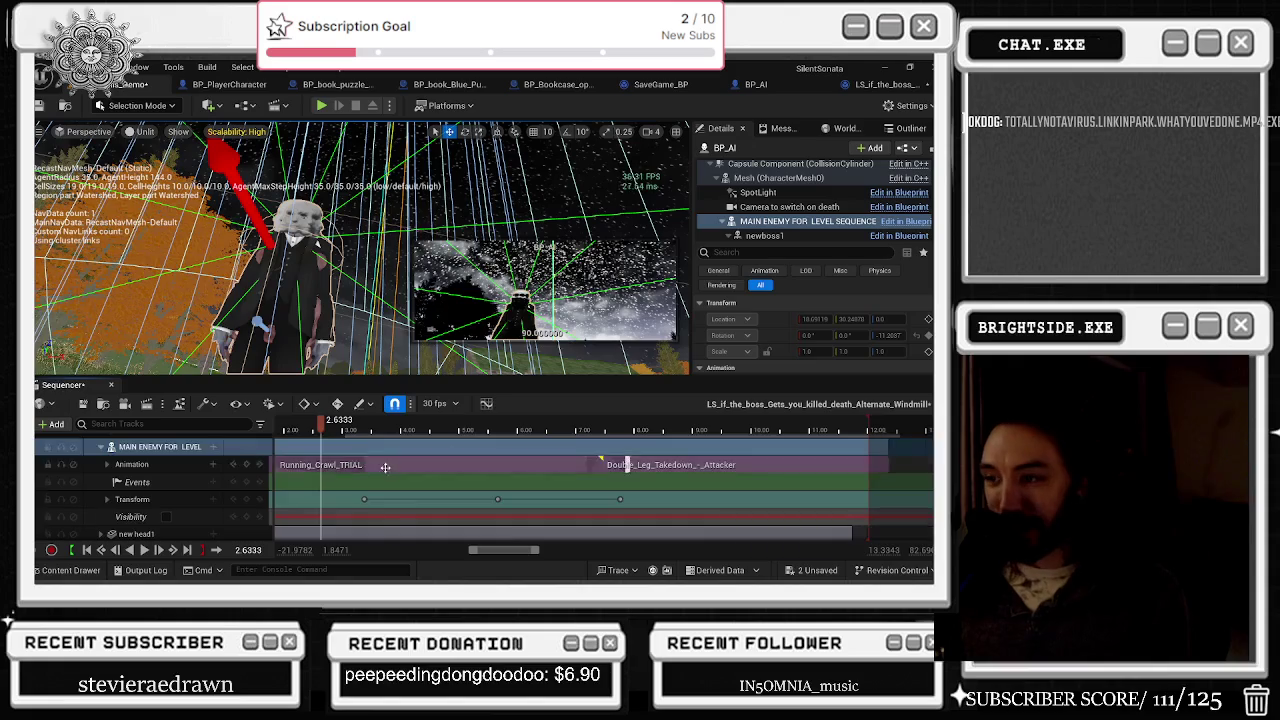
scroll(378, 468, down, 2)
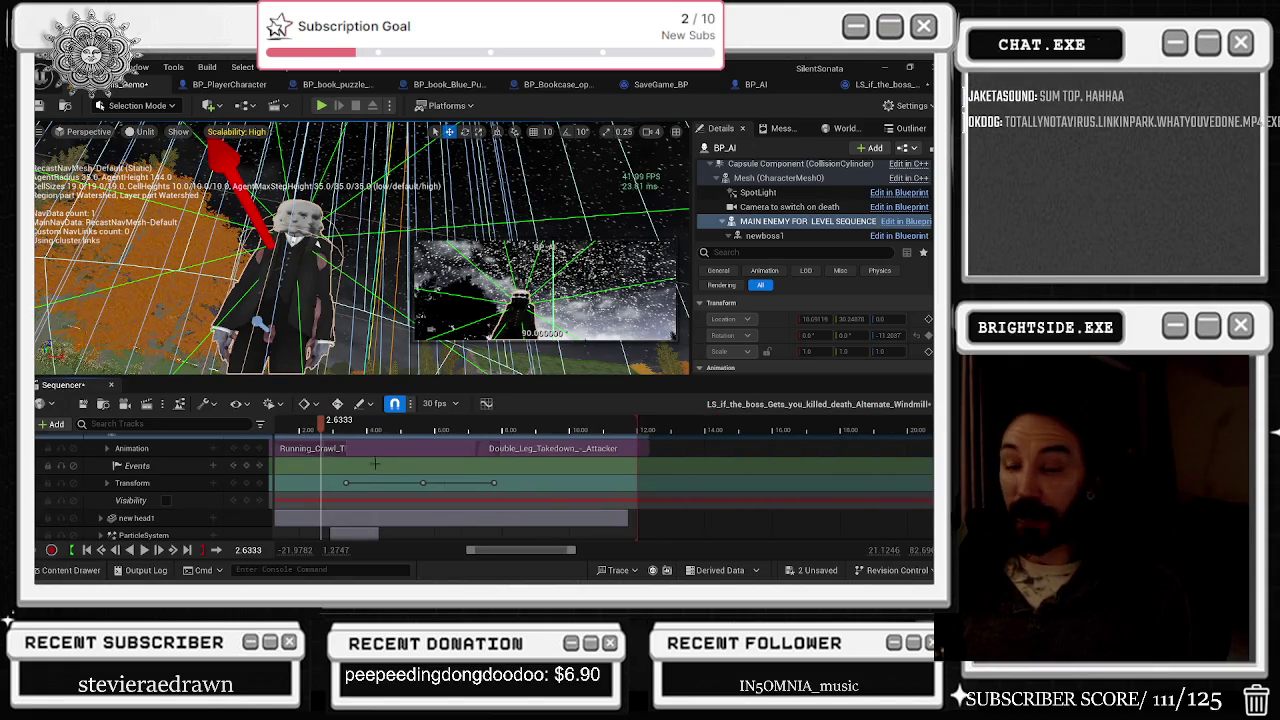
scroll(375, 462, up, 3)
scroll(364, 462, down, 3)
mouse_move(478, 432)
mouse_down()
mouse_move(512, 440)
mouse_move(500, 436)
mouse_up()
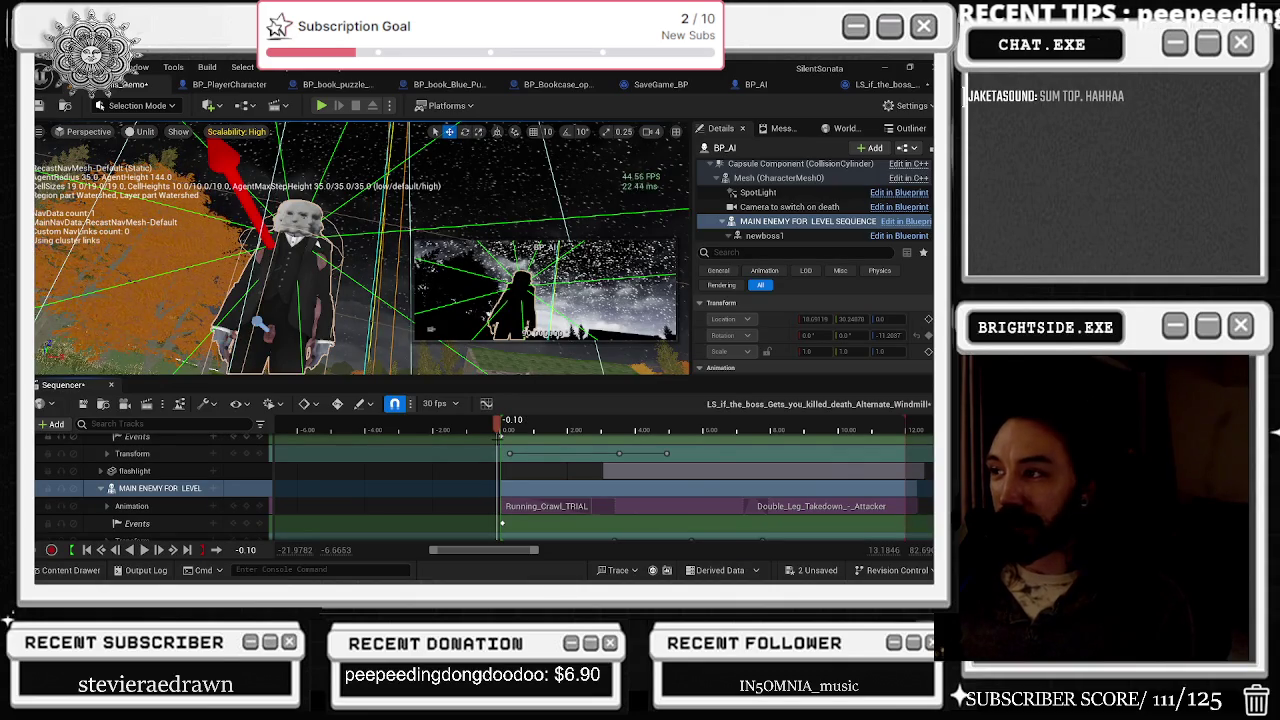
Step: Play the crawl-to-takedown sequence, stop it at 2.60, and switch to Chrome
key(space)
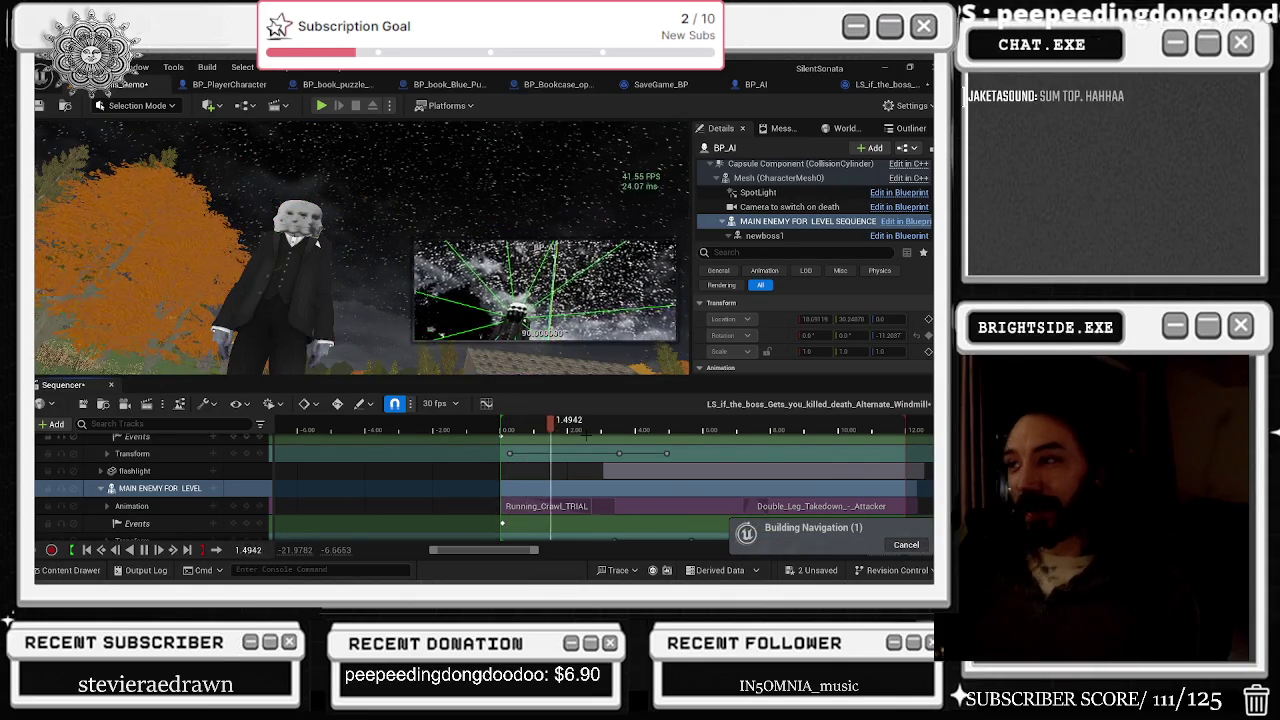
click(586, 433)
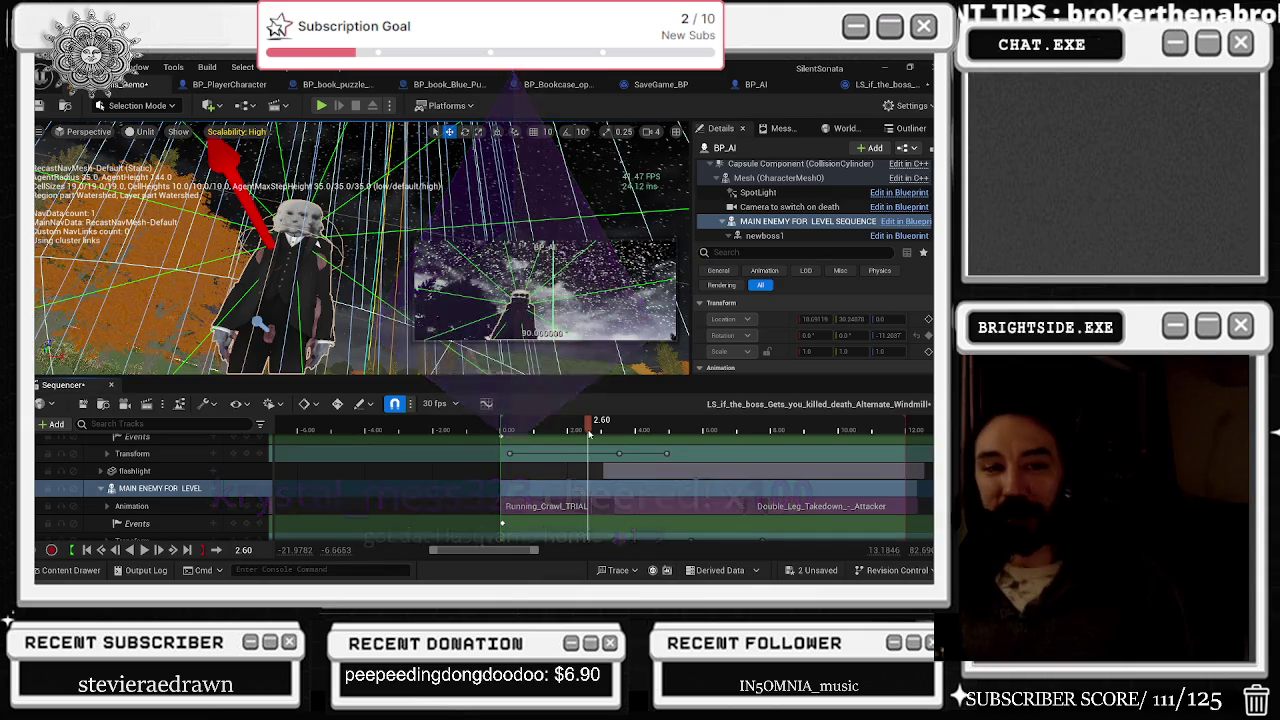
key(alt+Tab)
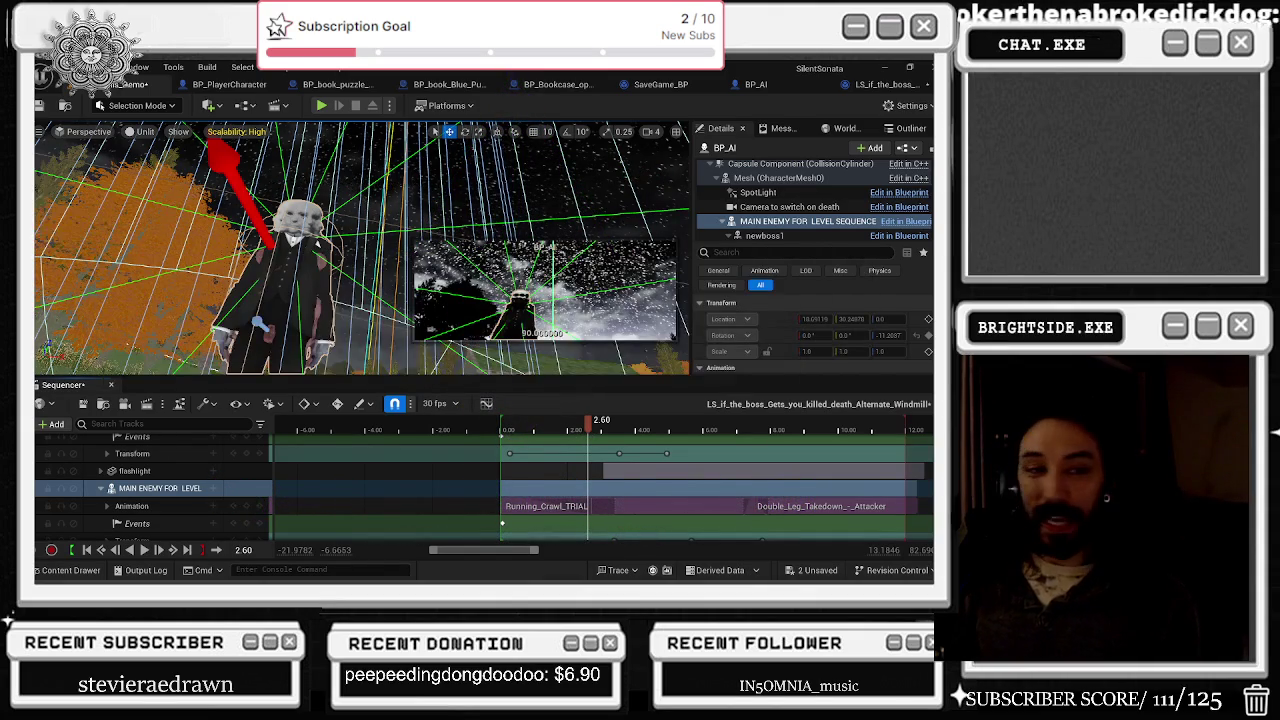
key(alt+Tab)
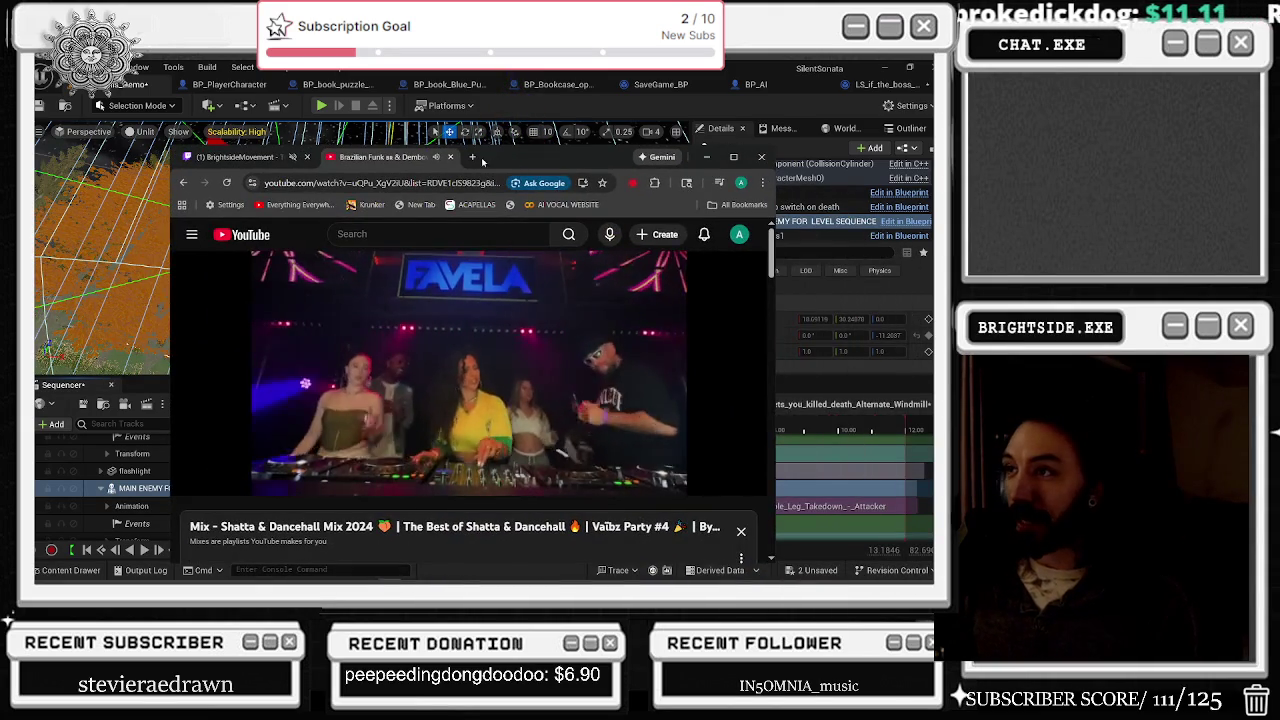
Step: Search 'asmr huskvarna' in a new tab and open the first video result
click(479, 157)
text(asmr huskvarn)
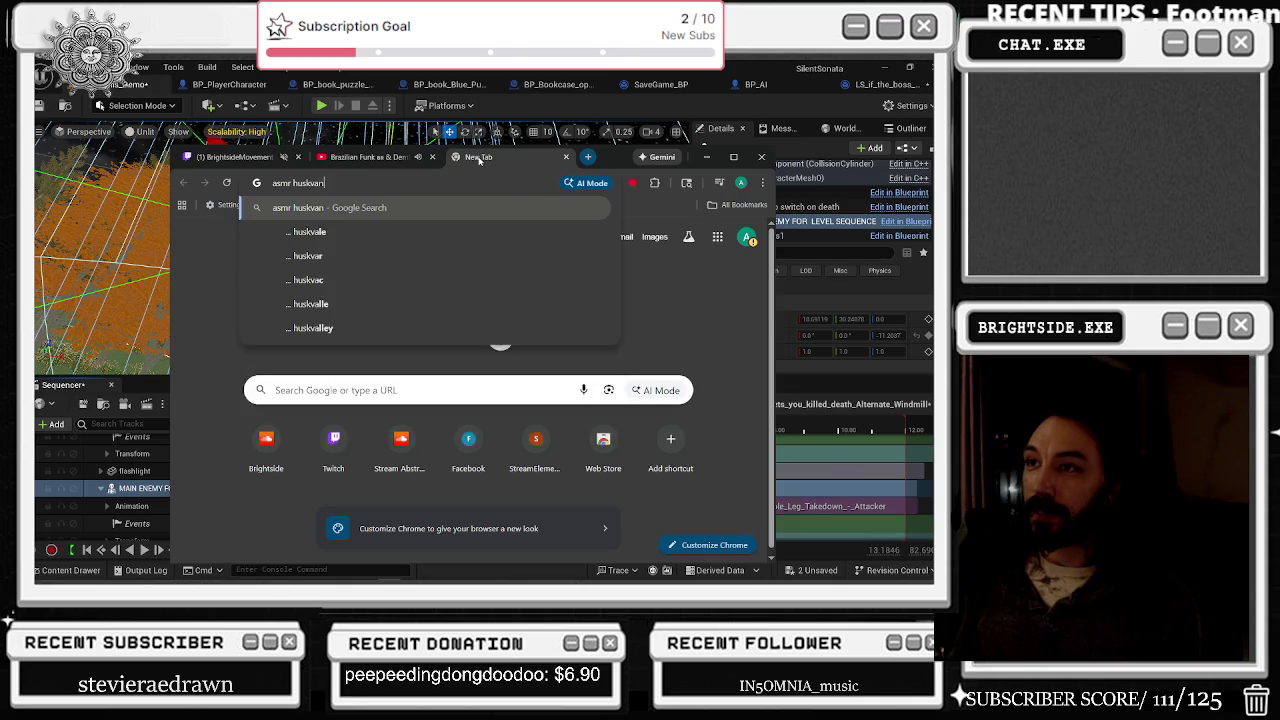
text(a)
key(Return)
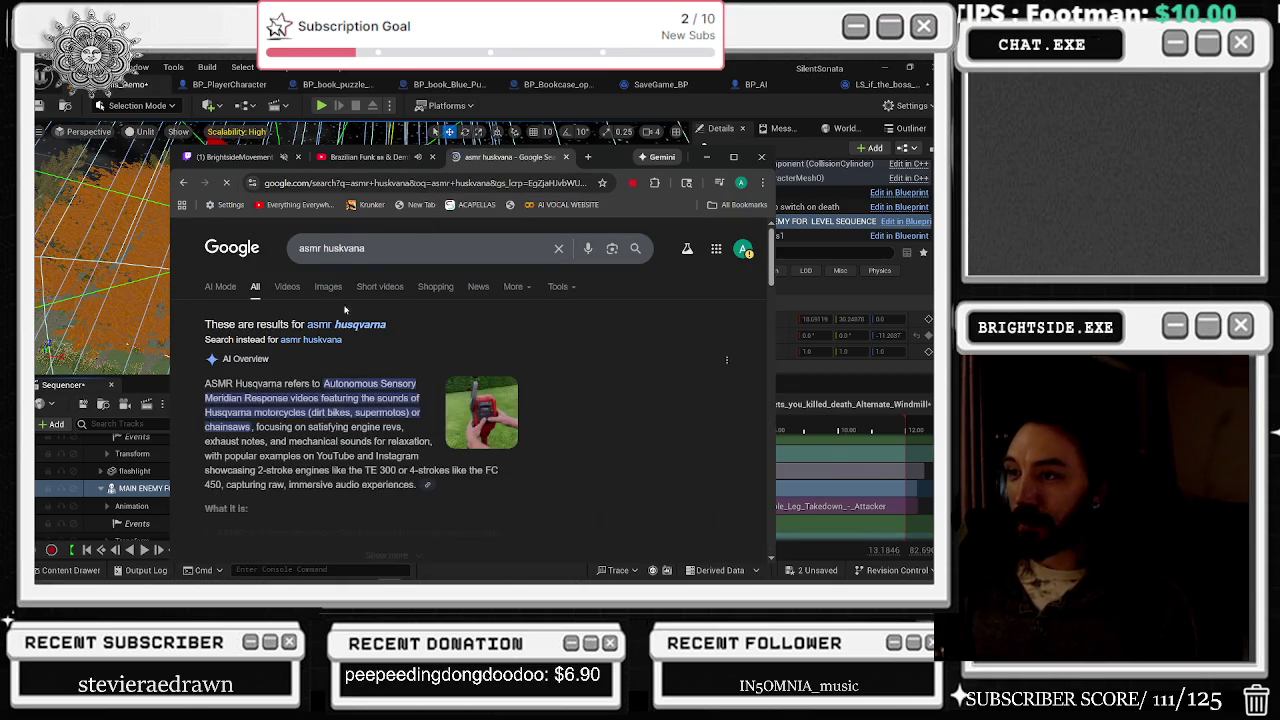
click(283, 287)
click(300, 340)
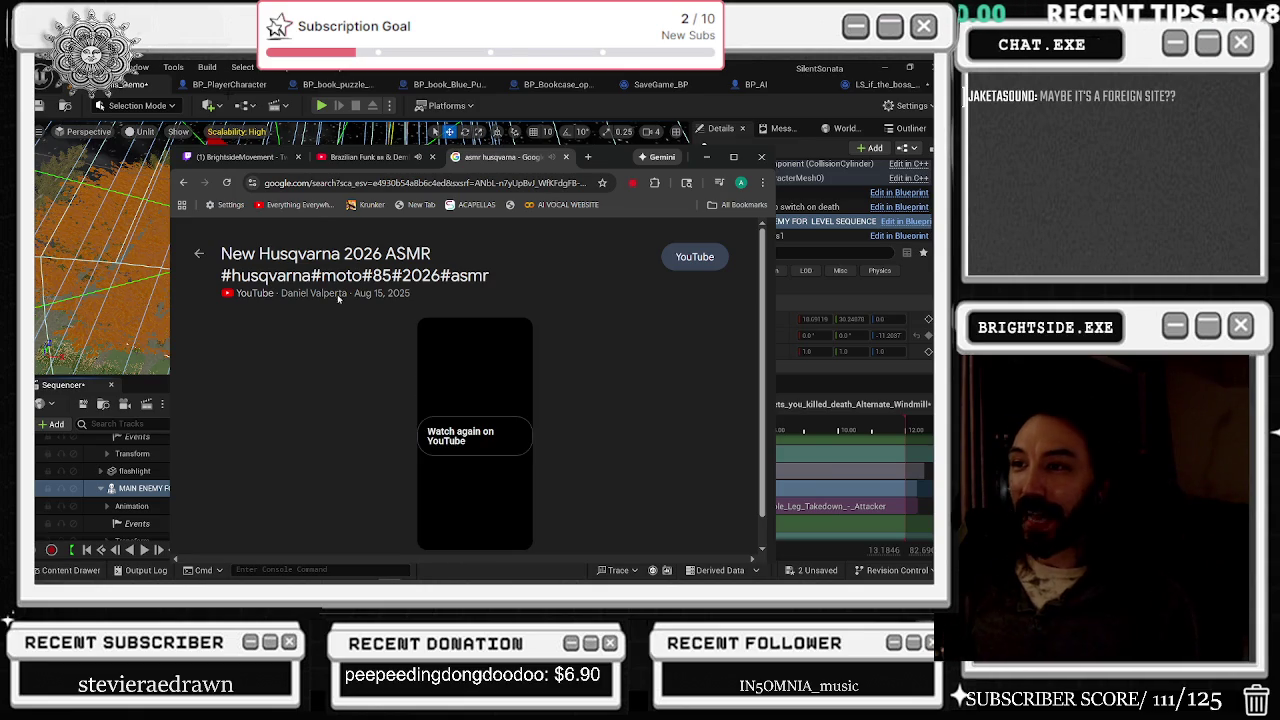
Step: Open the chainsaw video's YouTube watch page, pause it, and switch to TTSLabs
click(183, 183)
scroll(370, 473, down, 3)
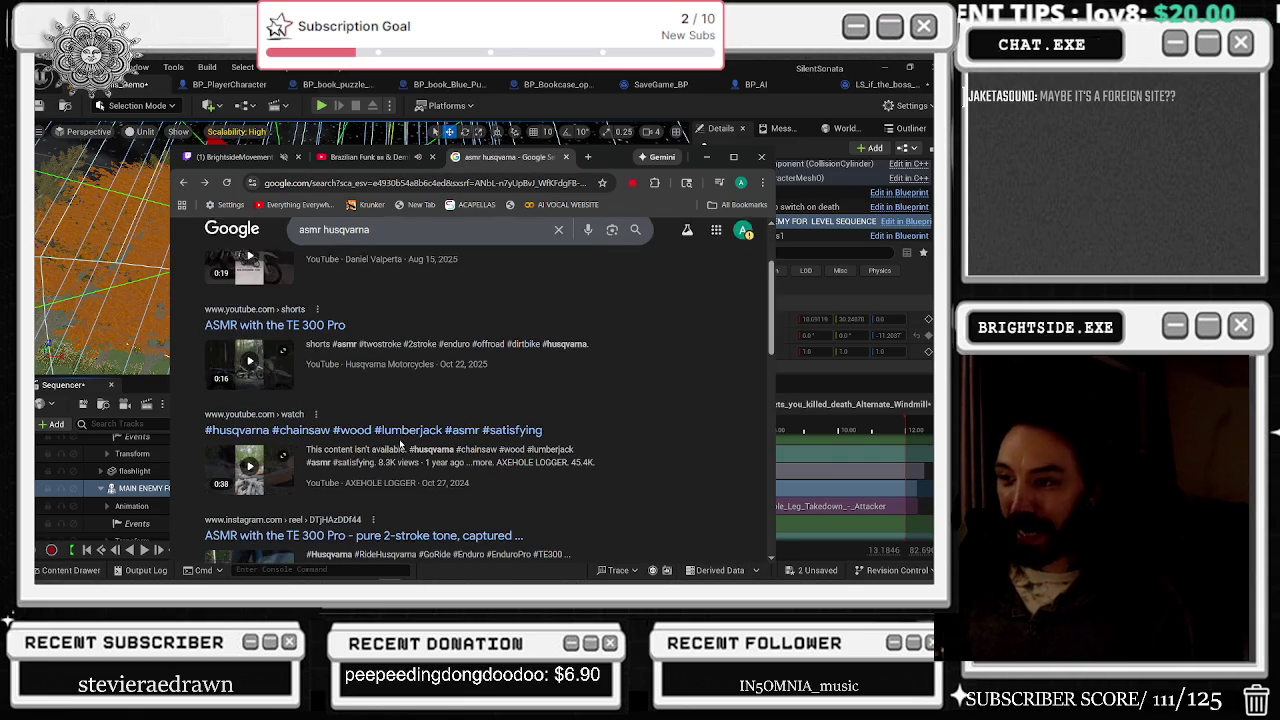
click(249, 467)
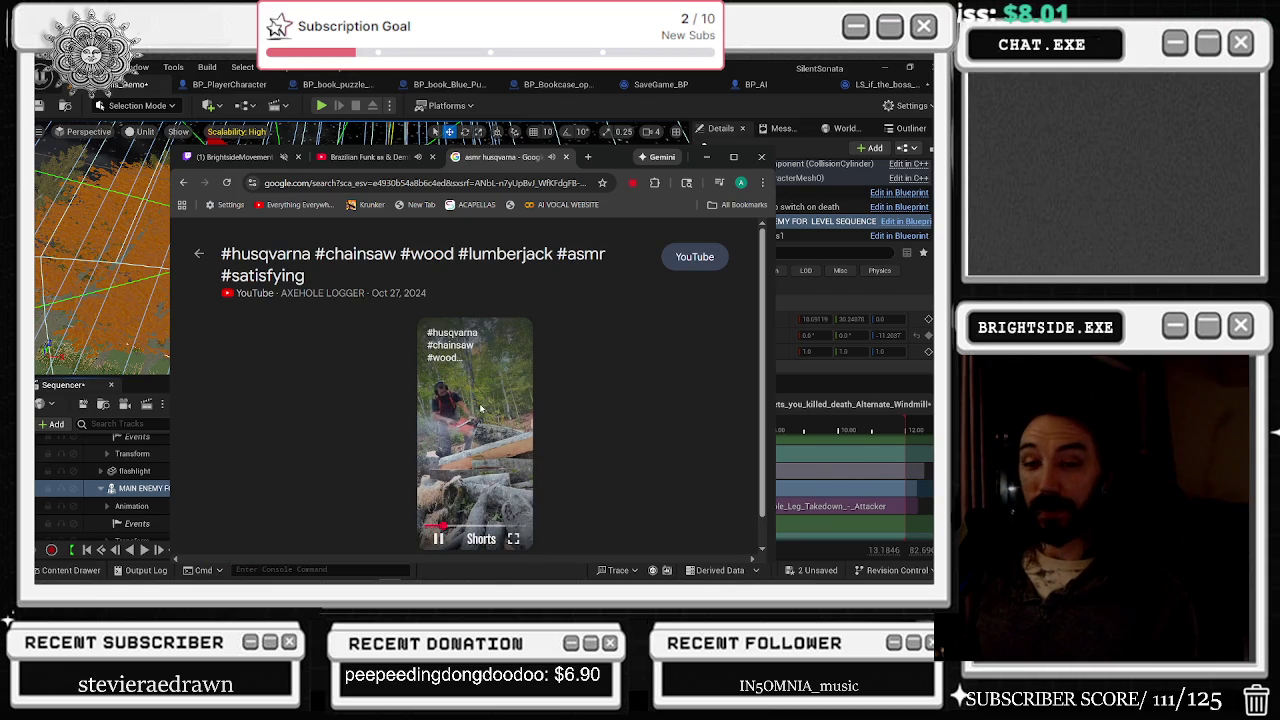
click(435, 435)
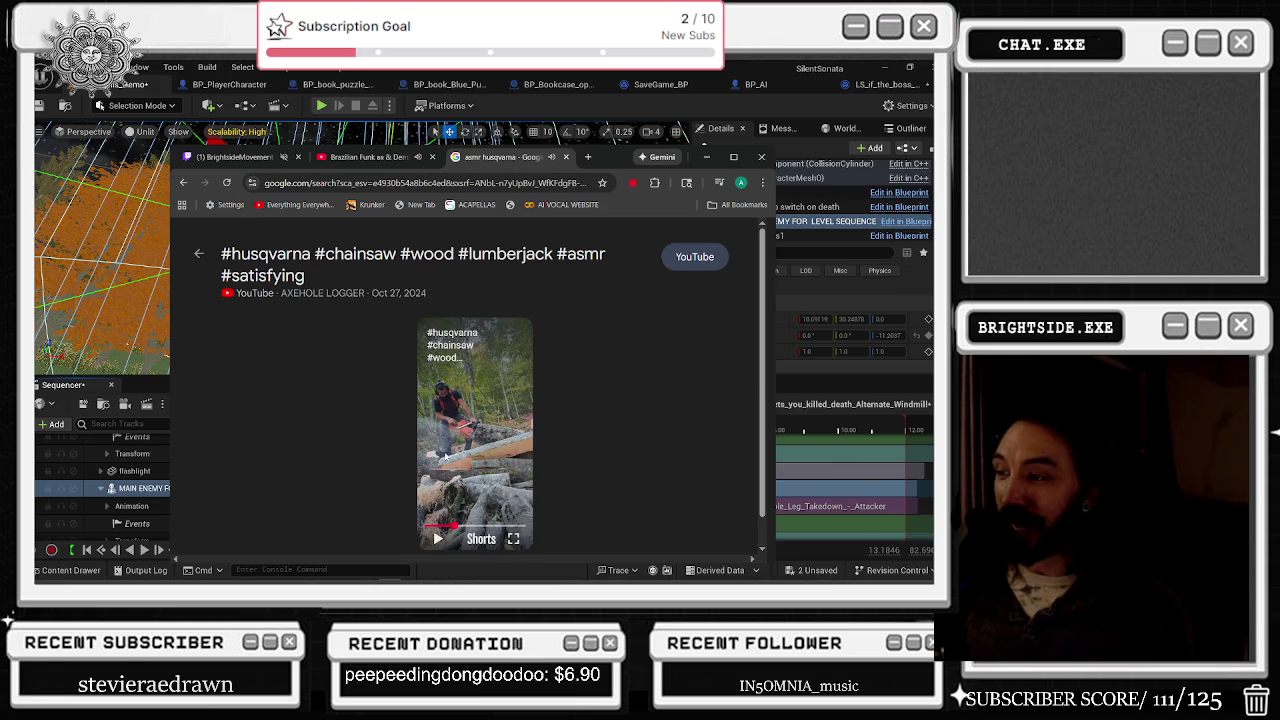
click(441, 450)
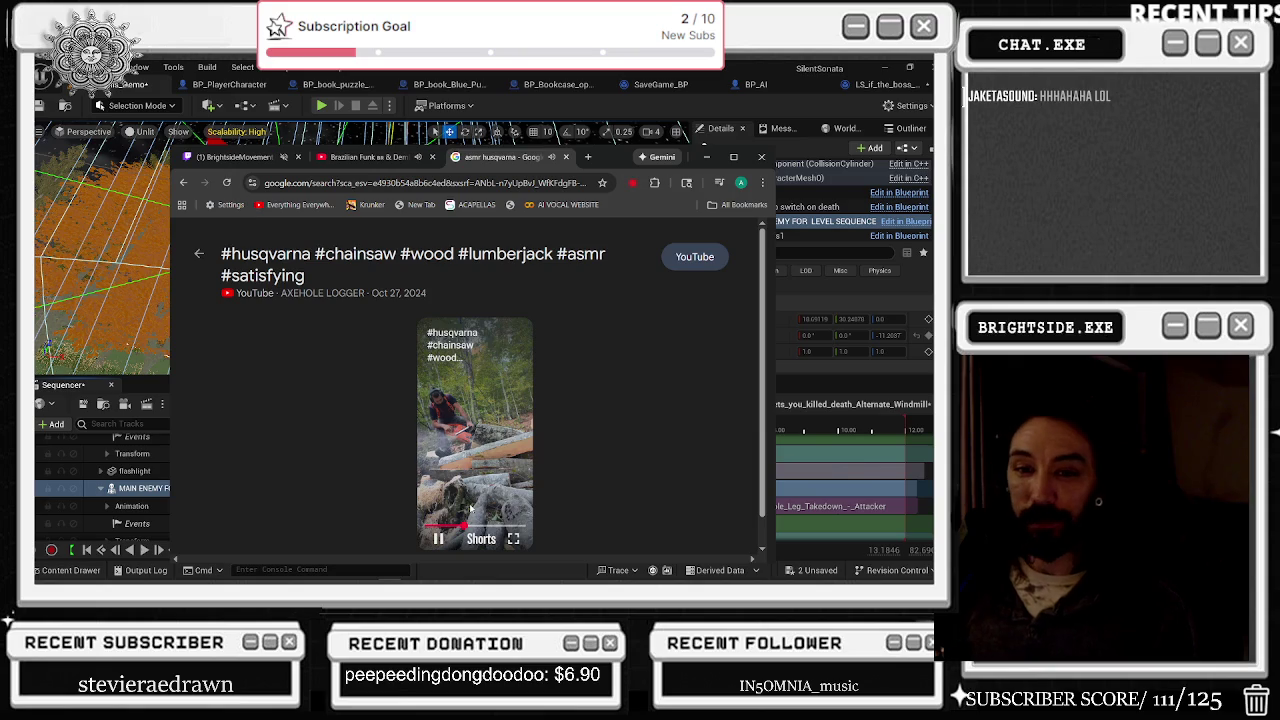
click(396, 273)
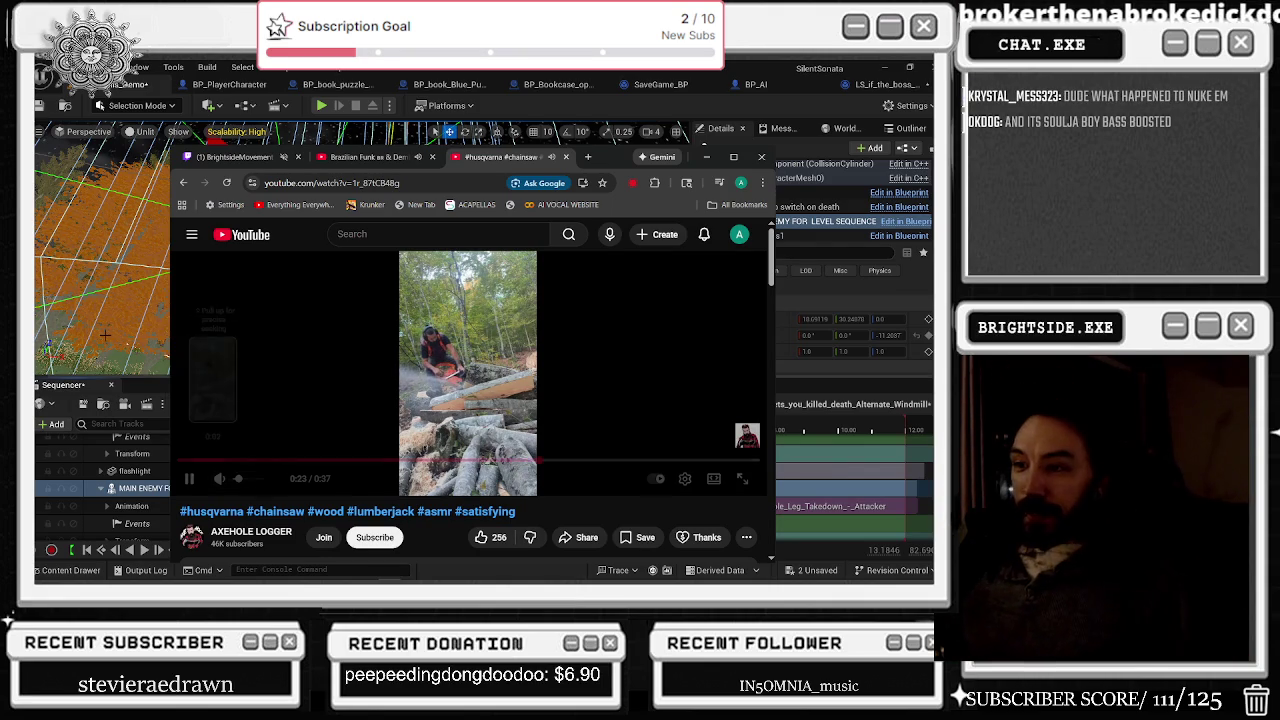
click(257, 357)
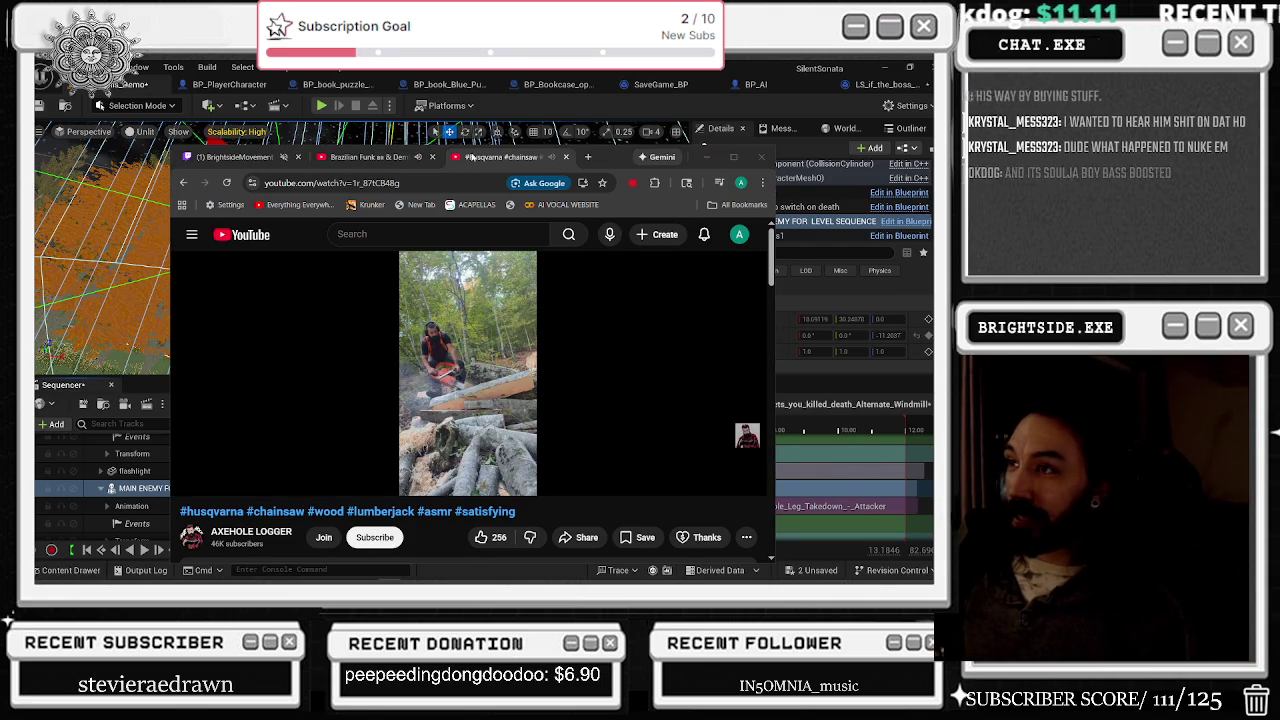
key(alt+Tab)
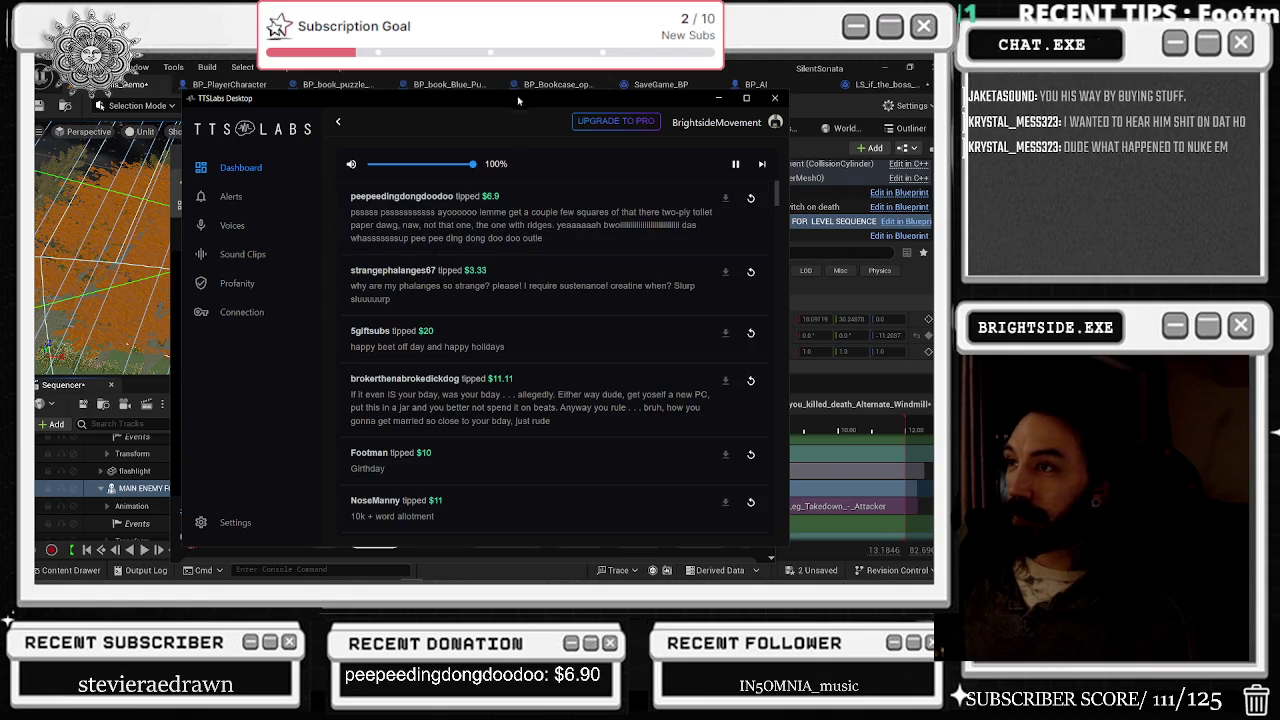
Step: Switch from TTSLabs Desktop's tip queue to the Streamlabs Stream Labels recent alerts window
mouse_move(287, 578)
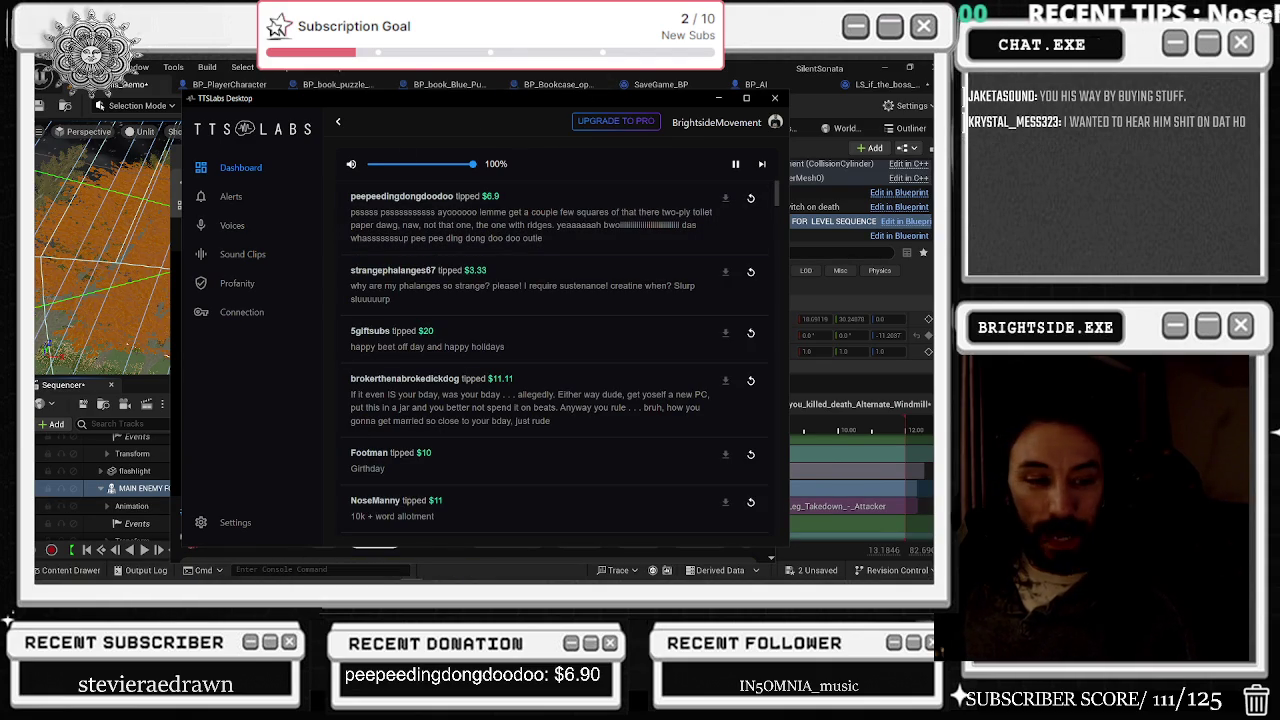
key(alt+Tab)
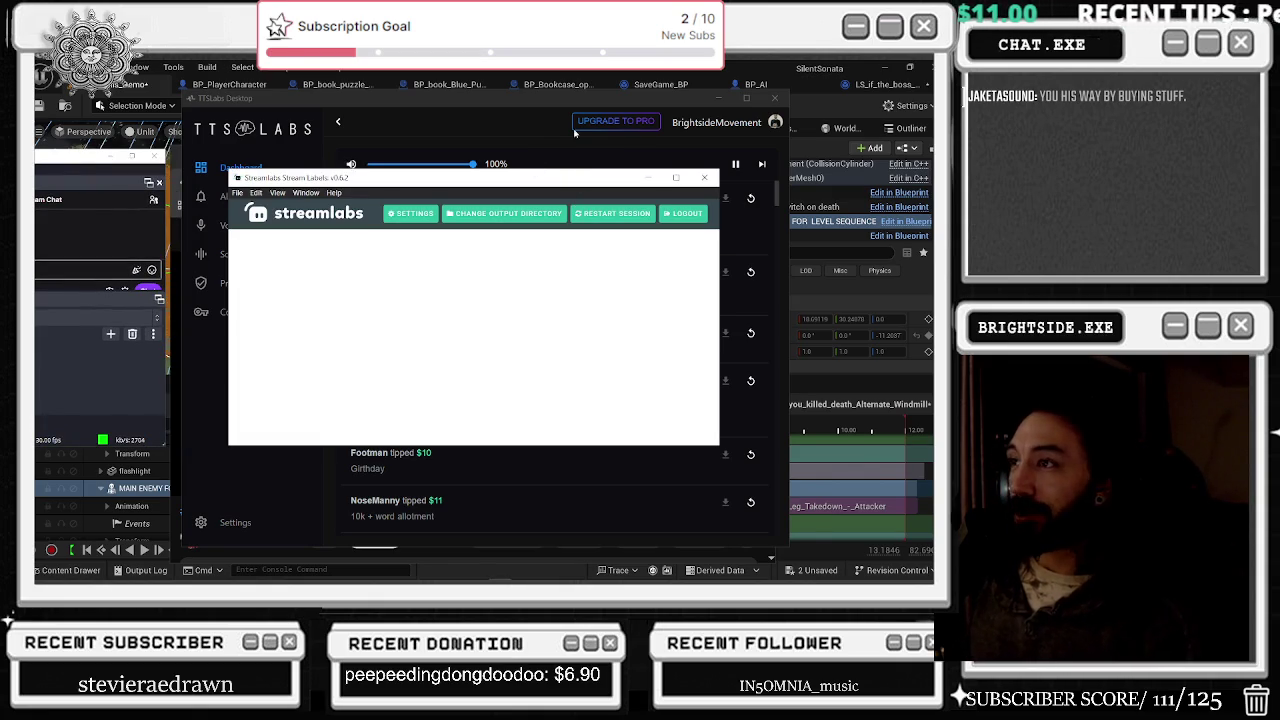
click(576, 145)
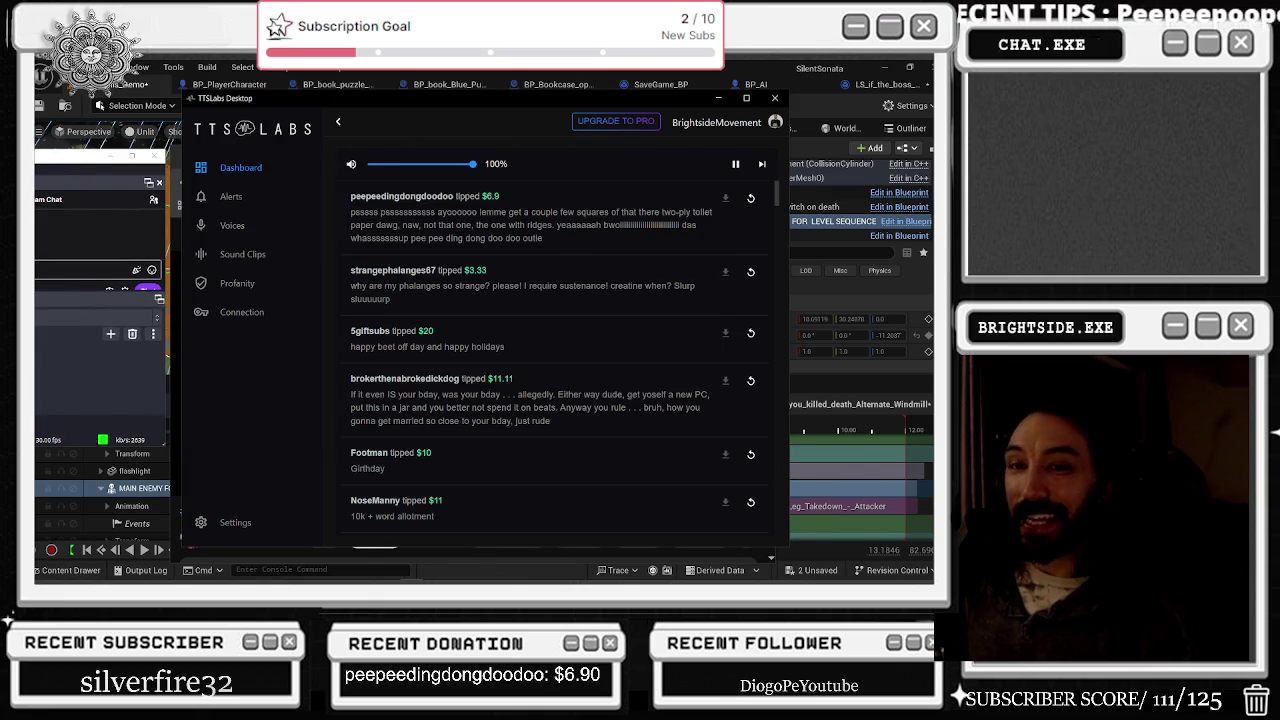
key(alt+Tab)
key(alt+Tab)
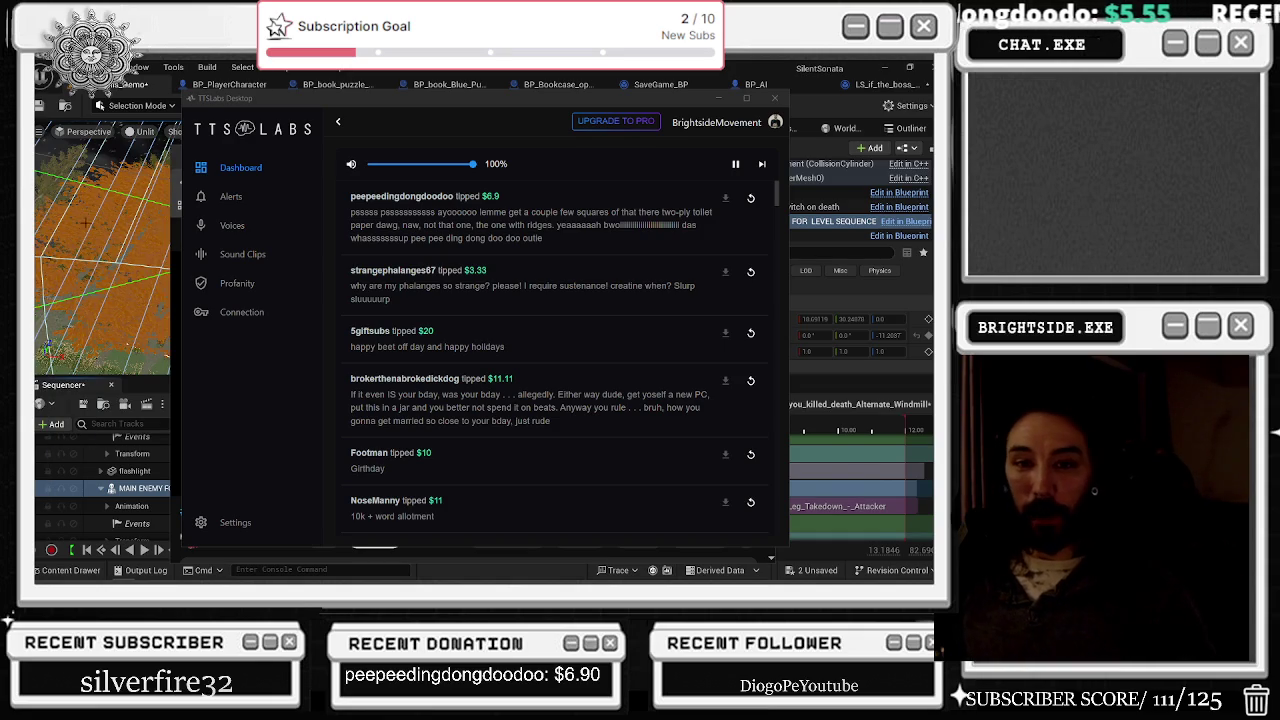
key(alt+Tab)
key(alt+Tab)
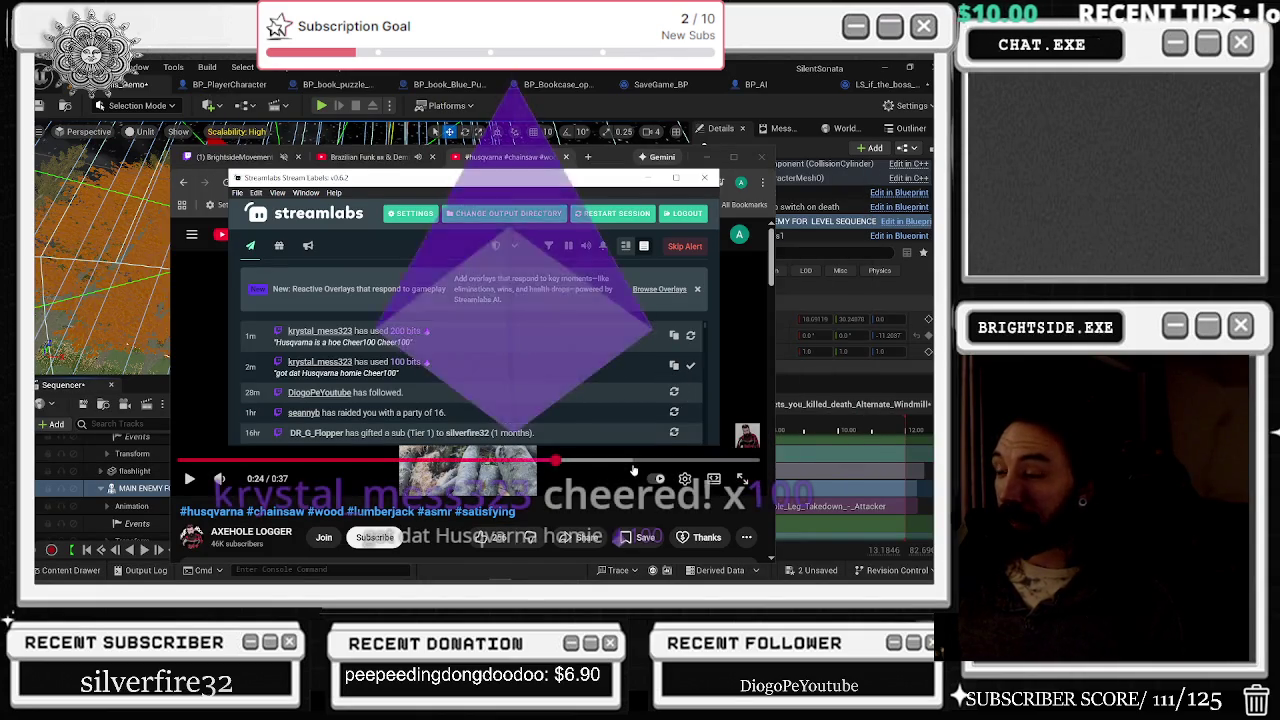
Step: Move the Stream Labels window down and minimize it, then close the chainsaw video tab
mouse_move(532, 181)
mouse_down()
mouse_move(709, 396)
mouse_move(791, 471)
mouse_up()
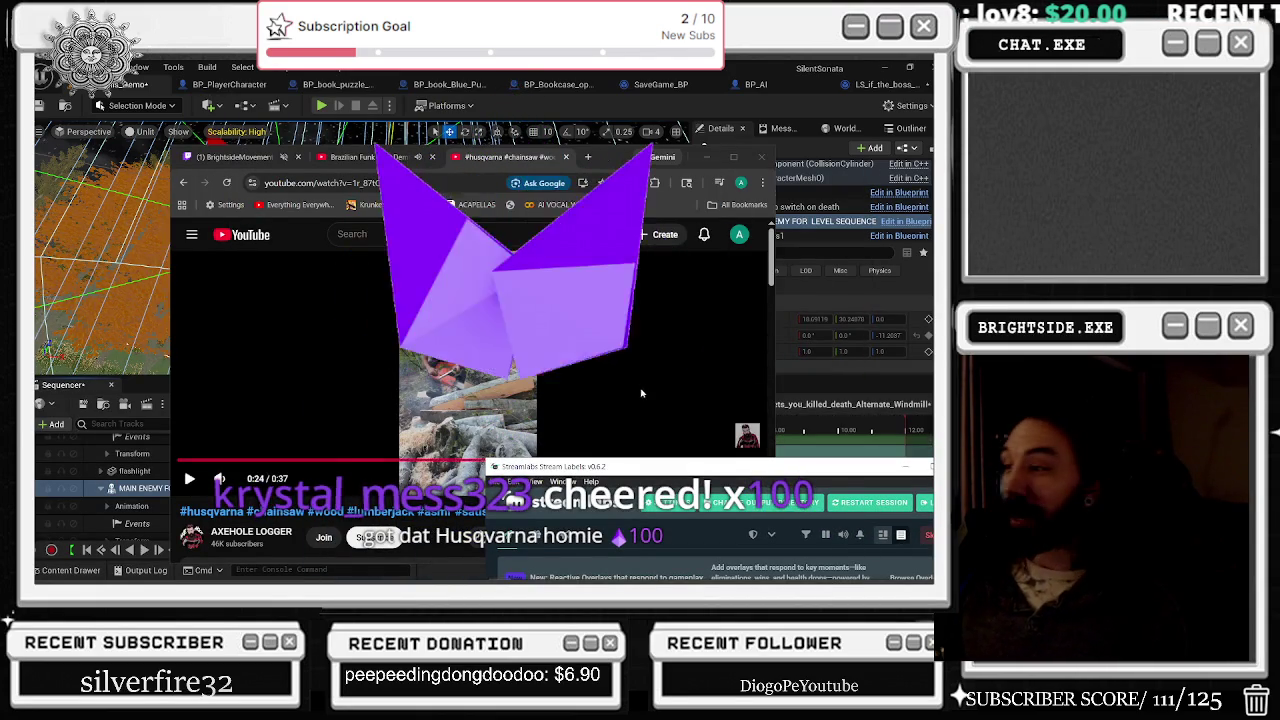
click(905, 466)
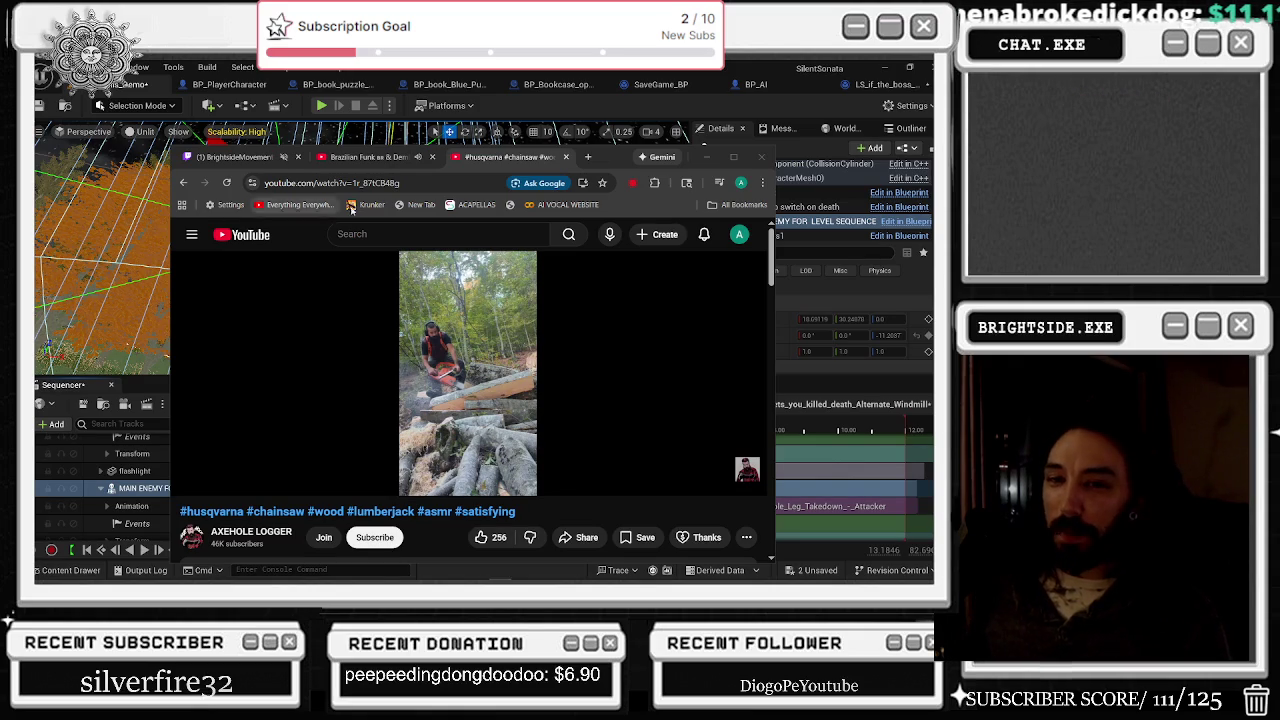
click(567, 157)
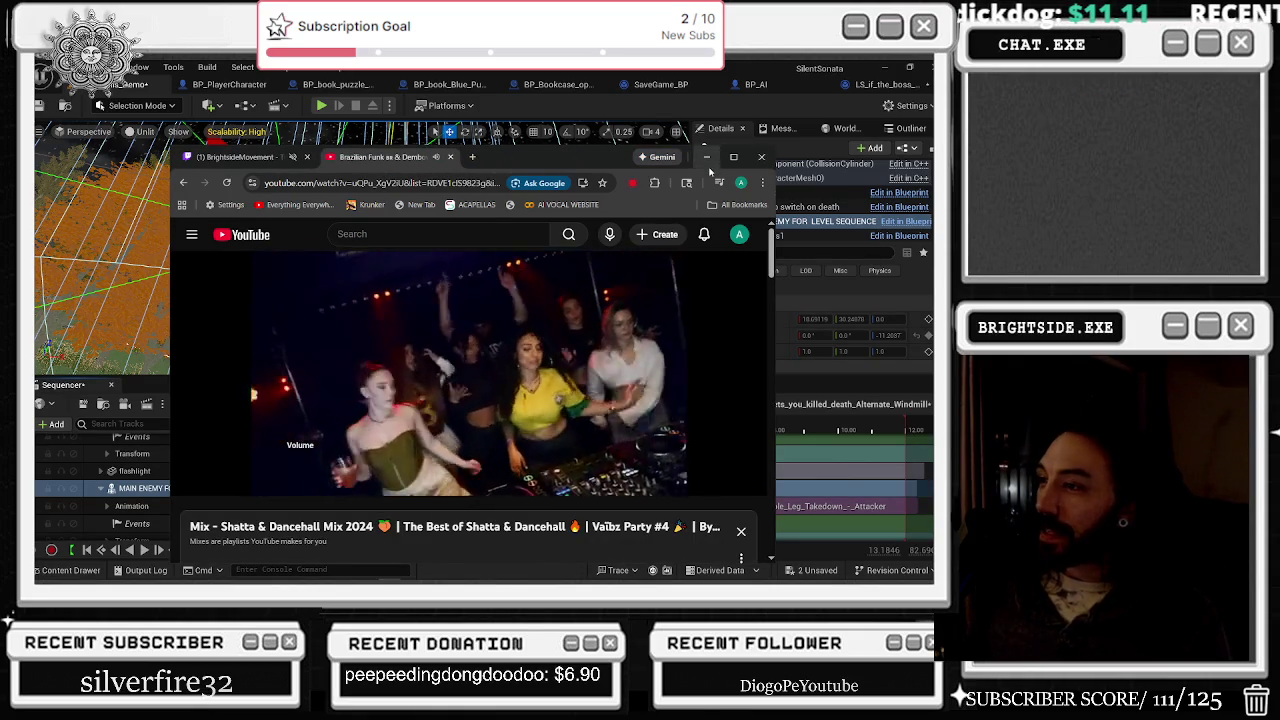
Step: Lower the dance mix video's playback quality and switch to the Twitch tab
click(684, 479)
click(690, 431)
scroll(680, 400, down, 3)
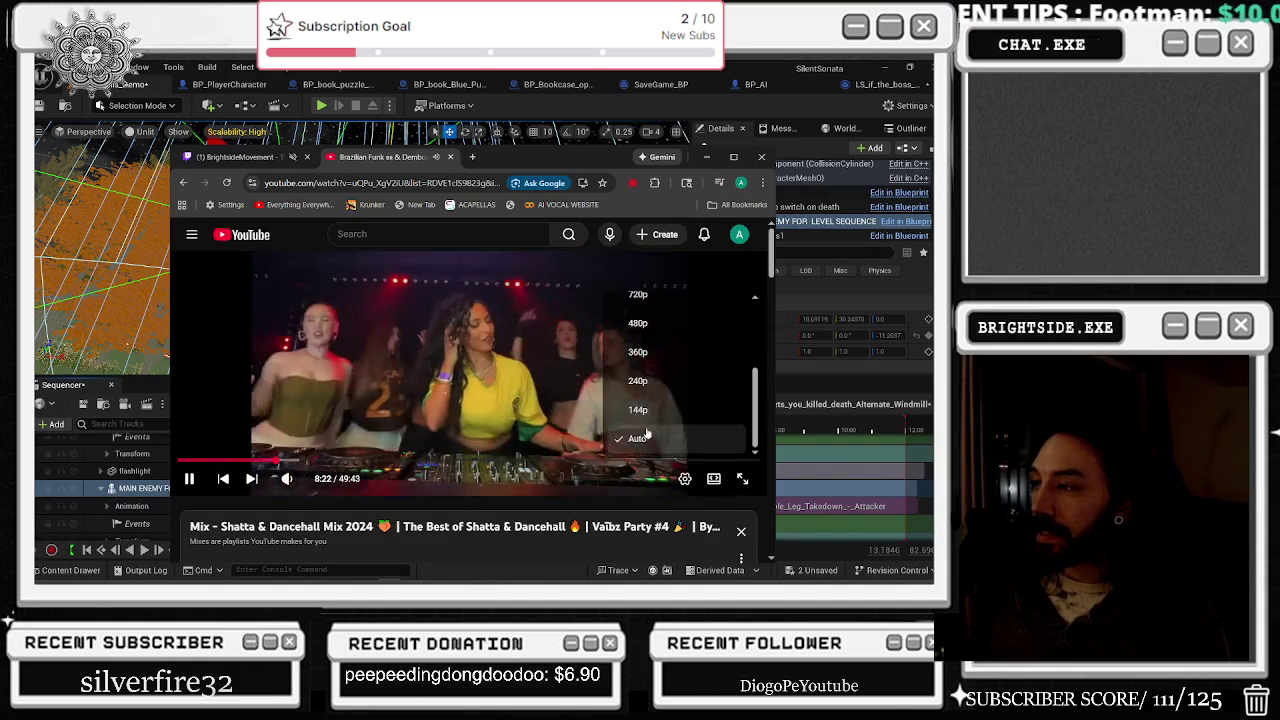
click(670, 431)
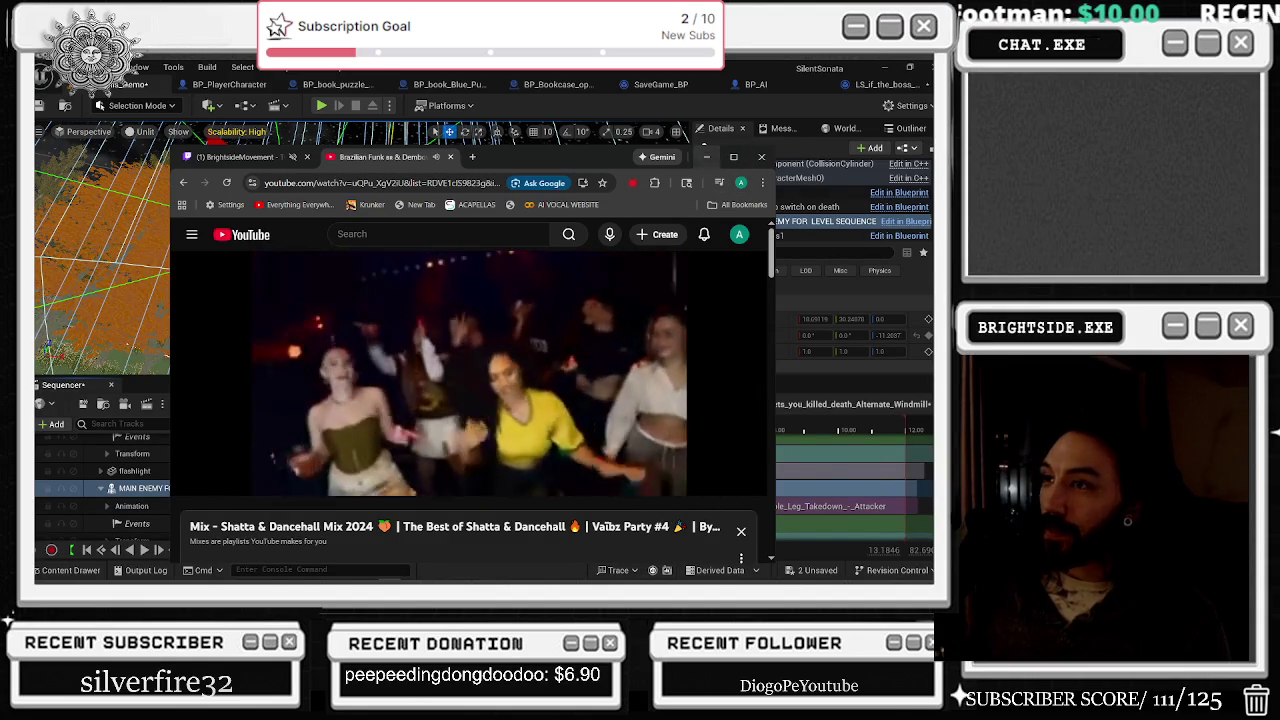
key(ctrl+Tab)
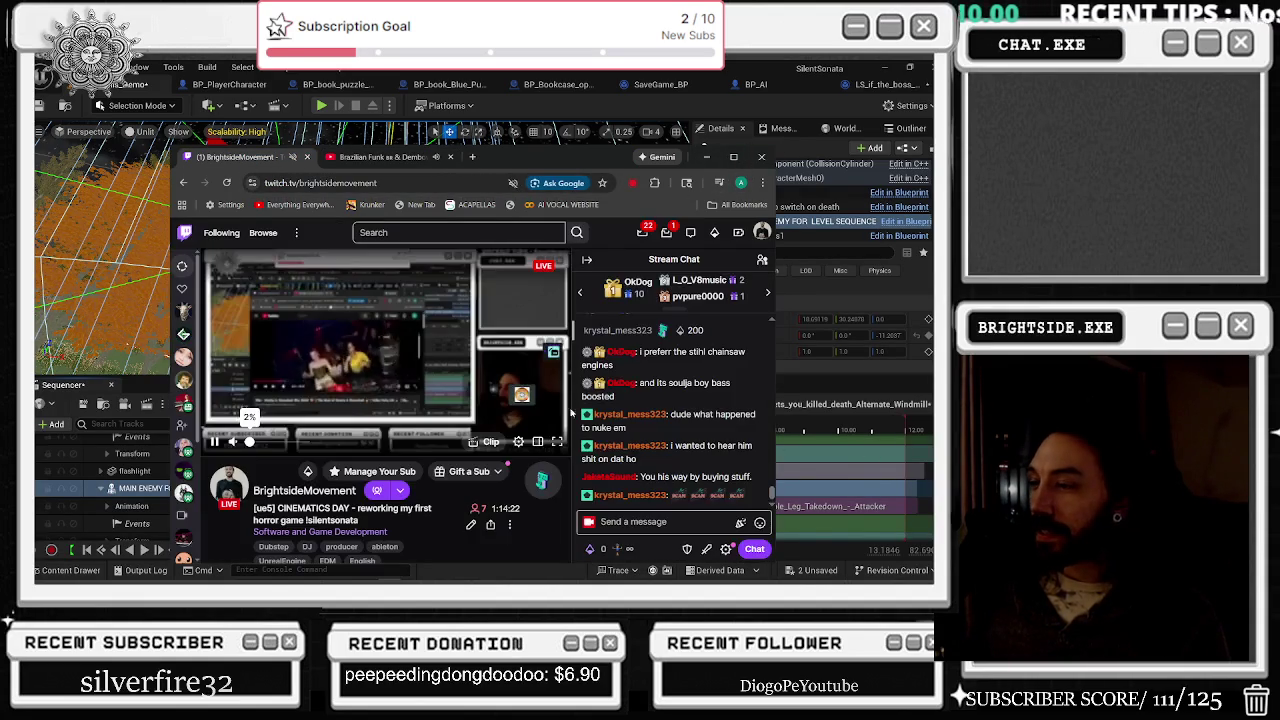
Step: Expand the stream's Monthly Top Cheerers leaderboard, then minimize Chrome to return to Unreal
click(518, 441)
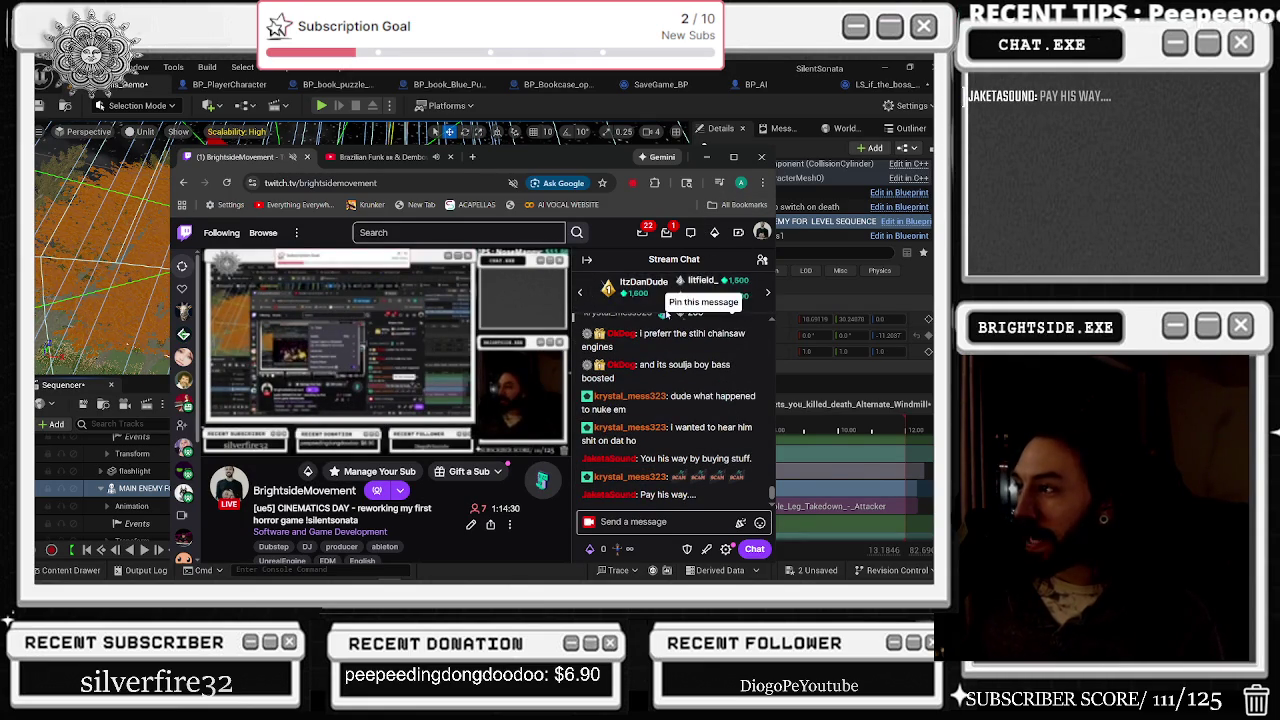
click(650, 296)
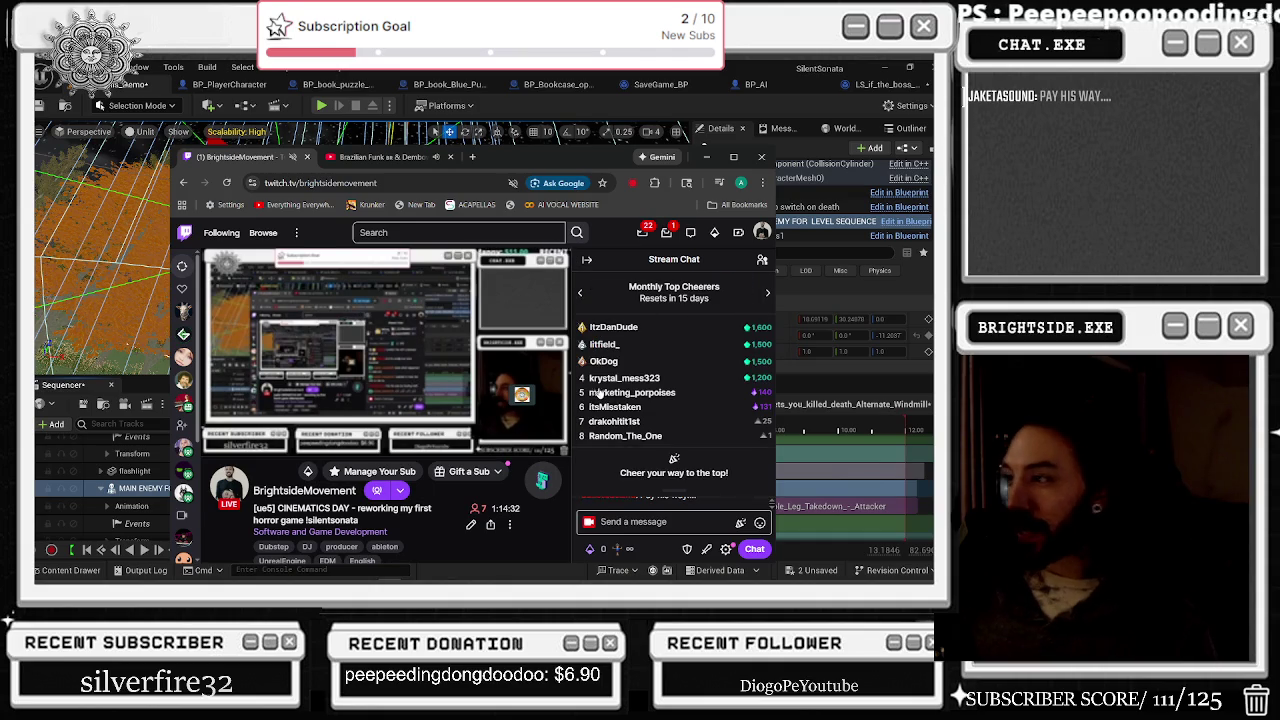
mouse_move(662, 378)
mouse_down()
mouse_move(590, 382)
mouse_move(605, 330)
mouse_move(707, 157)
mouse_up()
click(707, 157)
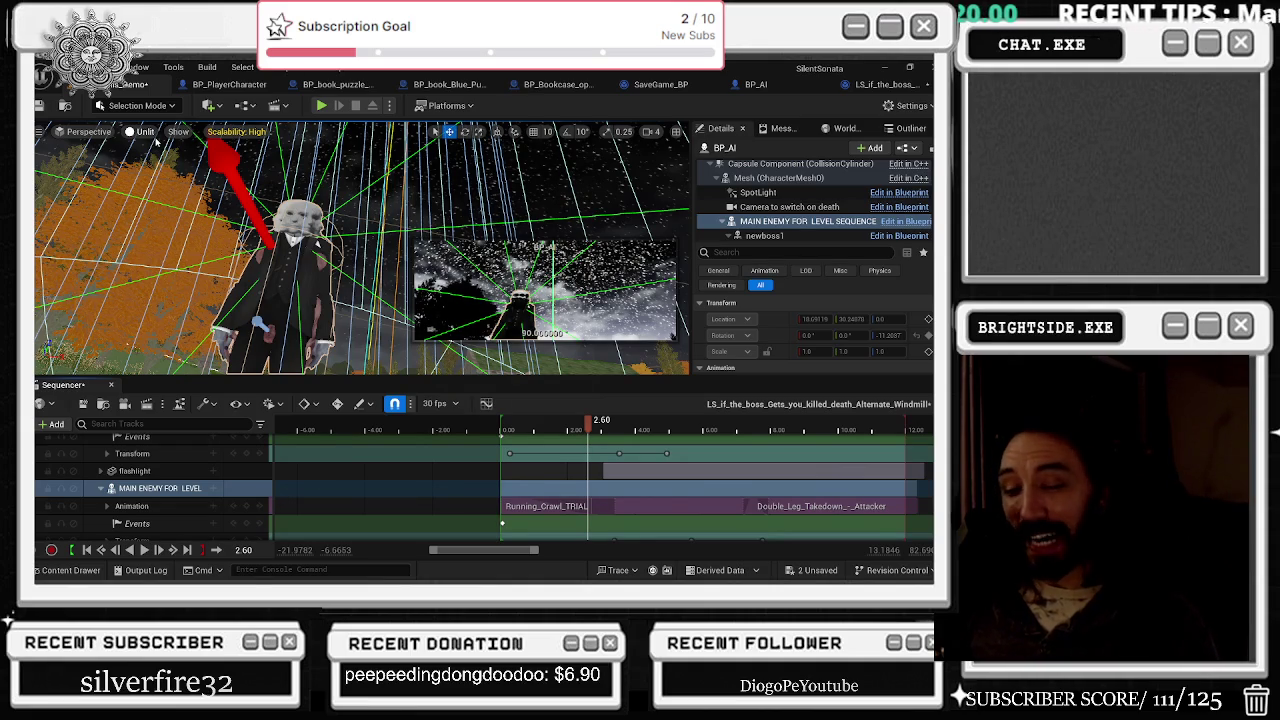
Step: Play the alternate death cutscene from near its start, then scrub back to about 7.5 seconds and replay
click(522, 424)
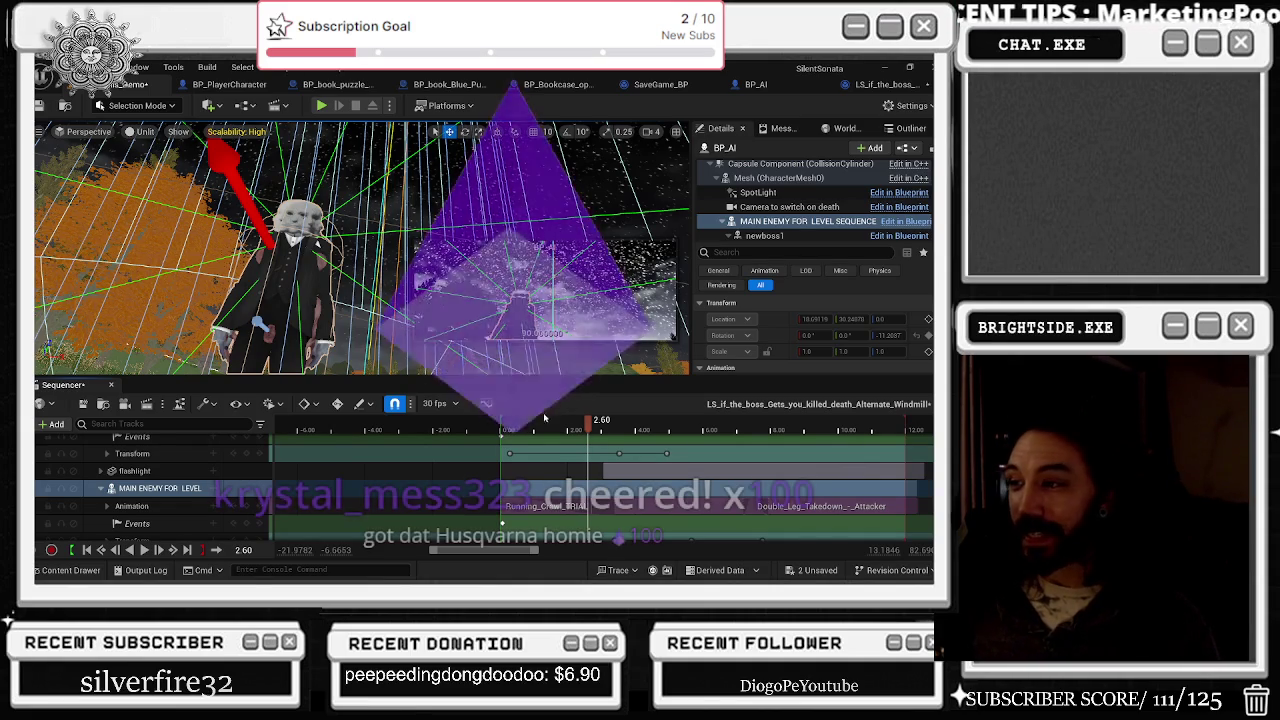
key(space)
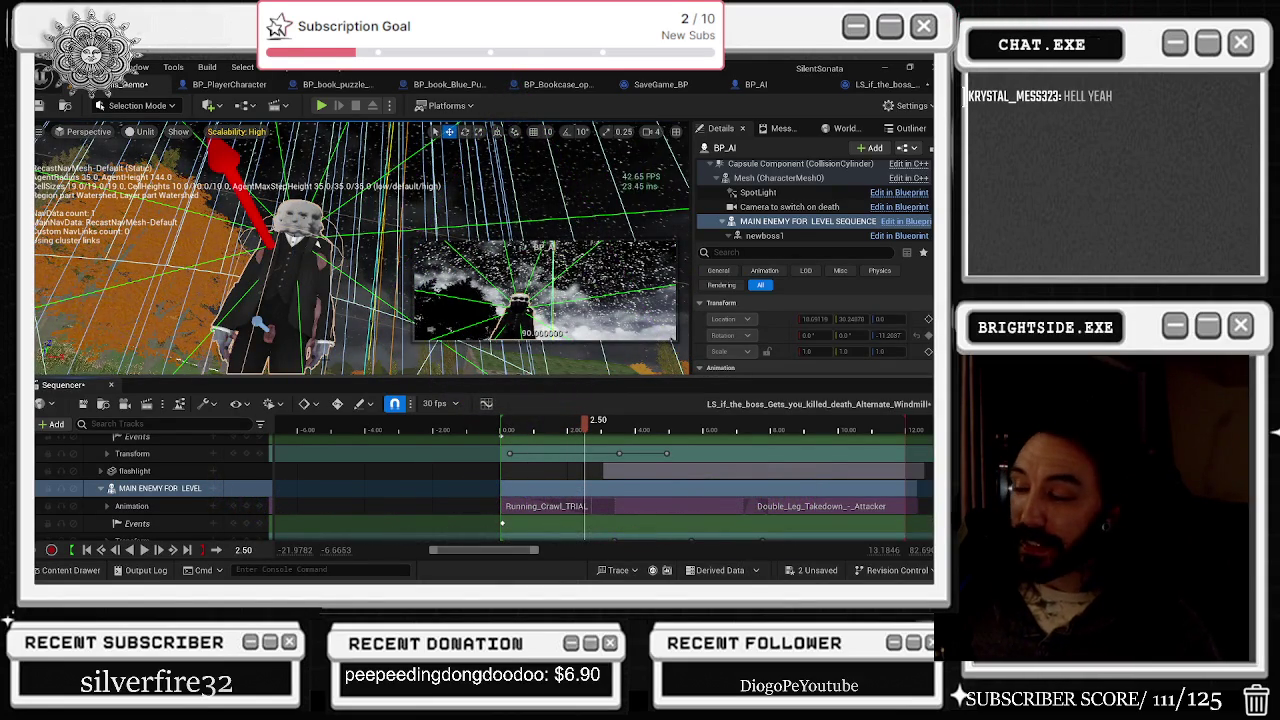
click(877, 424)
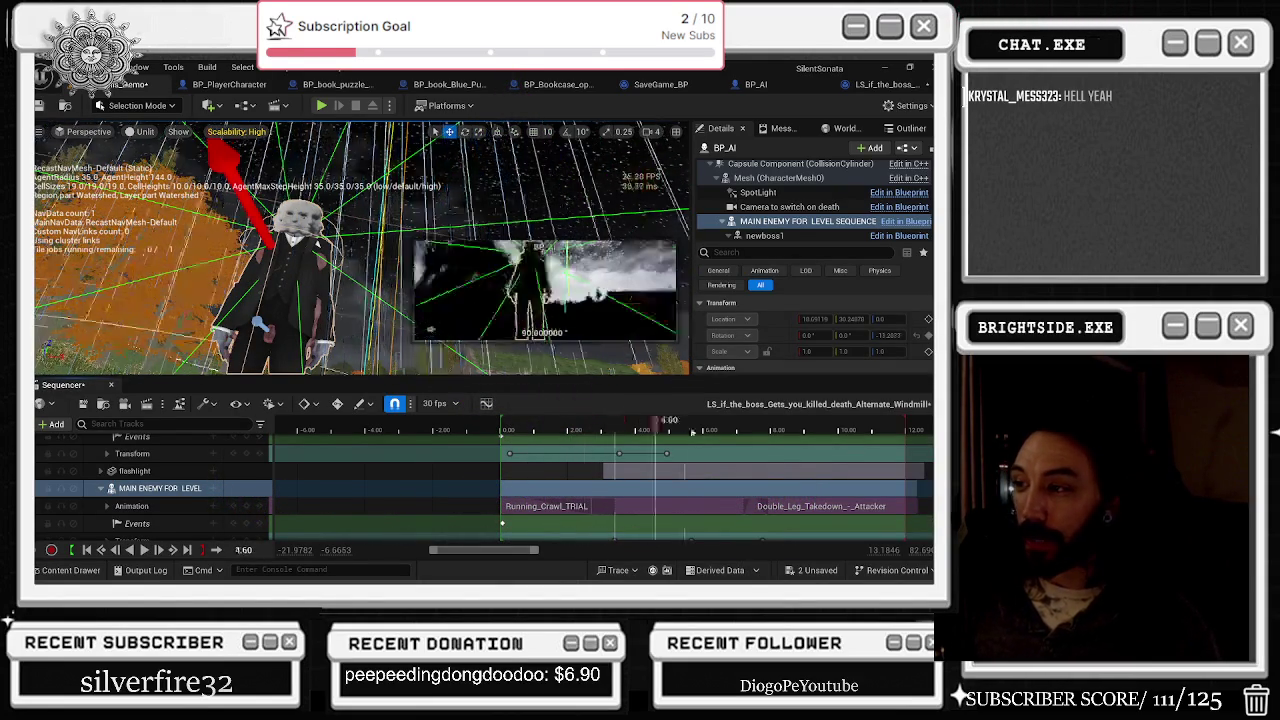
mouse_move(899, 450)
mouse_down()
mouse_move(512, 463)
mouse_move(900, 468)
mouse_move(505, 495)
mouse_up()
key(space)
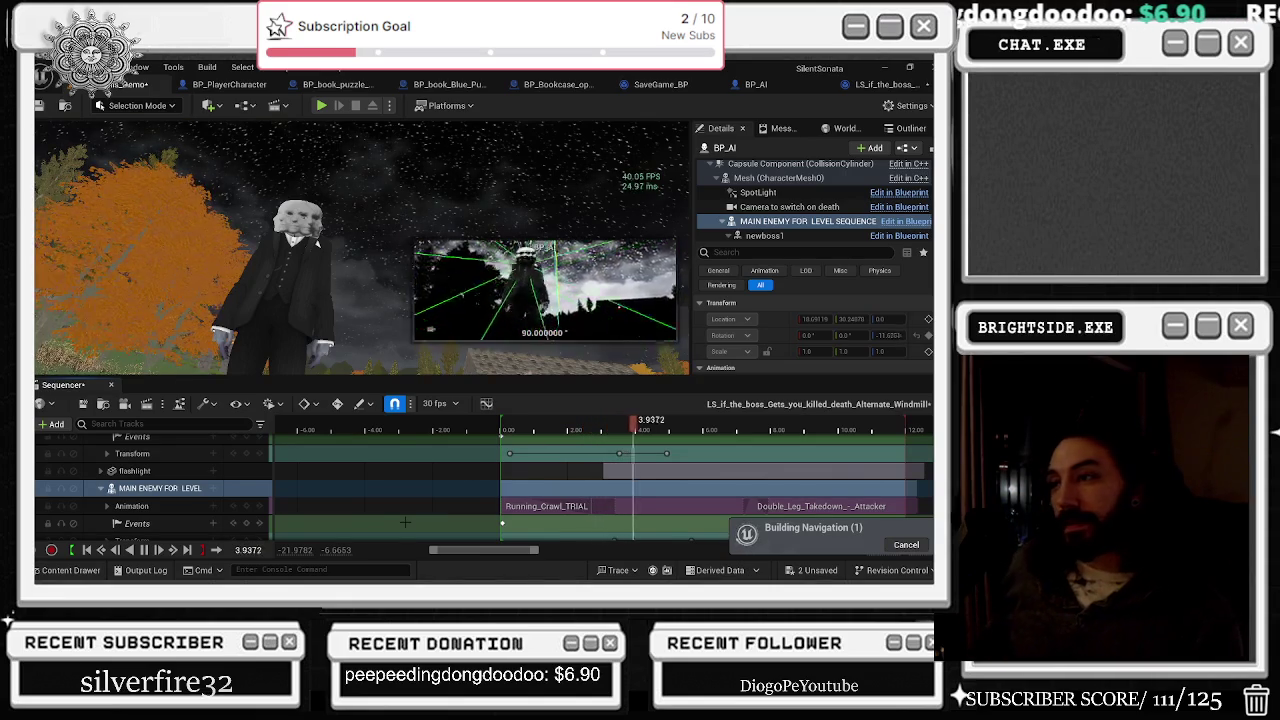
Step: Stop the cutscene playback and close the Sequencer panel
key(space)
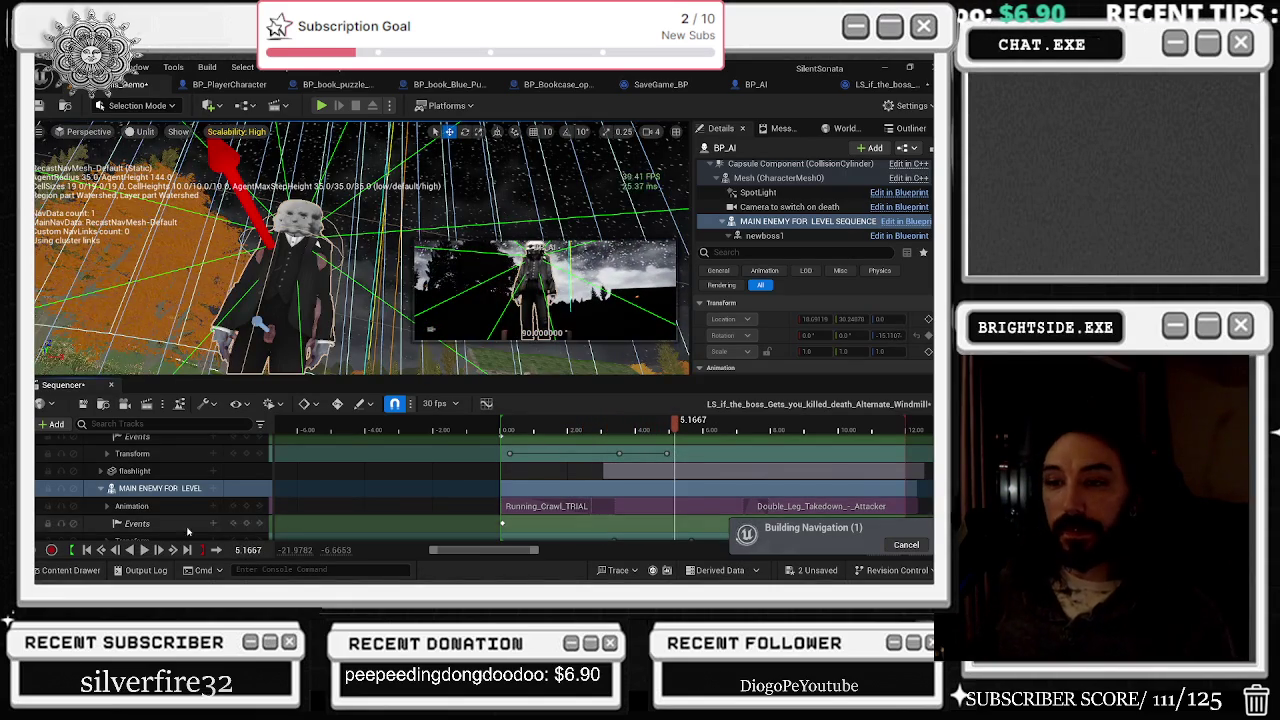
scroll(255, 511, up, 1)
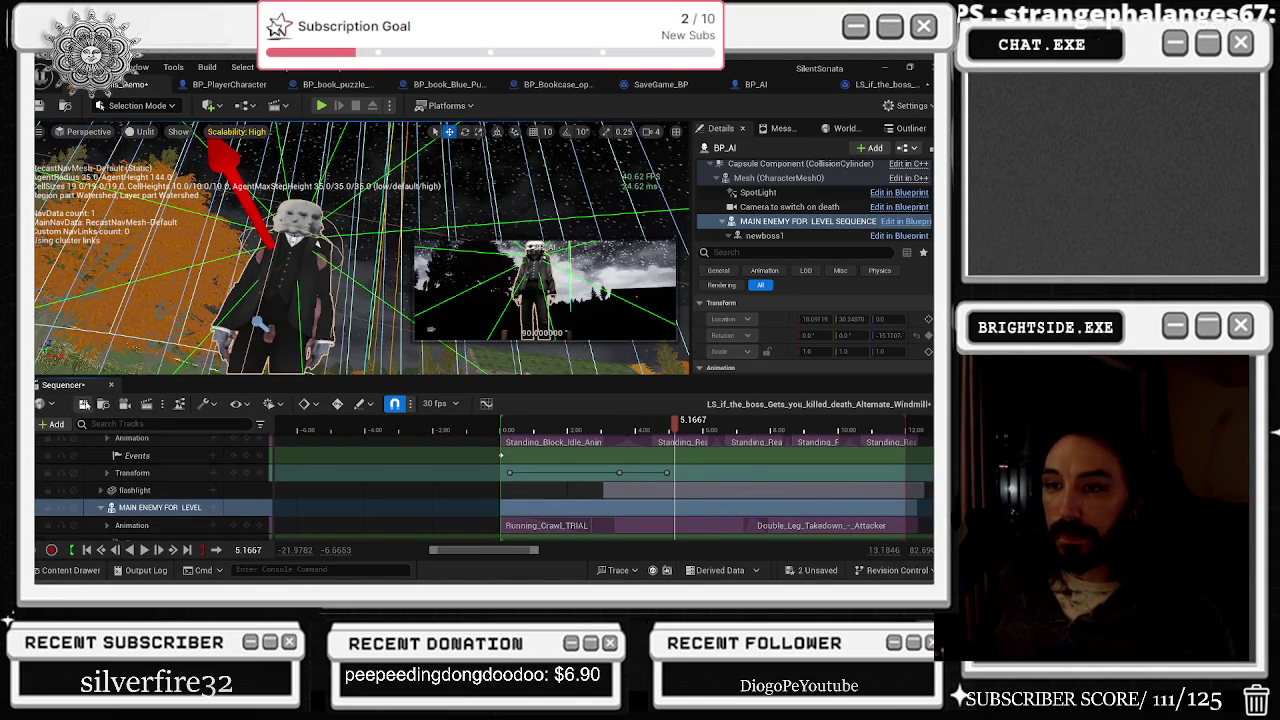
click(111, 384)
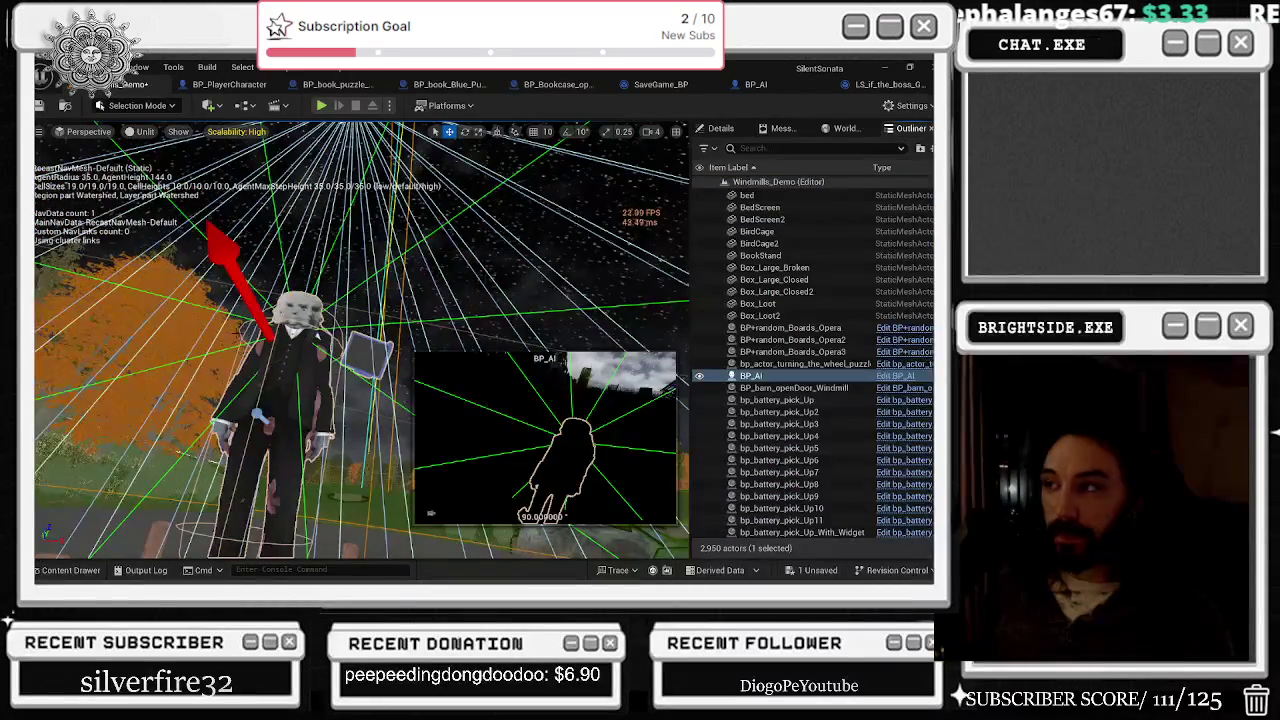
Step: Show BP_AI's component details and scroll down to its Physics and Constraints sections
click(716, 128)
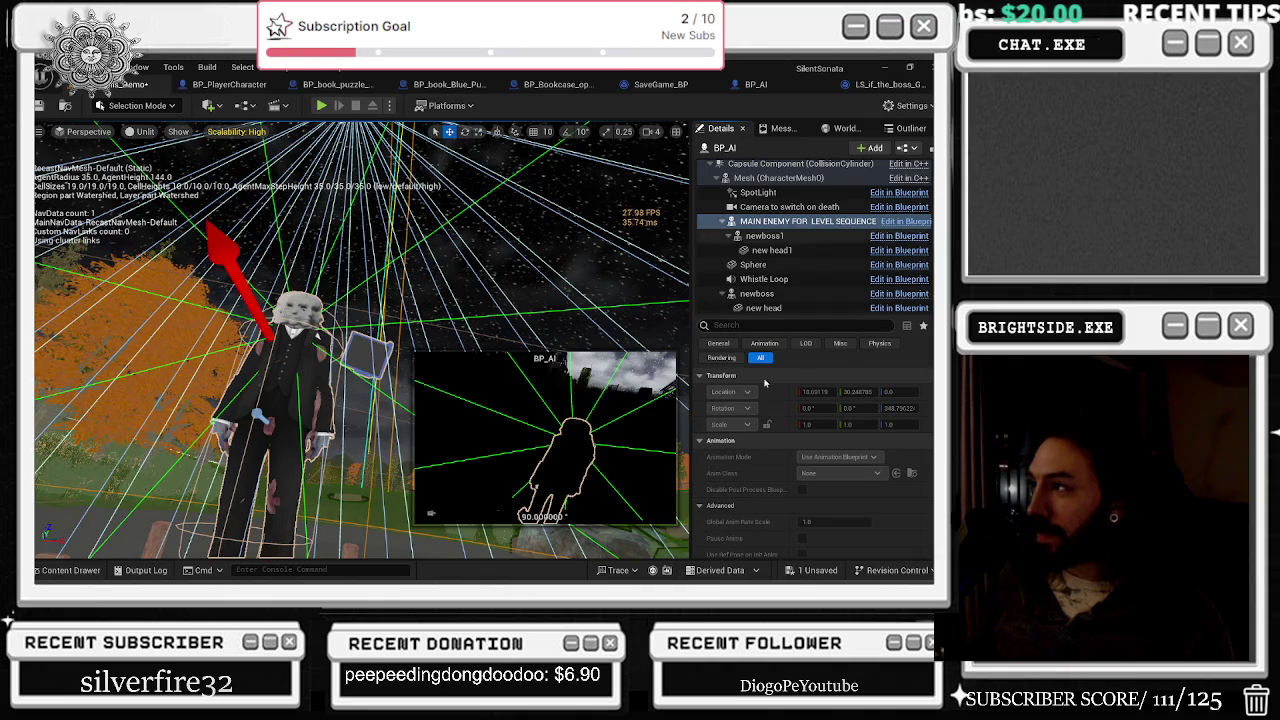
scroll(734, 545, down, 2)
scroll(734, 545, down, 3)
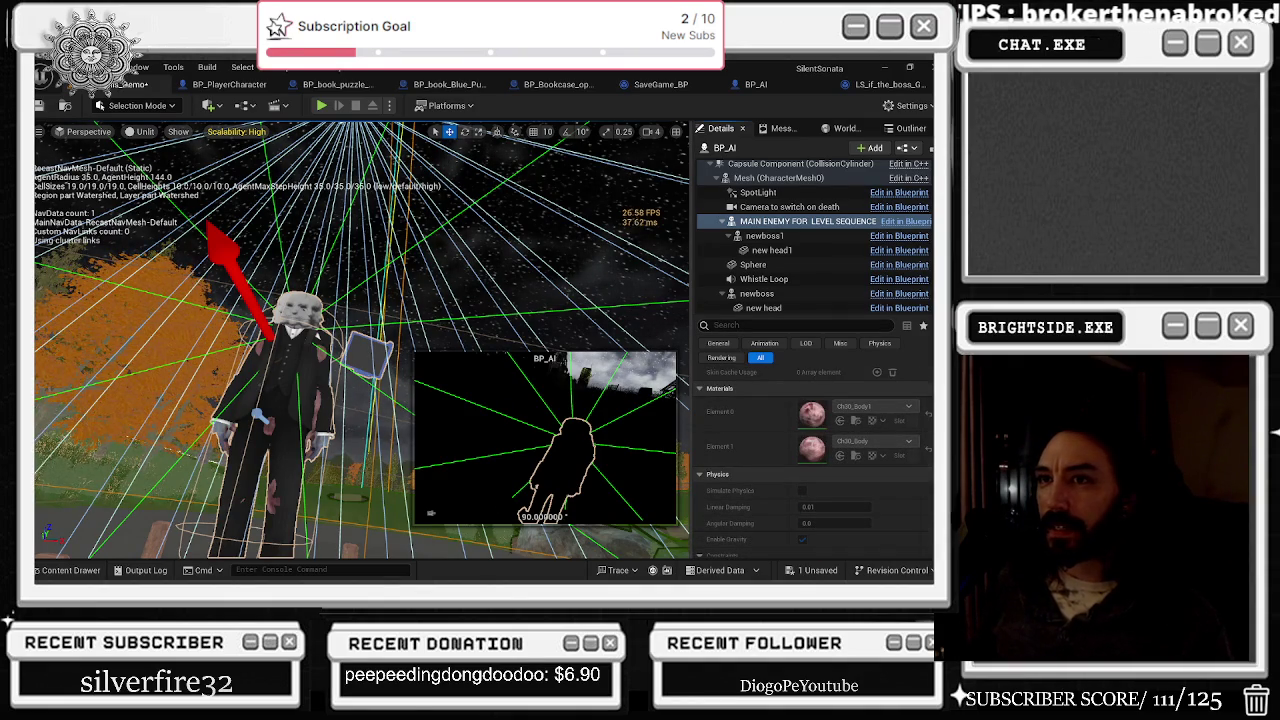
scroll(817, 533, down, 3)
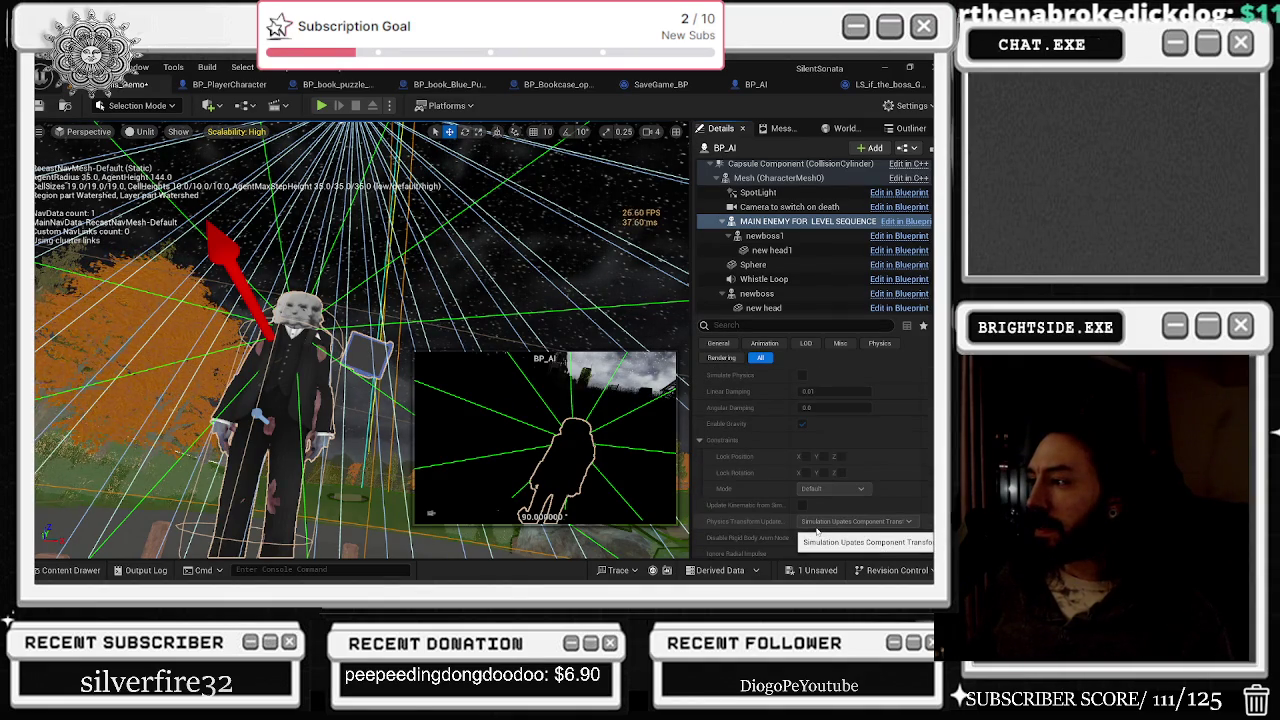
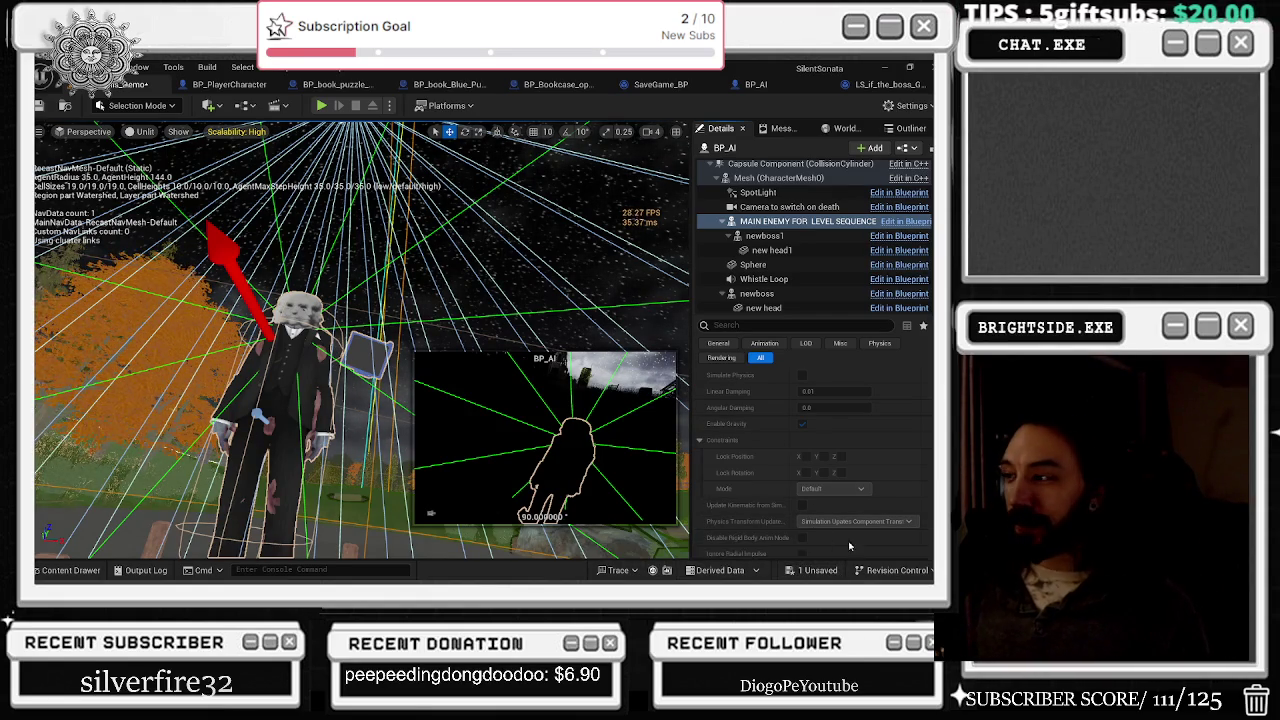
Step: Open LS_if_the_boss_Gets_you_killed_death_Alternate from Traps+Blueprints so its Fade, BP_AI and Events tracks show in Sequencer
click(70, 570)
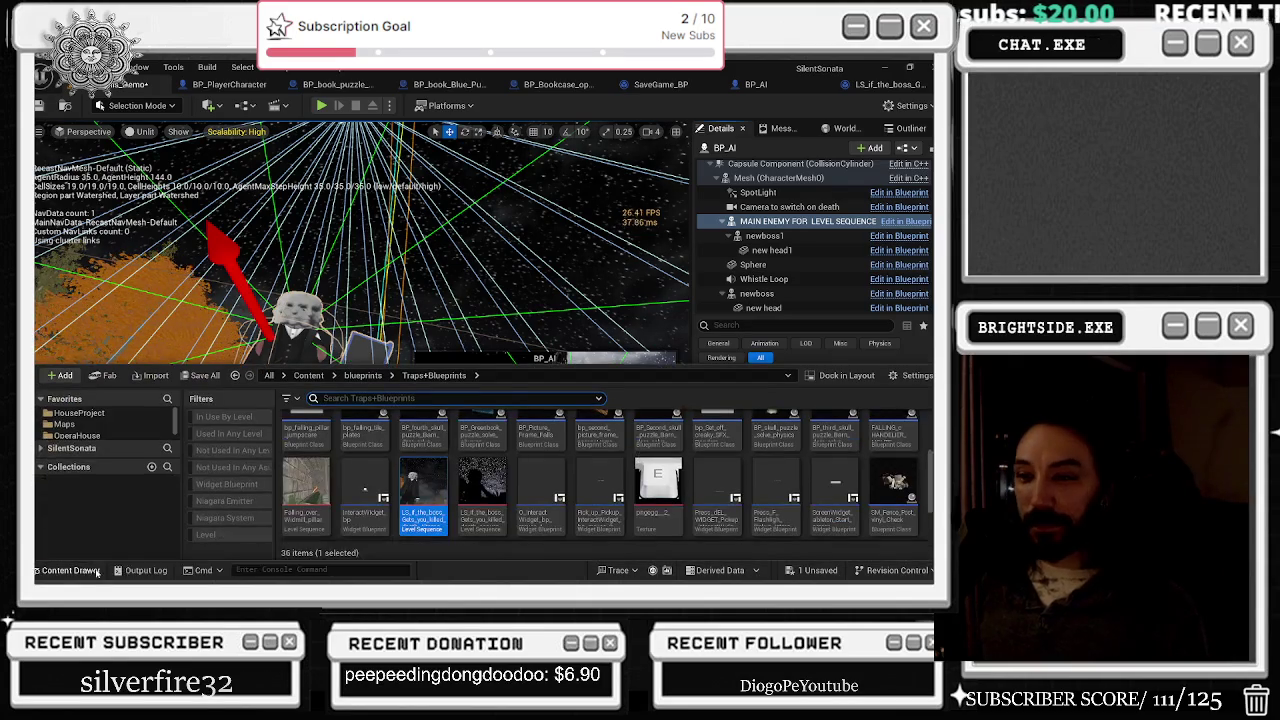
double_click(443, 495)
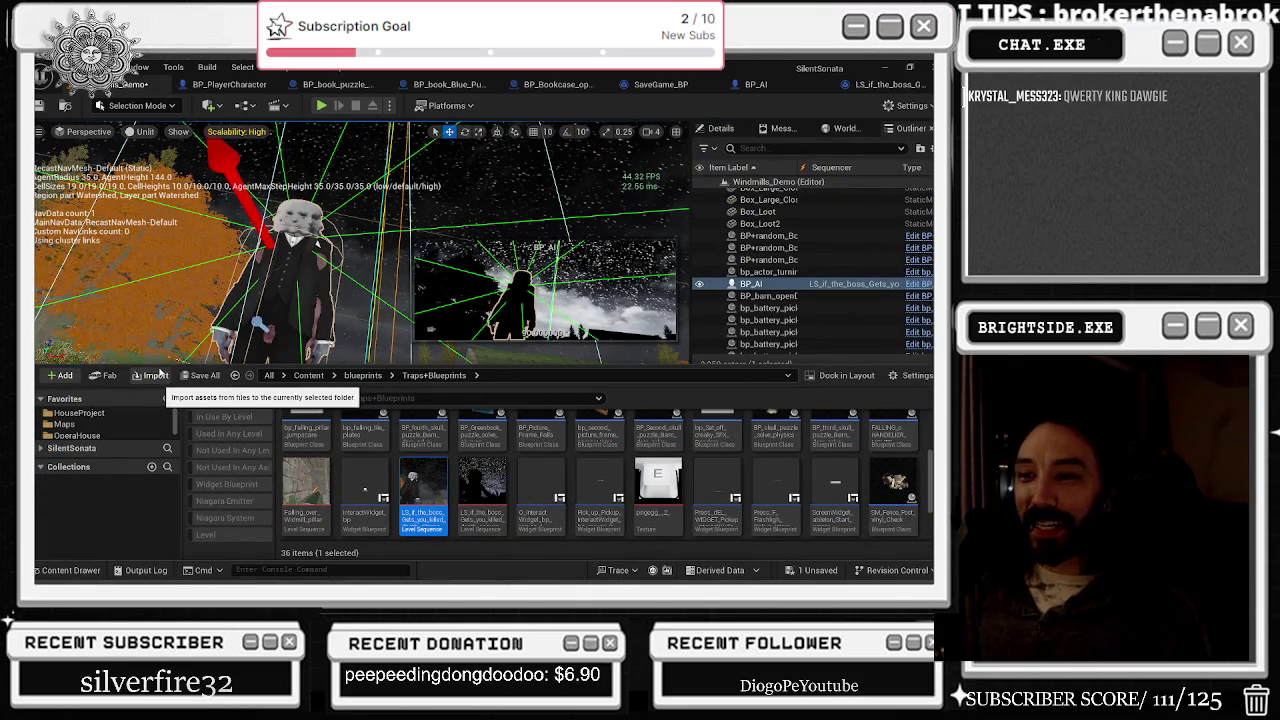
click(66, 571)
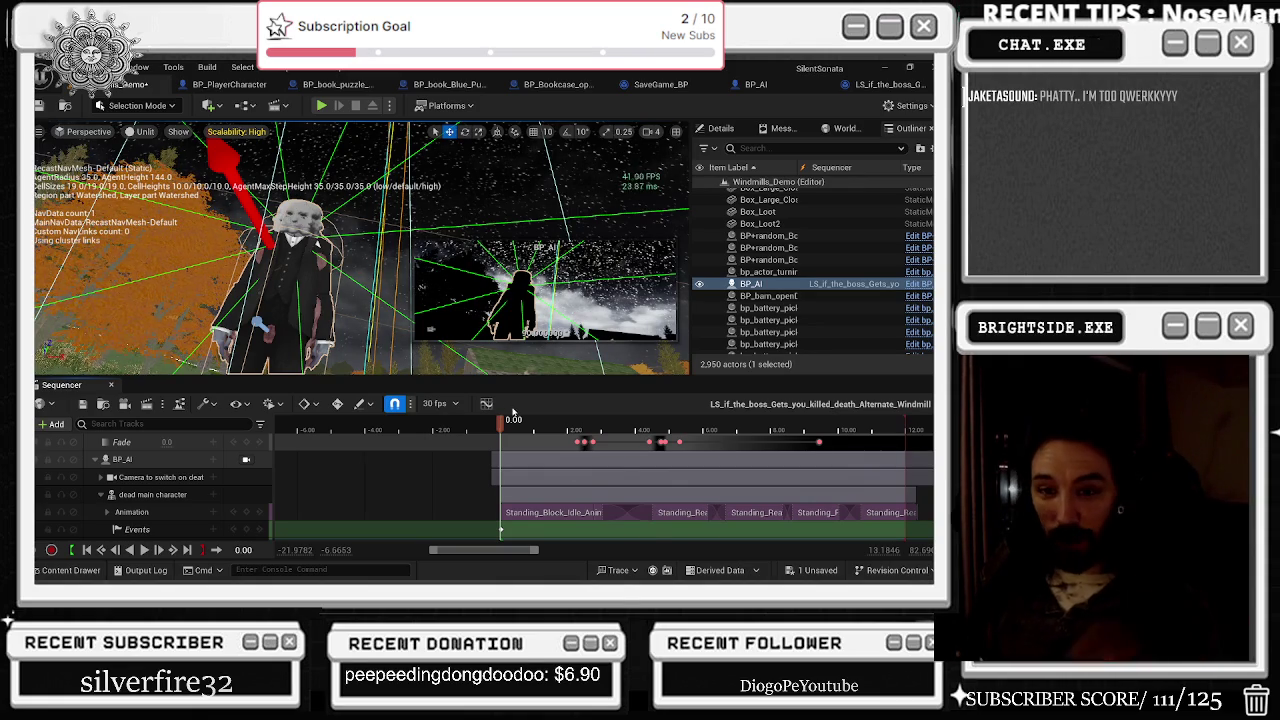
Step: Select the dead main character track, then play the sequence from the start and stop it
mouse_move(530, 424)
mouse_down()
mouse_move(516, 432)
mouse_move(561, 432)
mouse_up()
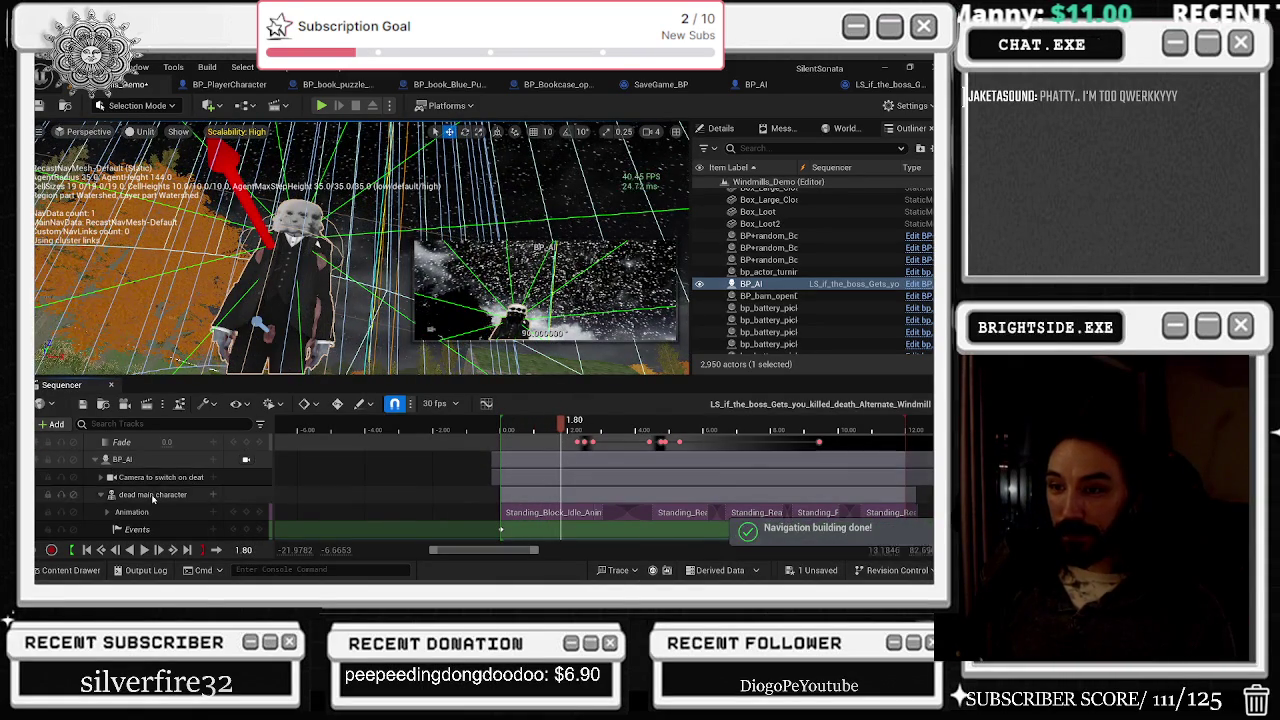
click(148, 496)
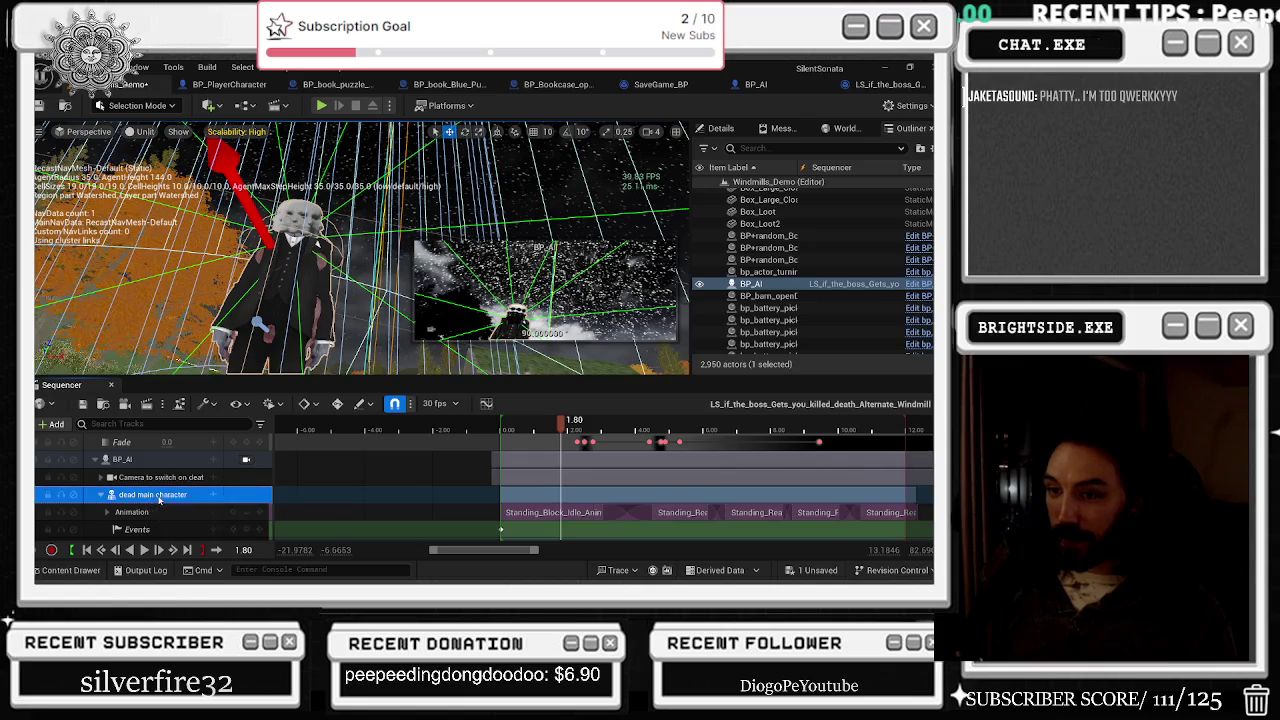
scroll(158, 500, down, 1)
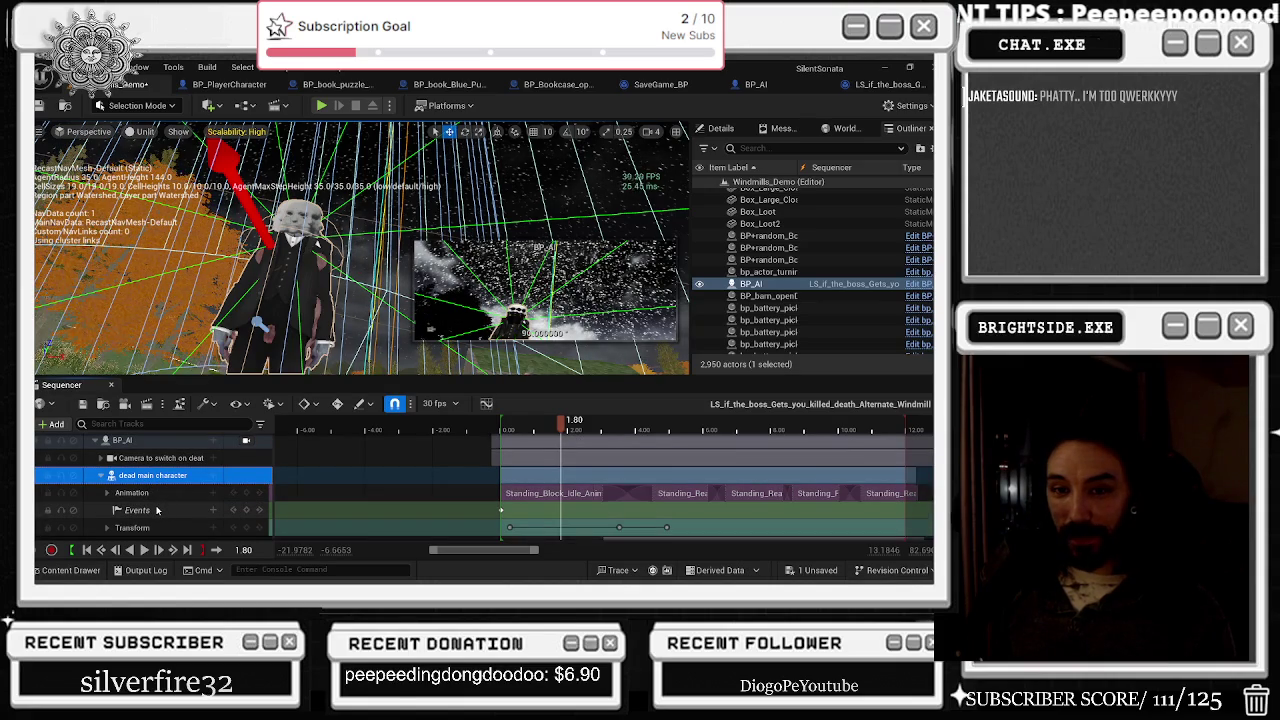
scroll(149, 515, down, 1)
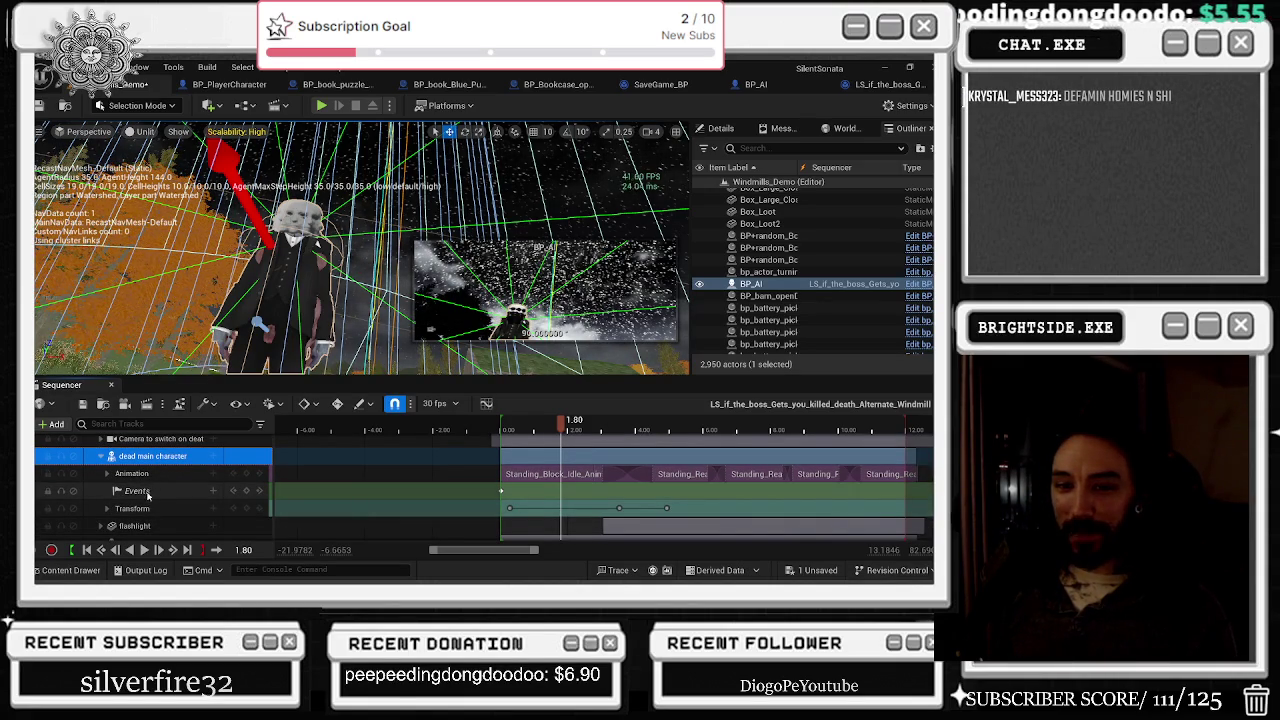
click(71, 550)
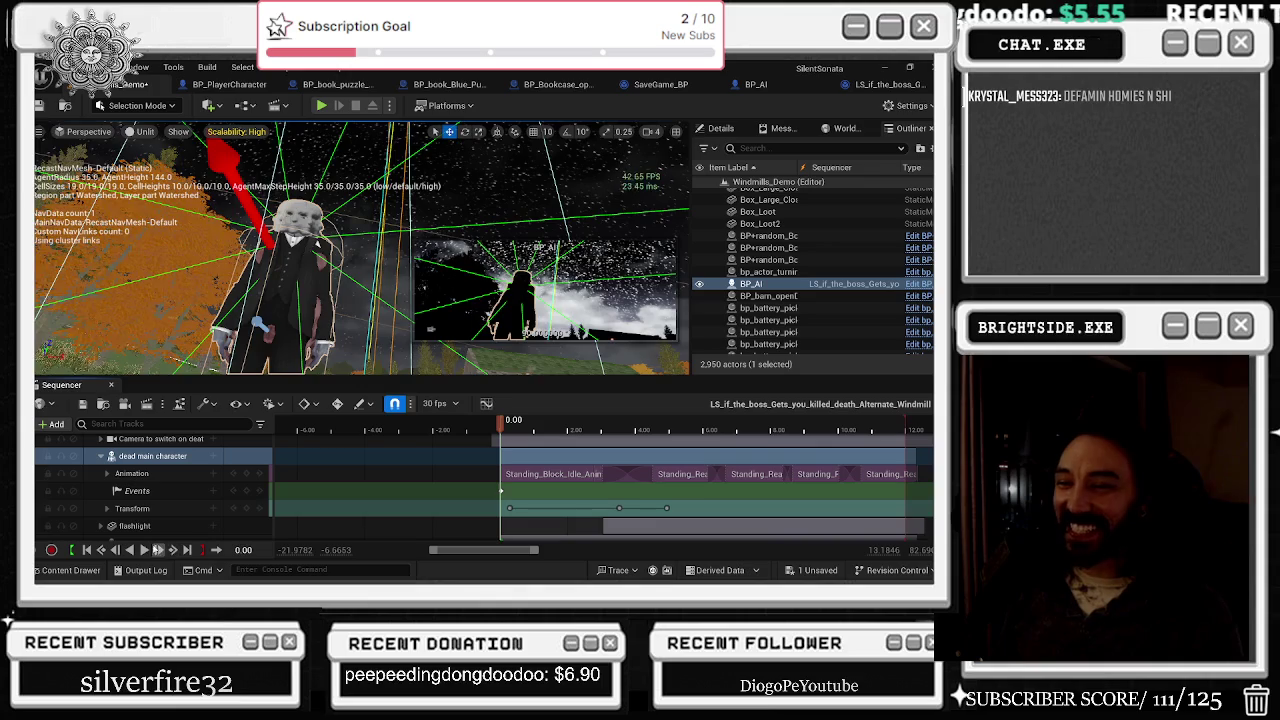
click(144, 550)
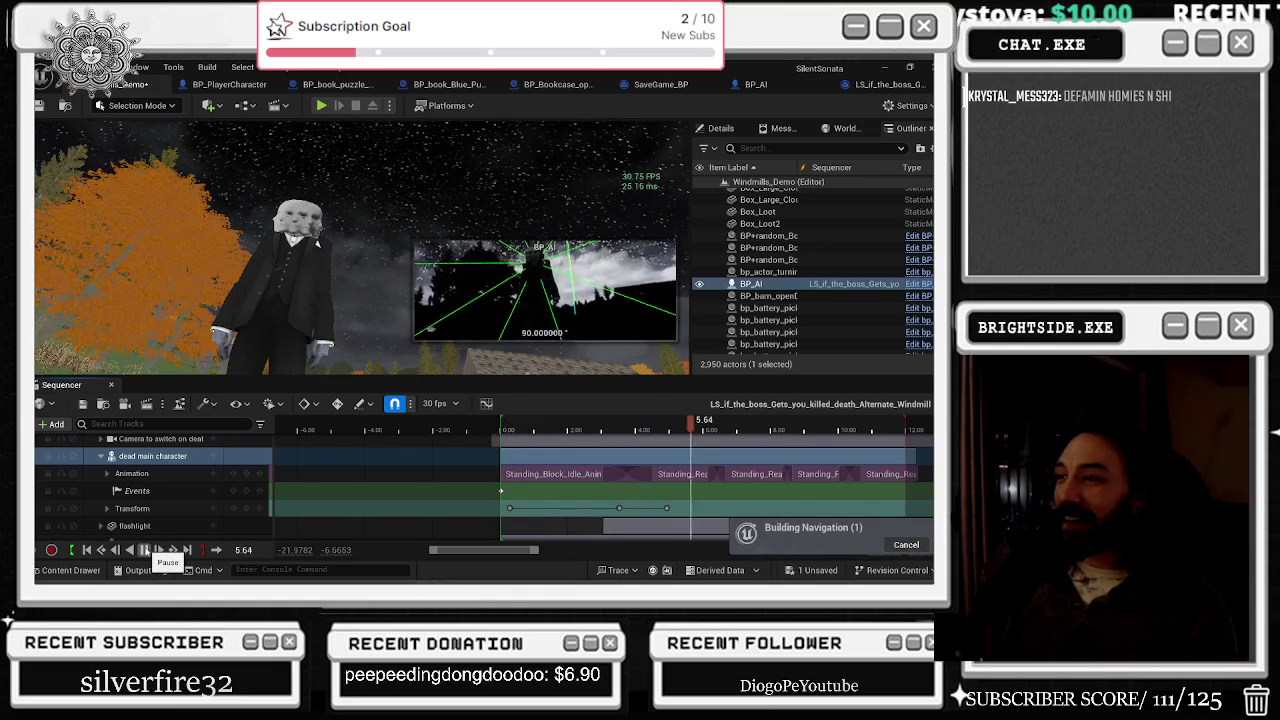
click(144, 550)
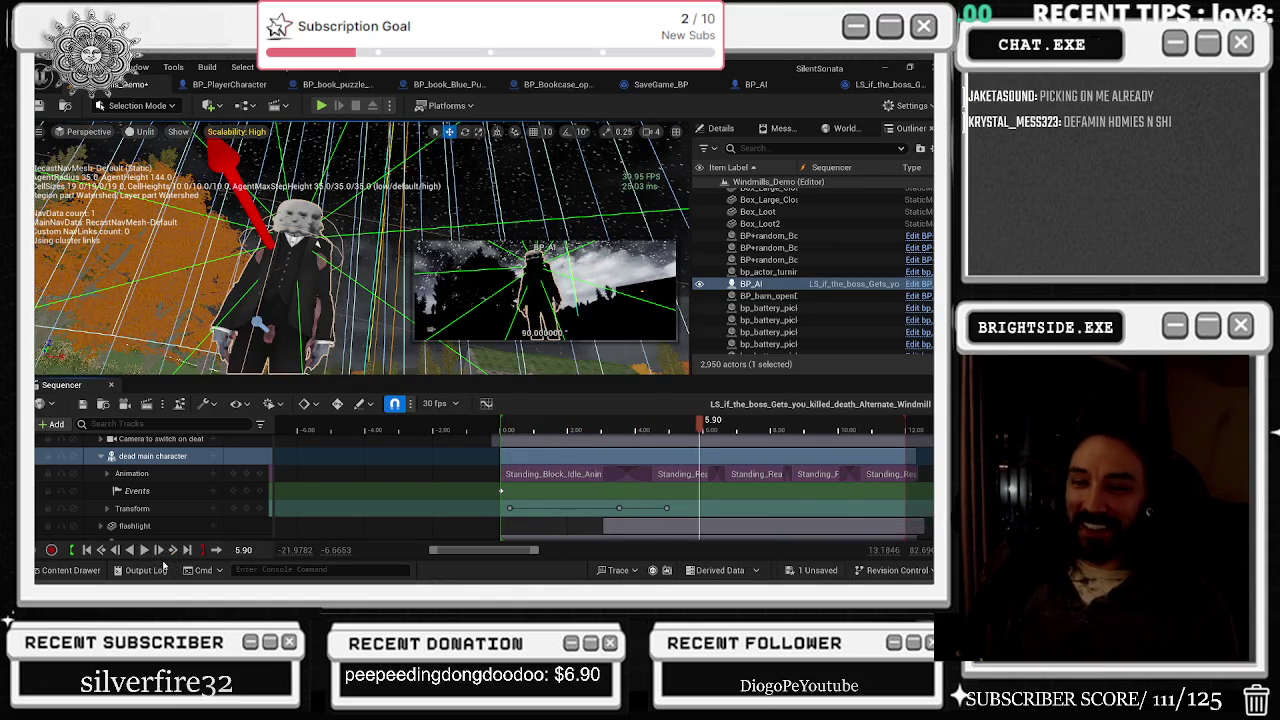
Step: Move the sequence playhead to about 2 seconds
click(532, 429)
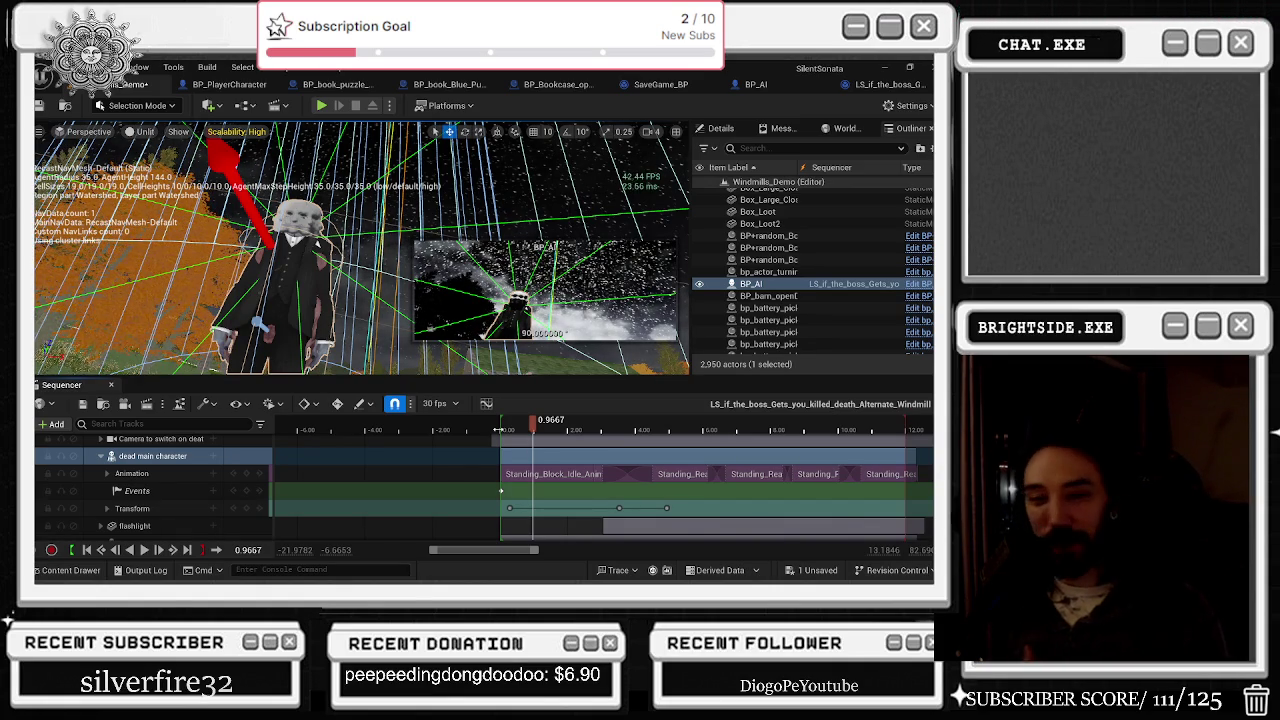
drag(534, 420, 571, 420)
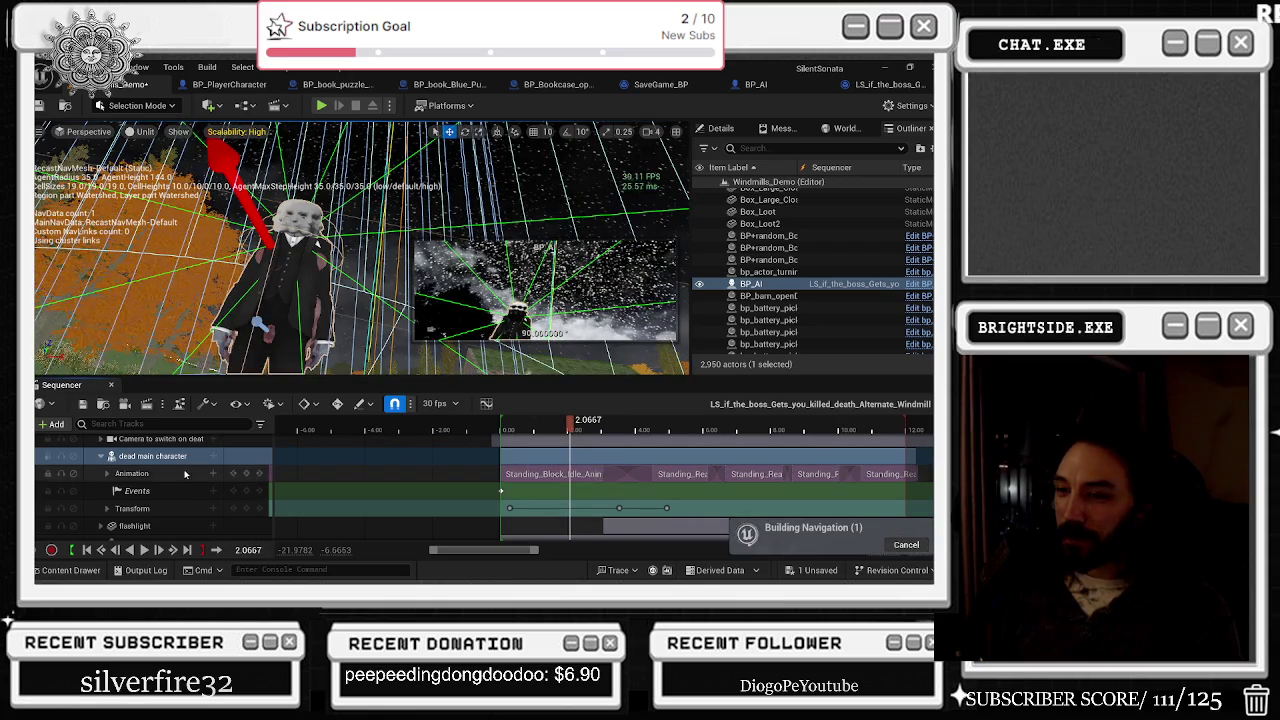
scroll(160, 515, down, 2)
Step: Remove the Running_Crawl, Zombie_Attack and Double_Leg_Takedown clips from the MAIN ENEMY FOR LEVEL SEQUENCE track
click(152, 505)
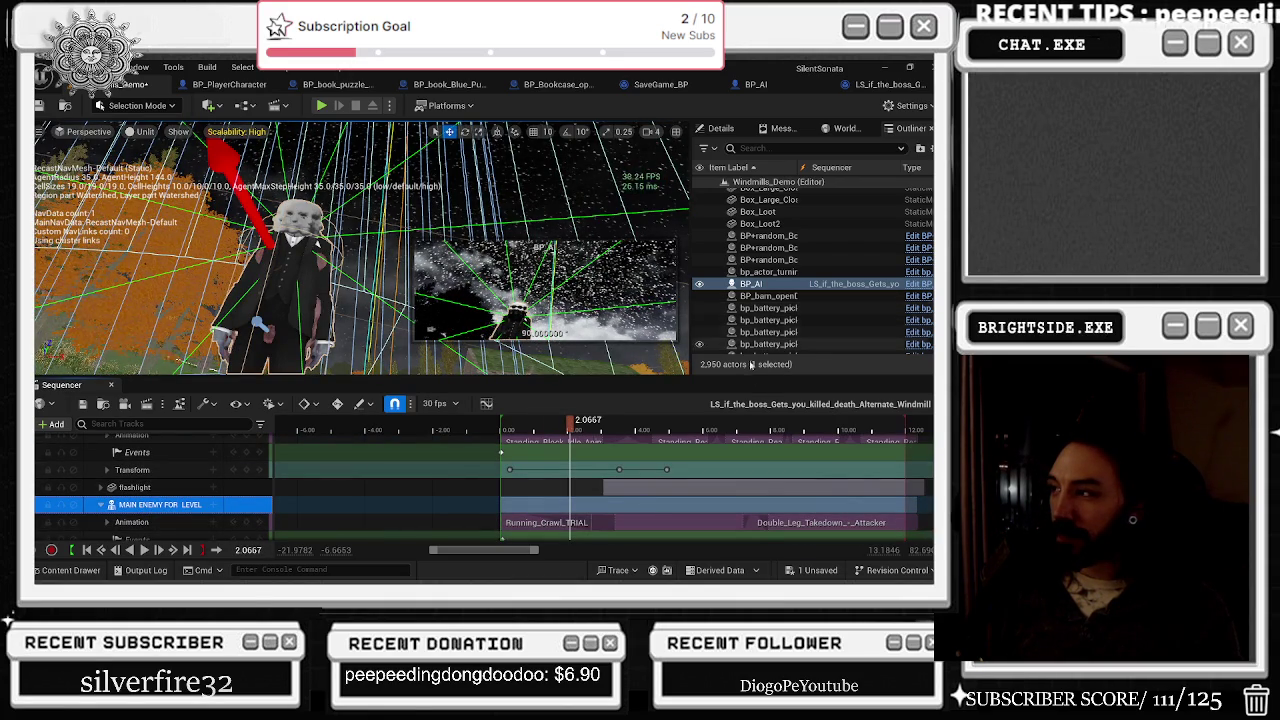
scroll(560, 505, down, 1)
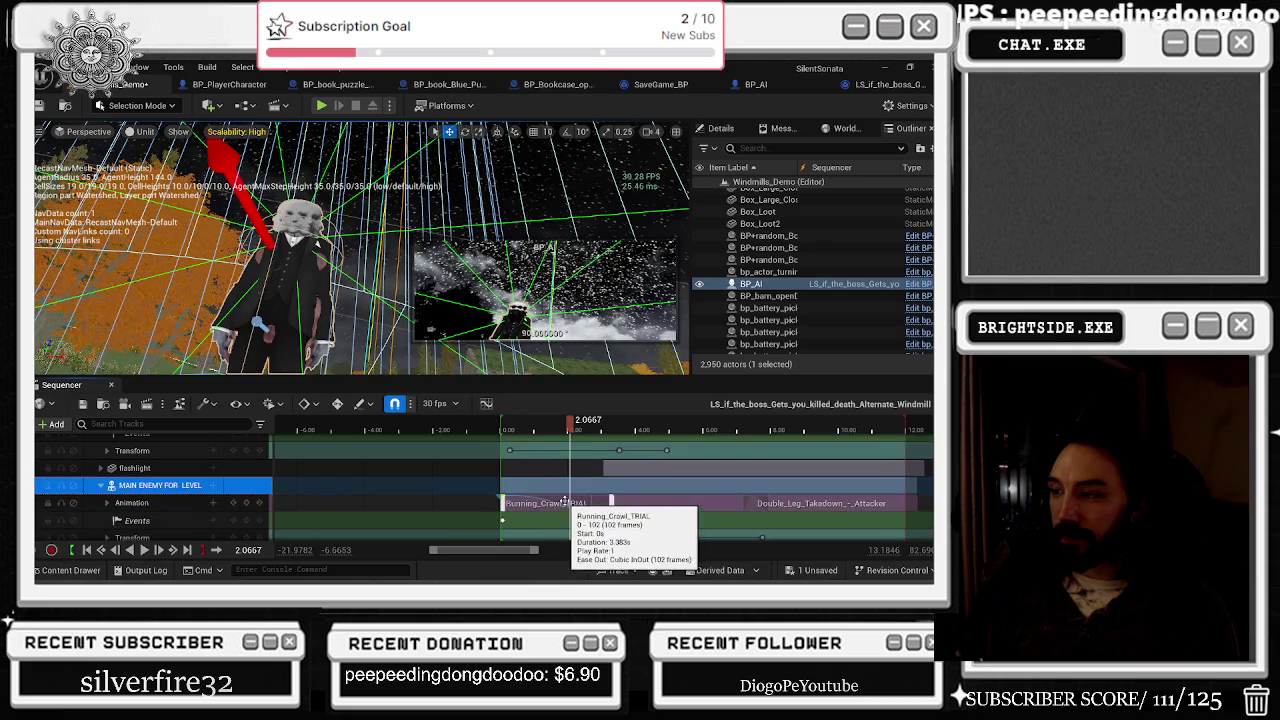
click(565, 503)
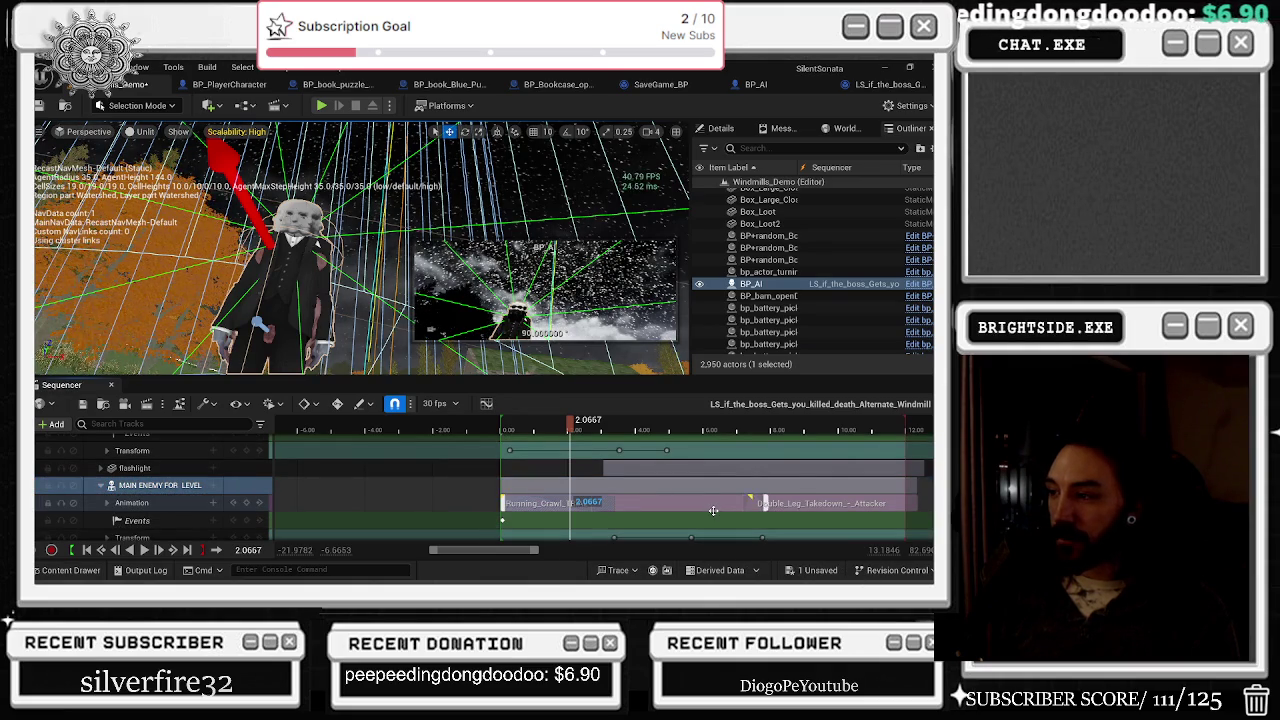
key(ctrl+z)
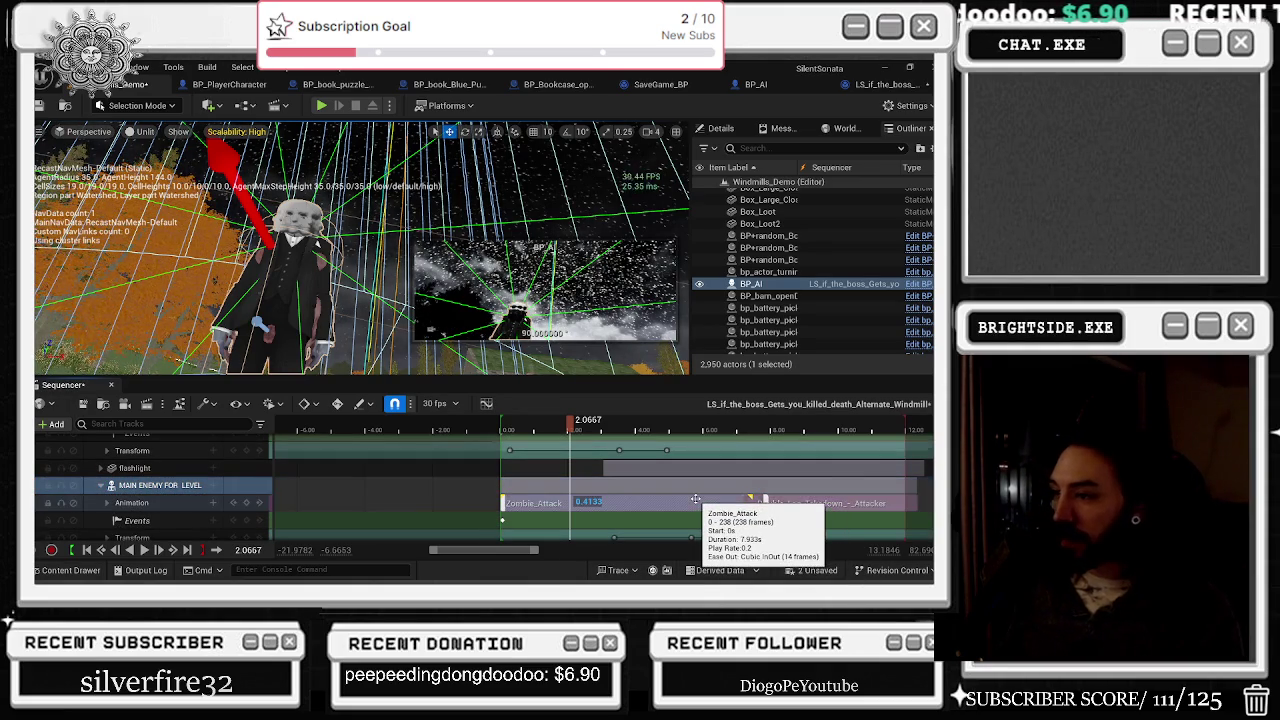
key(ctrl+z)
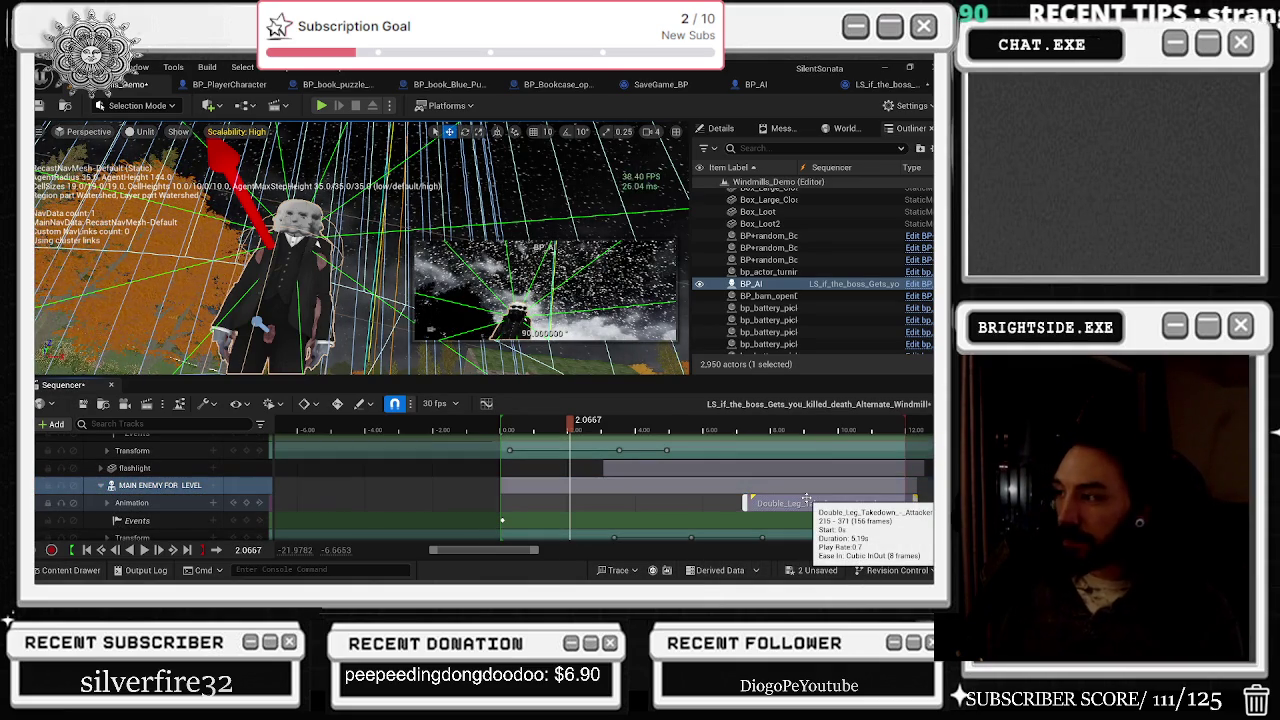
key(ctrl+z)
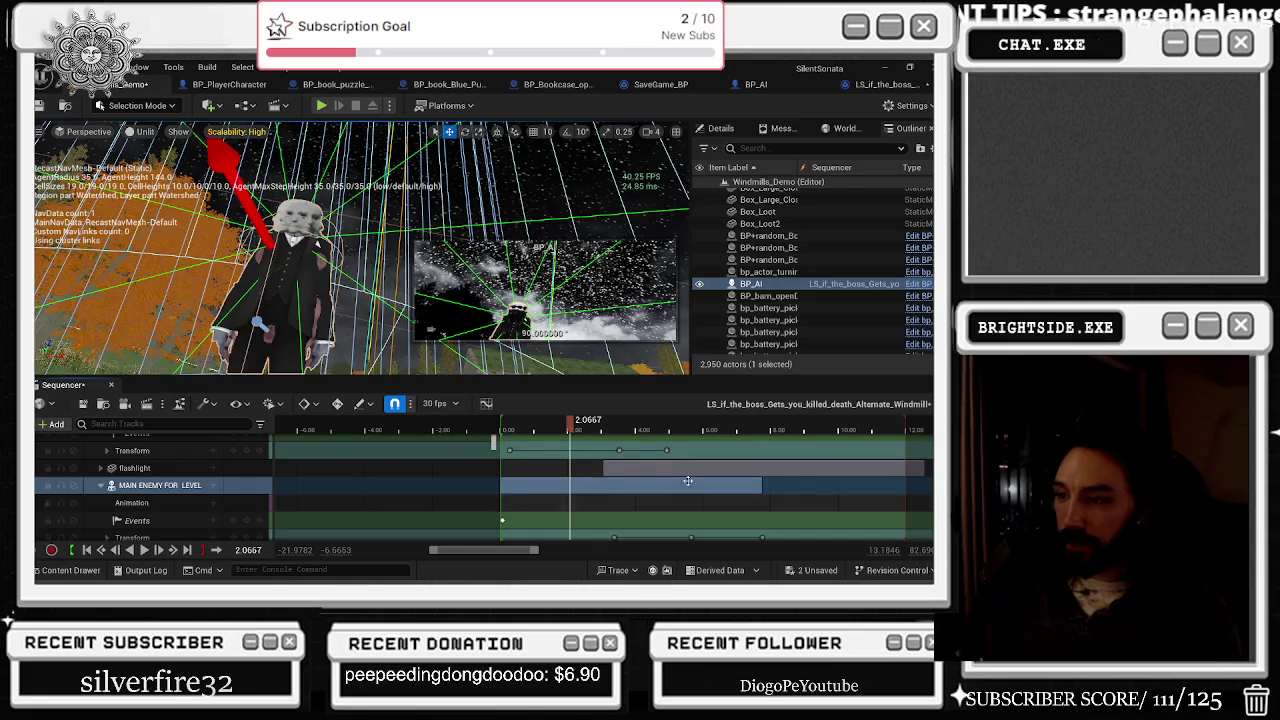
Step: Browse the track's + Animation list, then show the Traps+Blueprints assets in the Content Drawer
click(213, 505)
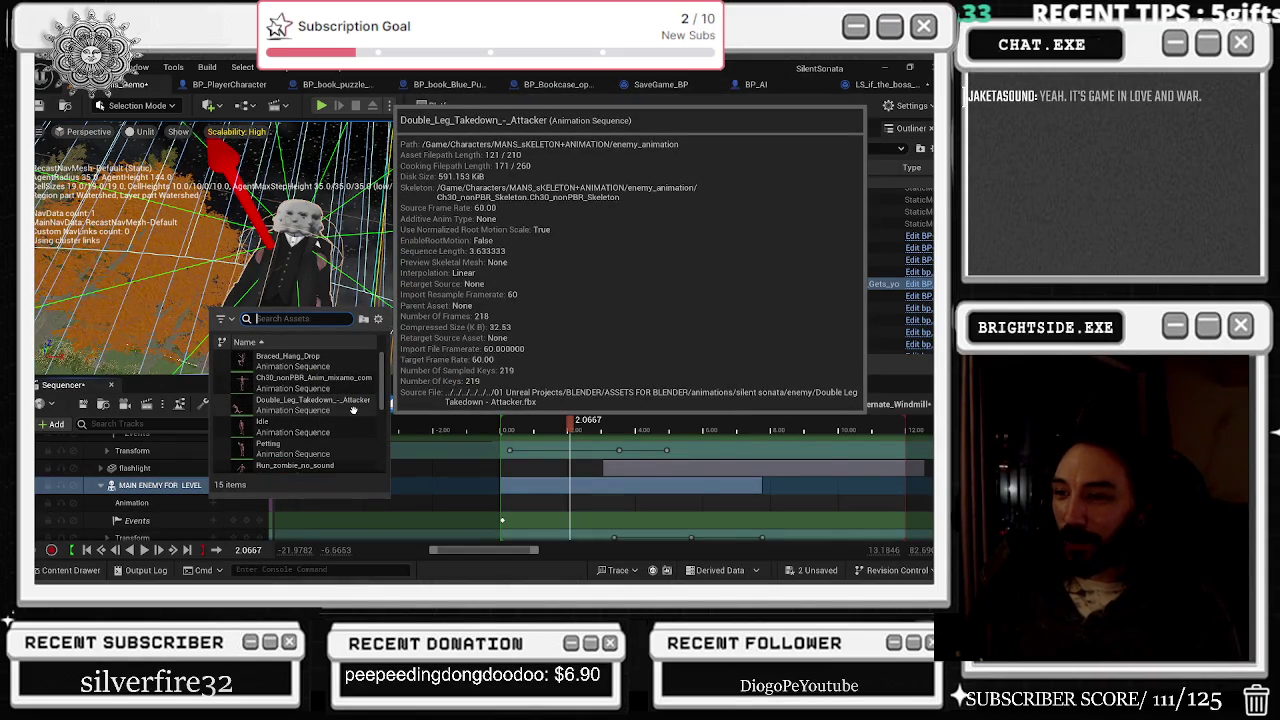
scroll(354, 415, down, 1)
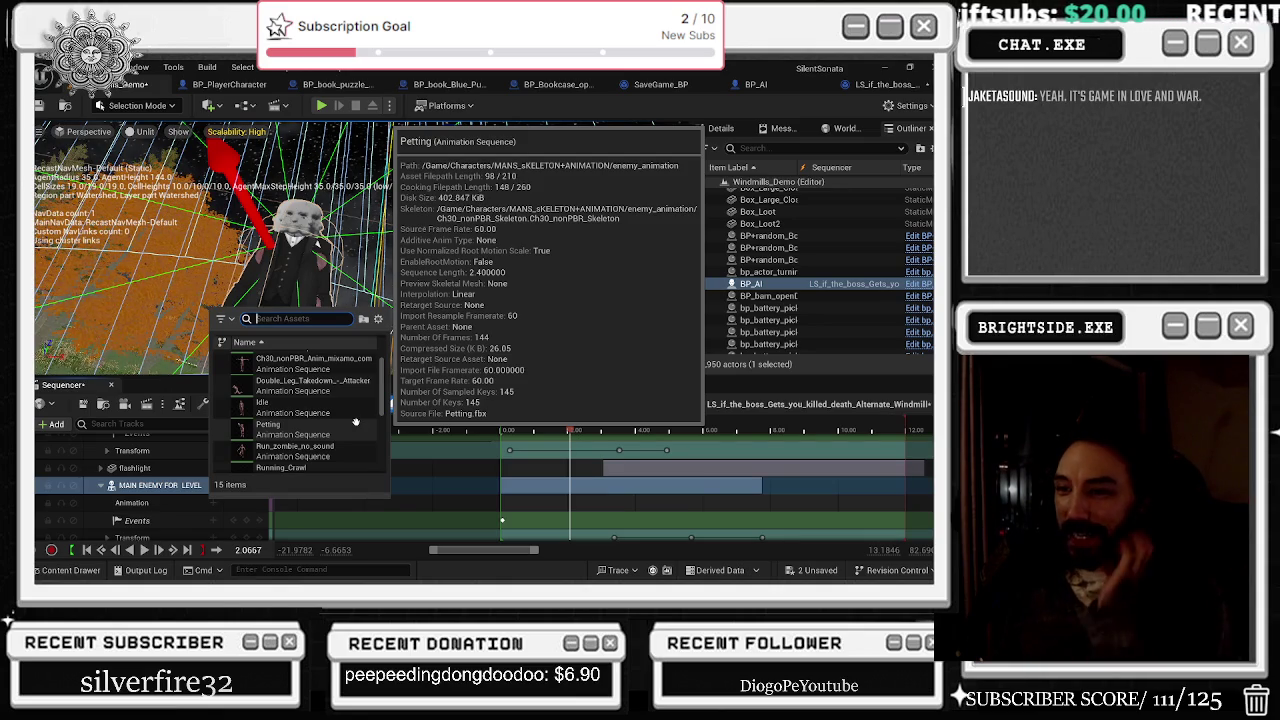
scroll(355, 422, down, 1)
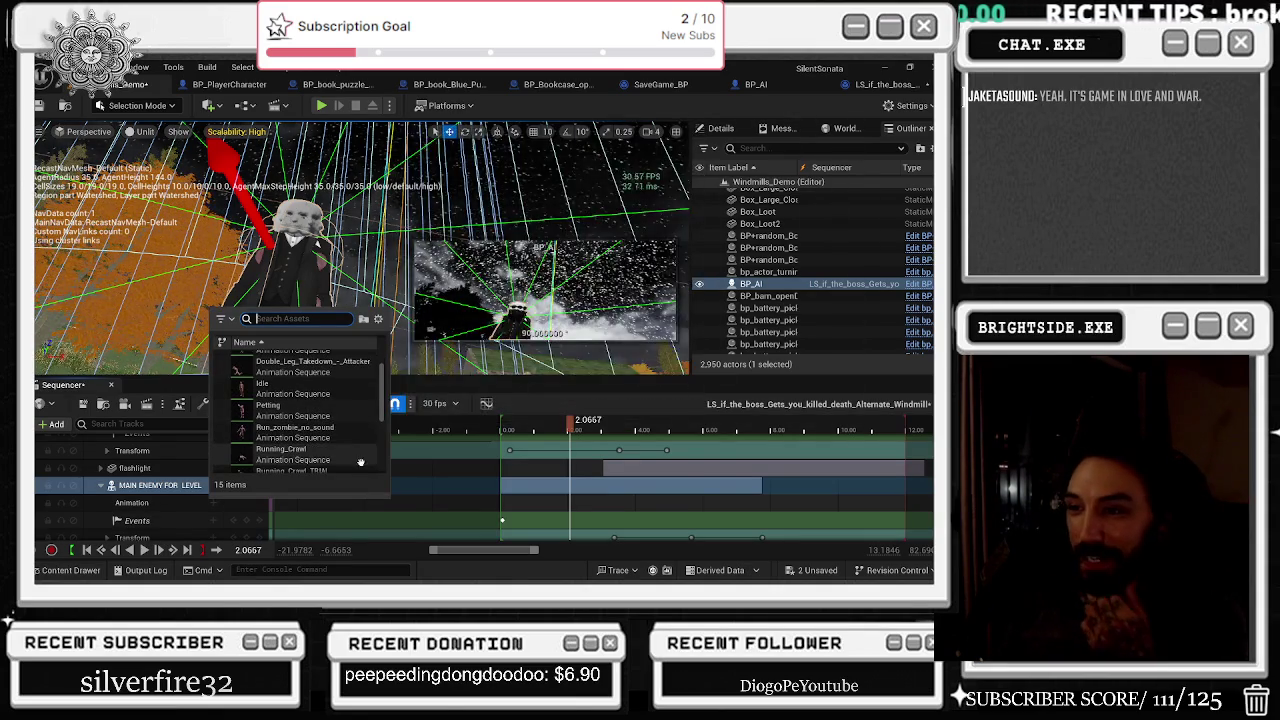
scroll(342, 432, down, 1)
mouse_move(342, 432)
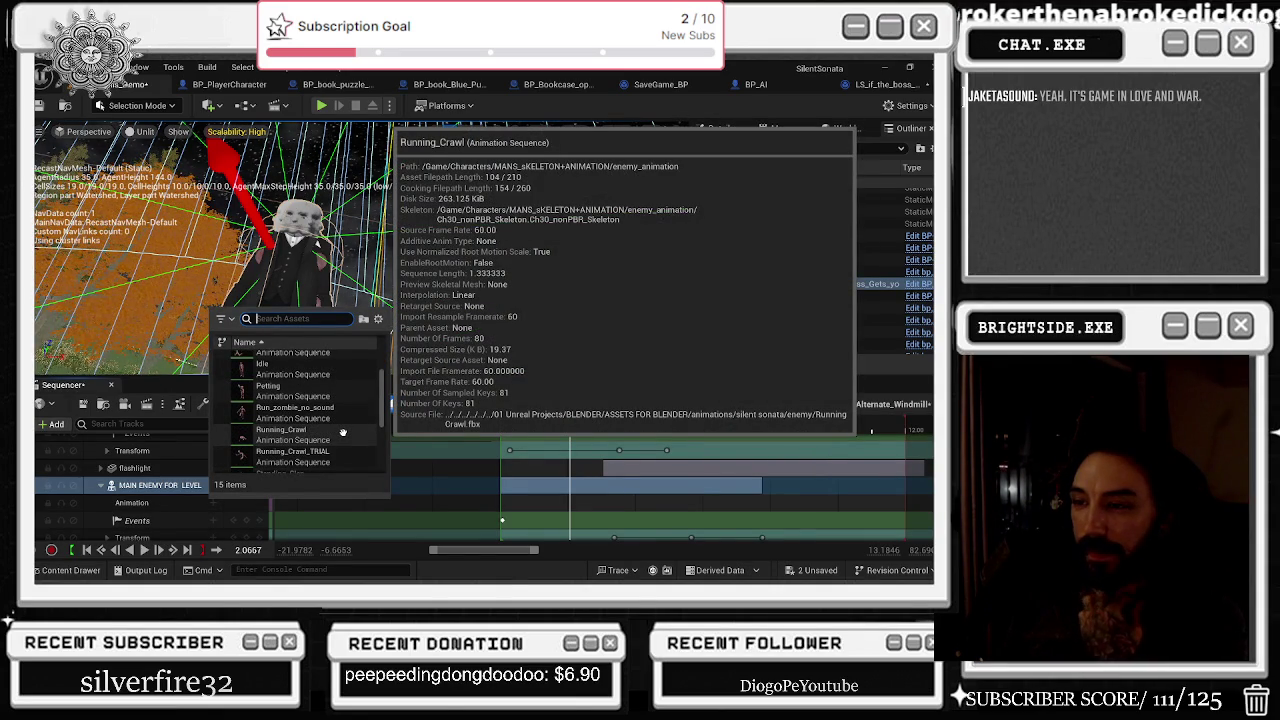
scroll(342, 432, down, 1)
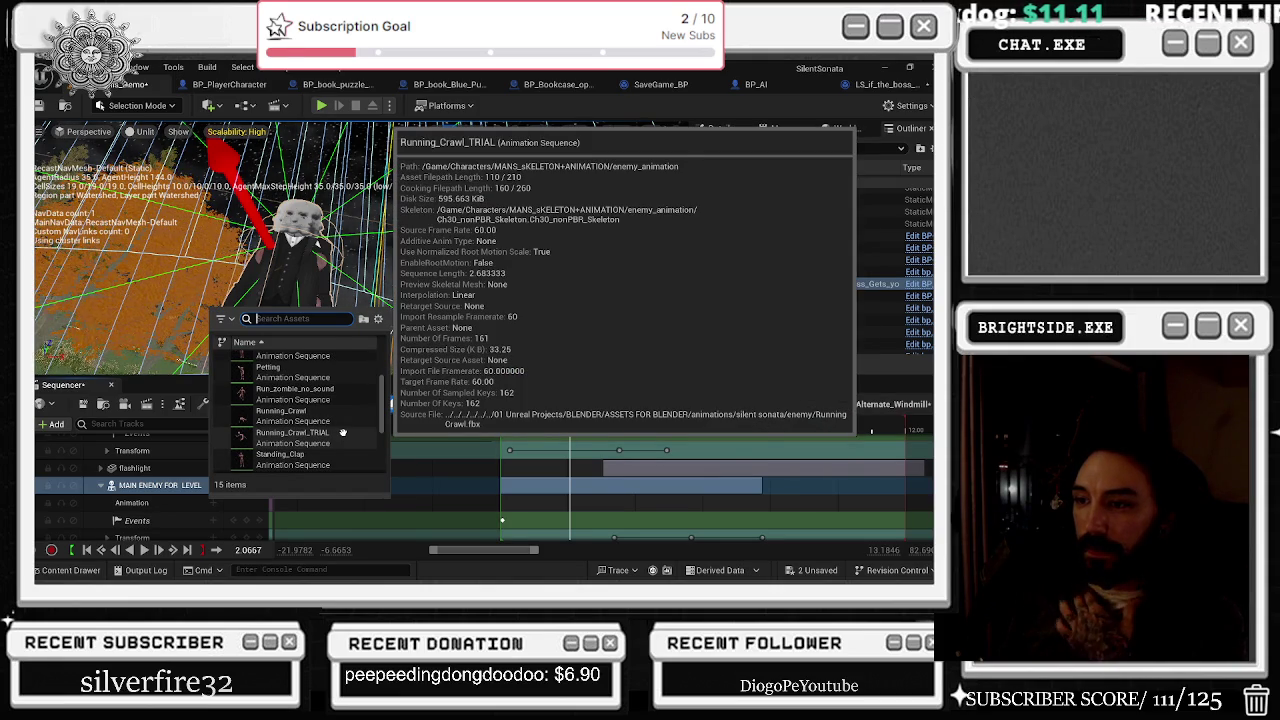
scroll(342, 432, down, 2)
scroll(342, 432, down, 1)
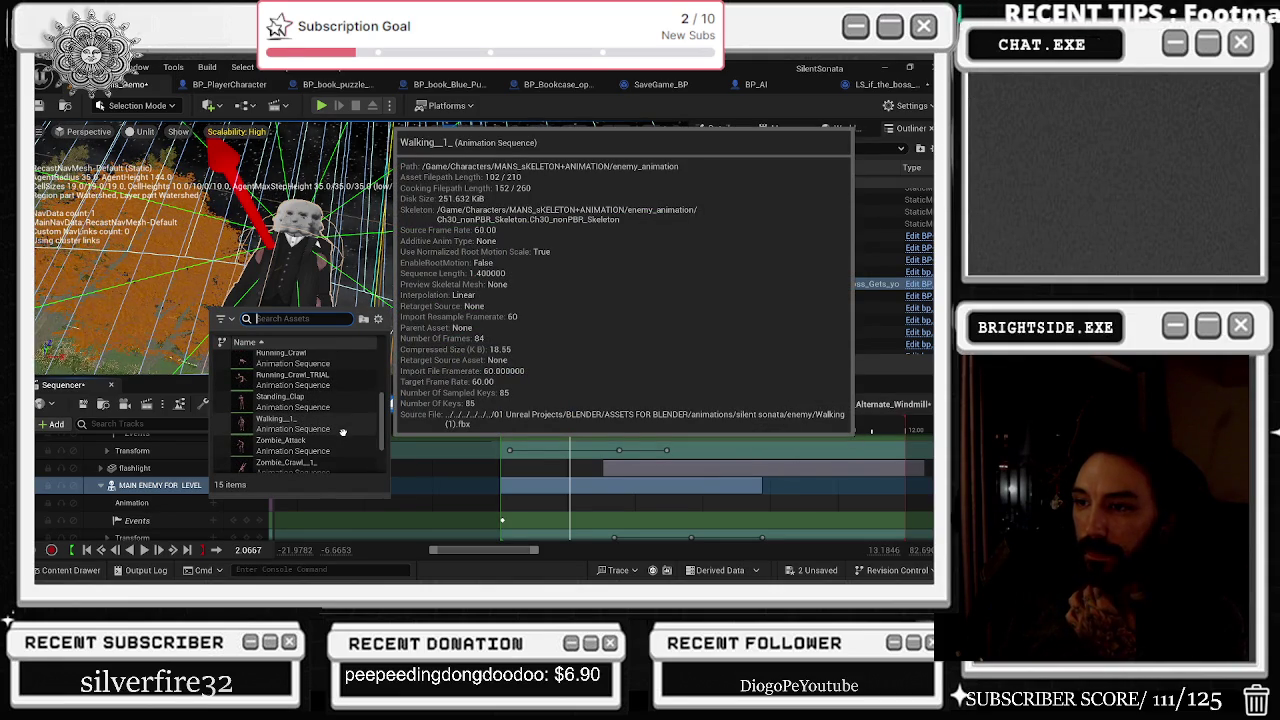
scroll(342, 432, down, 1)
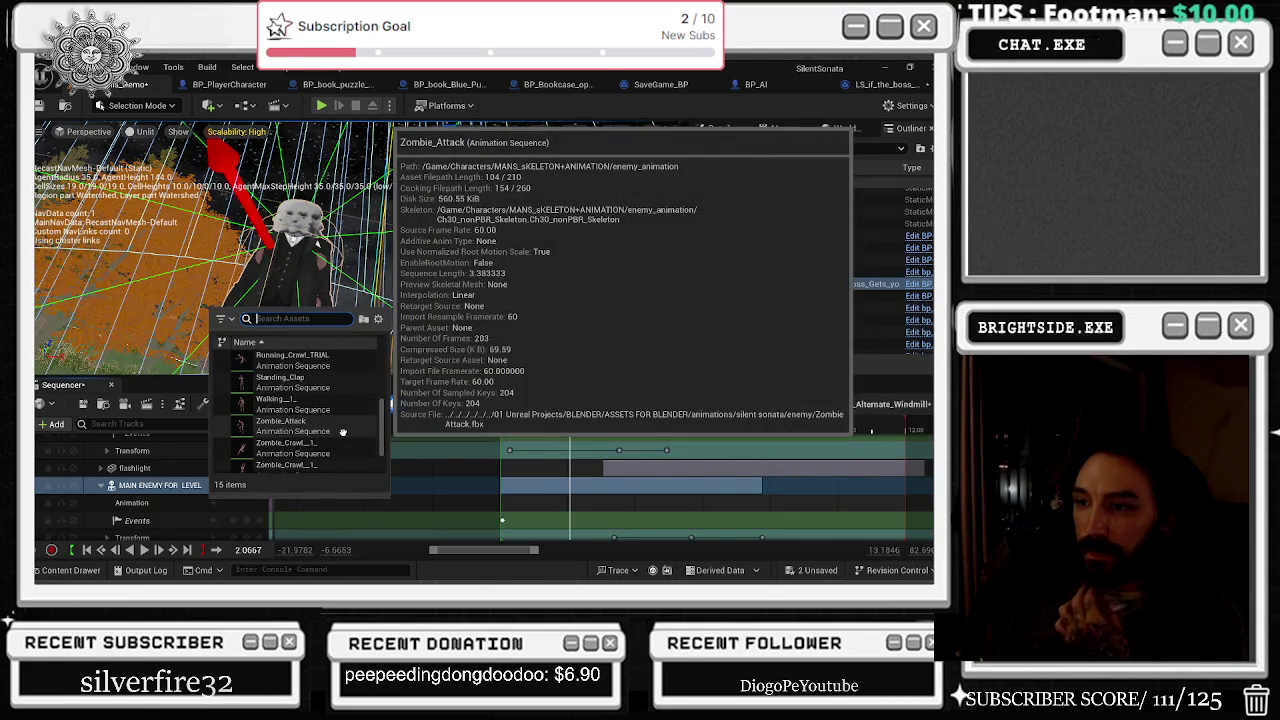
scroll(342, 432, down, 3)
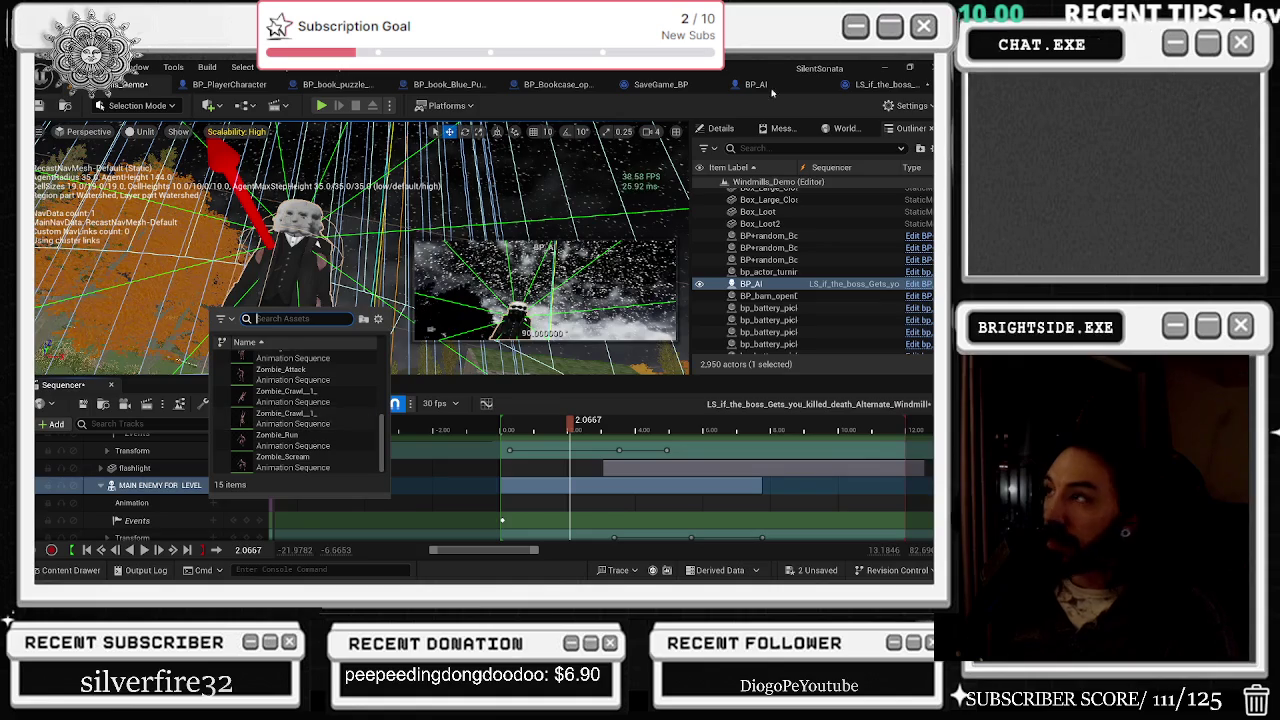
scroll(300, 420, up, 4)
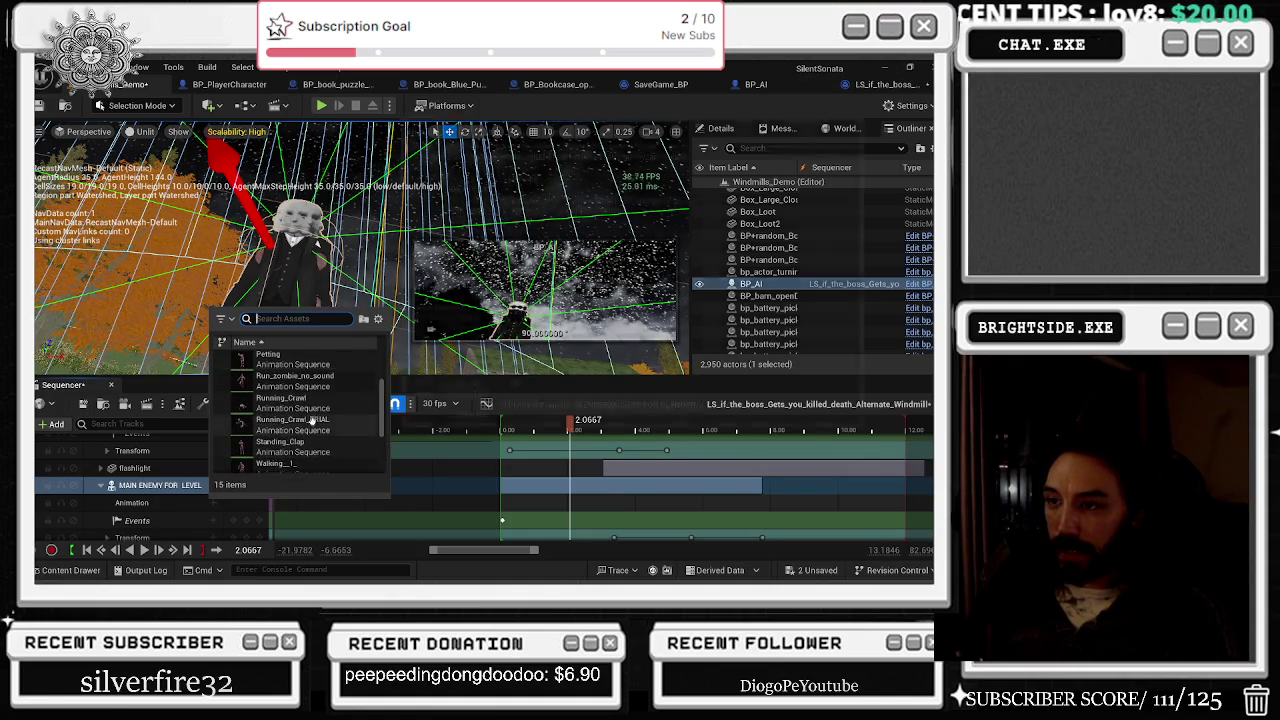
click(80, 572)
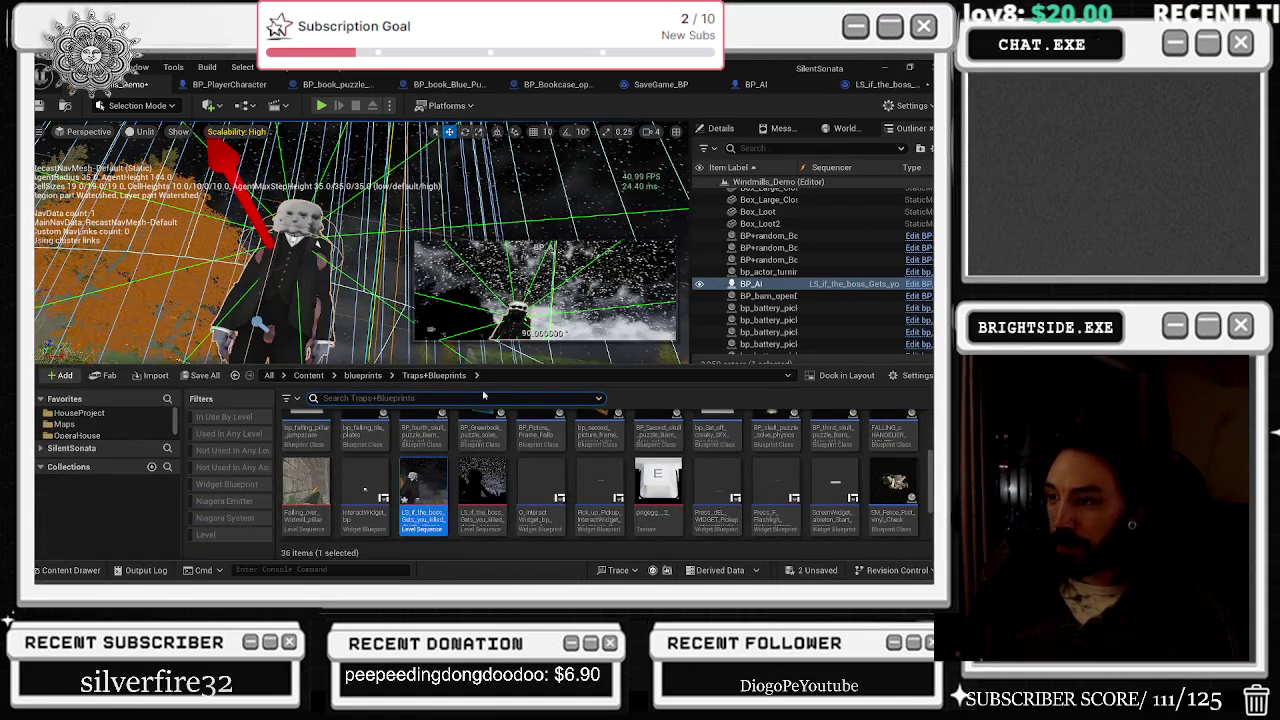
Step: Select BP_AI, then browse the SilentSonata folder tree from the All root folder
click(62, 572)
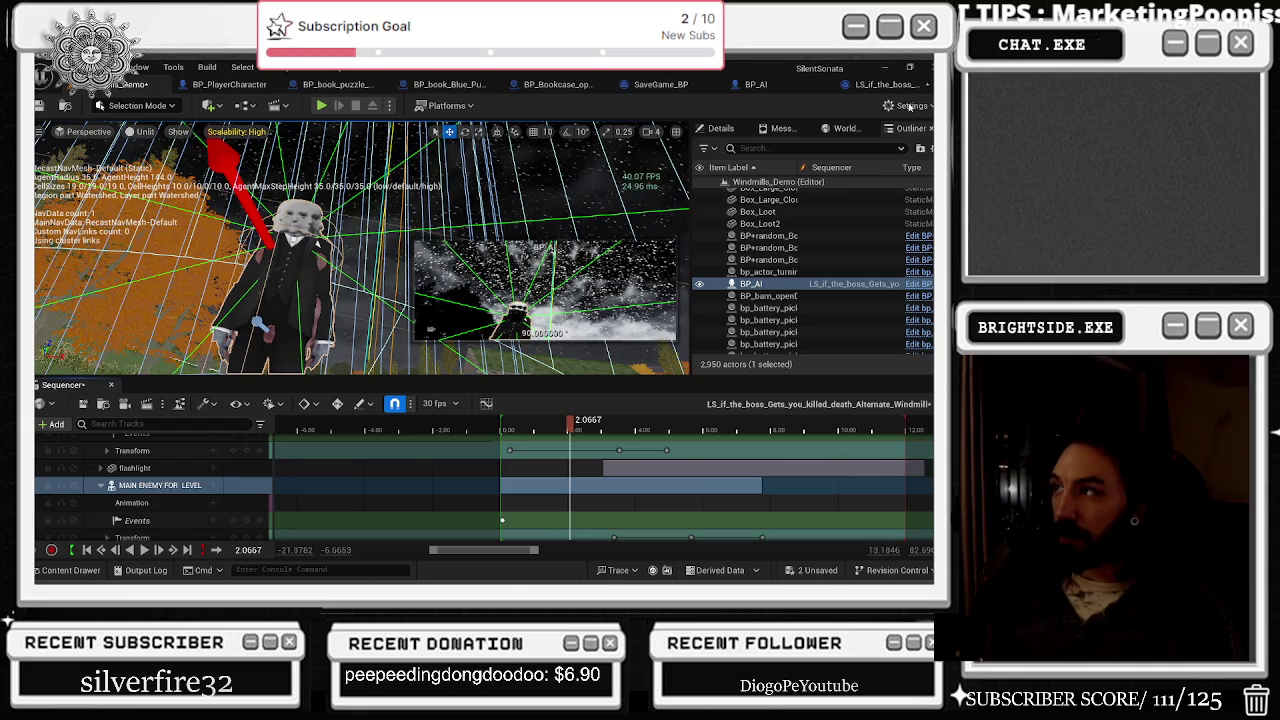
click(730, 128)
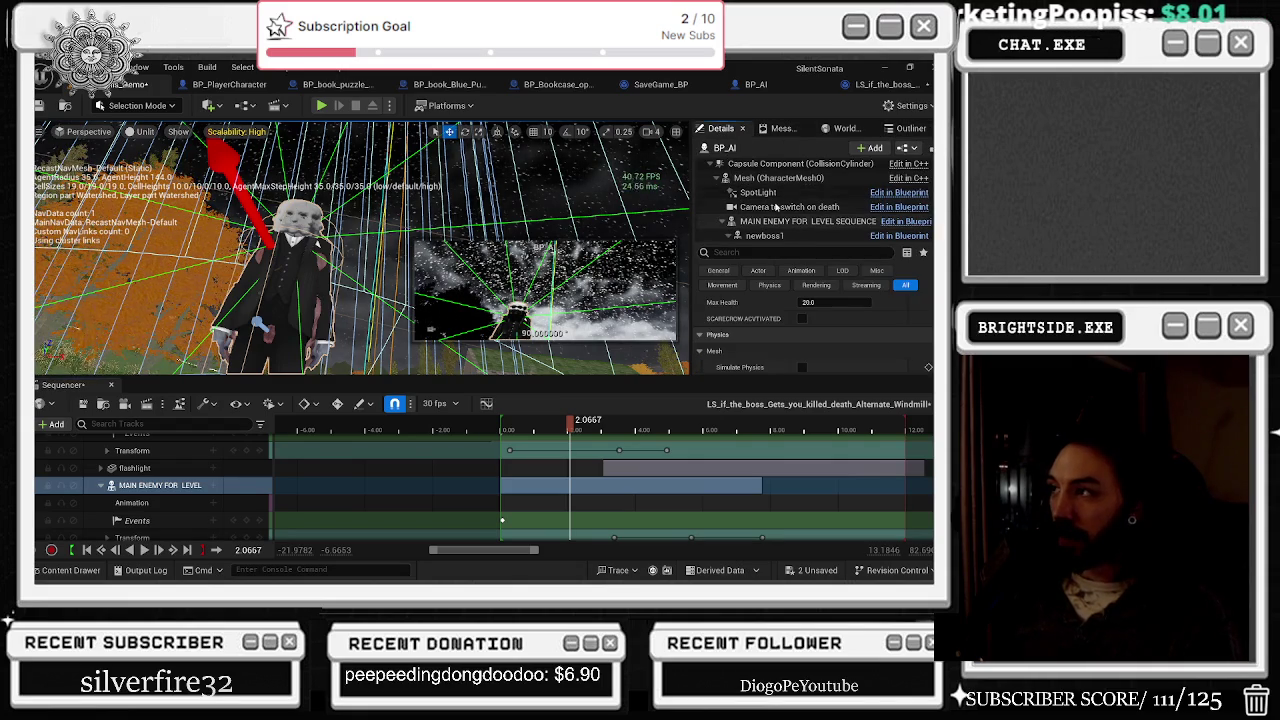
click(62, 570)
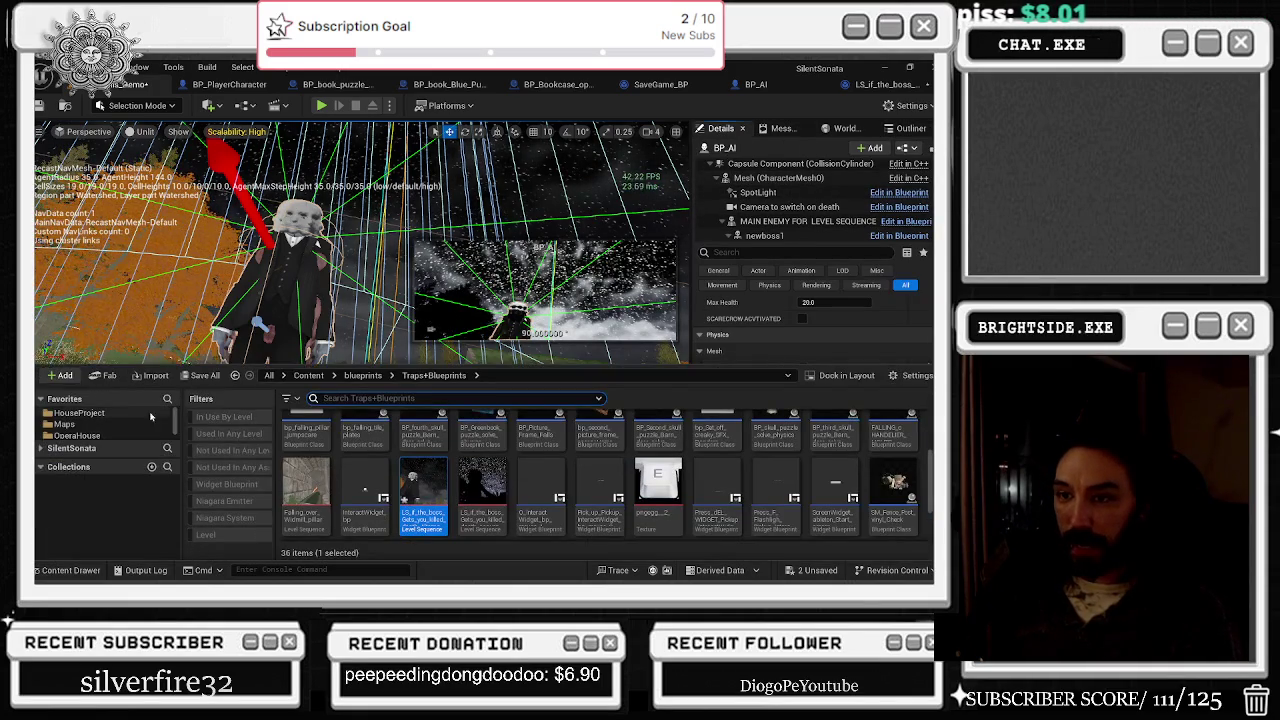
click(128, 415)
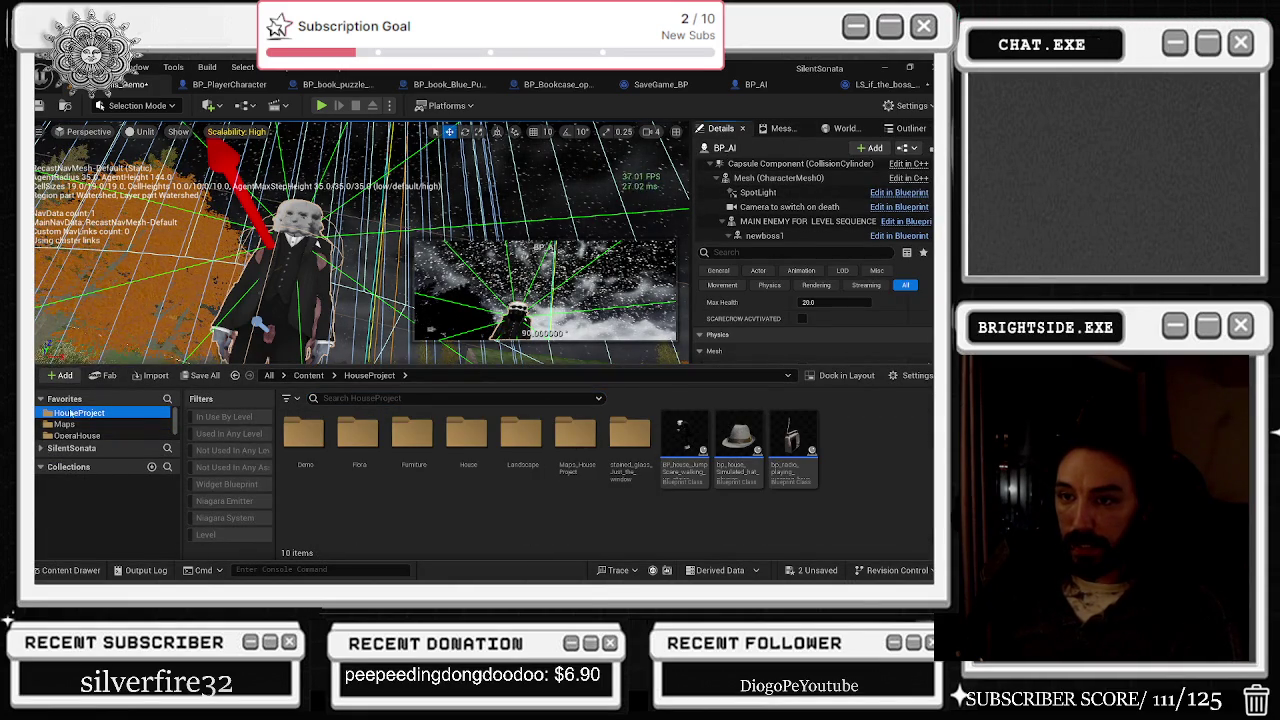
click(41, 398)
click(41, 417)
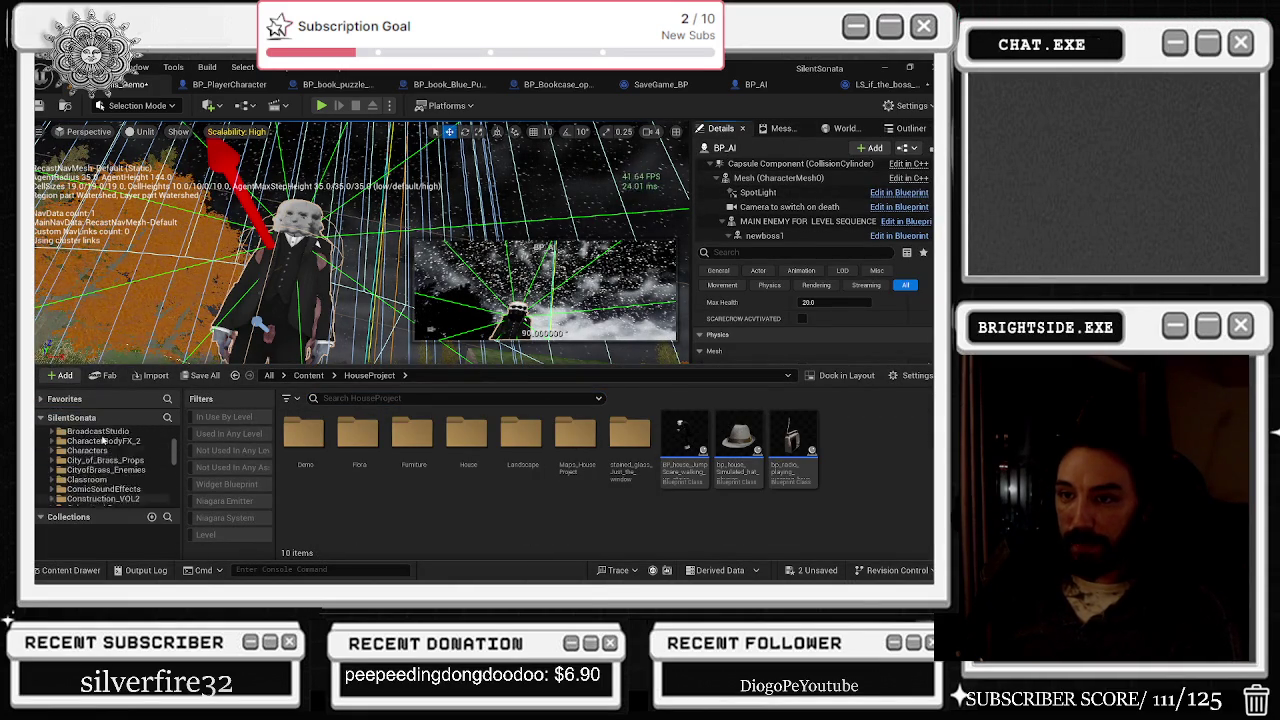
click(80, 432)
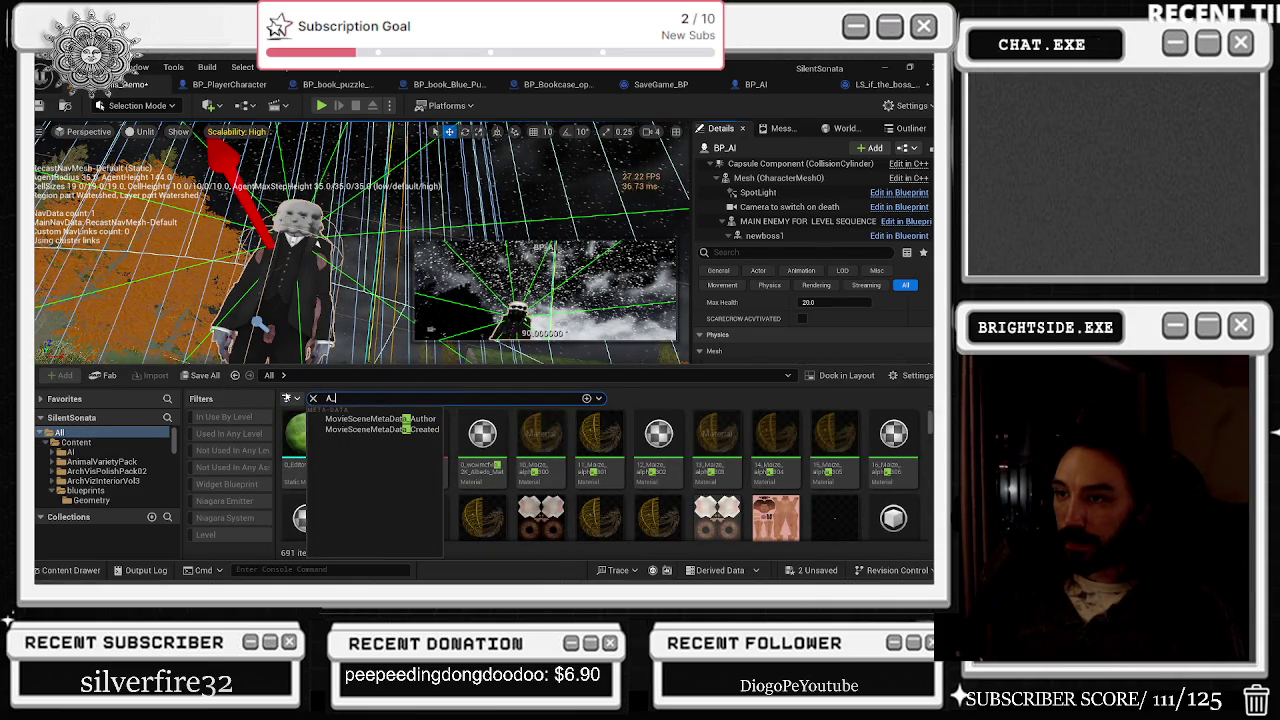
Step: Try the asset type filters, applying Bone Compression Settings and clearing the search text
click(287, 398)
mouse_move(350, 386)
click(554, 190)
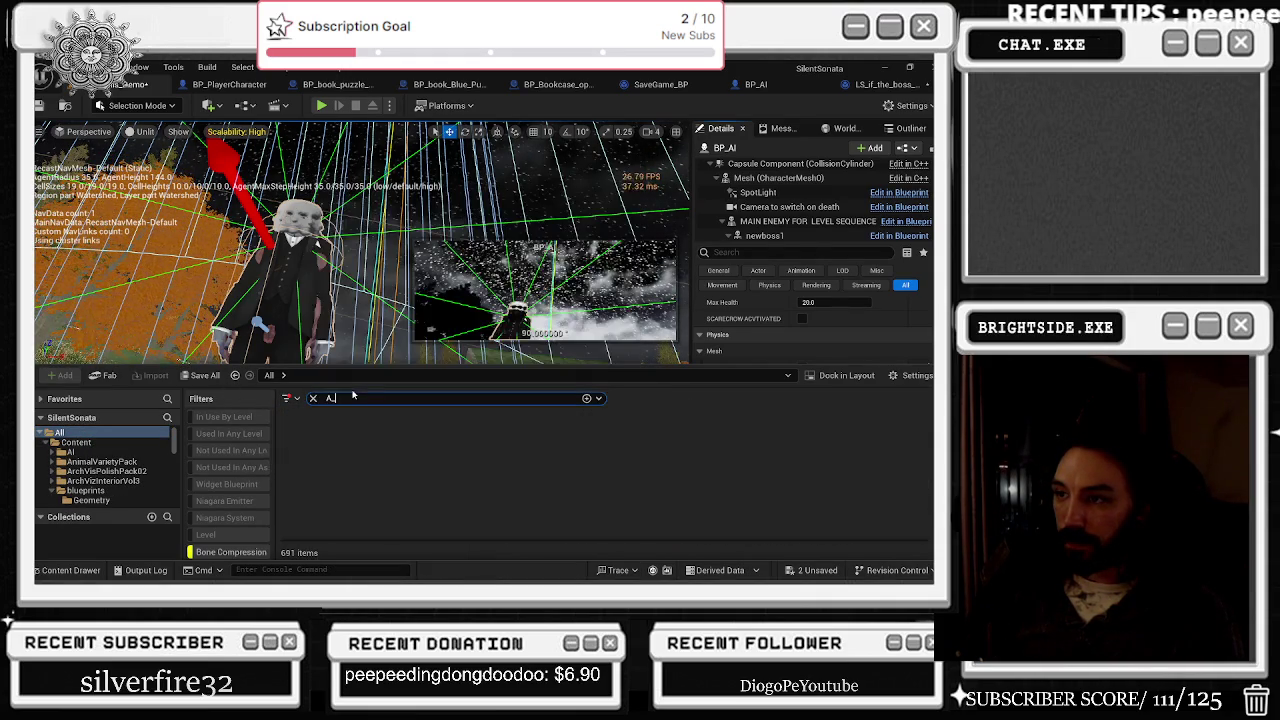
scroll(263, 484, down, 10)
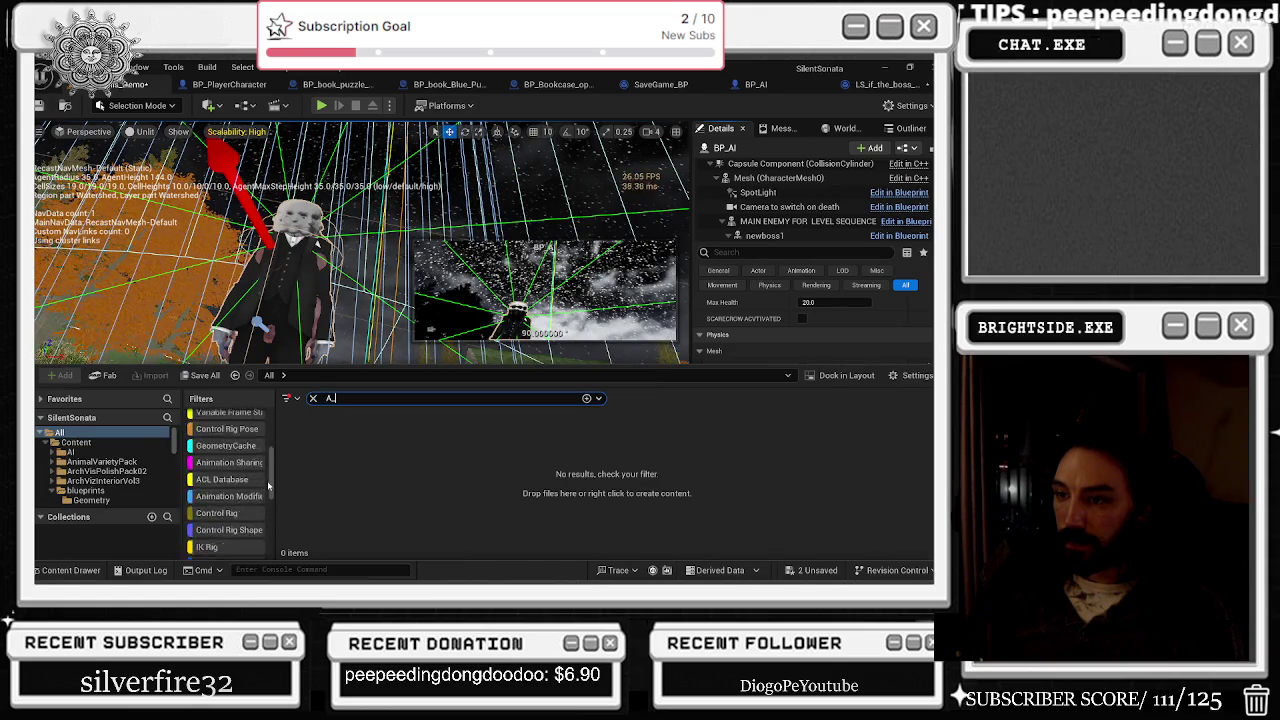
scroll(263, 484, down, 2)
click(314, 402)
scroll(225, 484, up, 8)
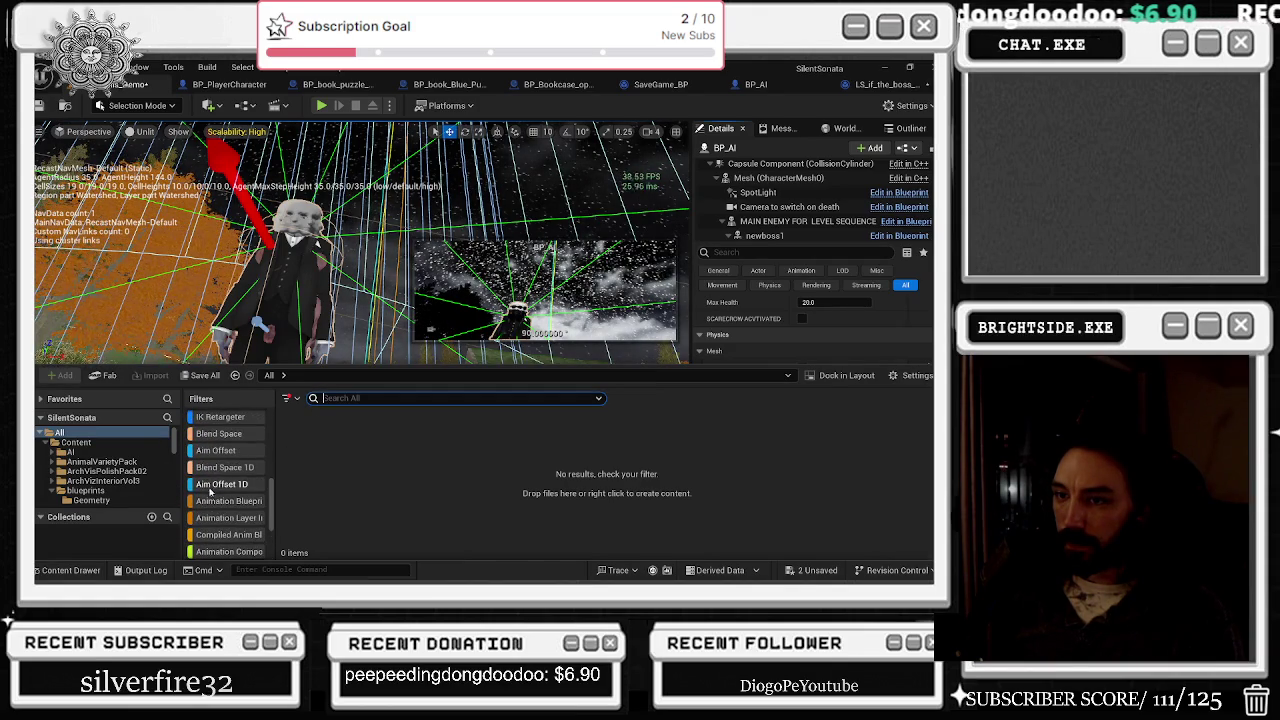
Step: List the Content folder filtered to Animation Sequence assets only, then switch to the Twitch page
click(42, 433)
click(45, 433)
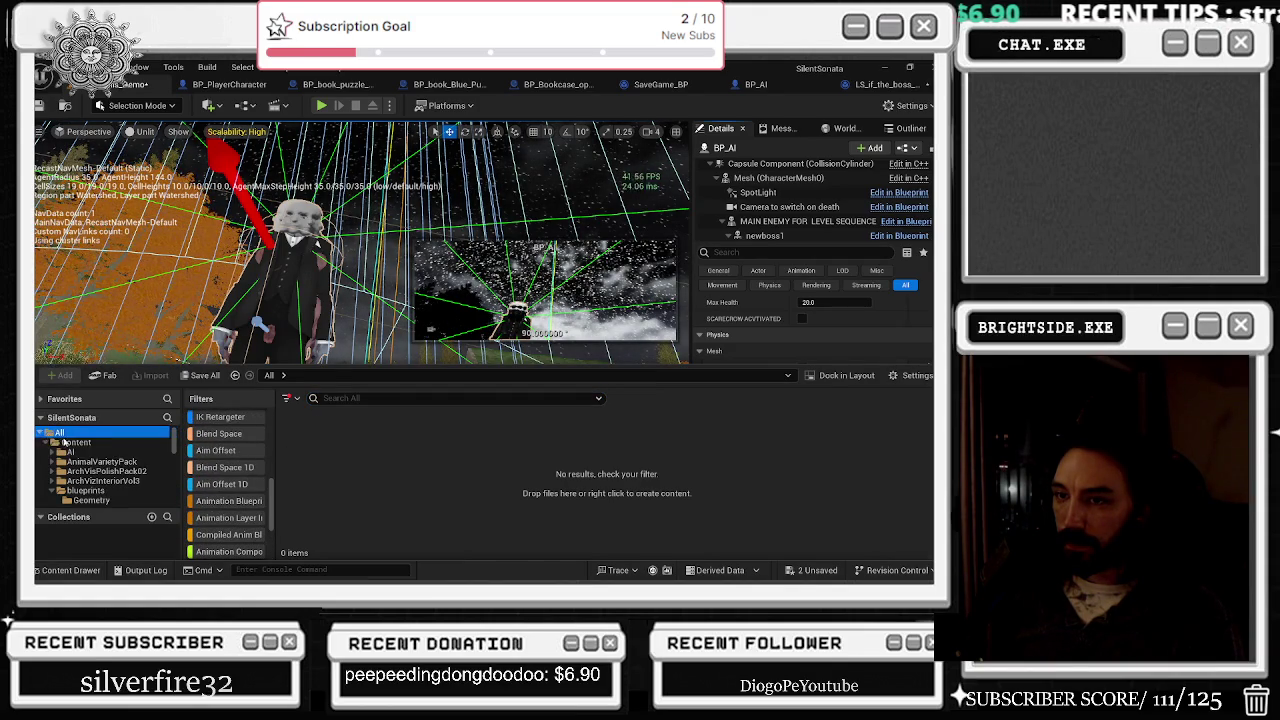
click(110, 442)
scroll(218, 434, down, 10)
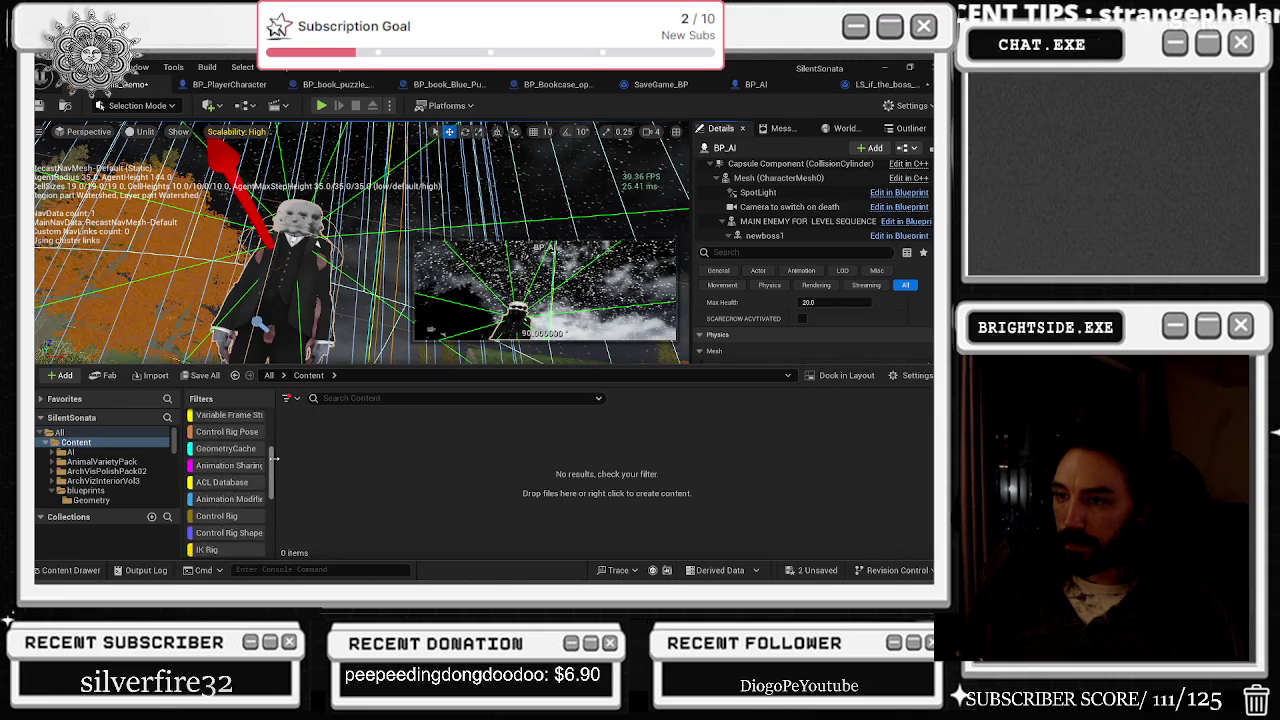
click(287, 398)
click(350, 385)
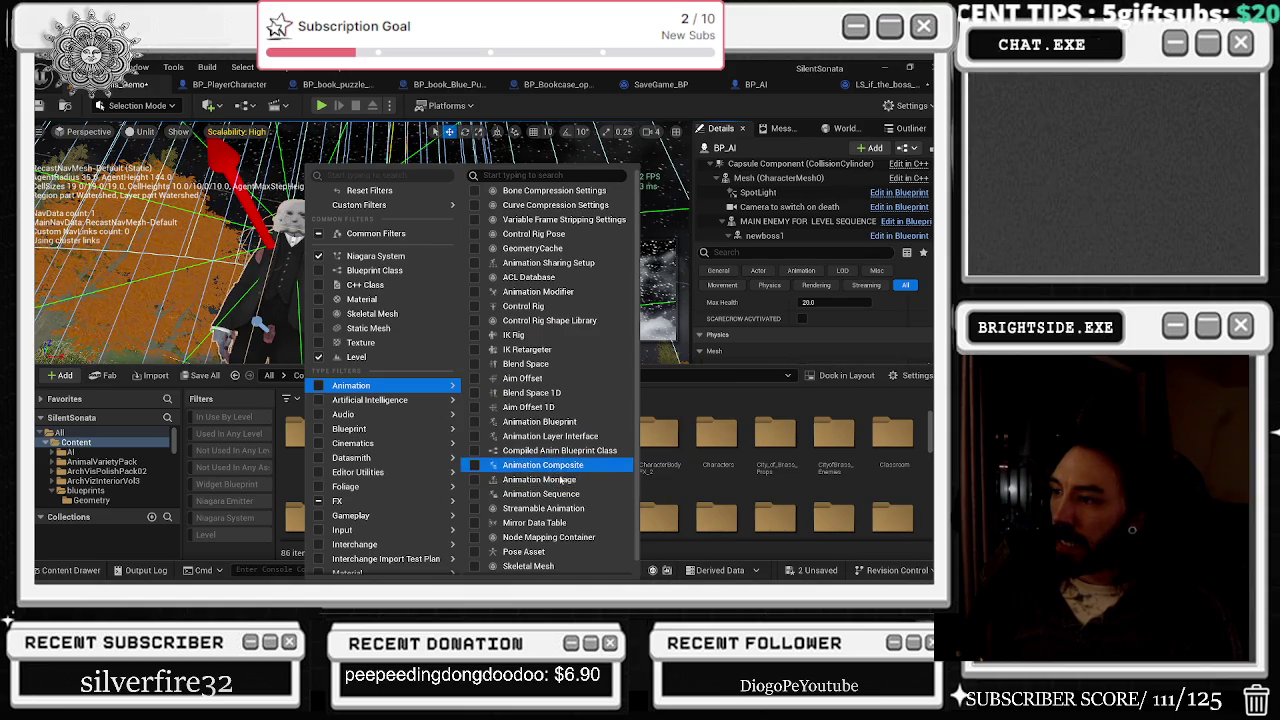
click(474, 493)
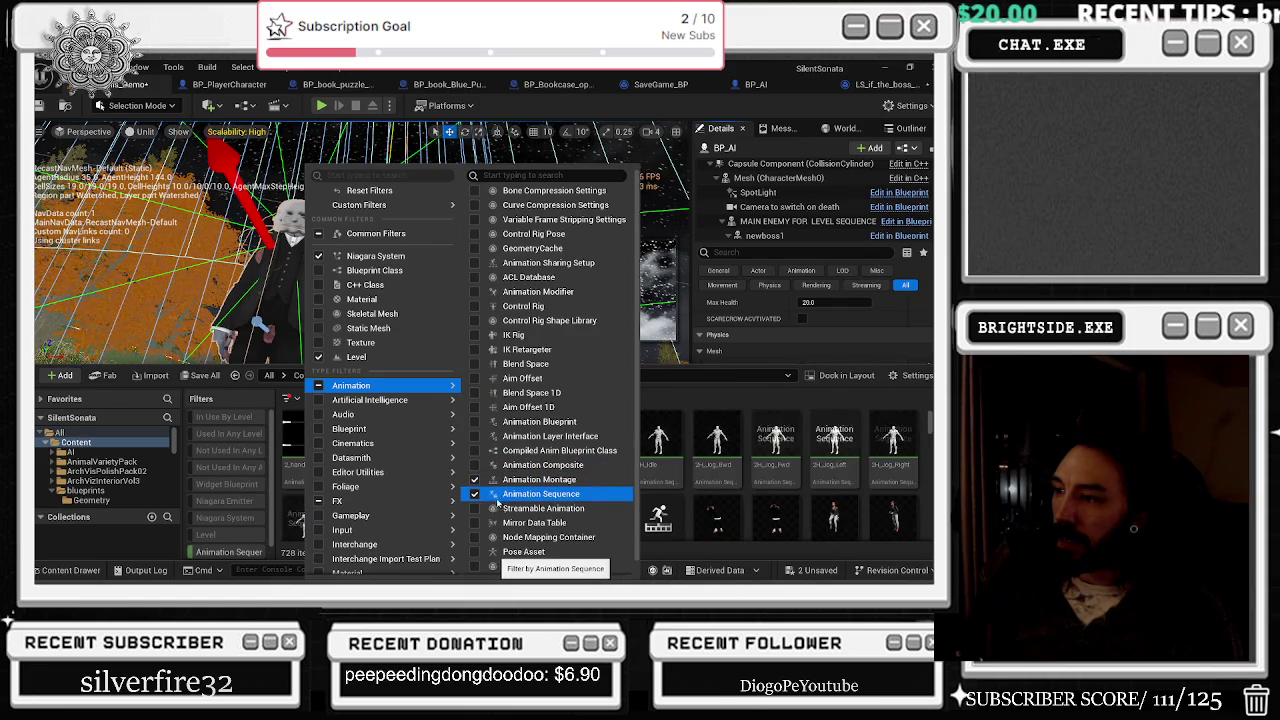
click(702, 393)
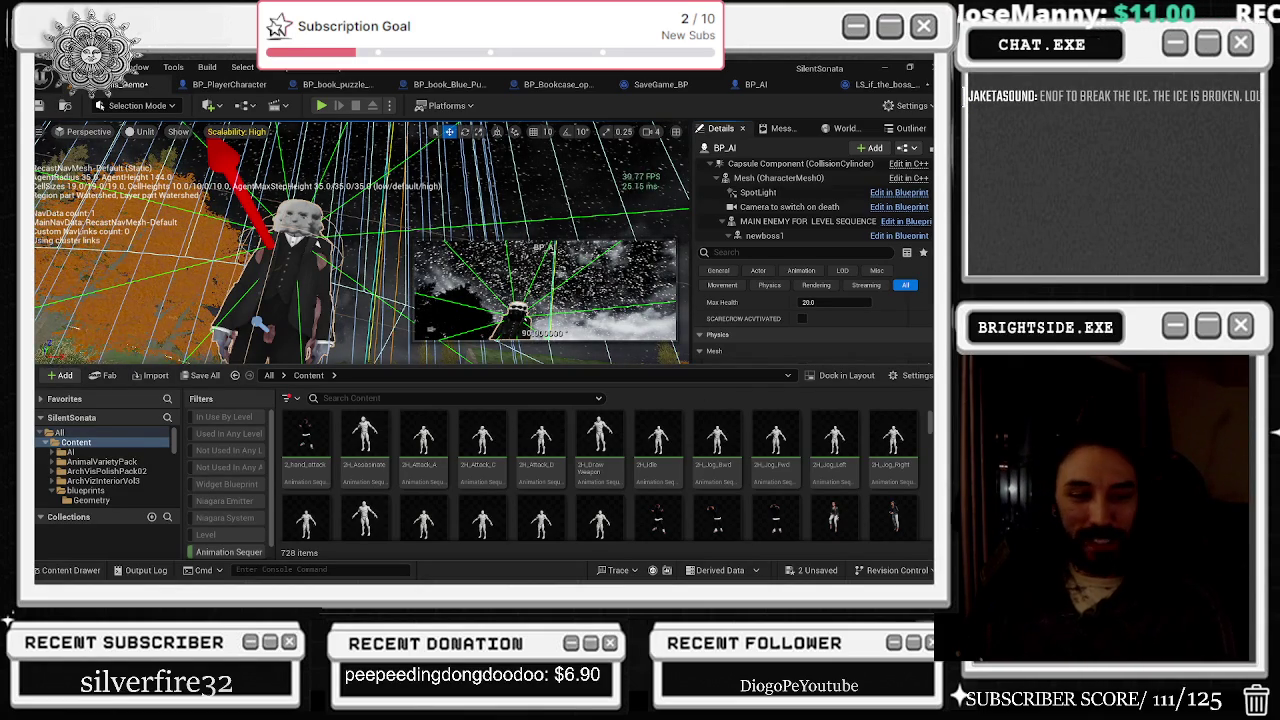
key(alt+Tab)
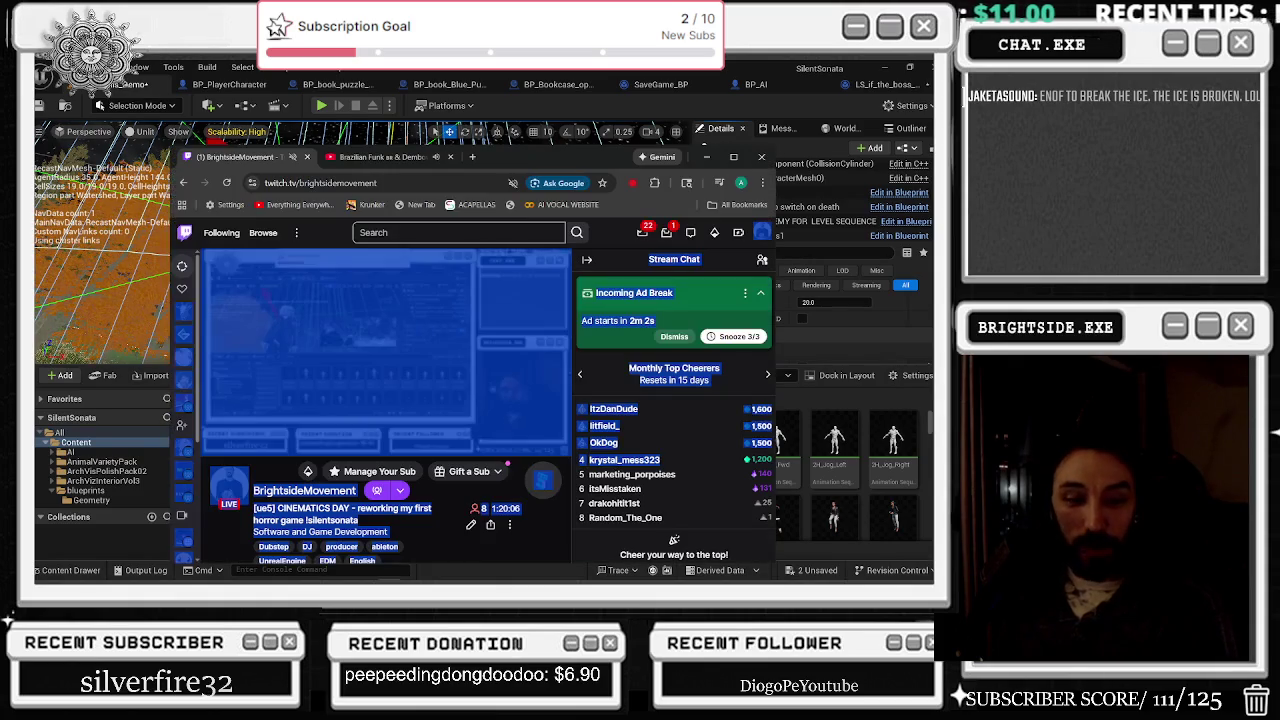
click(525, 435)
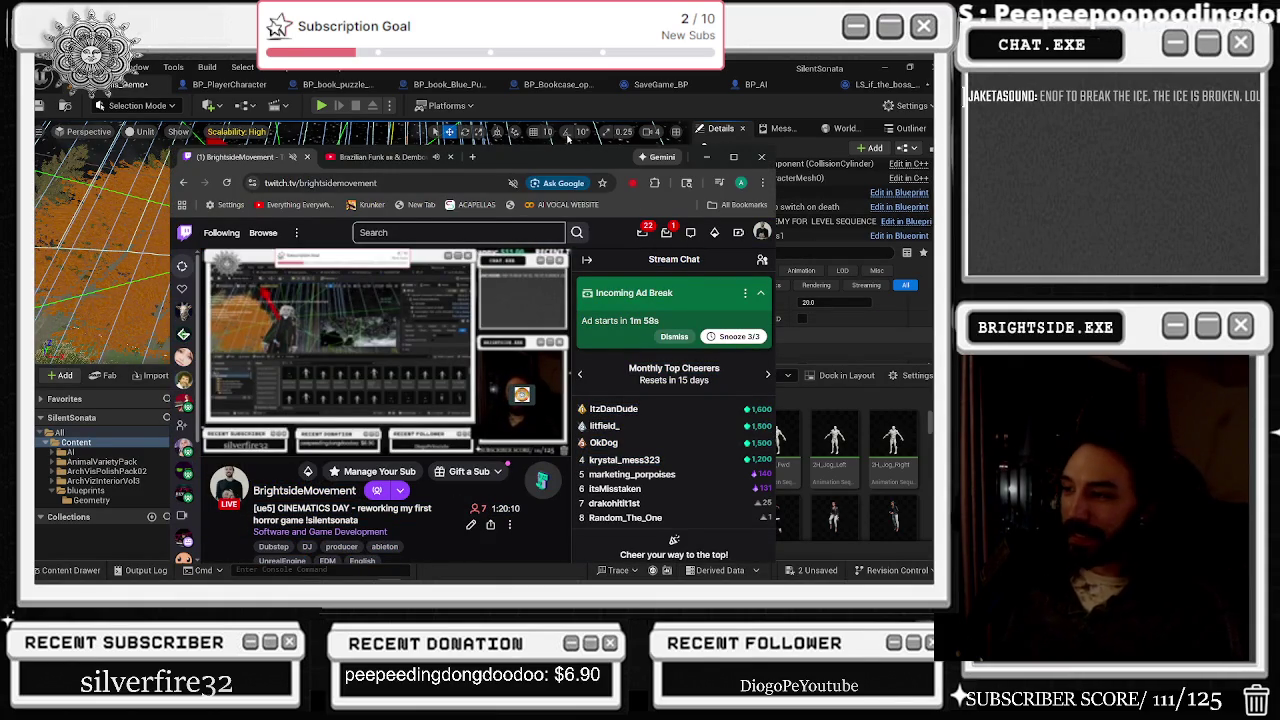
key(alt+Tab)
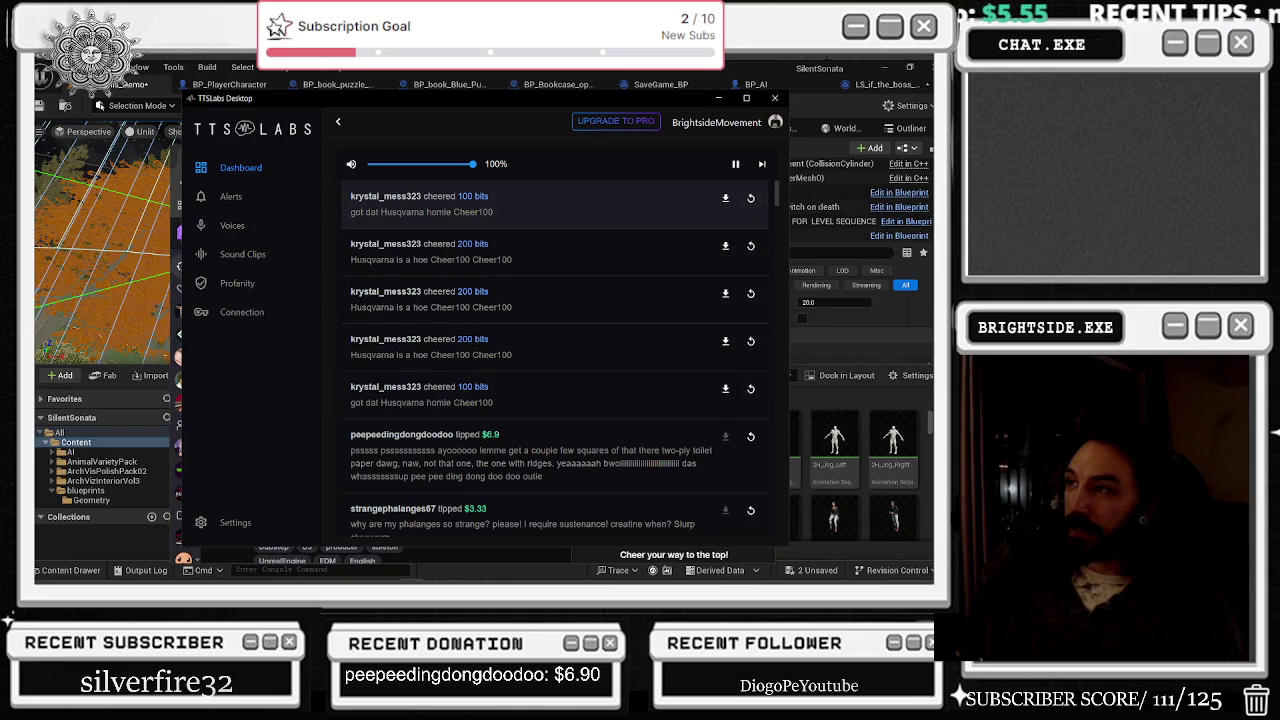
key(alt+Tab)
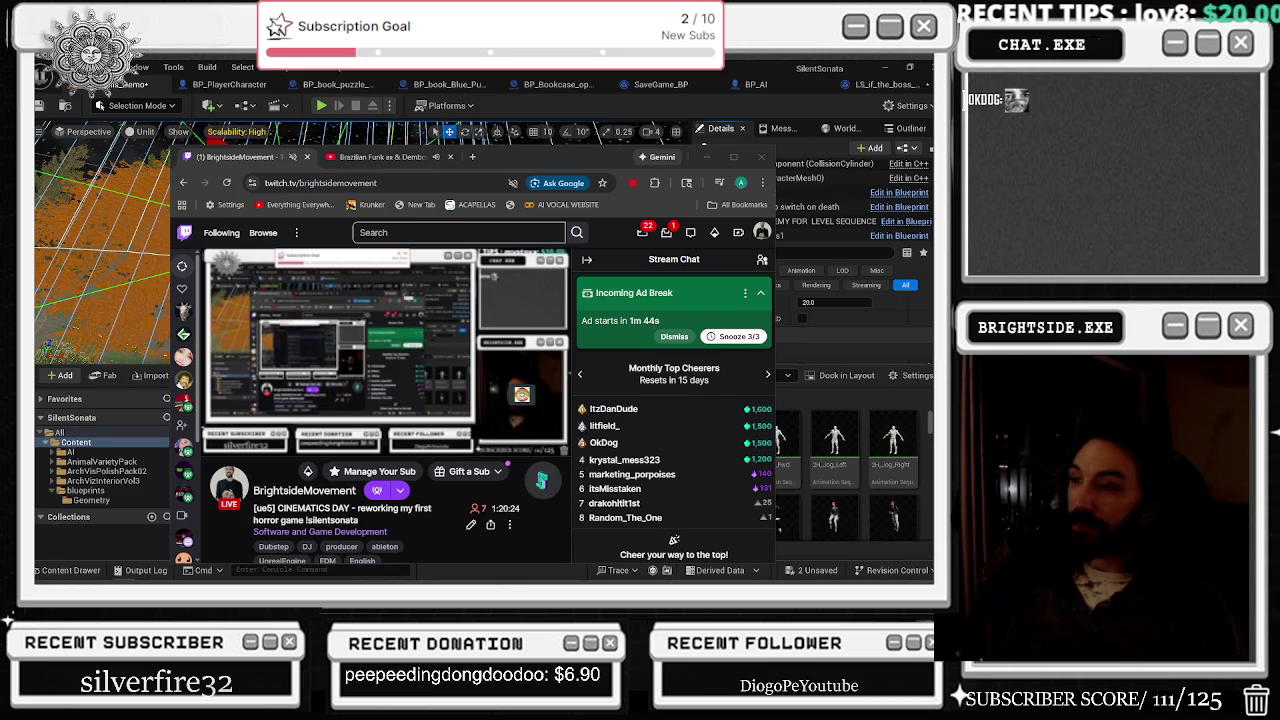
click(709, 158)
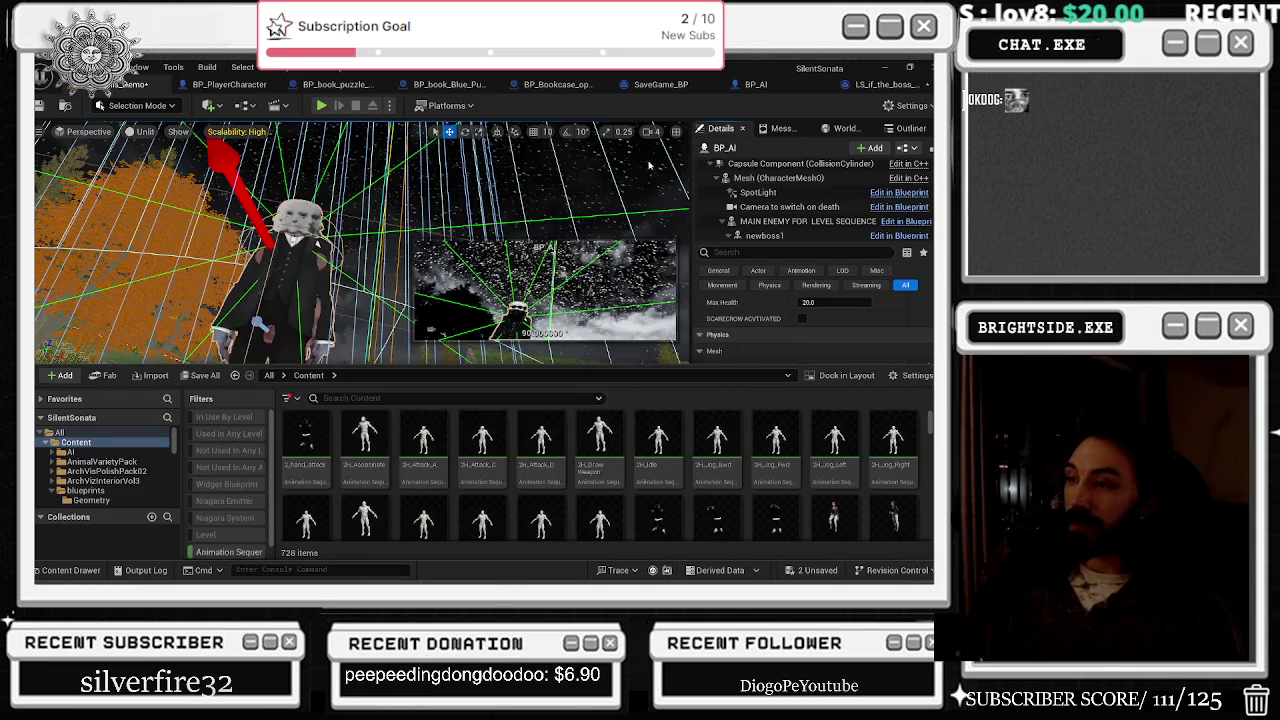
scroll(700, 450, down, 3)
click(775, 450)
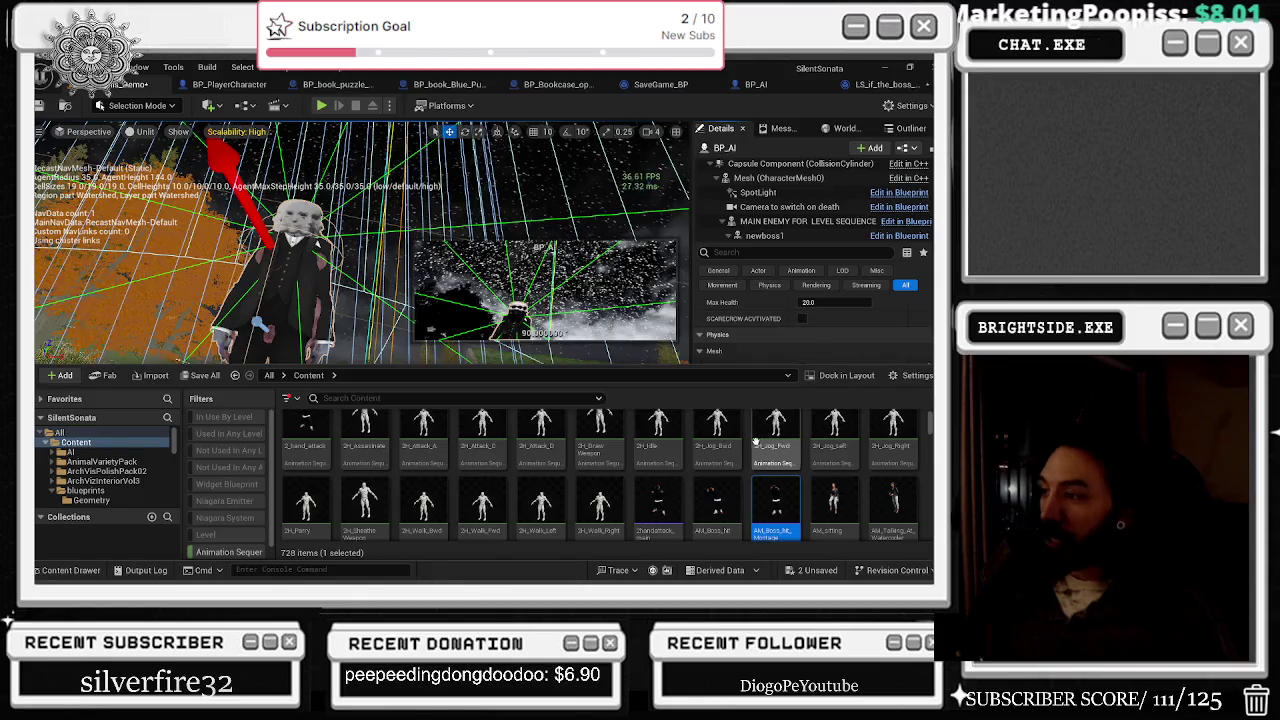
scroll(708, 470, down, 1)
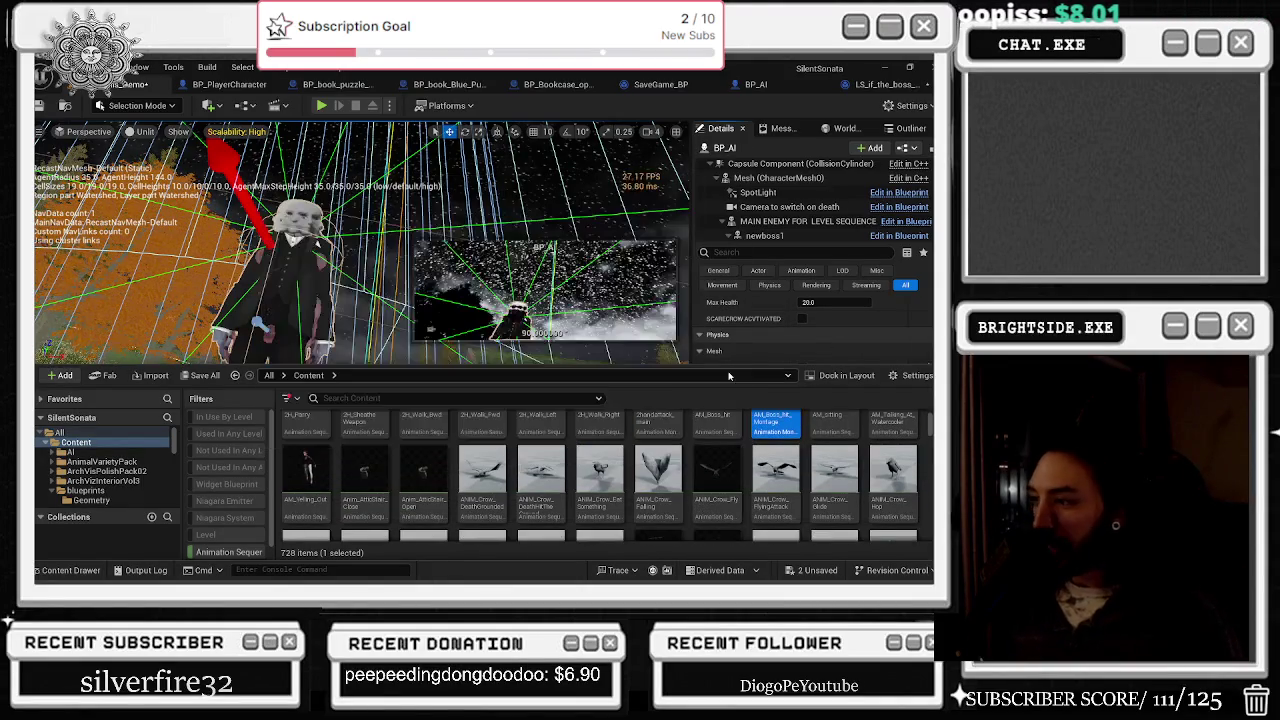
scroll(772, 481, down, 1)
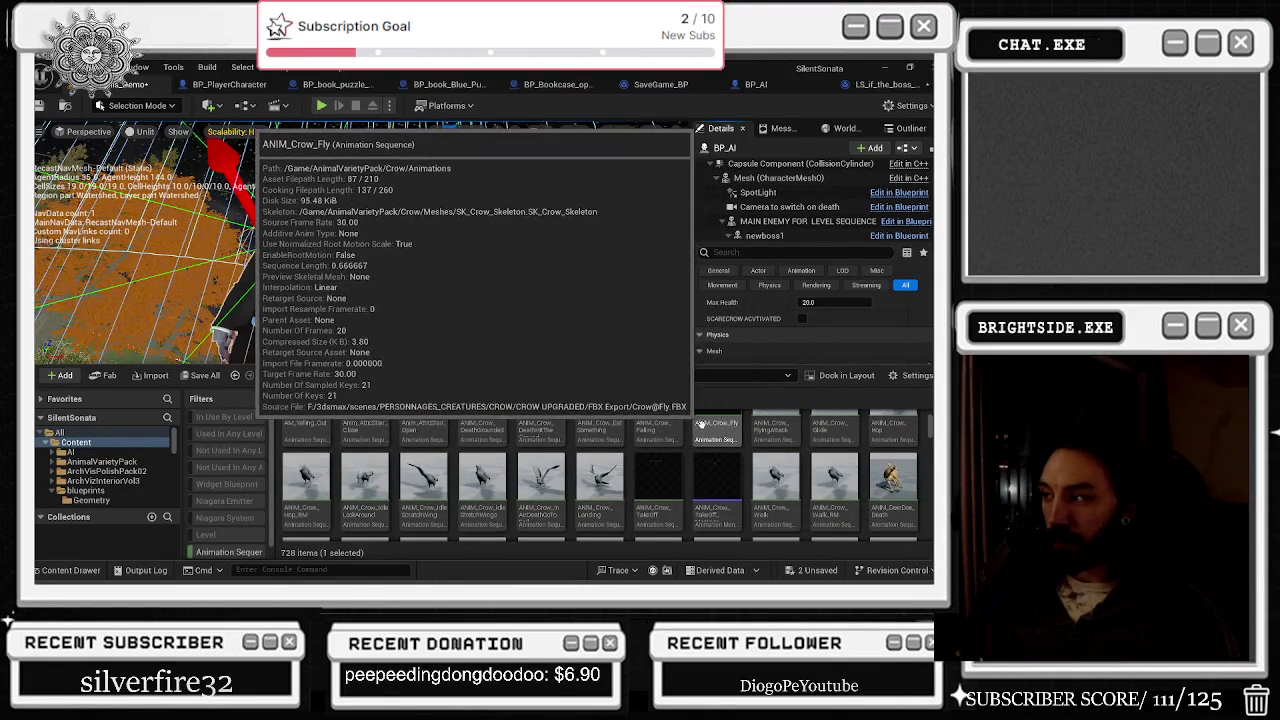
scroll(690, 435, down, 1)
scroll(683, 437, down, 1)
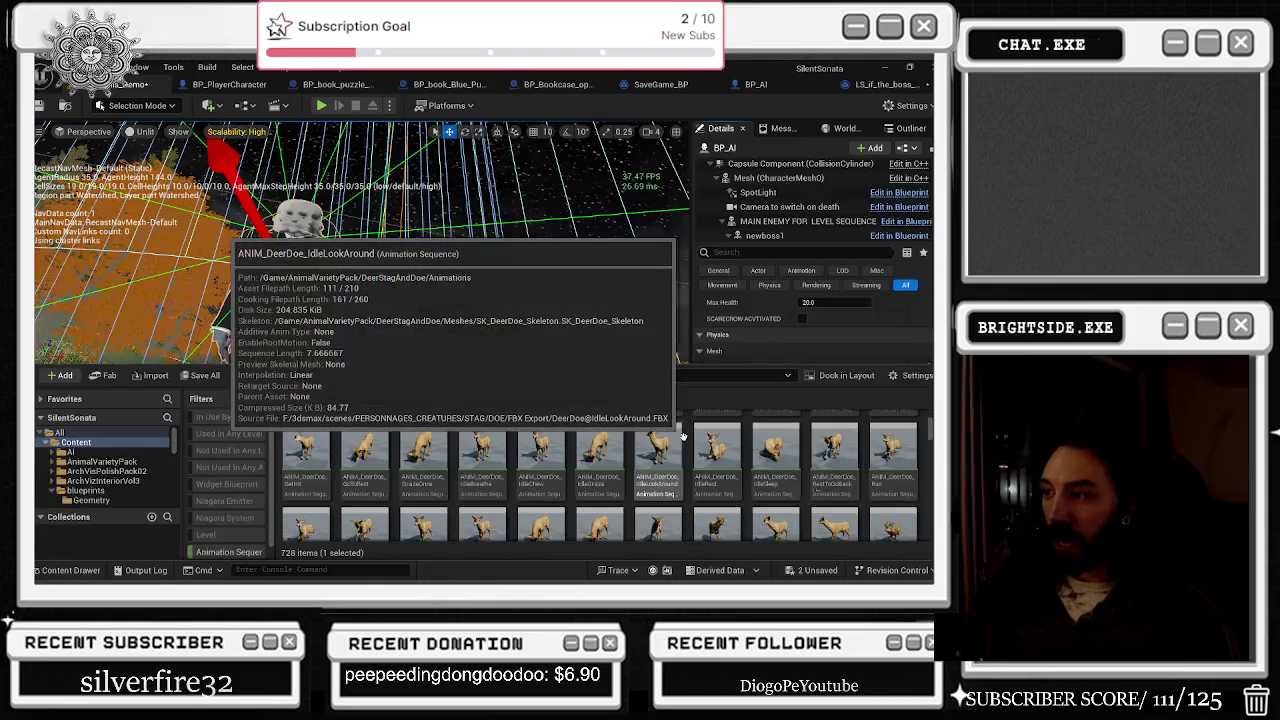
scroll(683, 437, down, 1)
scroll(683, 437, down, 1)
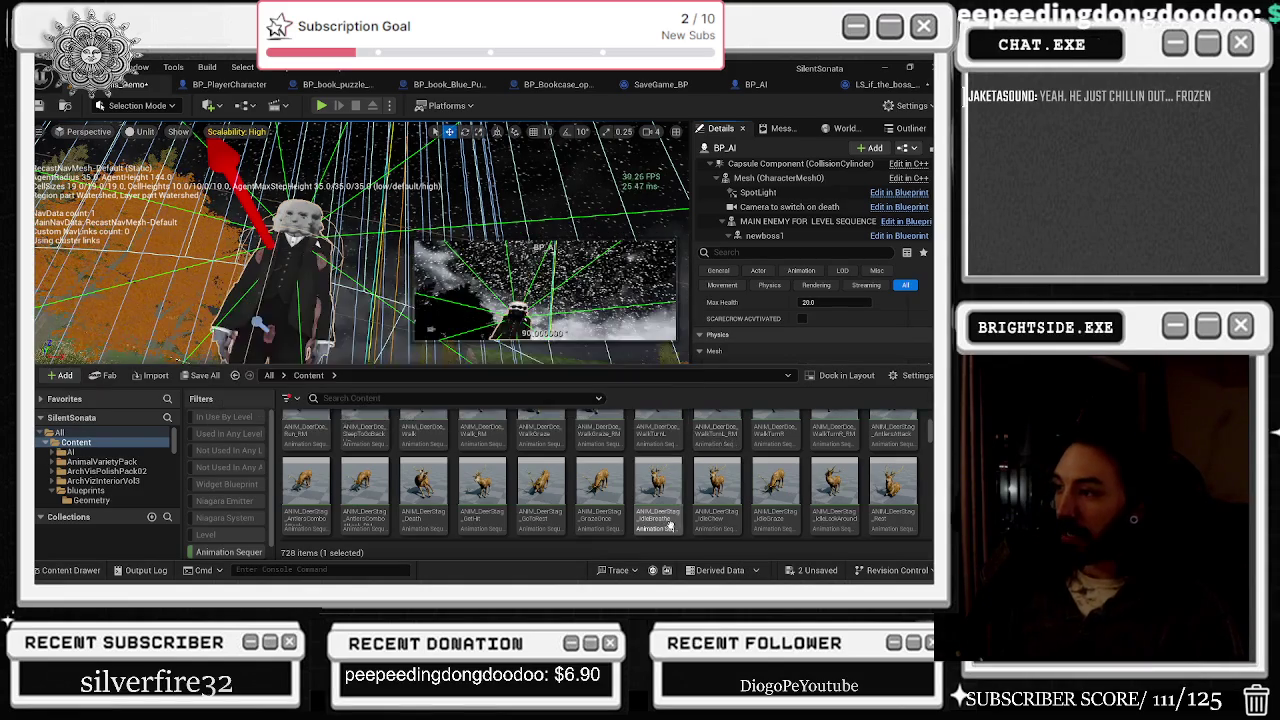
scroll(680, 465, down, 1)
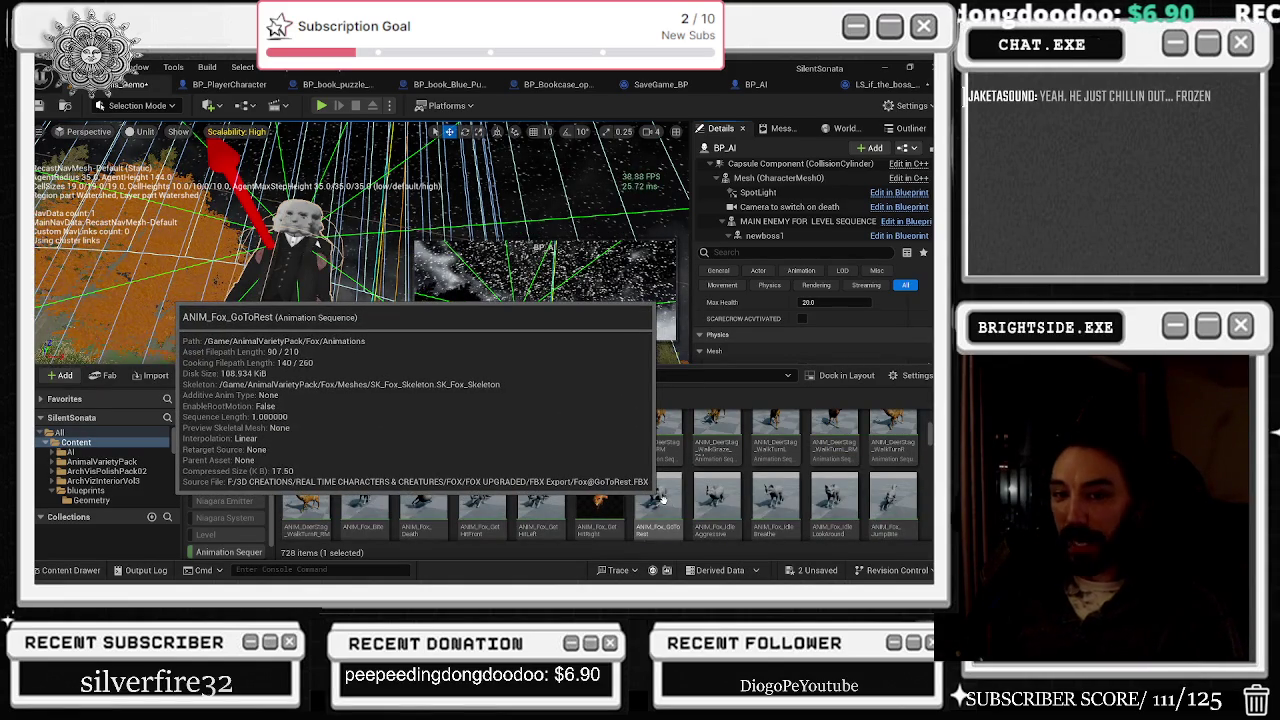
scroll(756, 451, down, 2)
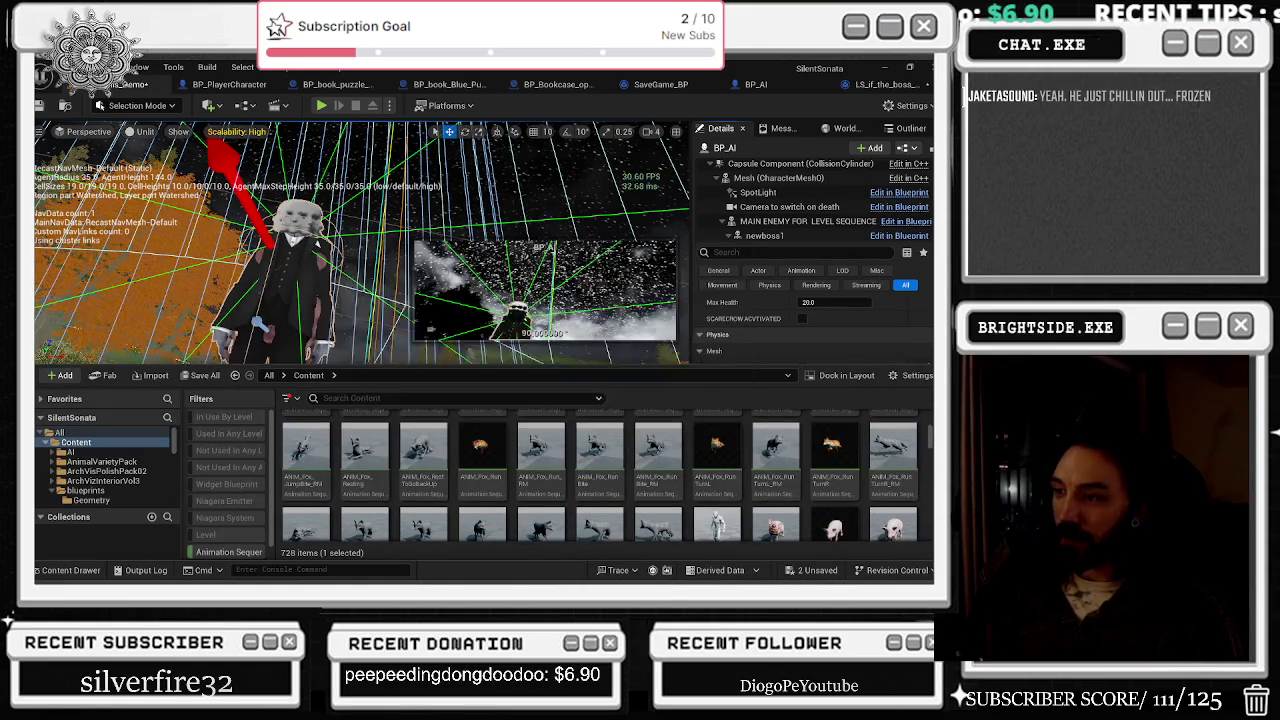
scroll(893, 420, down, 1)
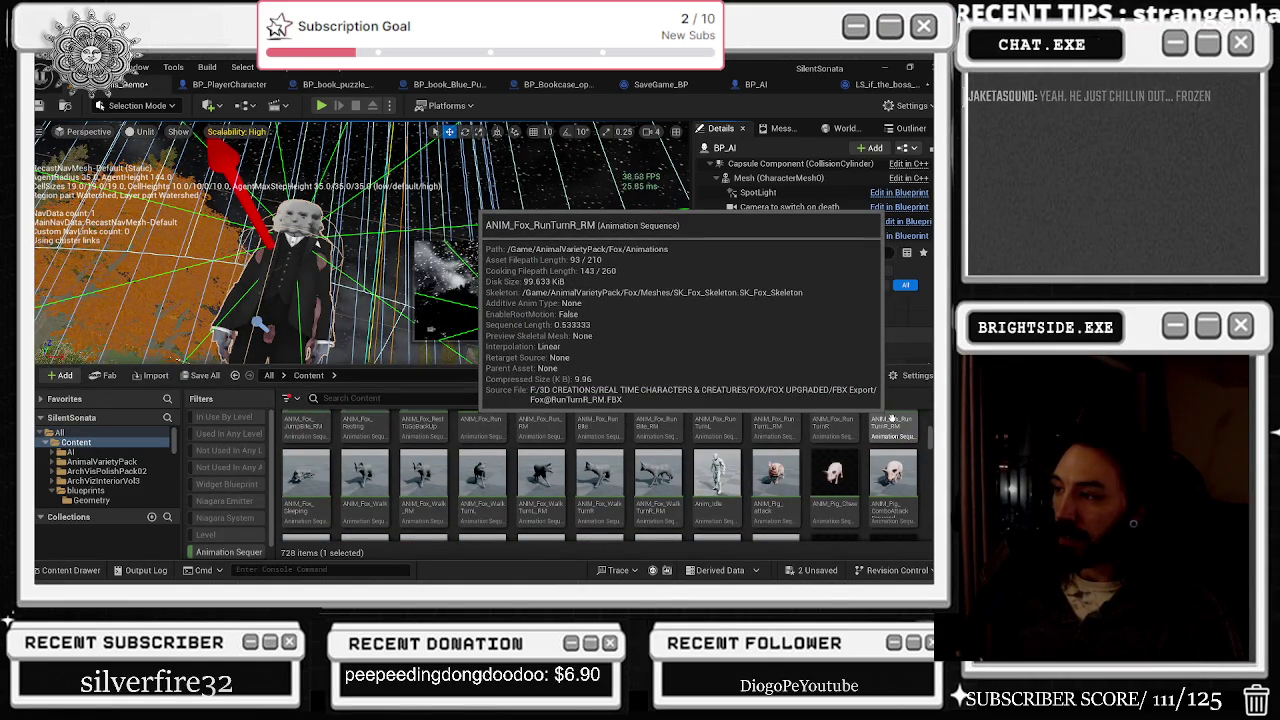
scroll(778, 428, down, 1)
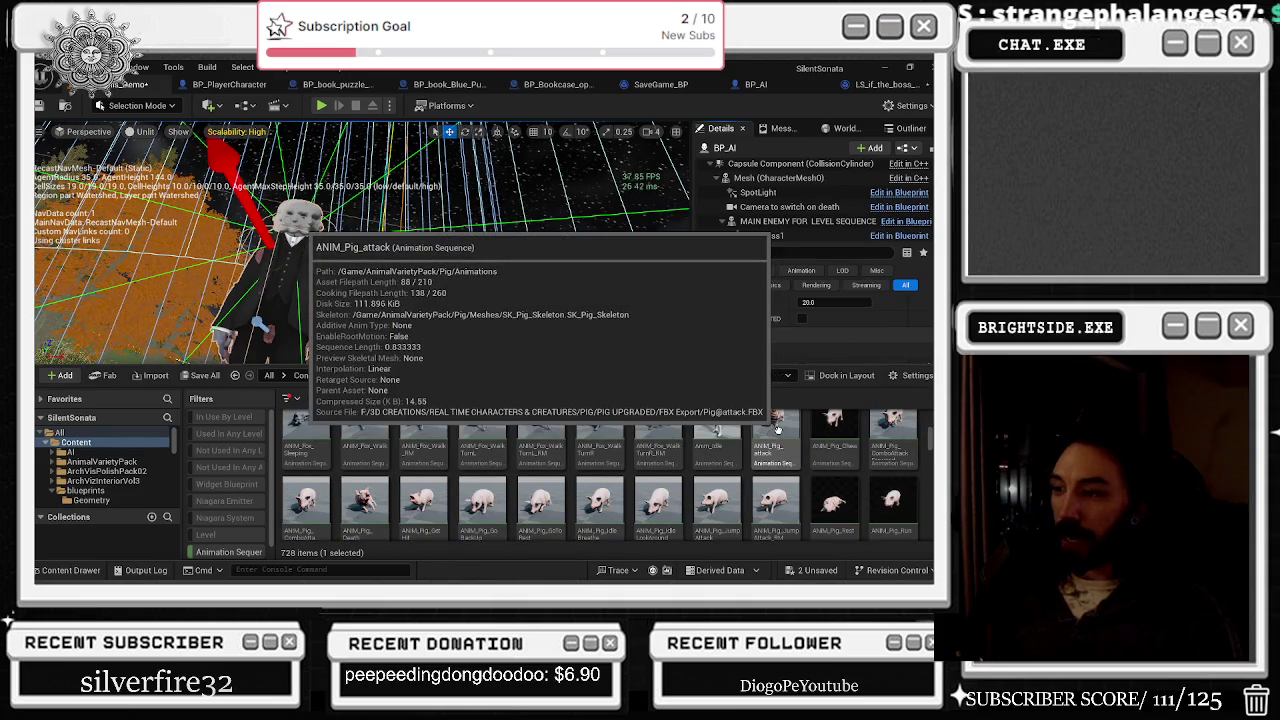
scroll(778, 428, down, 2)
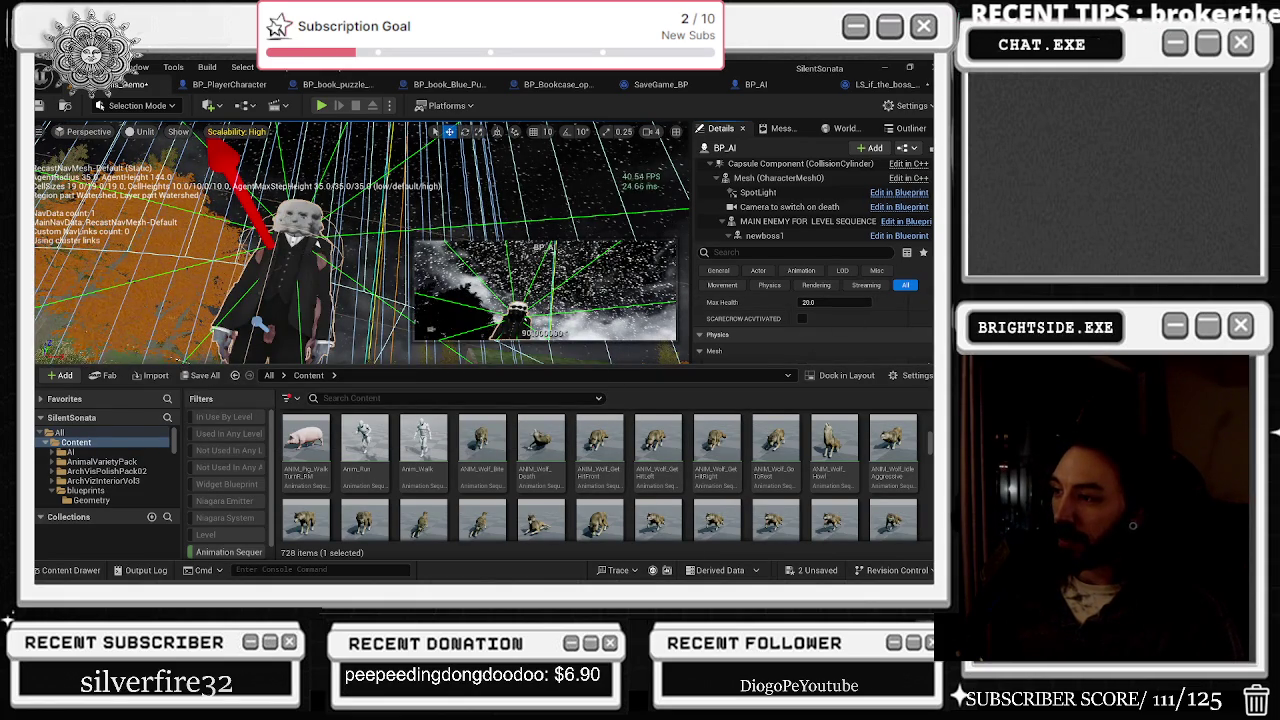
scroll(815, 428, down, 3)
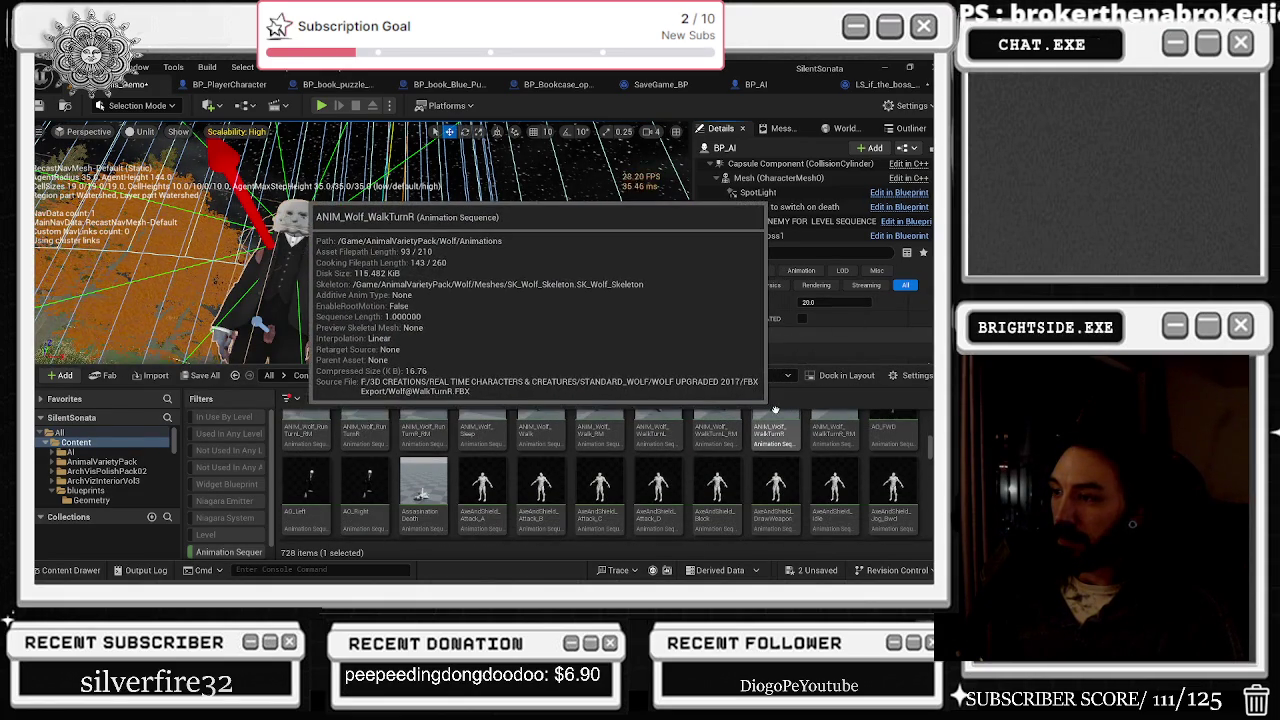
scroll(770, 408, down, 2)
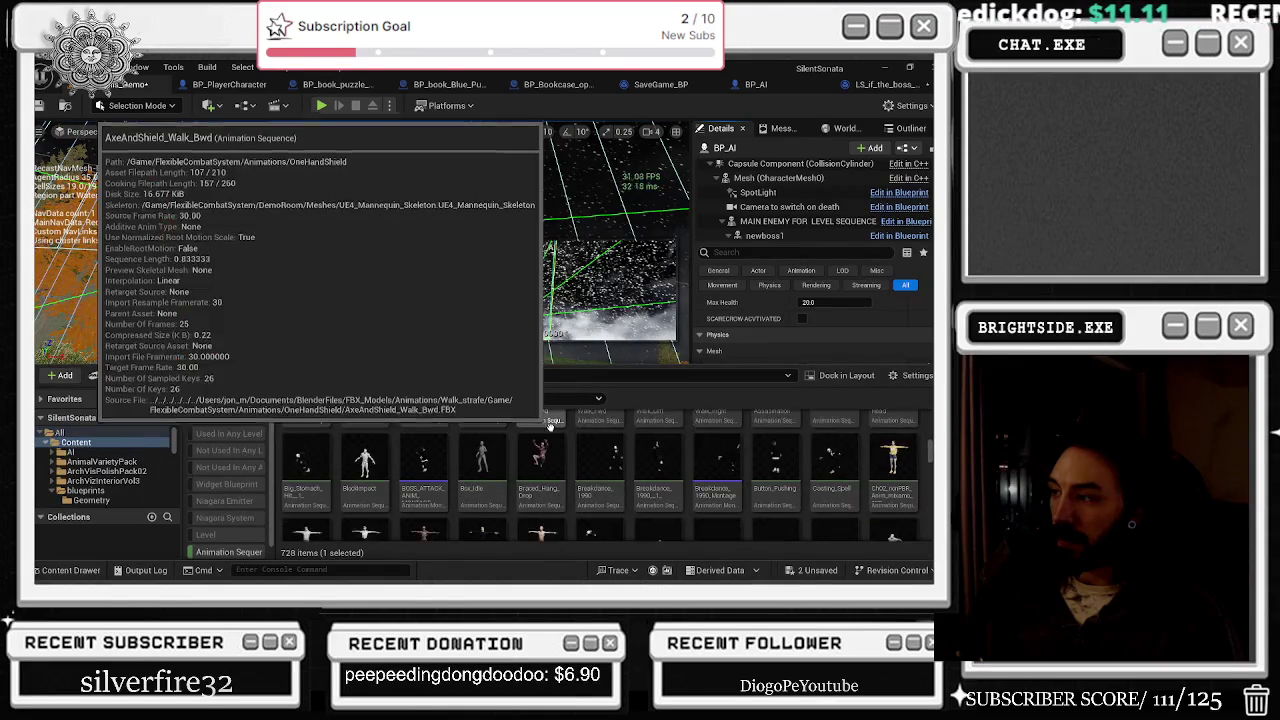
scroll(600, 432, down, 1)
scroll(875, 425, down, 1)
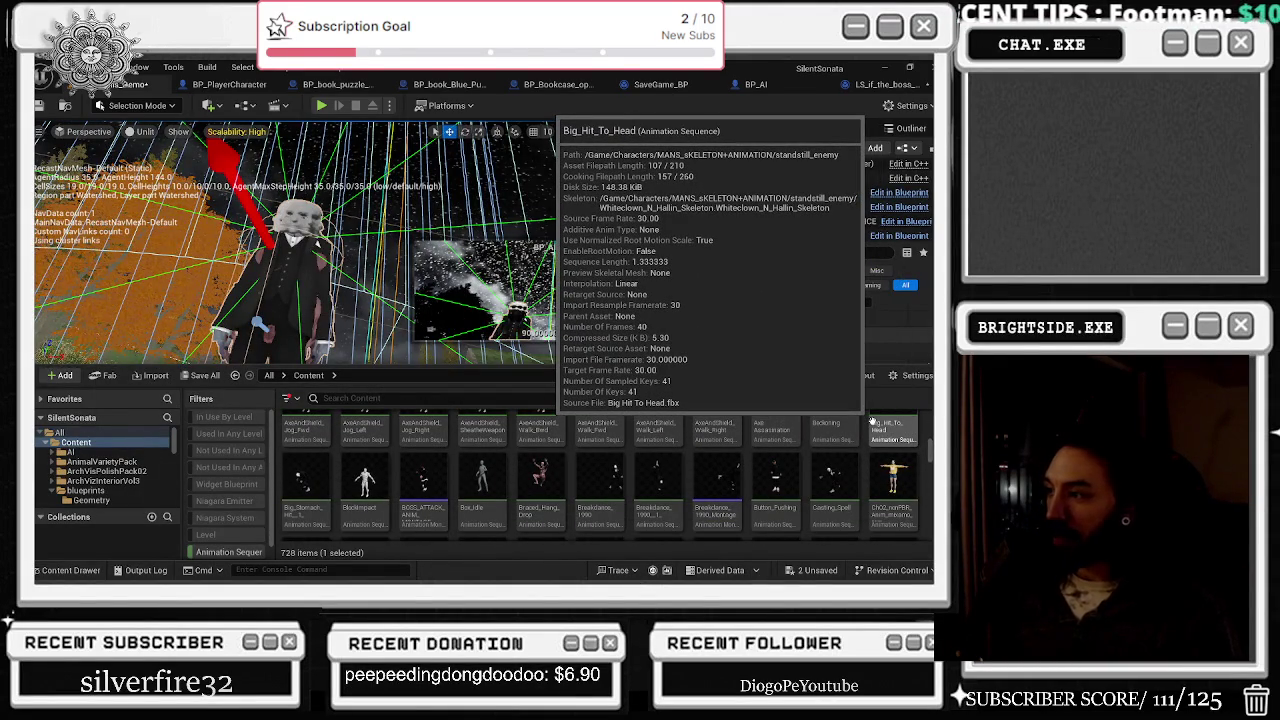
Step: Preview the Casting_Spell animation and cancel the 'Autosave in 3 seconds' notification
double_click(833, 480)
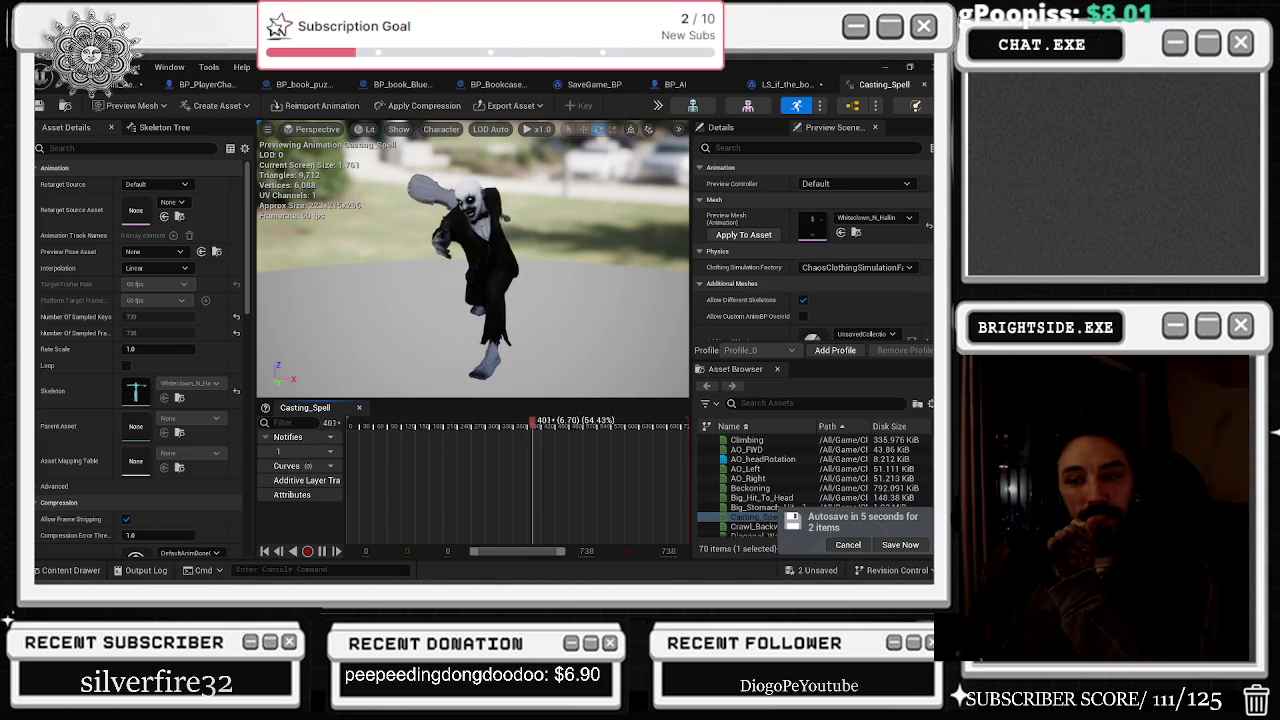
click(66, 569)
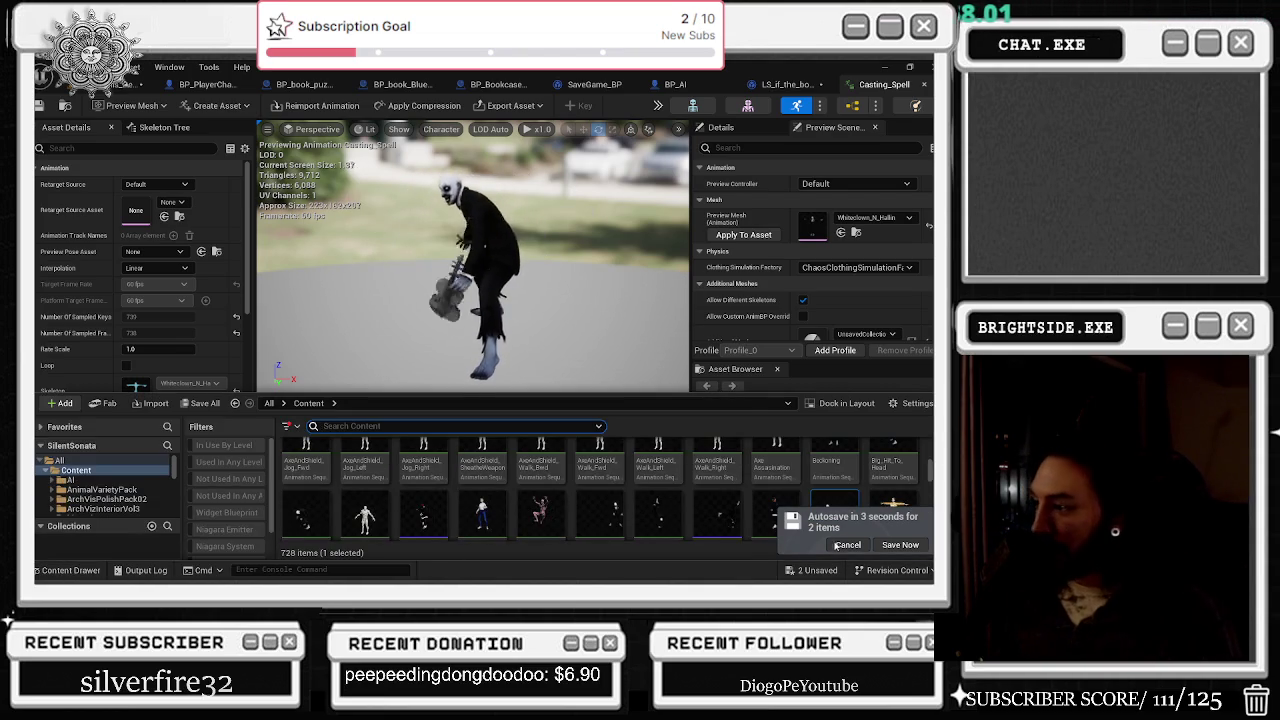
click(847, 544)
key(ctrl+space)
Step: Scroll the 728 animation assets down to the Standing_ magic attack animations, reading their thumbnail tooltips
scroll(884, 437, down, 1)
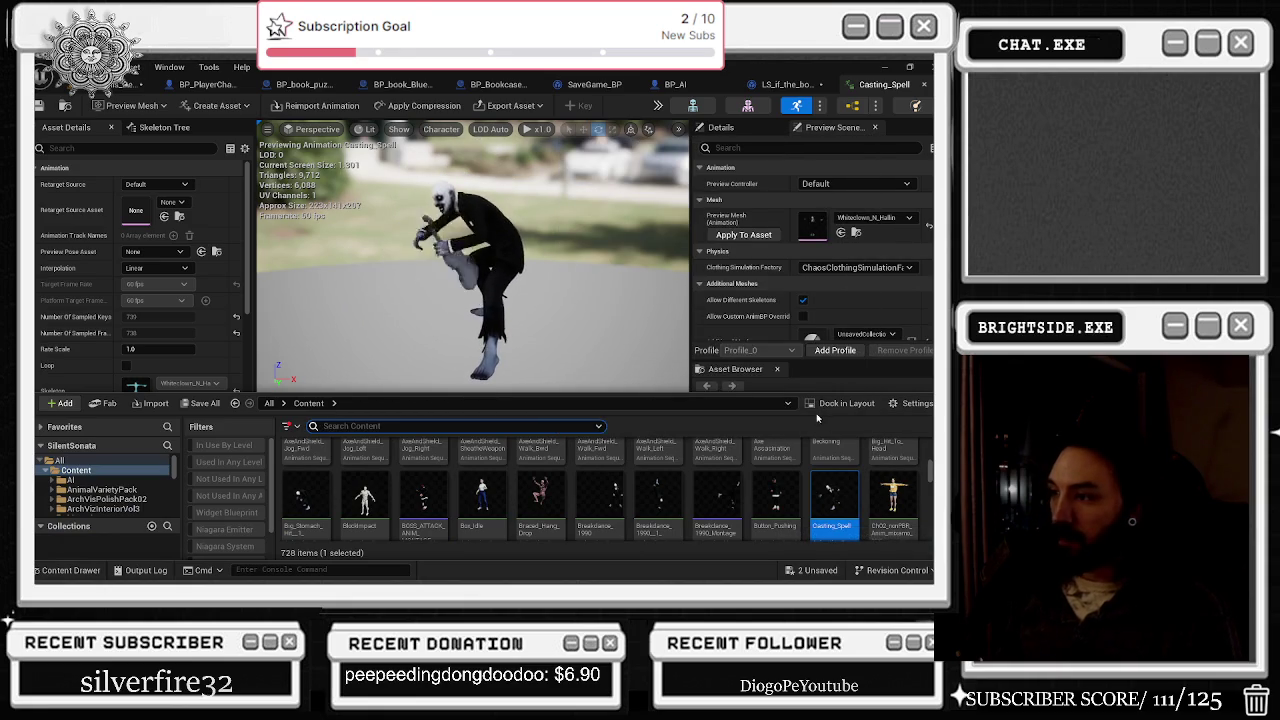
scroll(729, 469, down, 1)
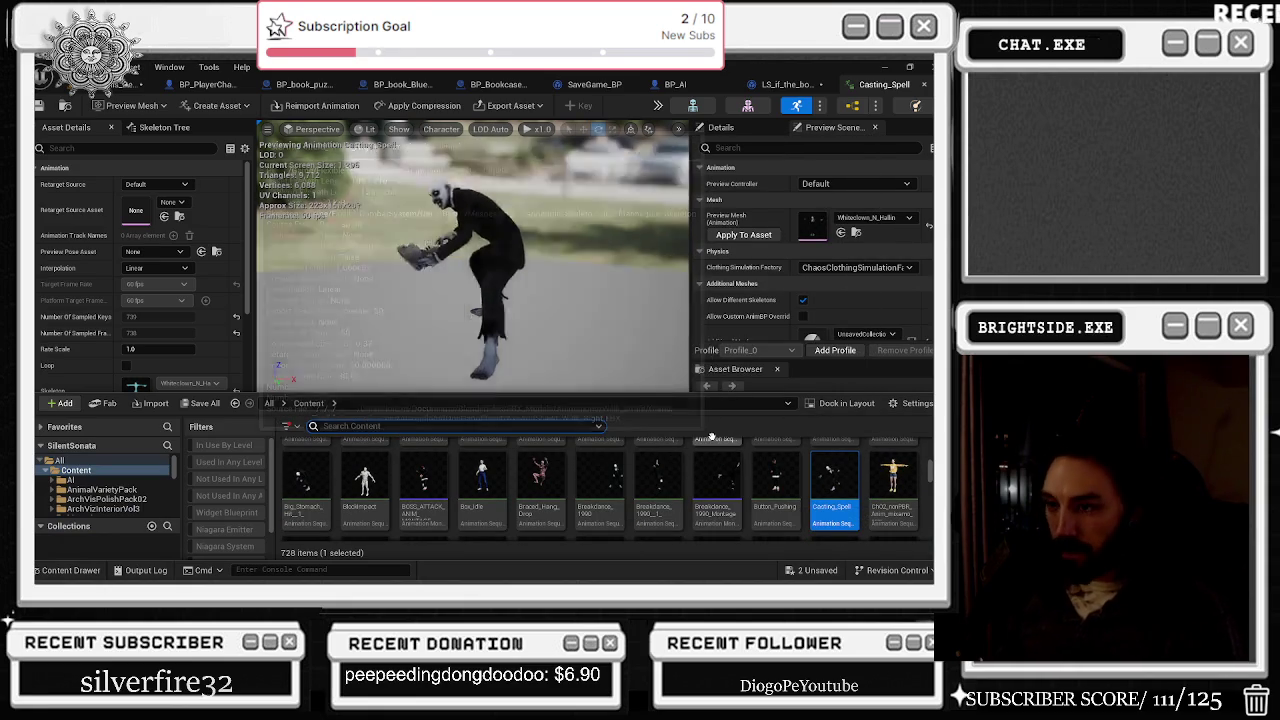
scroll(729, 469, down, 2)
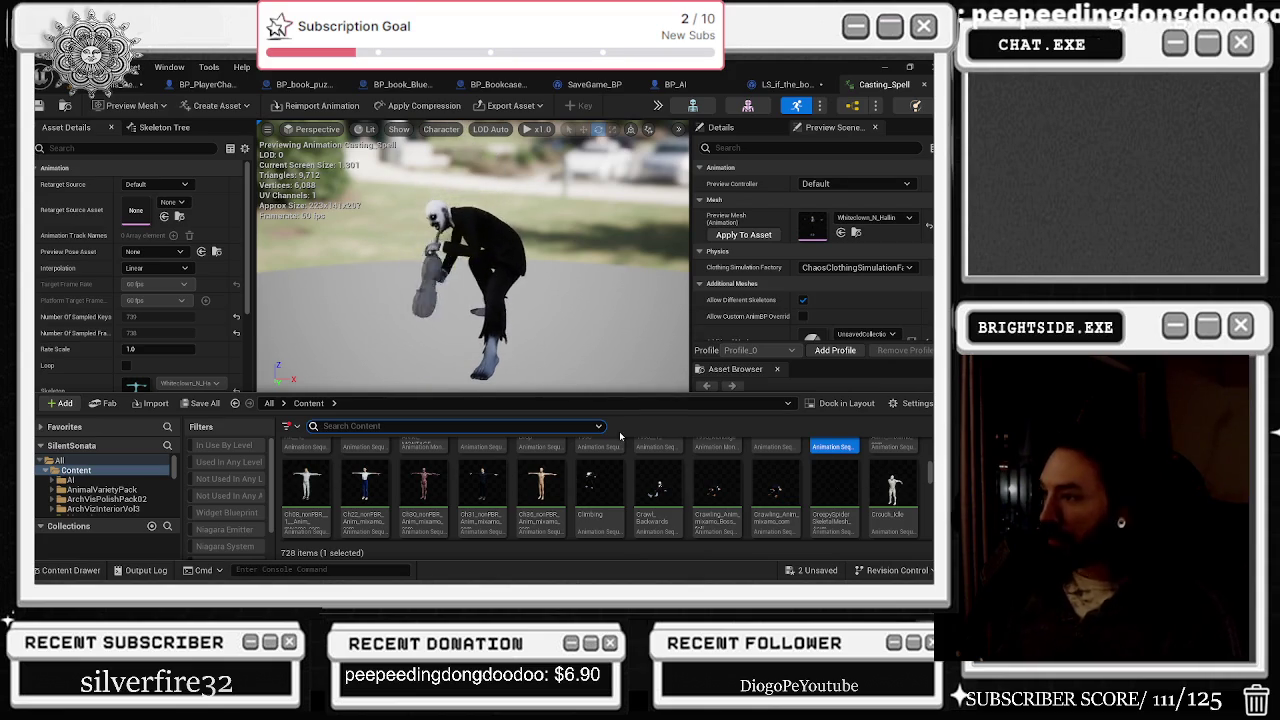
mouse_move(655, 477)
scroll(780, 495, down, 2)
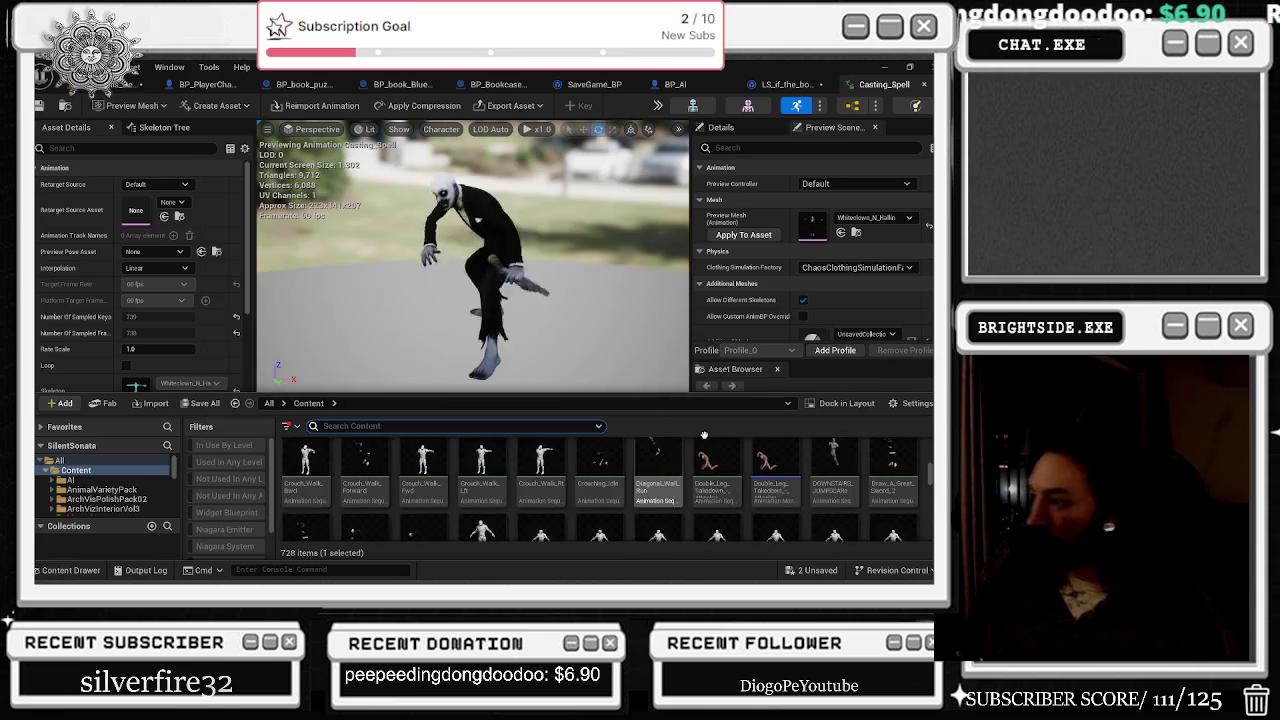
mouse_move(831, 507)
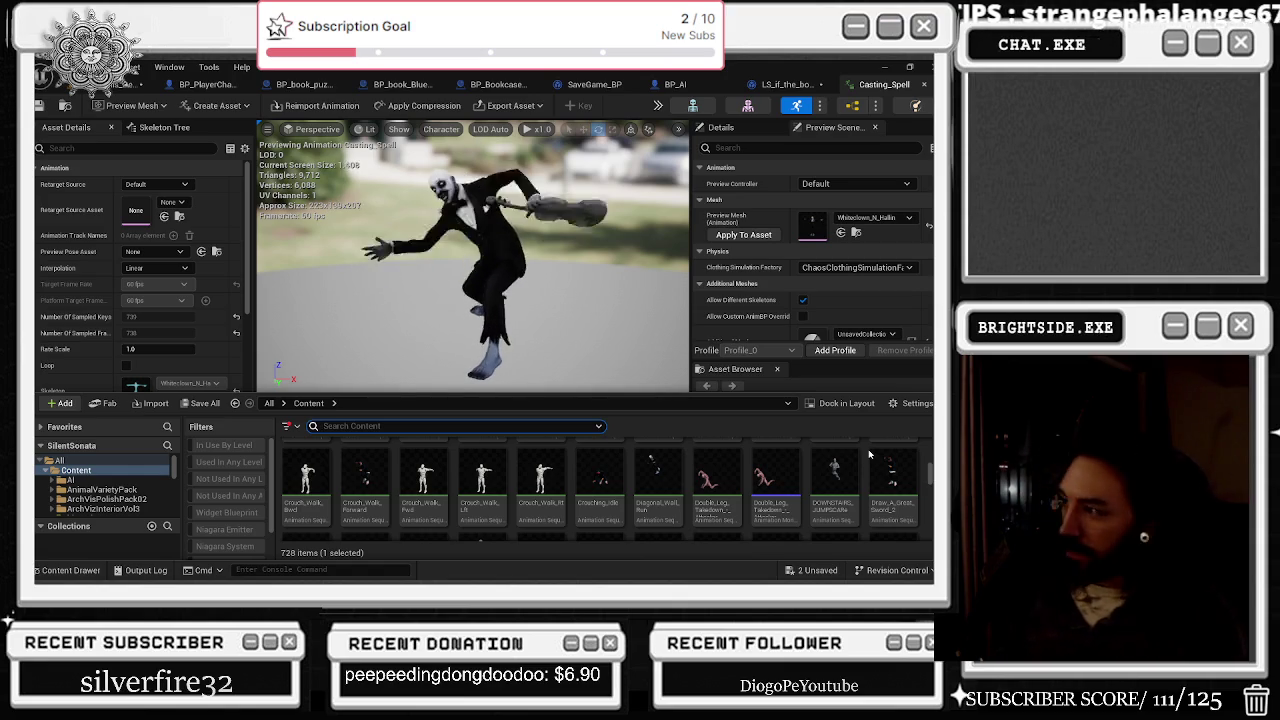
scroll(868, 450, down, 2)
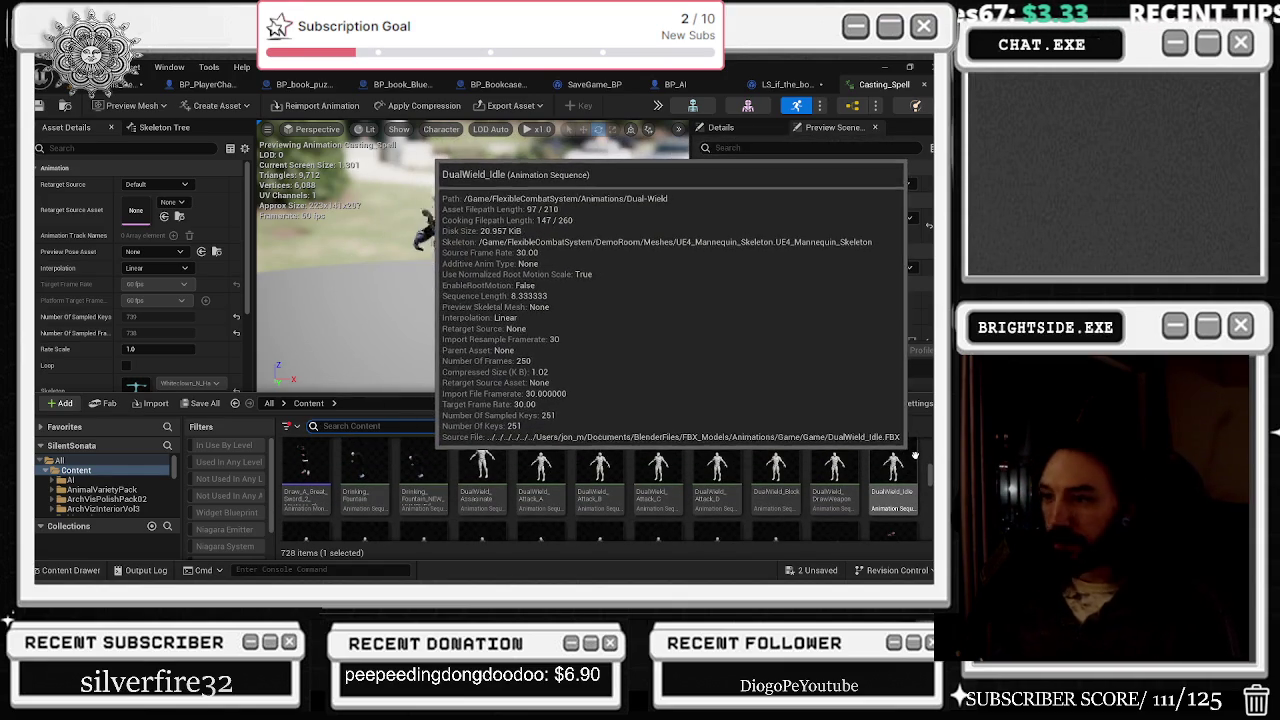
scroll(800, 470, down, 2)
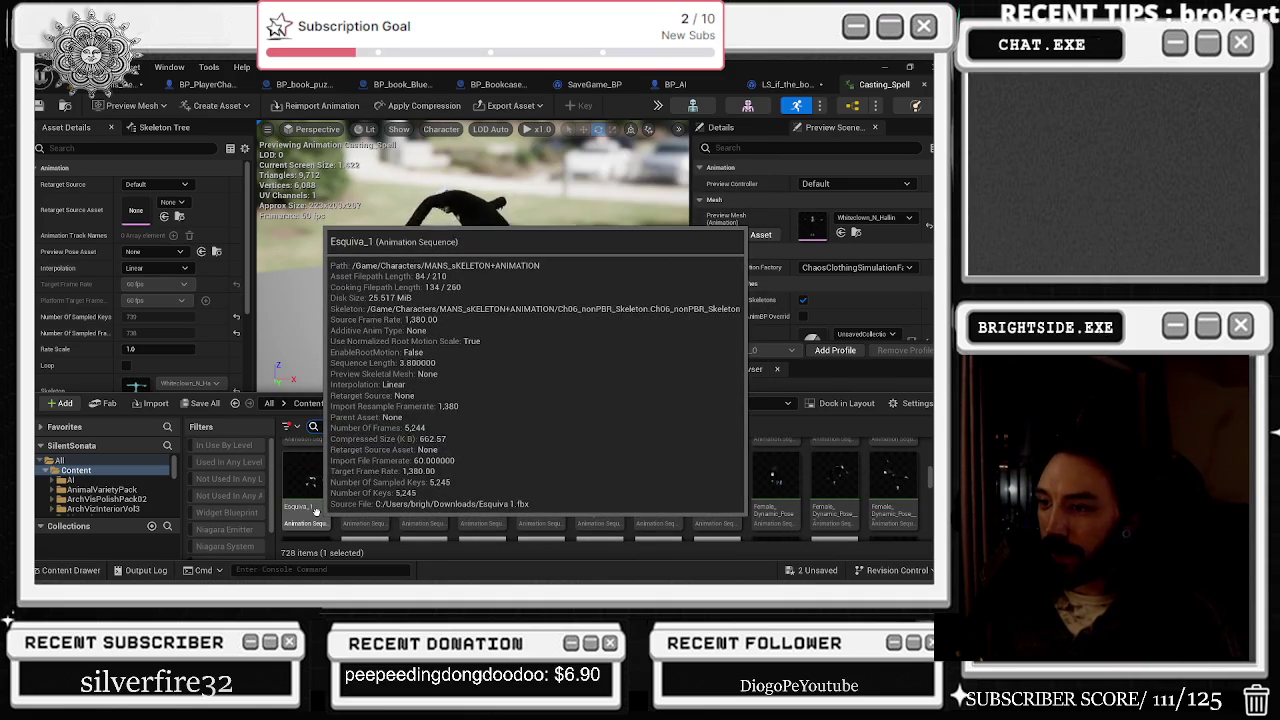
scroll(500, 480, down, 5)
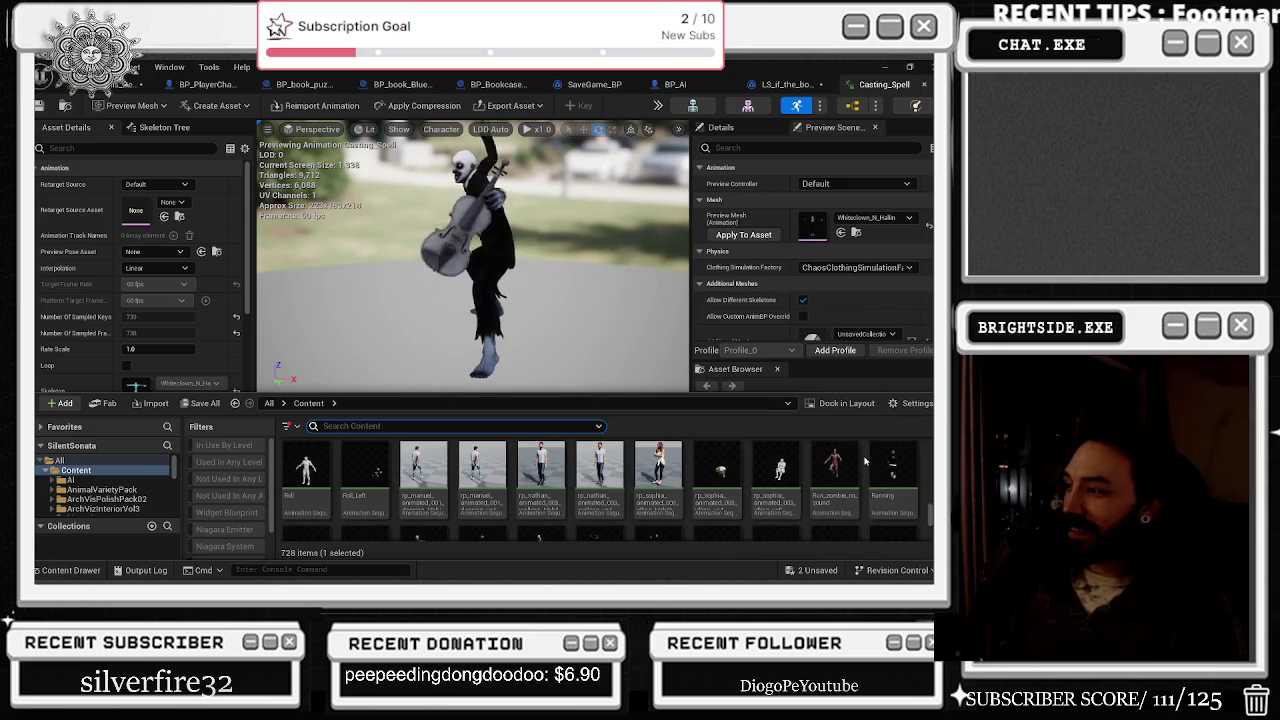
scroll(868, 455, down, 2)
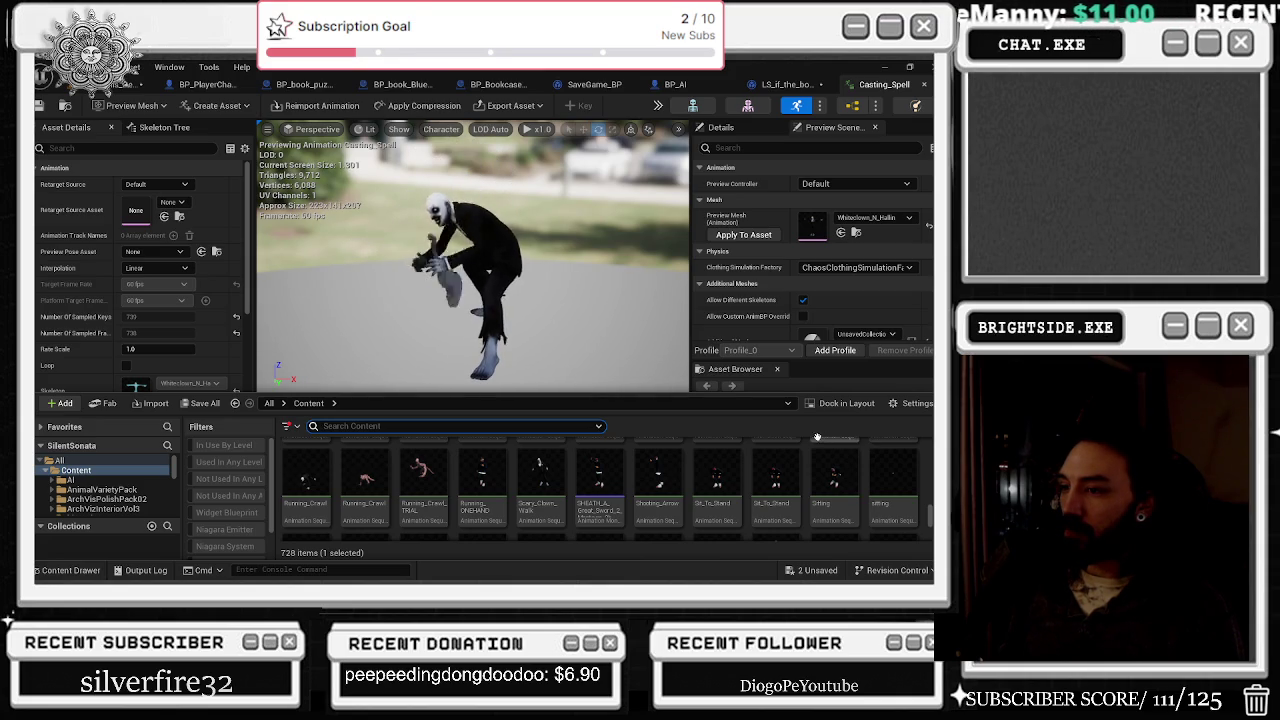
scroll(800, 445, down, 1)
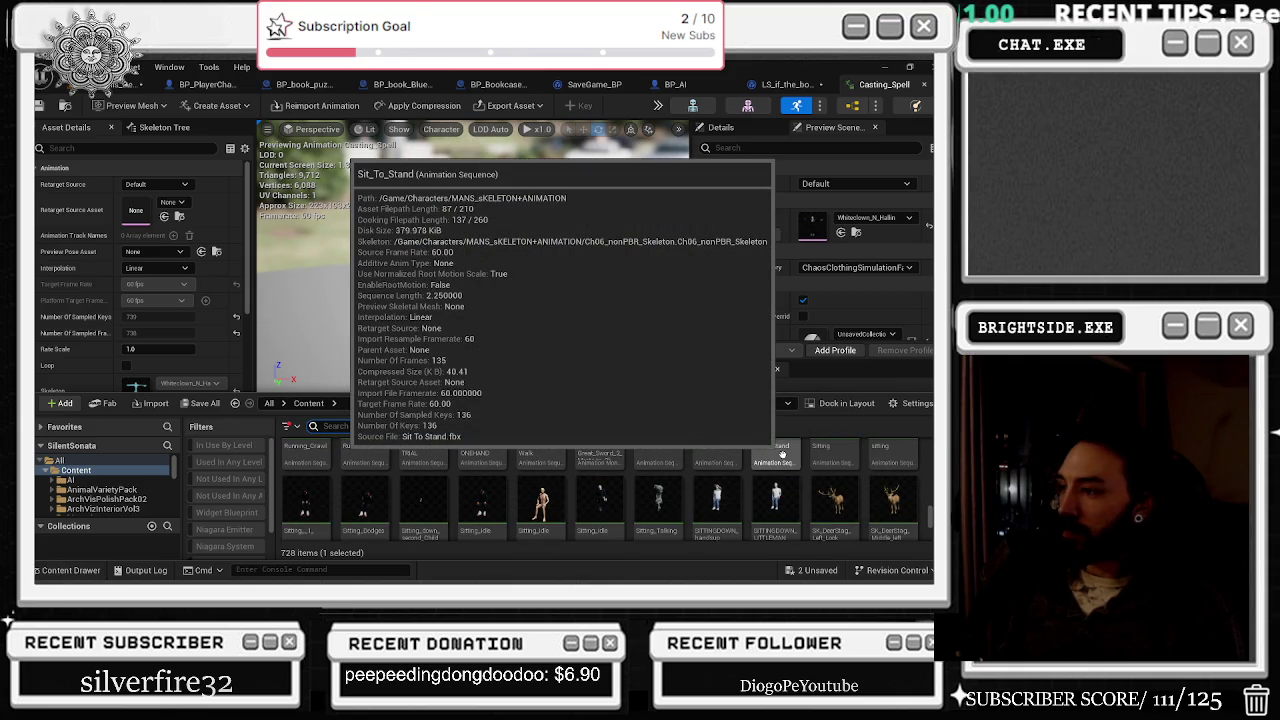
scroll(770, 452, down, 4)
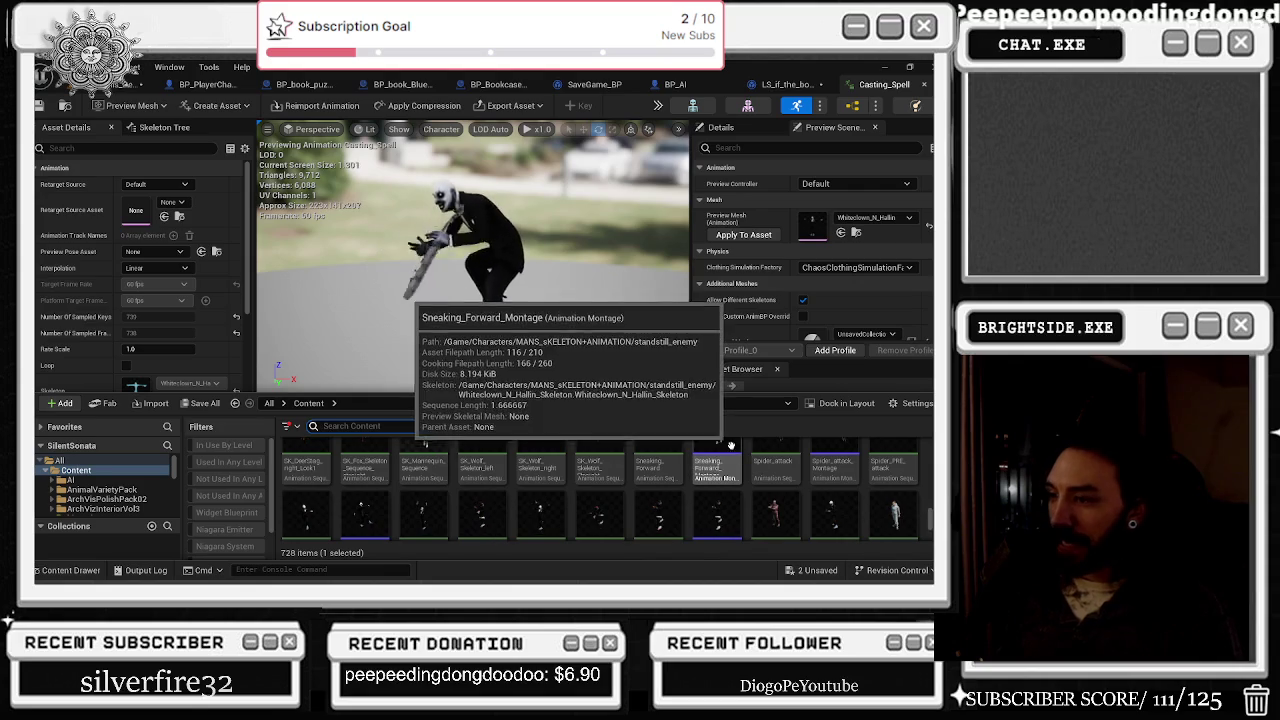
scroll(760, 445, down, 3)
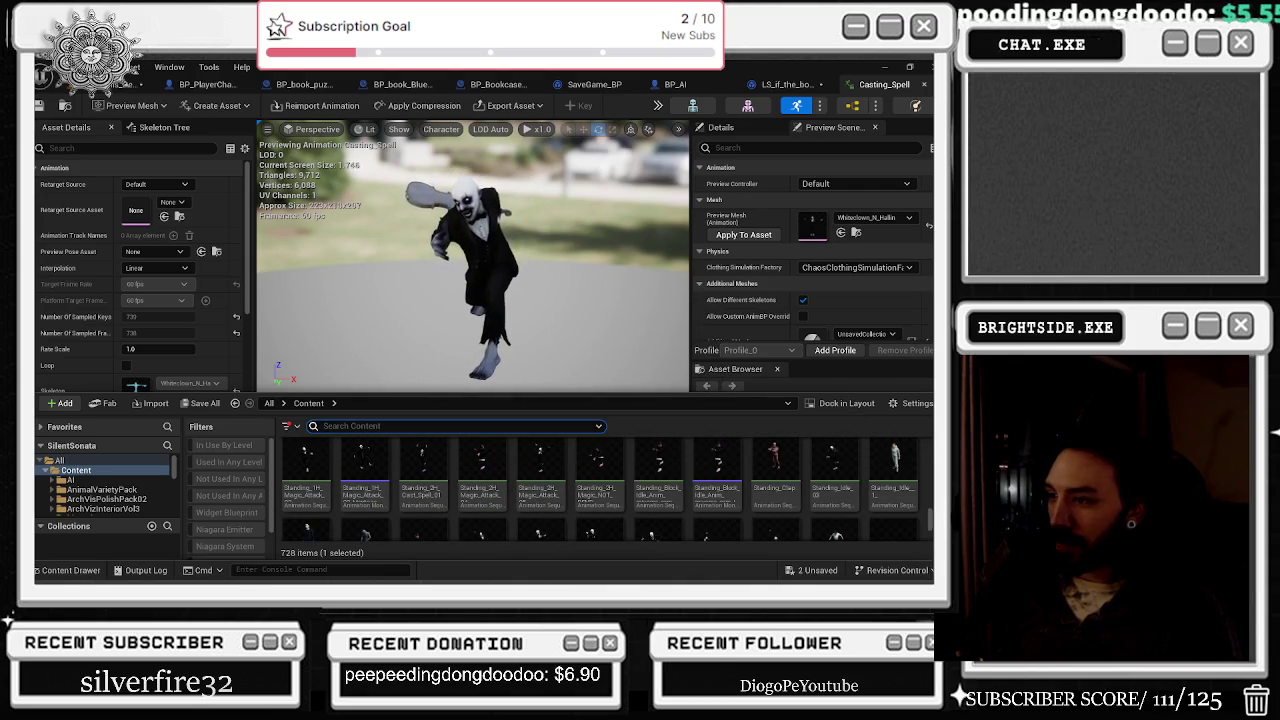
Step: Preview Standing_2H_Magic_Attack_04, Standing_2H_Cast_Spell_01, the Standing_1H montage, Standing_2H_Magic_Attack_05 and Standing_2H_Magic_NOT_BEND
double_click(502, 458)
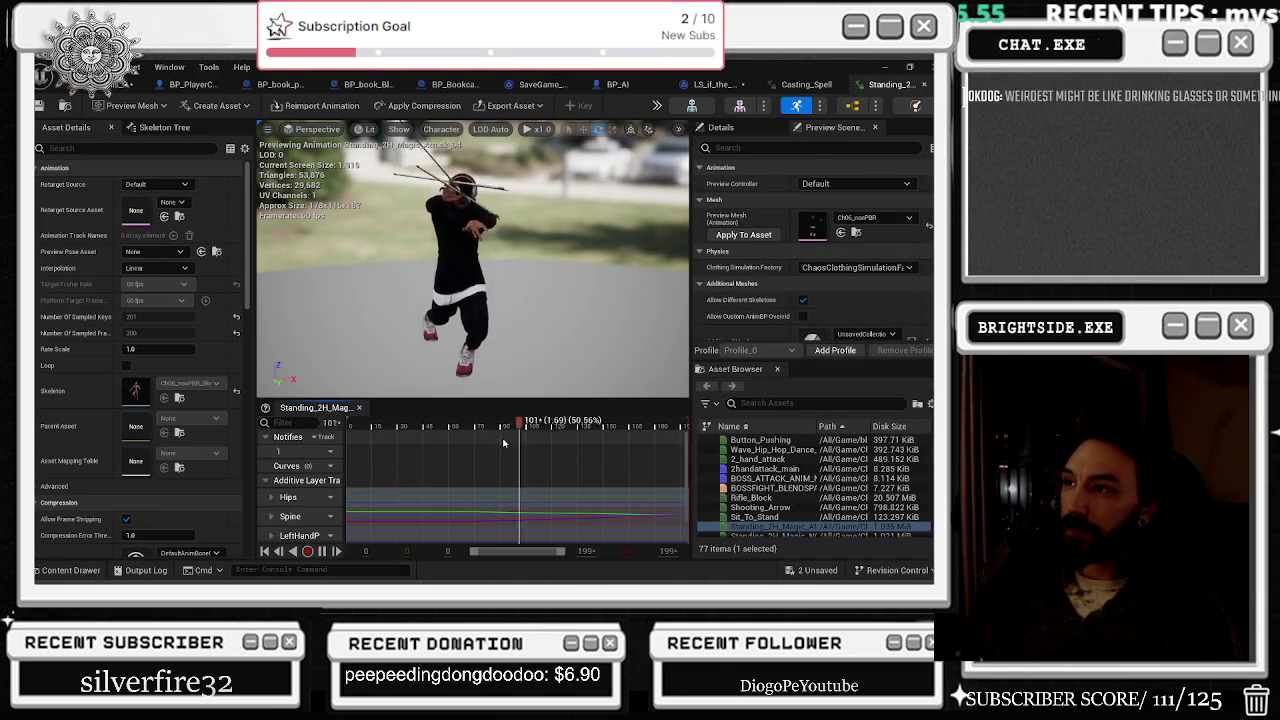
click(923, 86)
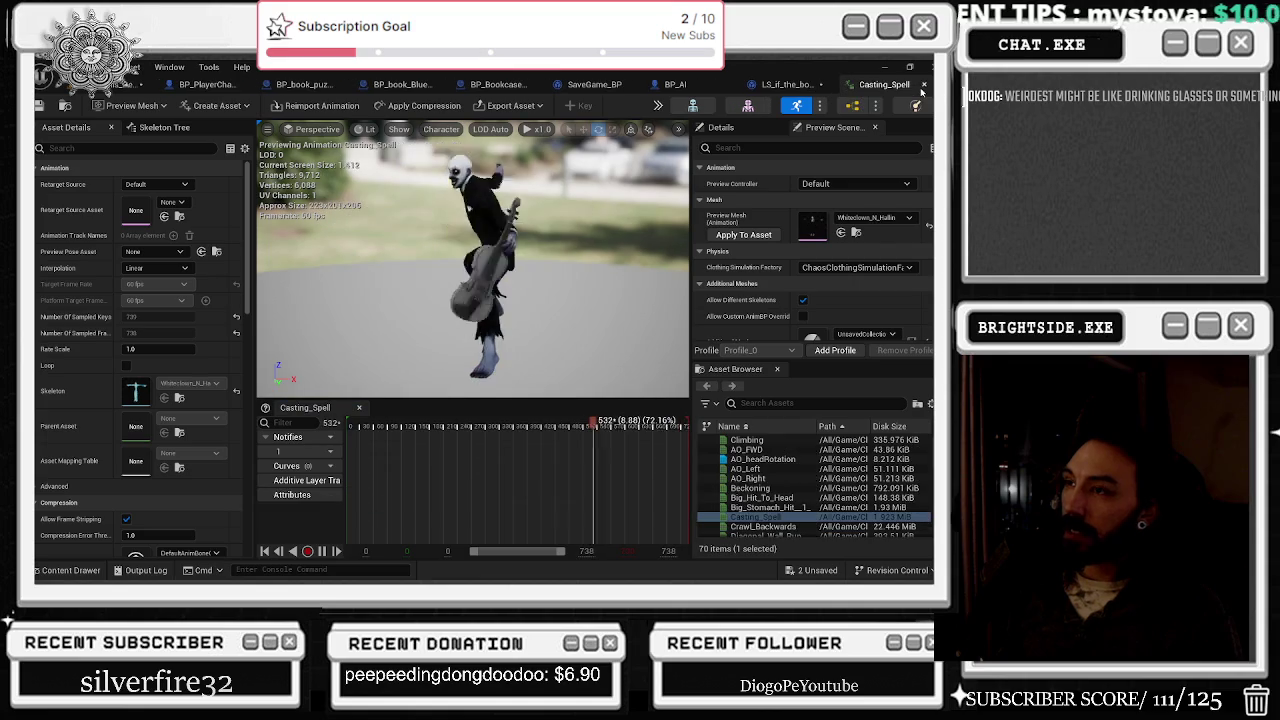
click(60, 571)
double_click(422, 470)
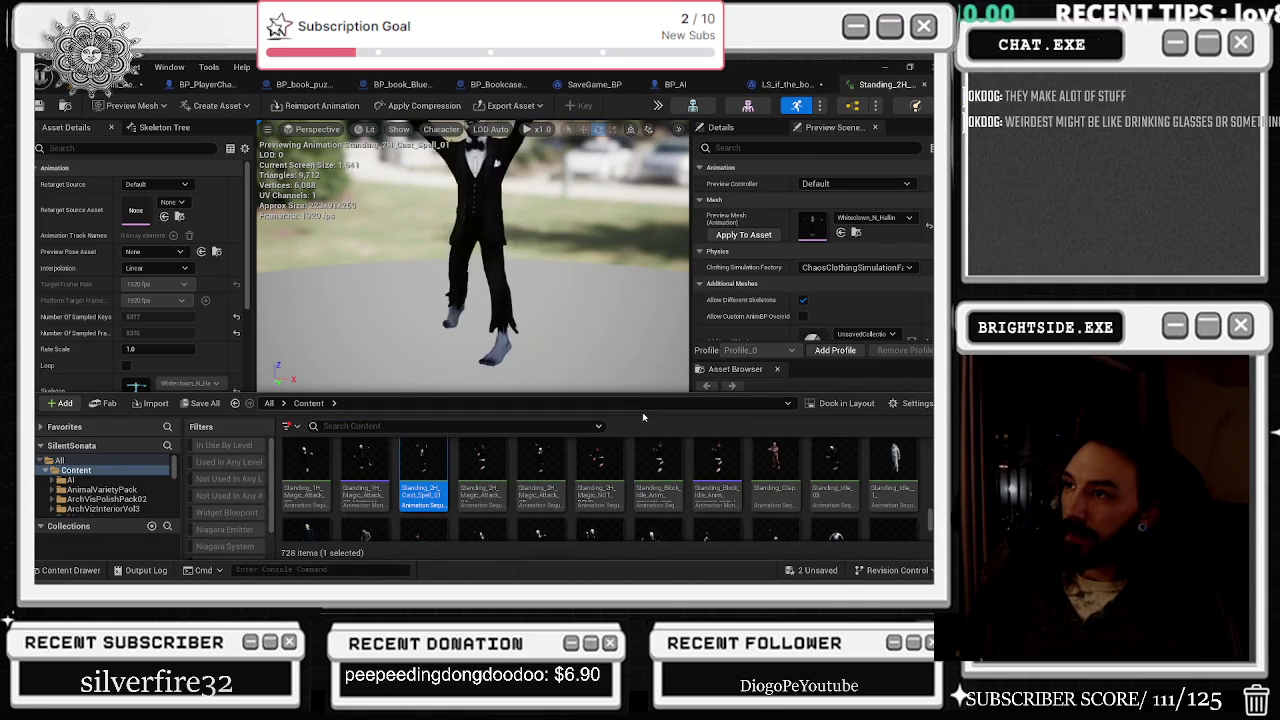
double_click(364, 468)
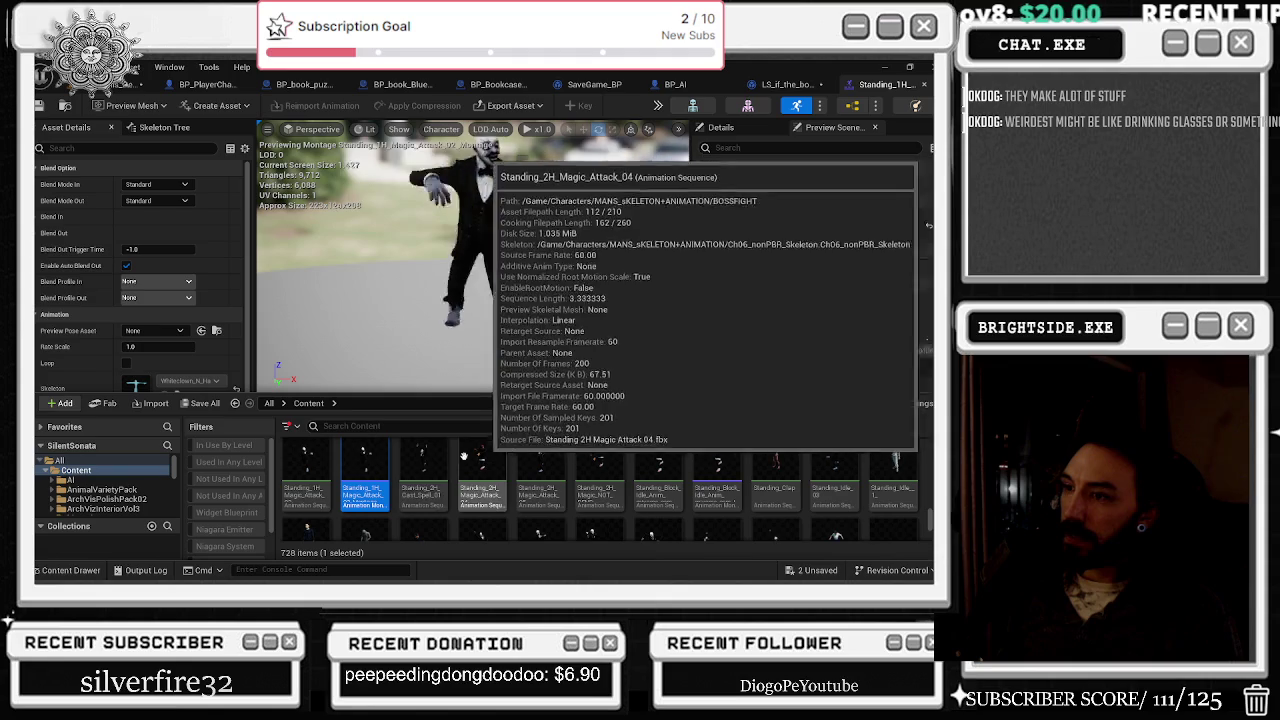
click(546, 484)
double_click(547, 487)
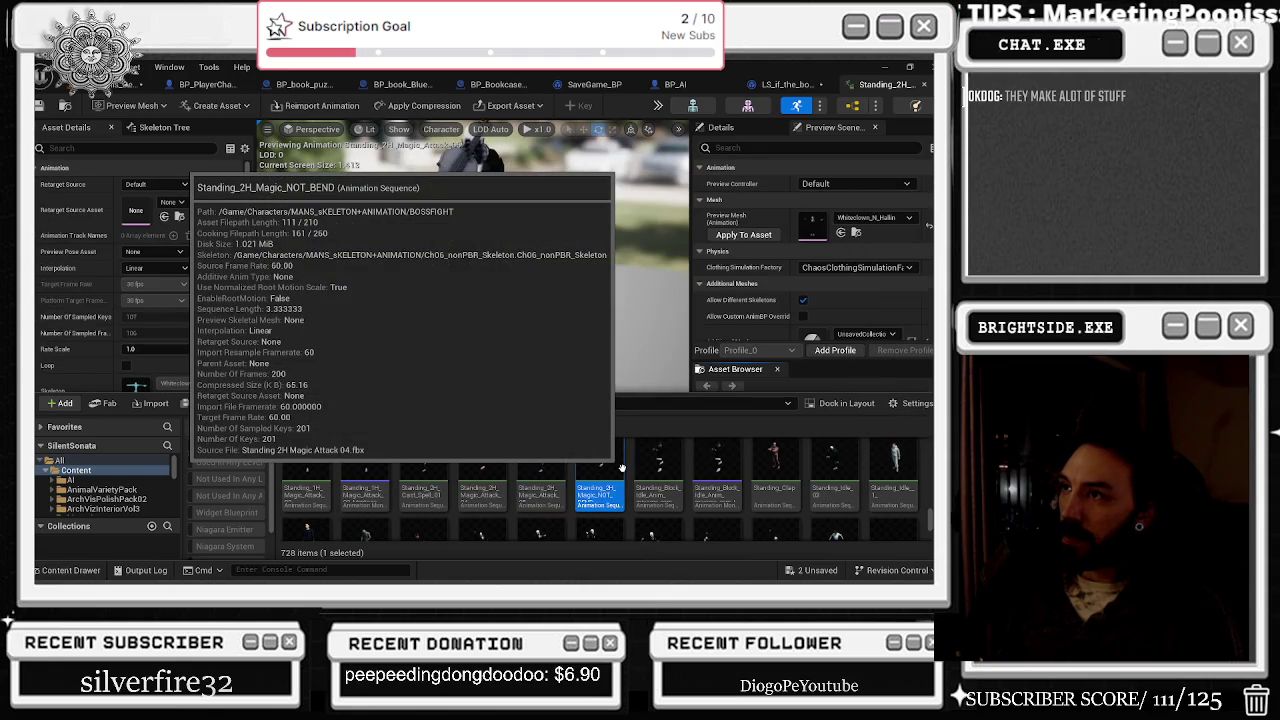
double_click(621, 467)
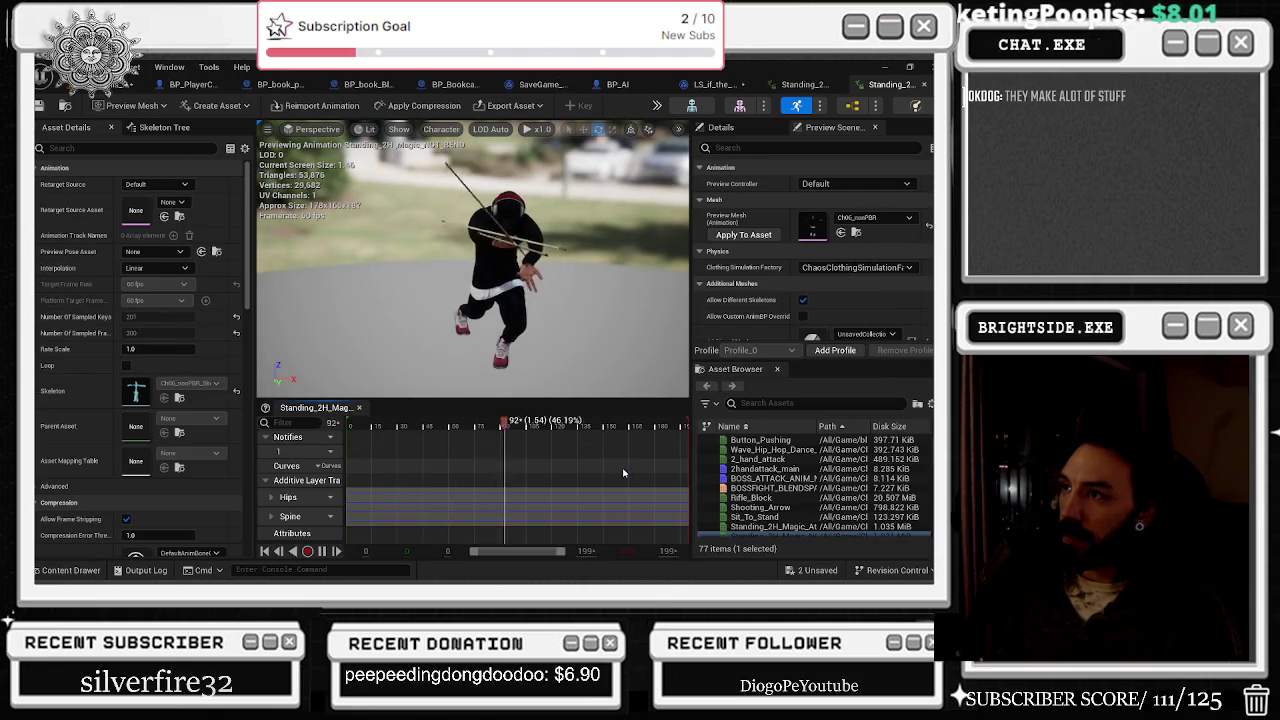
Step: Preview Standing_Block_Idle_Anim, then scroll the assets and select Standing_2H_Magic_NOT_BEND
click(70, 570)
double_click(658, 470)
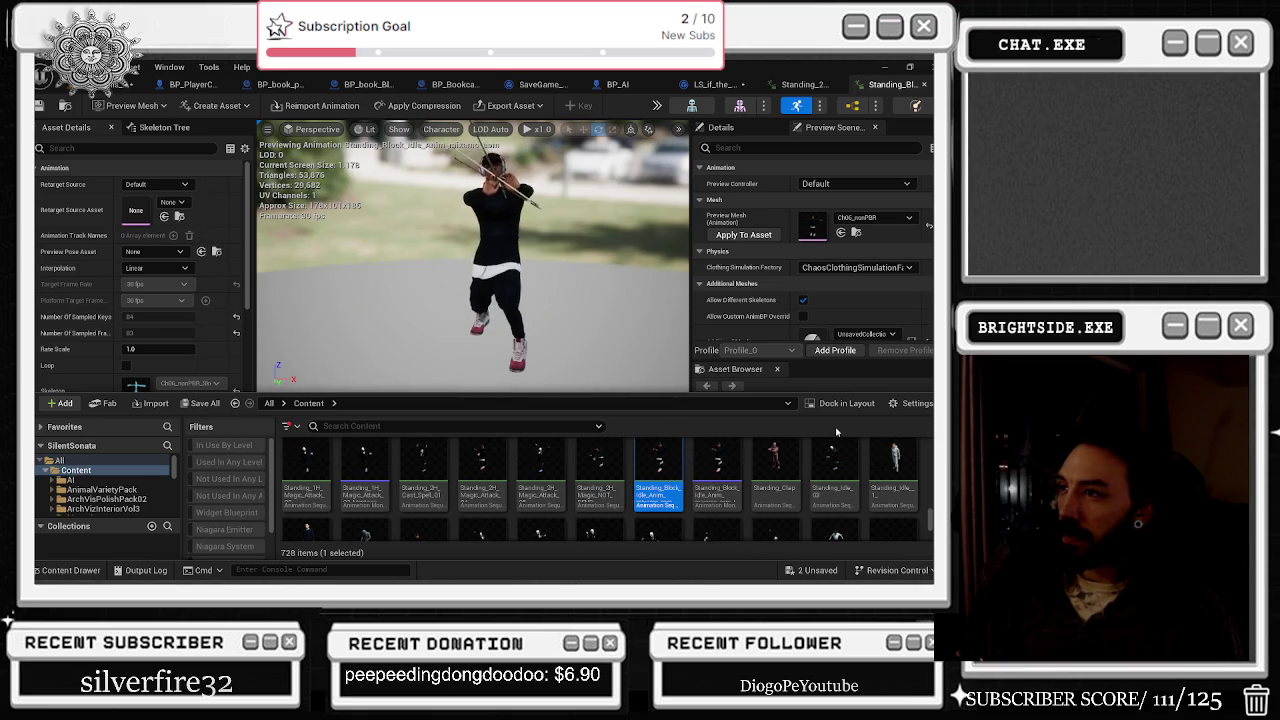
scroll(833, 467, down, 1)
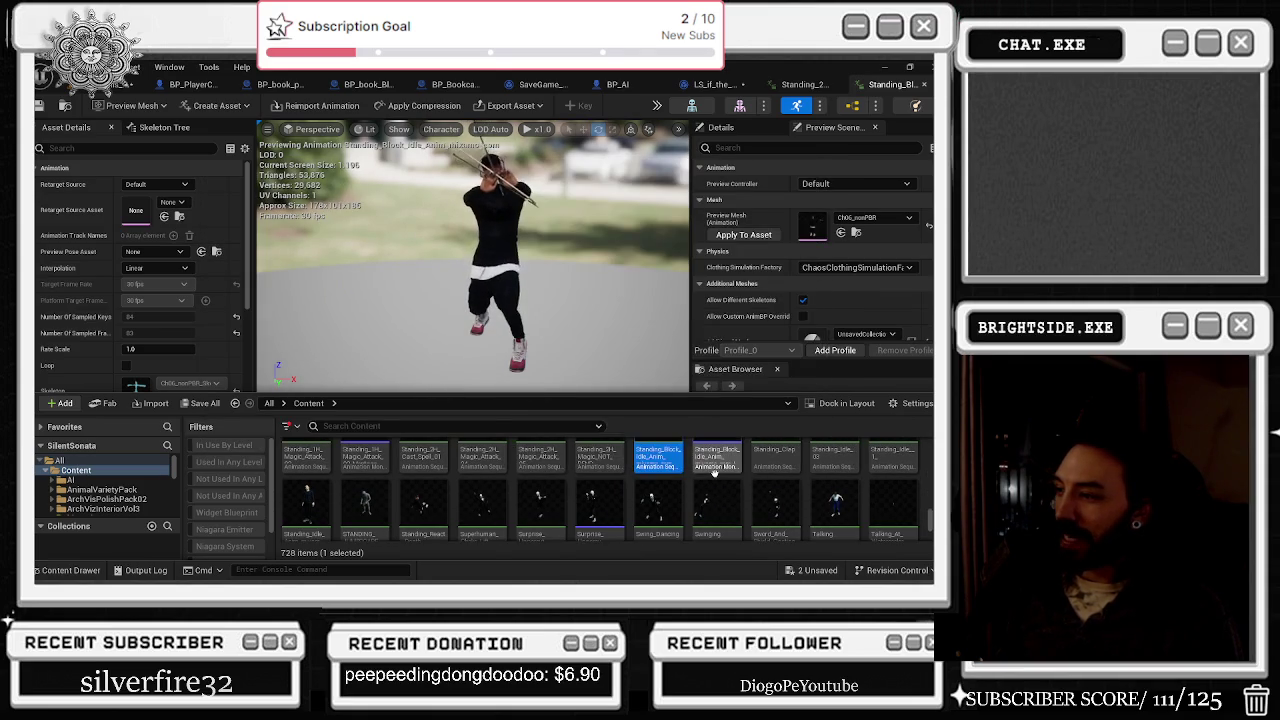
scroll(690, 455, down, 1)
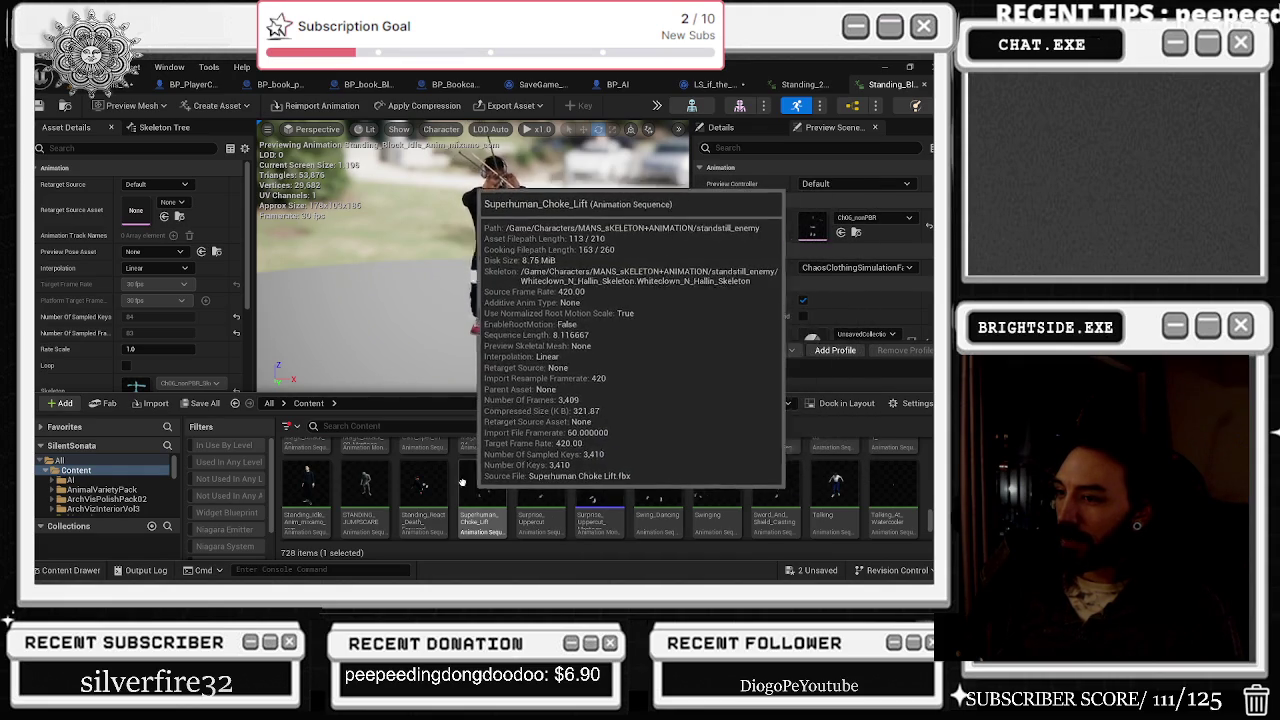
scroll(485, 475, down, 1)
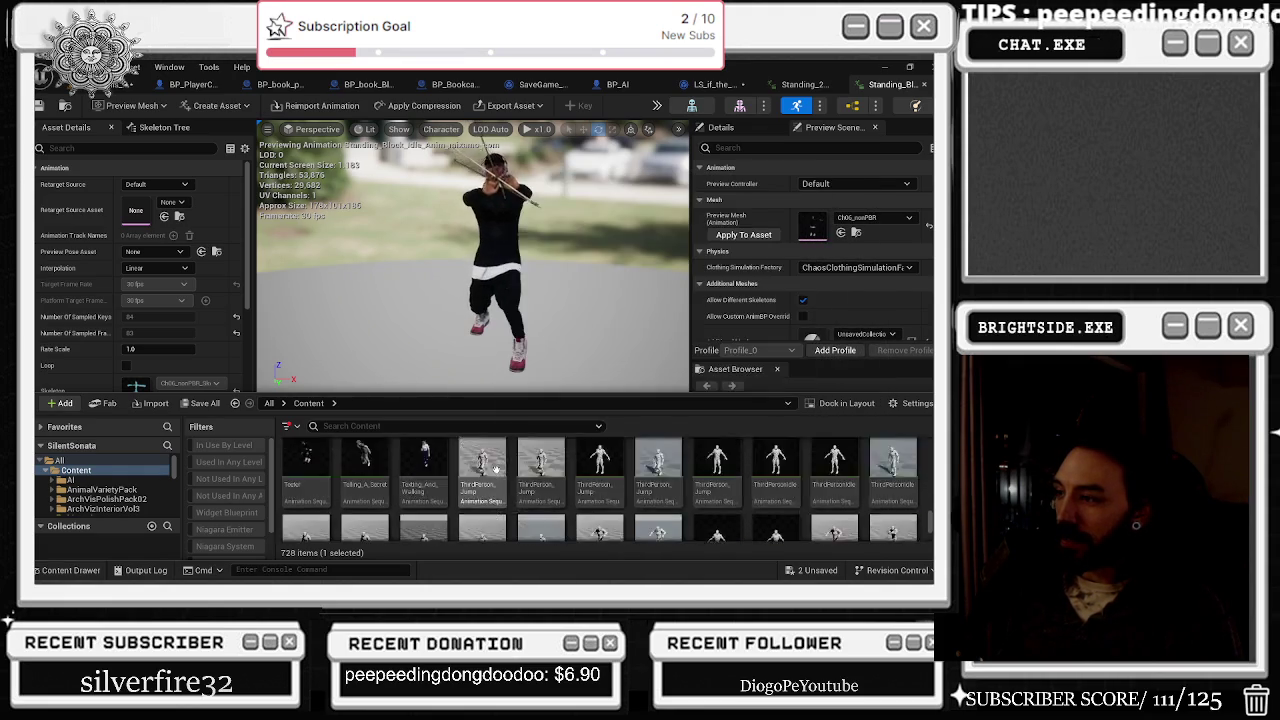
scroll(505, 480, up, 1)
scroll(520, 480, up, 1)
scroll(549, 441, up, 1)
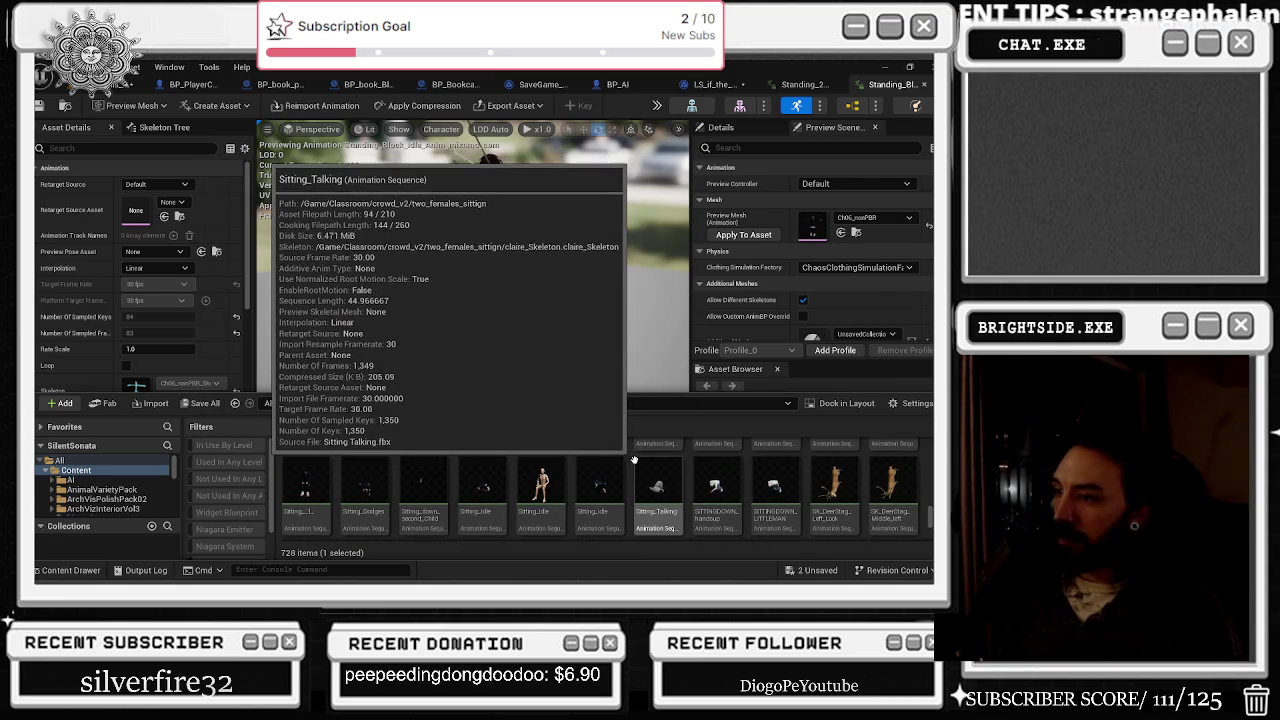
scroll(645, 445, up, 1)
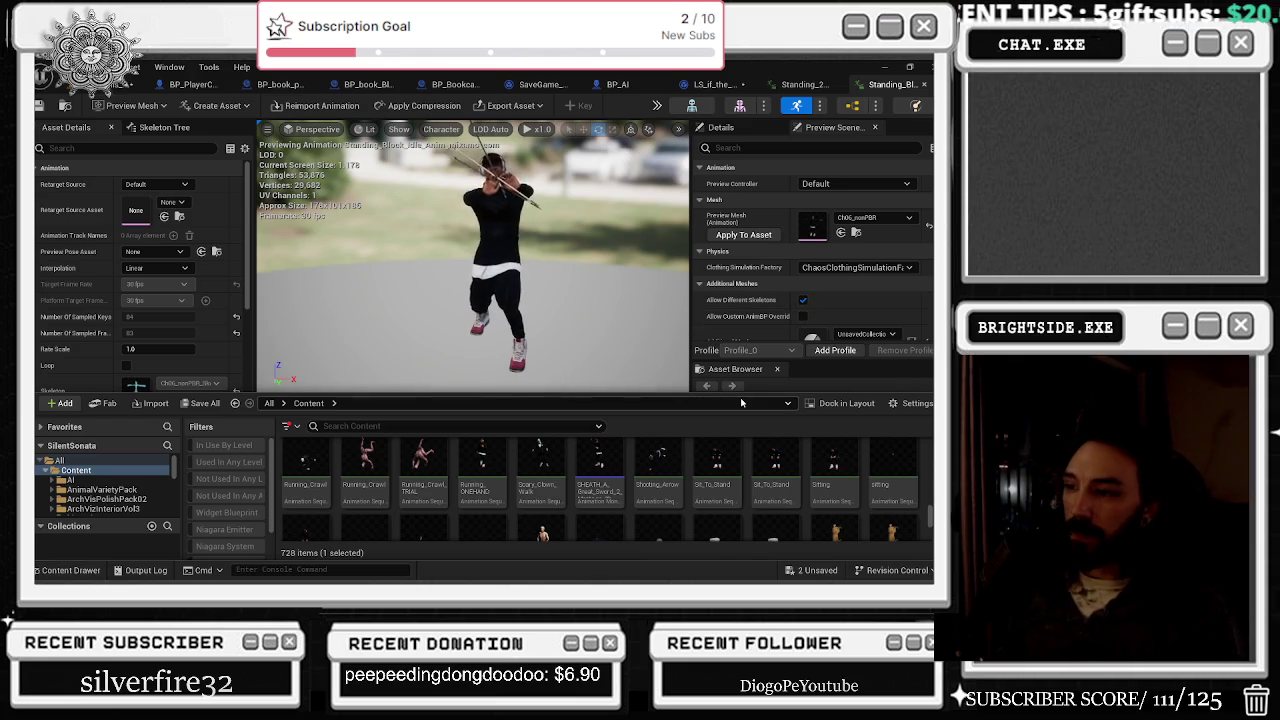
scroll(720, 458, up, 1)
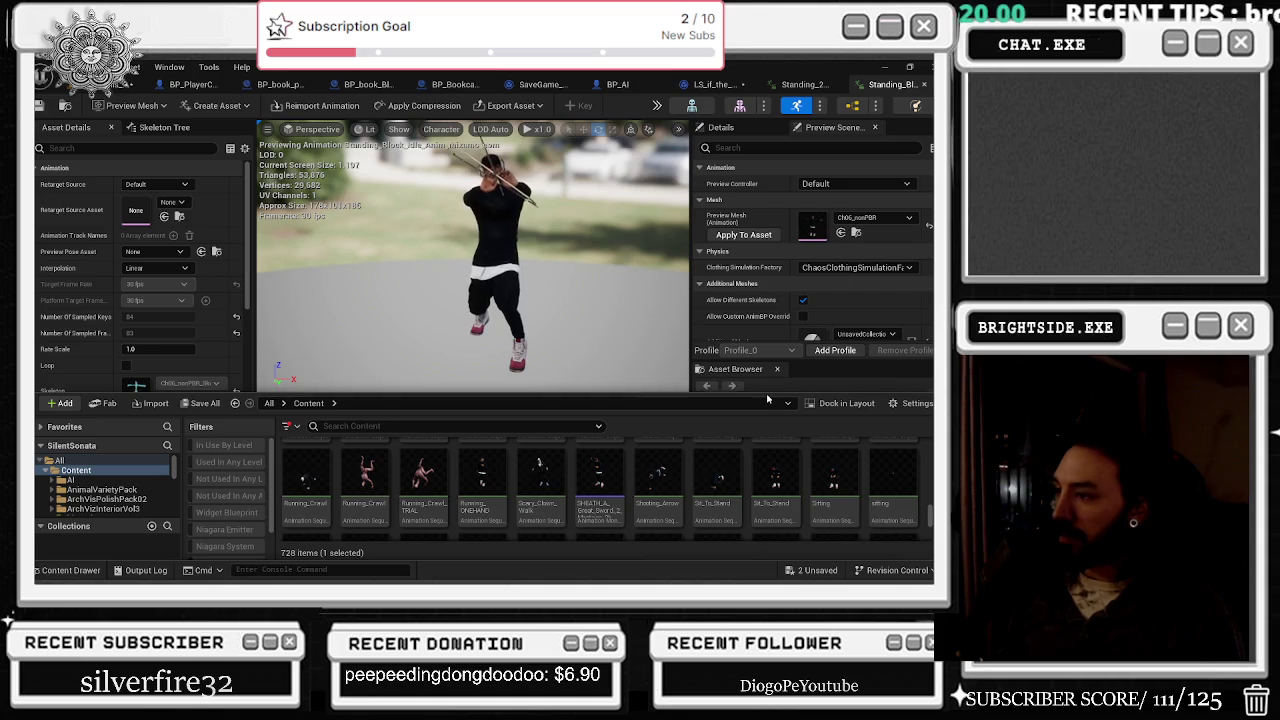
scroll(755, 438, down, 3)
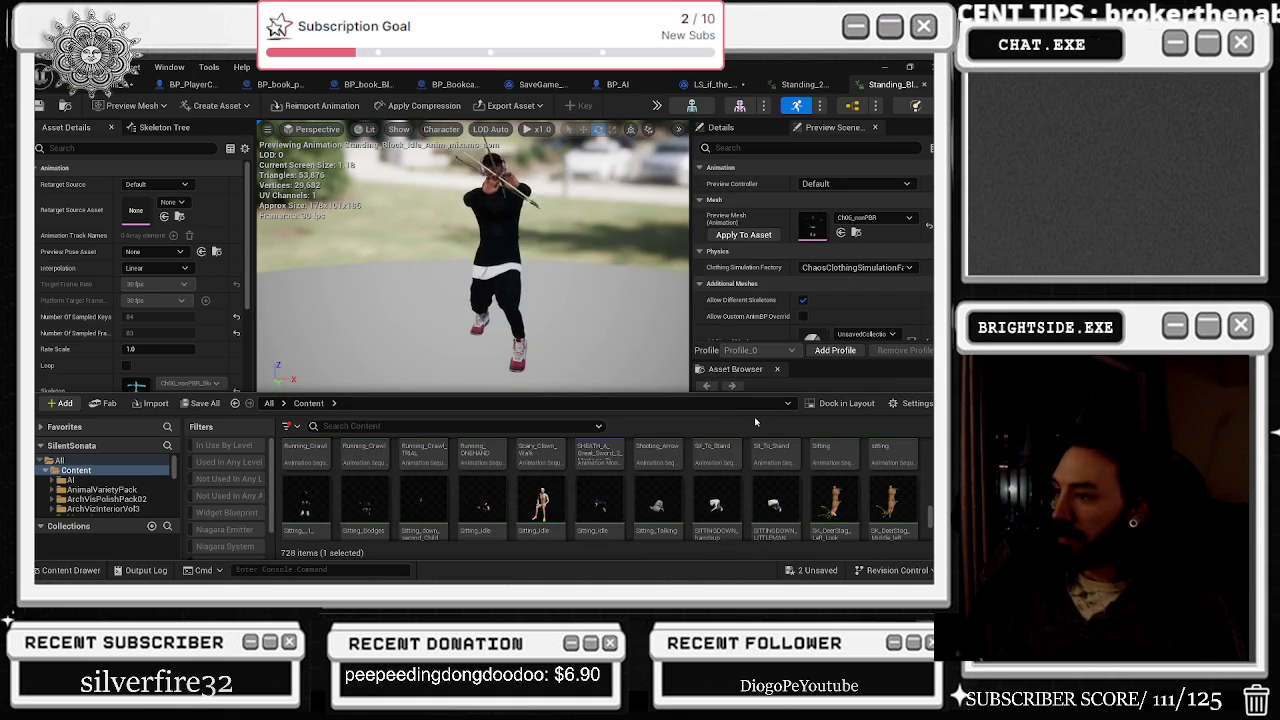
scroll(740, 460, down, 5)
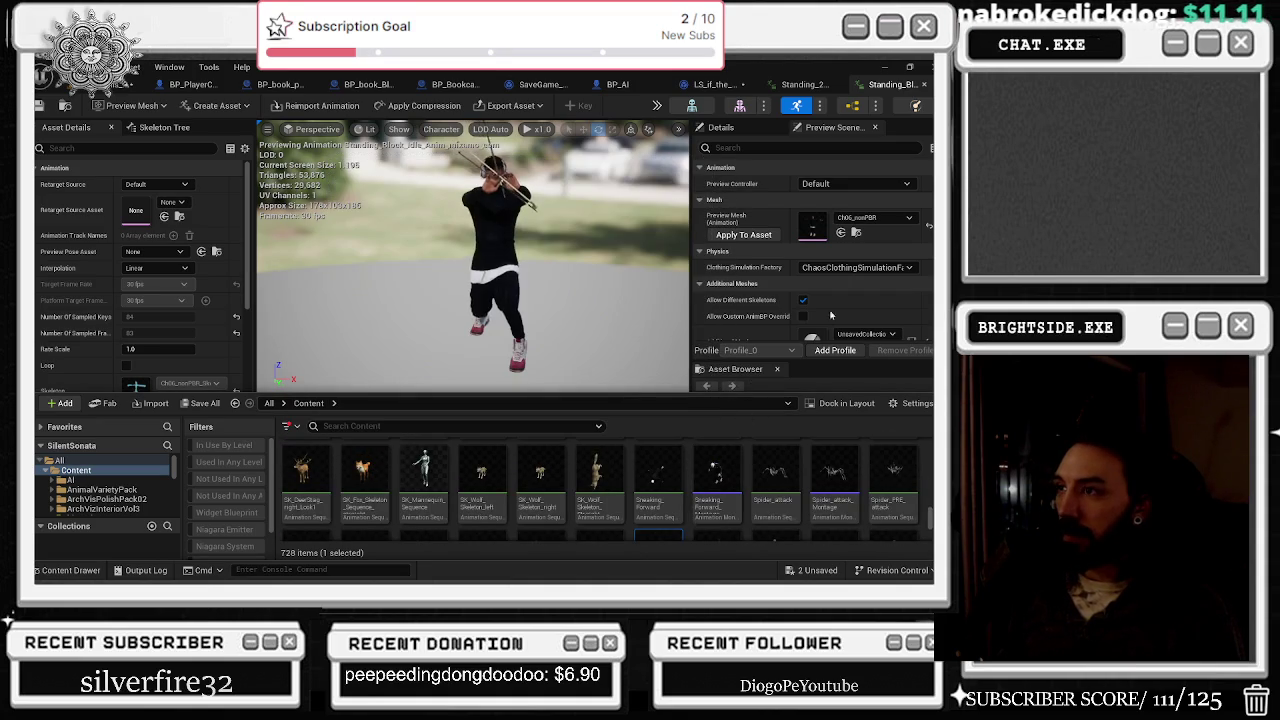
scroll(750, 455, down, 3)
scroll(755, 460, down, 1)
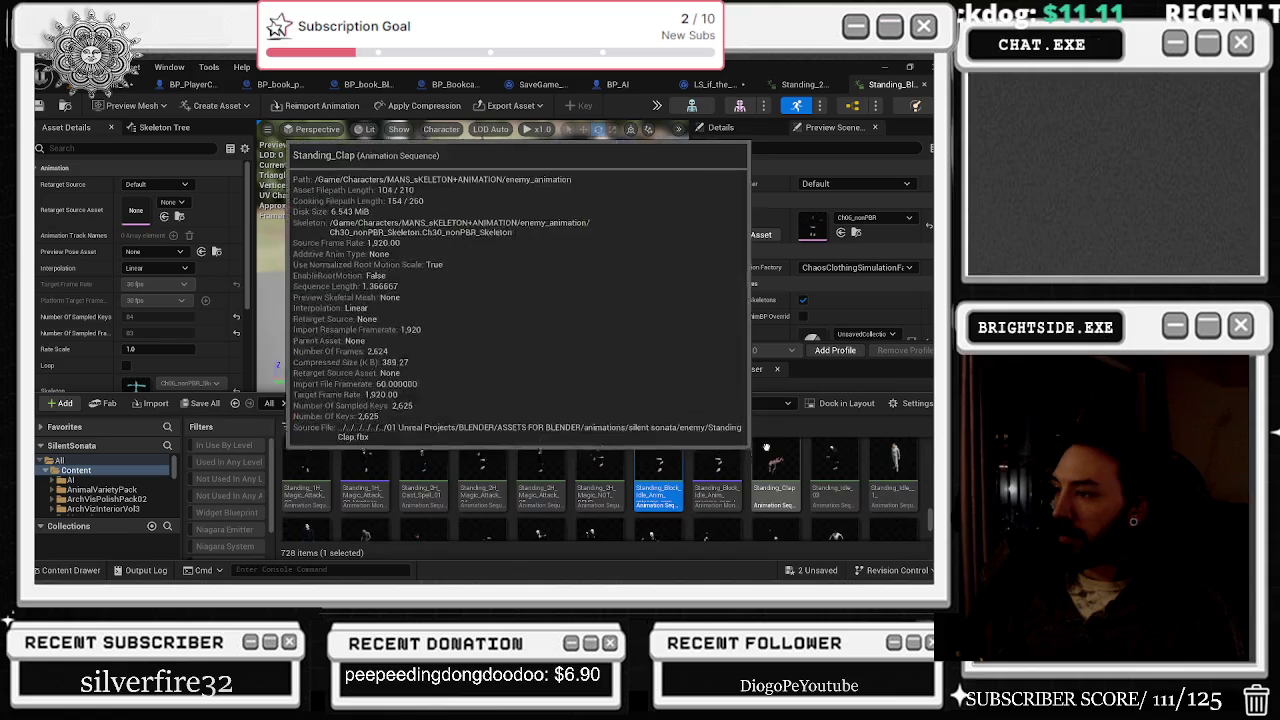
click(598, 472)
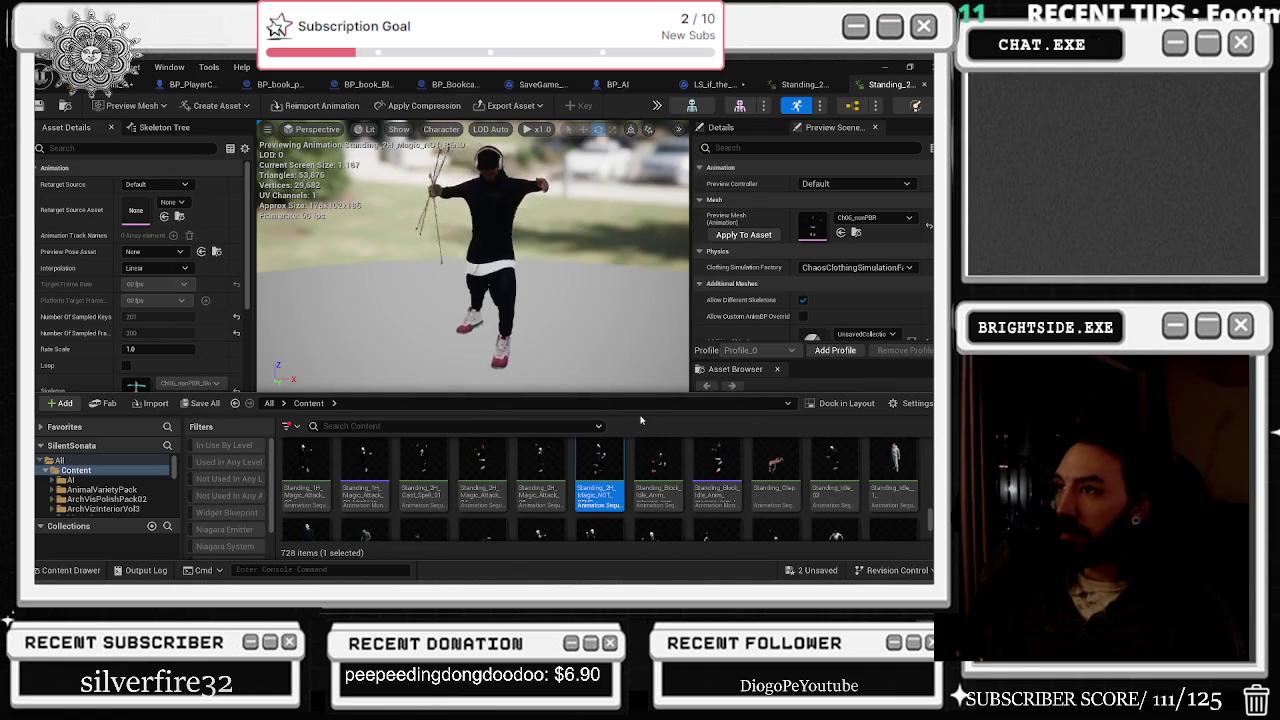
Step: Compare the Standing_2H magic animations: NOT_BEND, Attack_05, Attack_04 and Cast_Spell_01
double_click(536, 466)
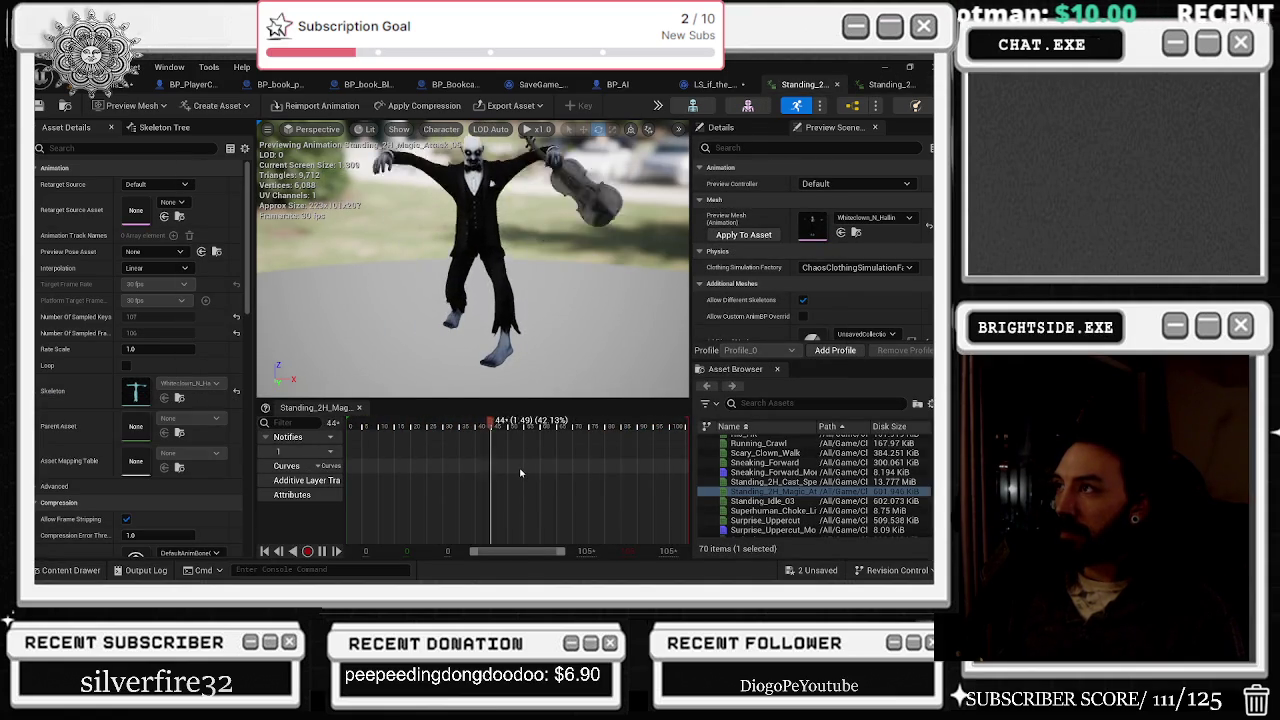
click(898, 86)
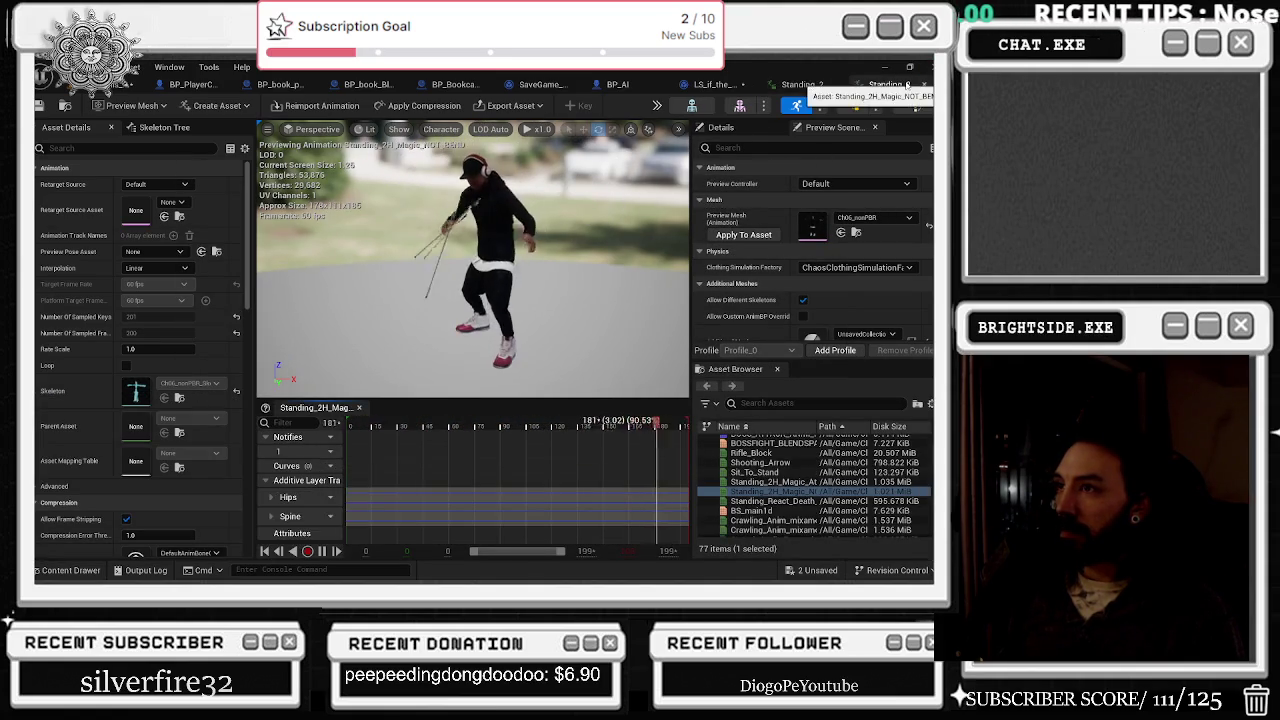
click(790, 87)
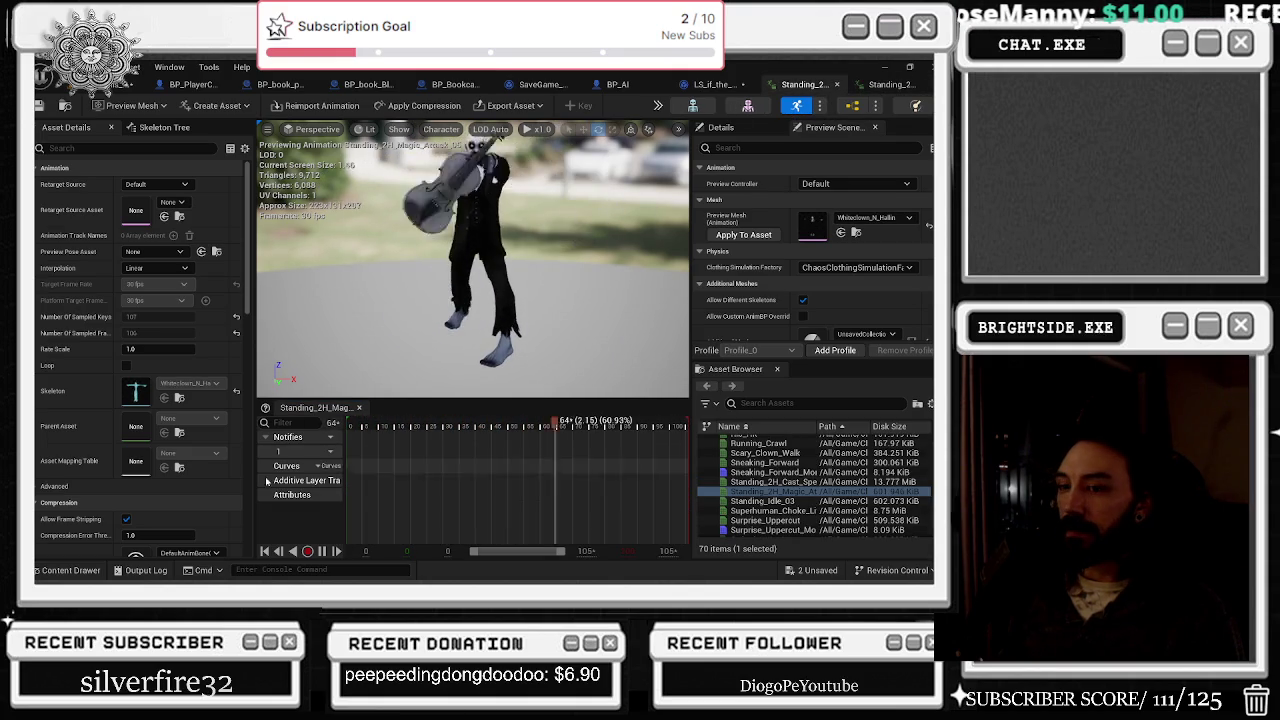
click(69, 570)
double_click(472, 486)
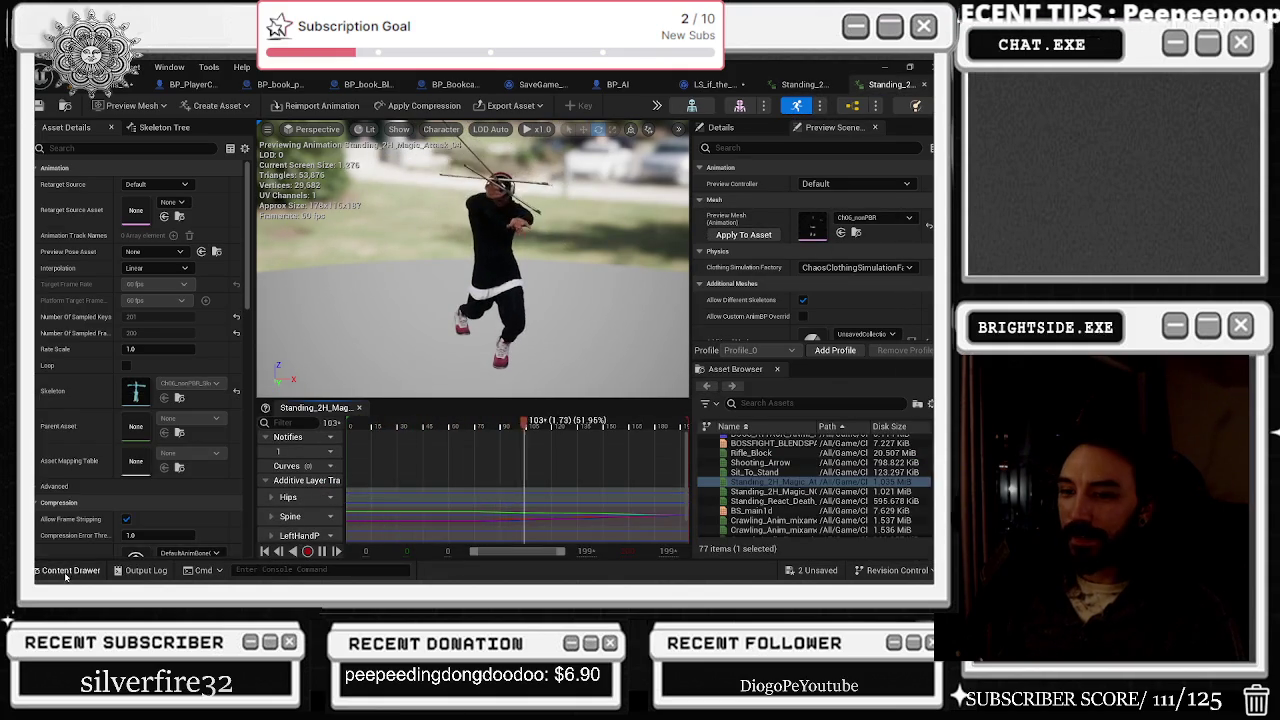
key(ctrl+space)
double_click(402, 488)
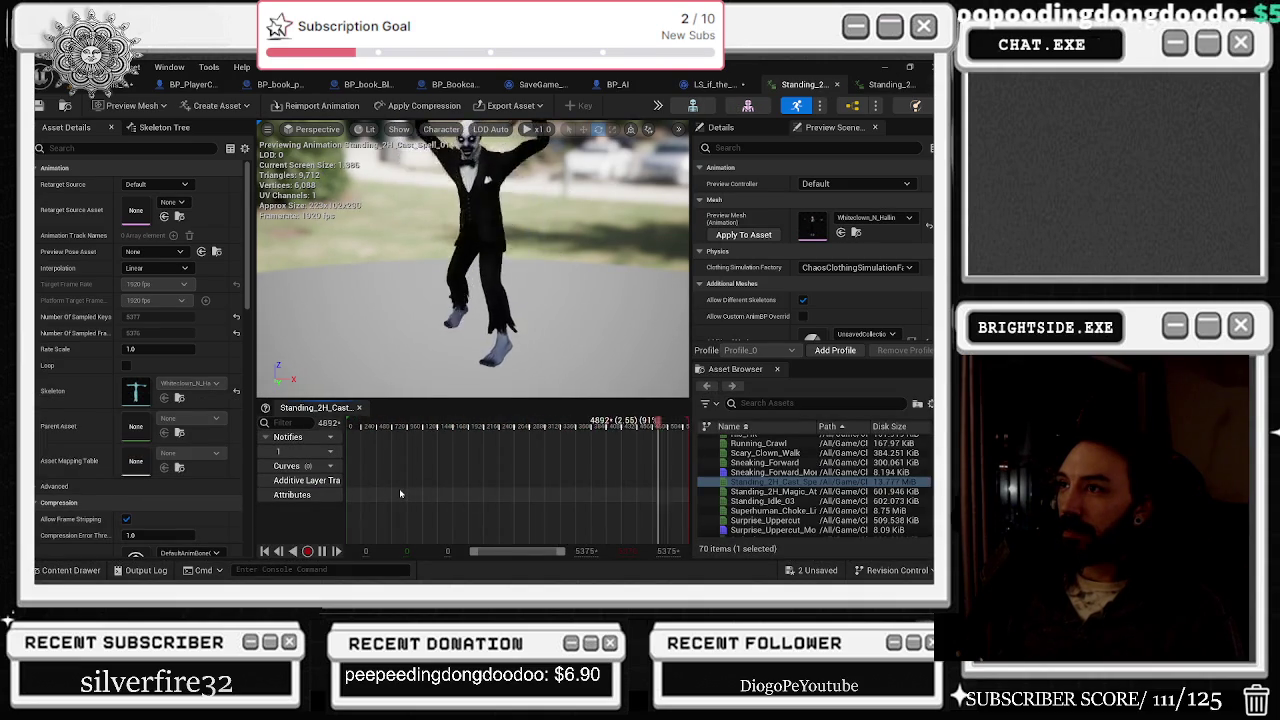
Step: Preview Standing_1H_Magic_Attack_02, close the Spider_PRE_attack tab, and open the Standing_1H_Magic_Attack_02_Montage
click(70, 570)
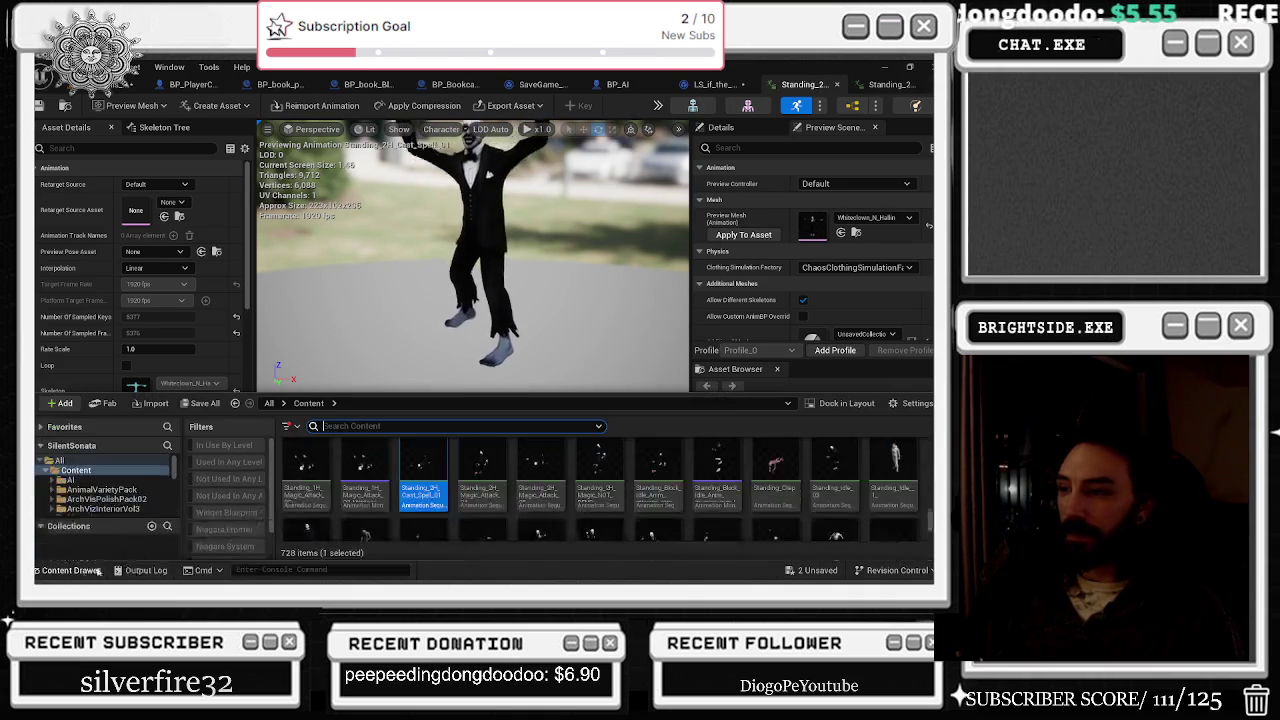
double_click(351, 487)
double_click(312, 487)
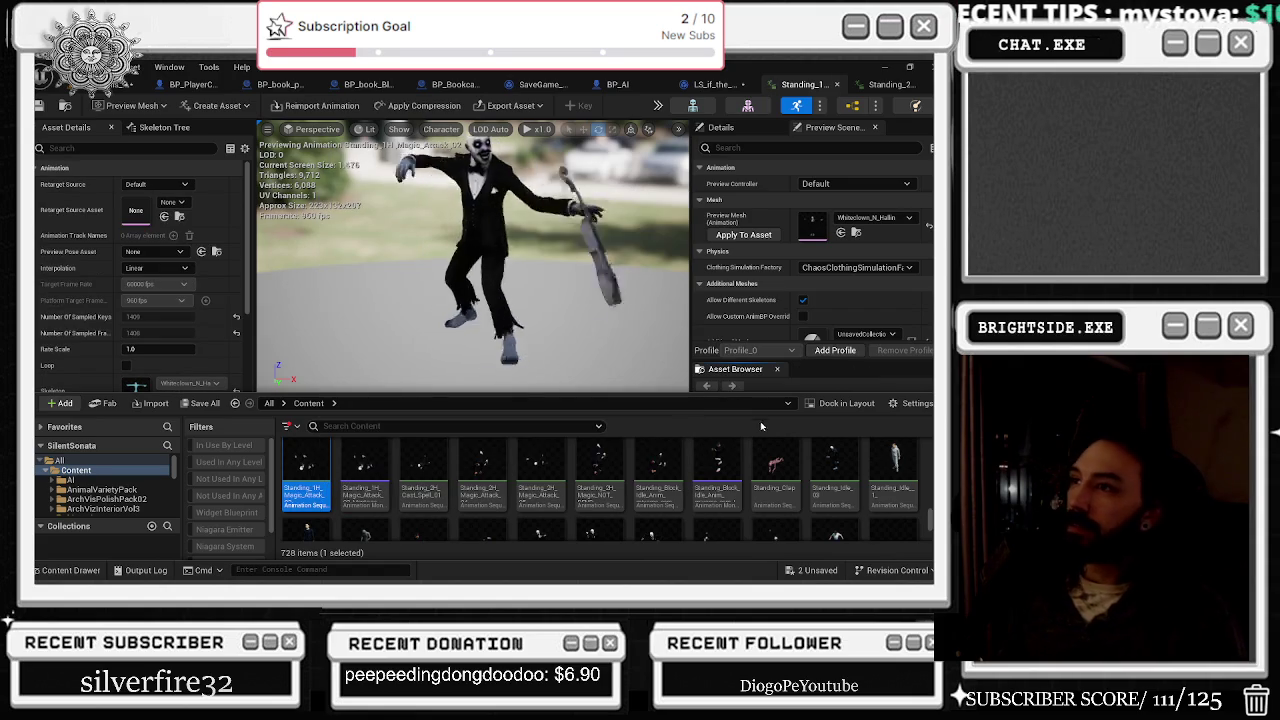
scroll(700, 490, up, 3)
click(893, 465)
double_click(893, 465)
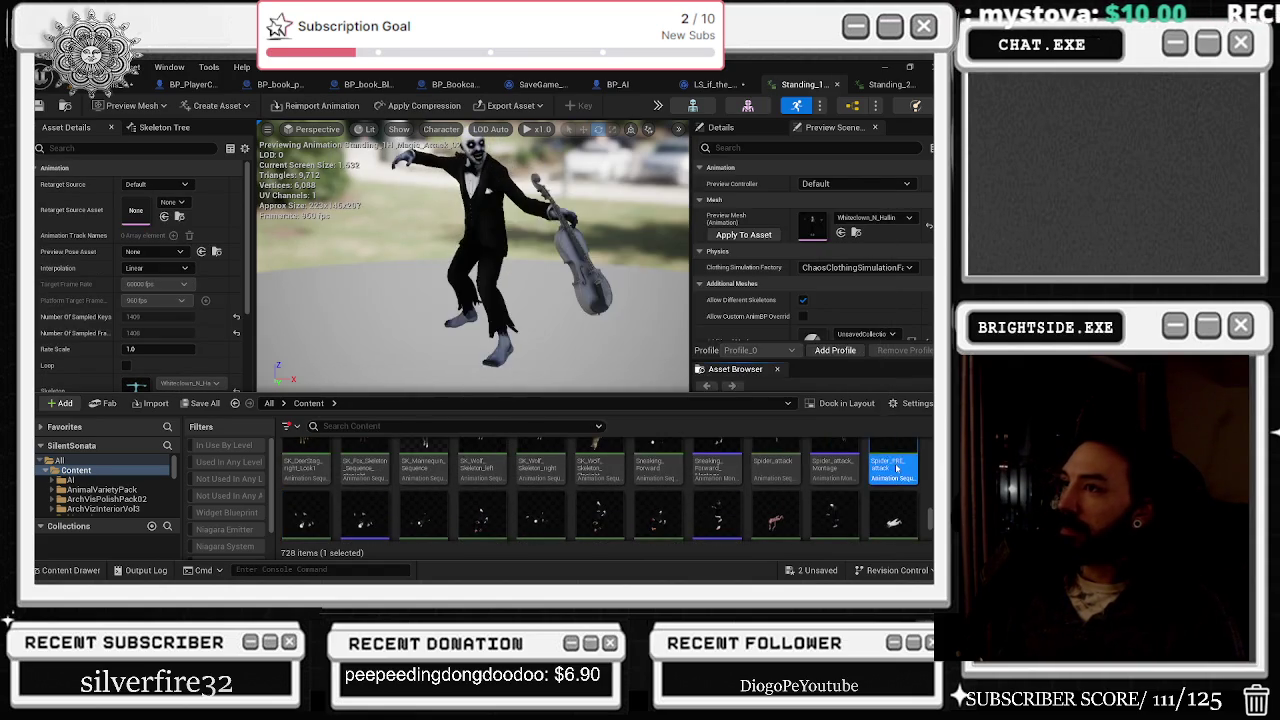
click(925, 85)
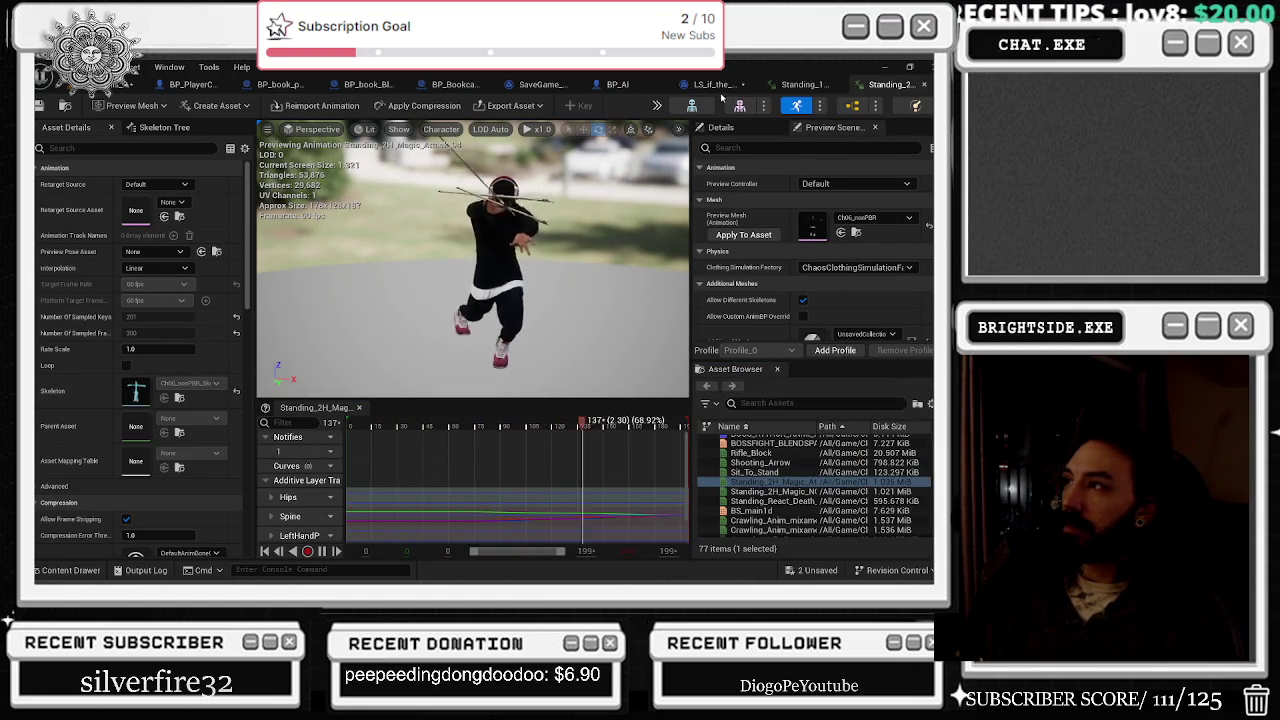
click(800, 84)
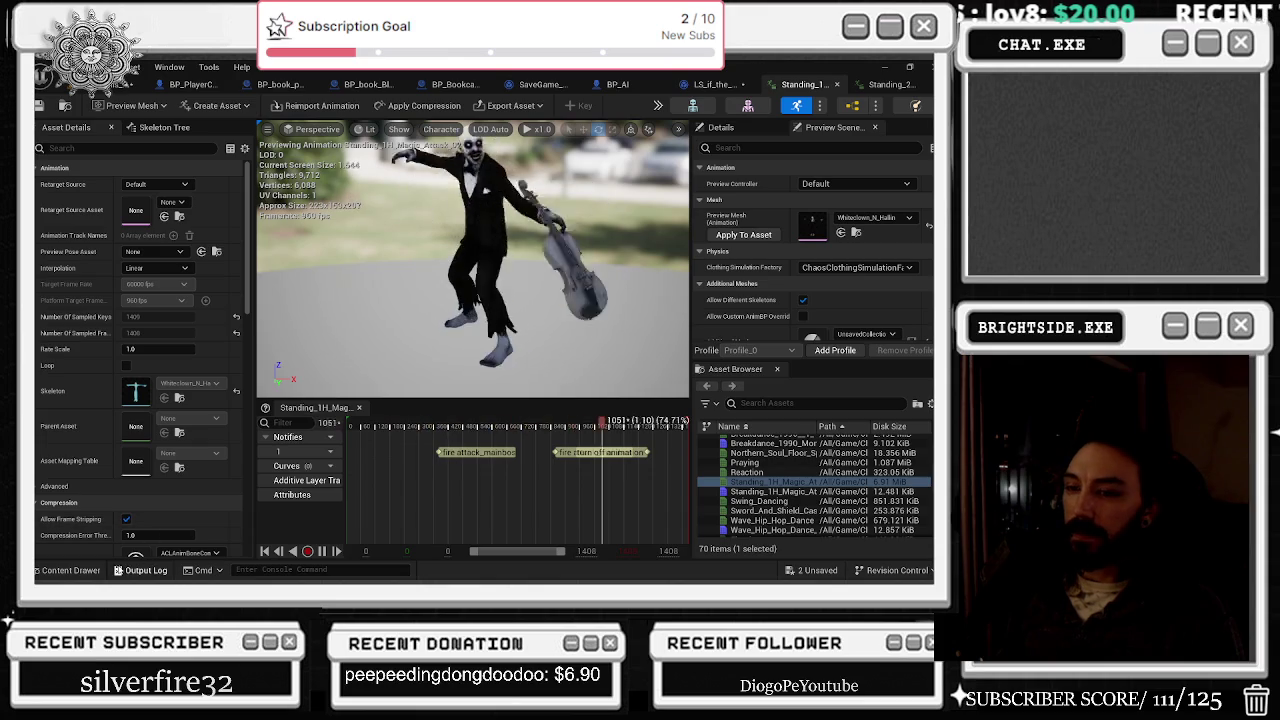
click(70, 570)
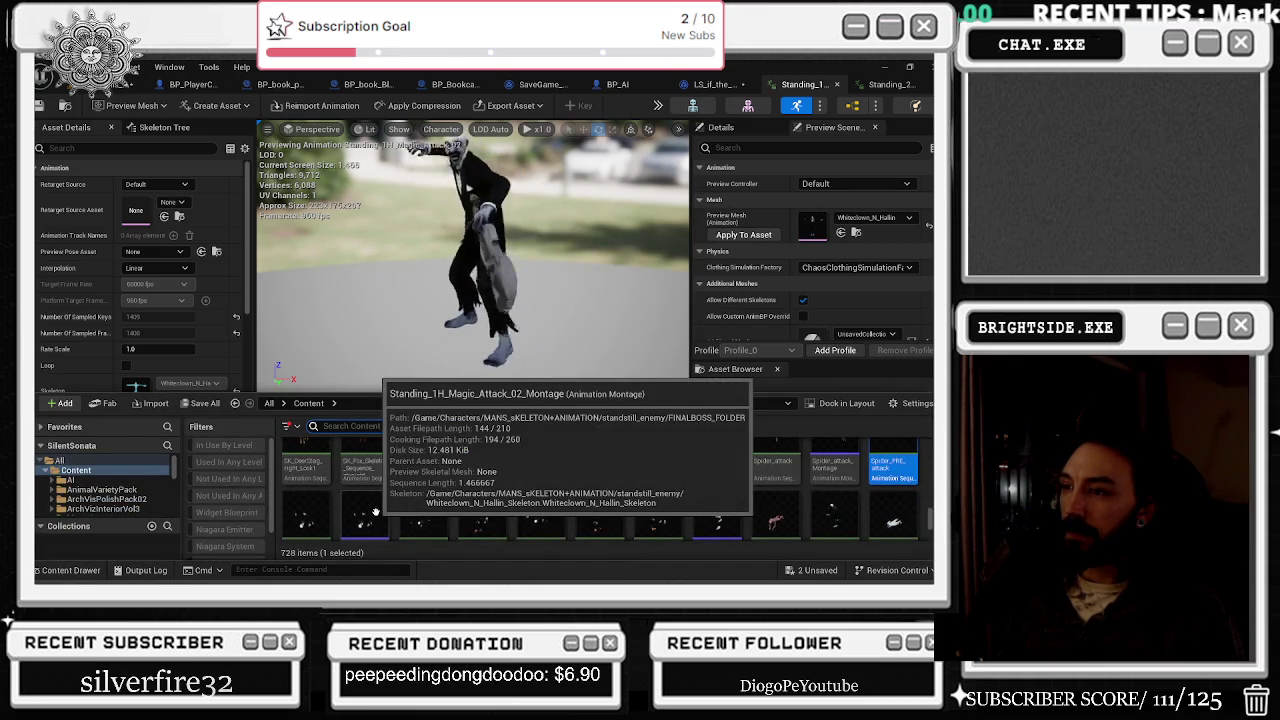
click(375, 513)
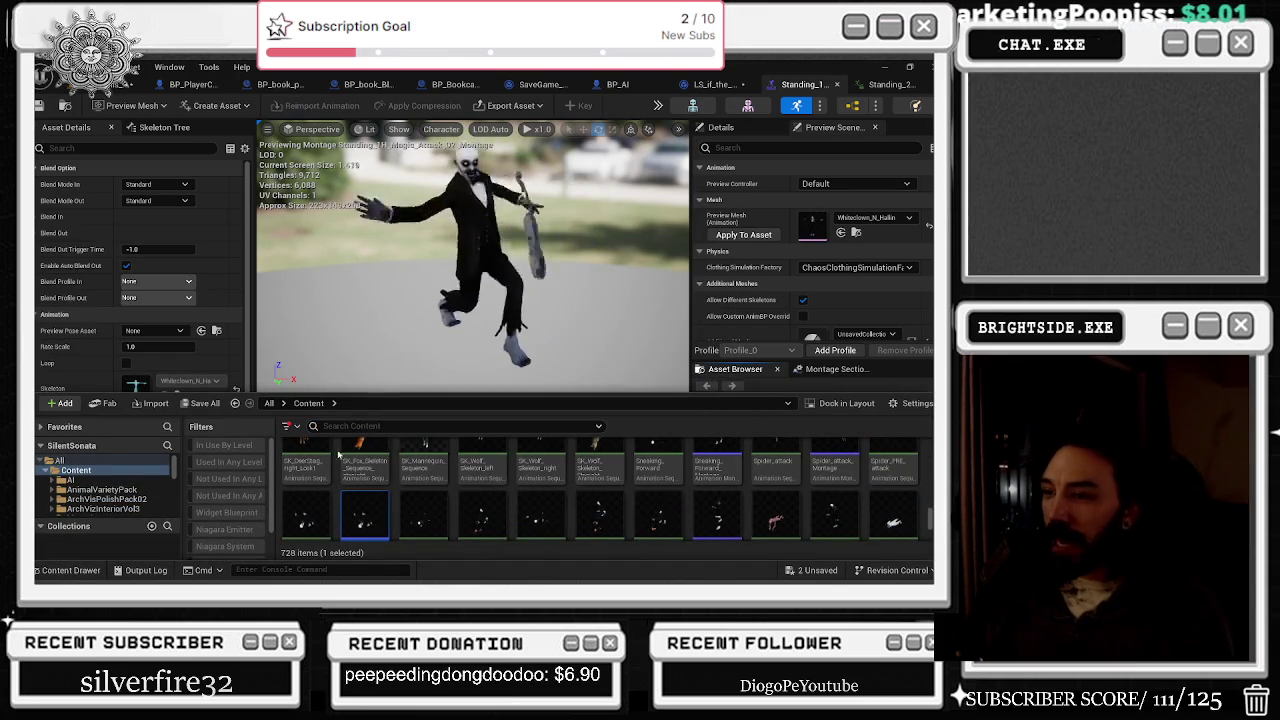
Step: Finish the 'magic' search and open the Magic_Attack_04 animation from the results
text(magic)
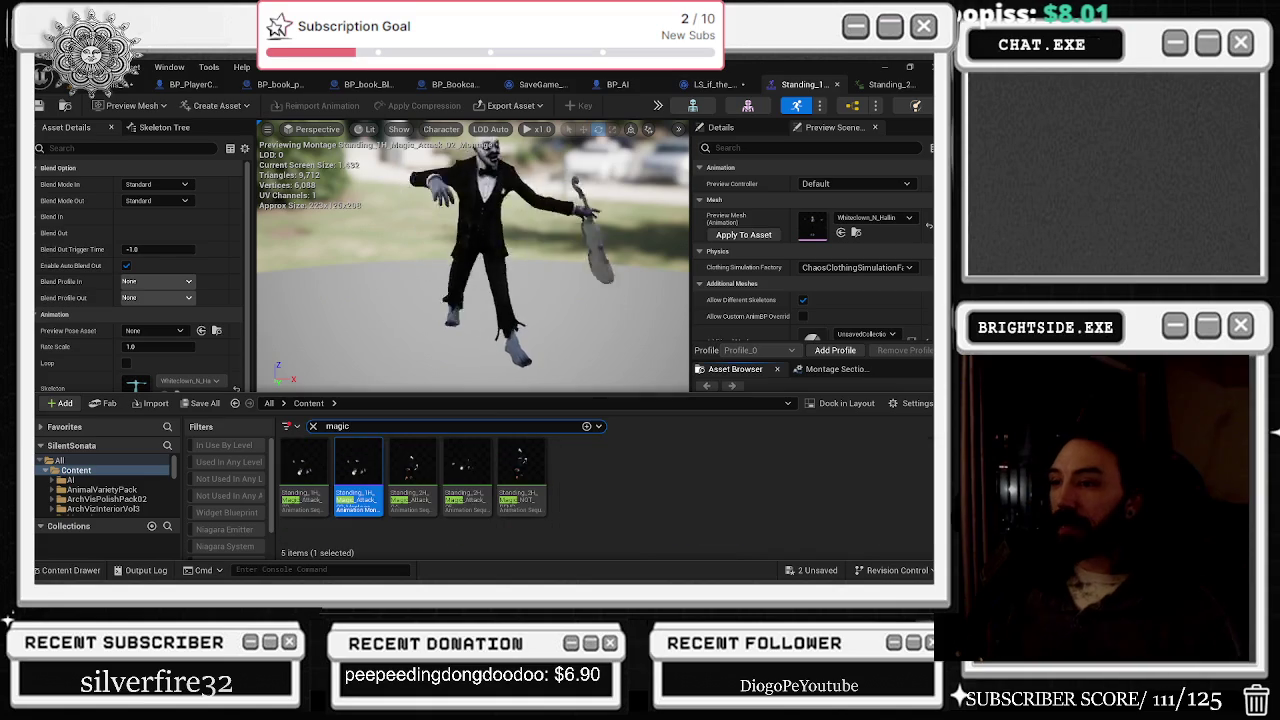
click(281, 491)
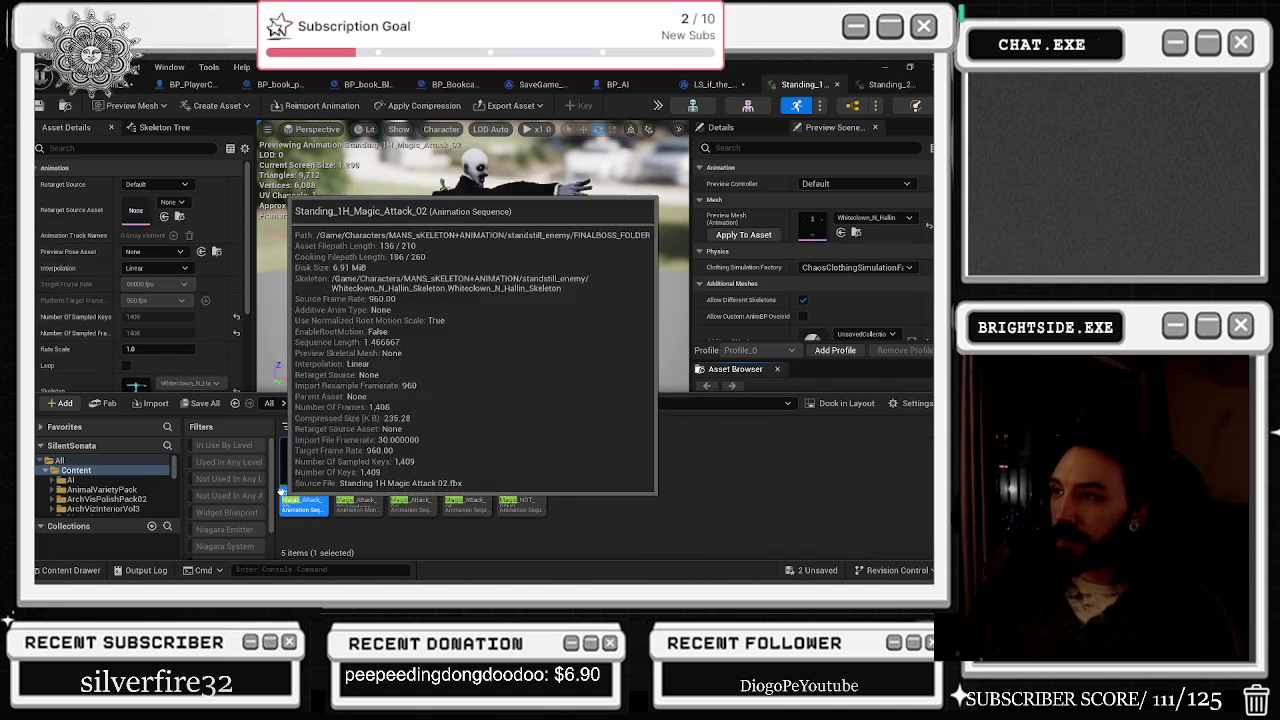
click(357, 490)
click(410, 490)
double_click(410, 490)
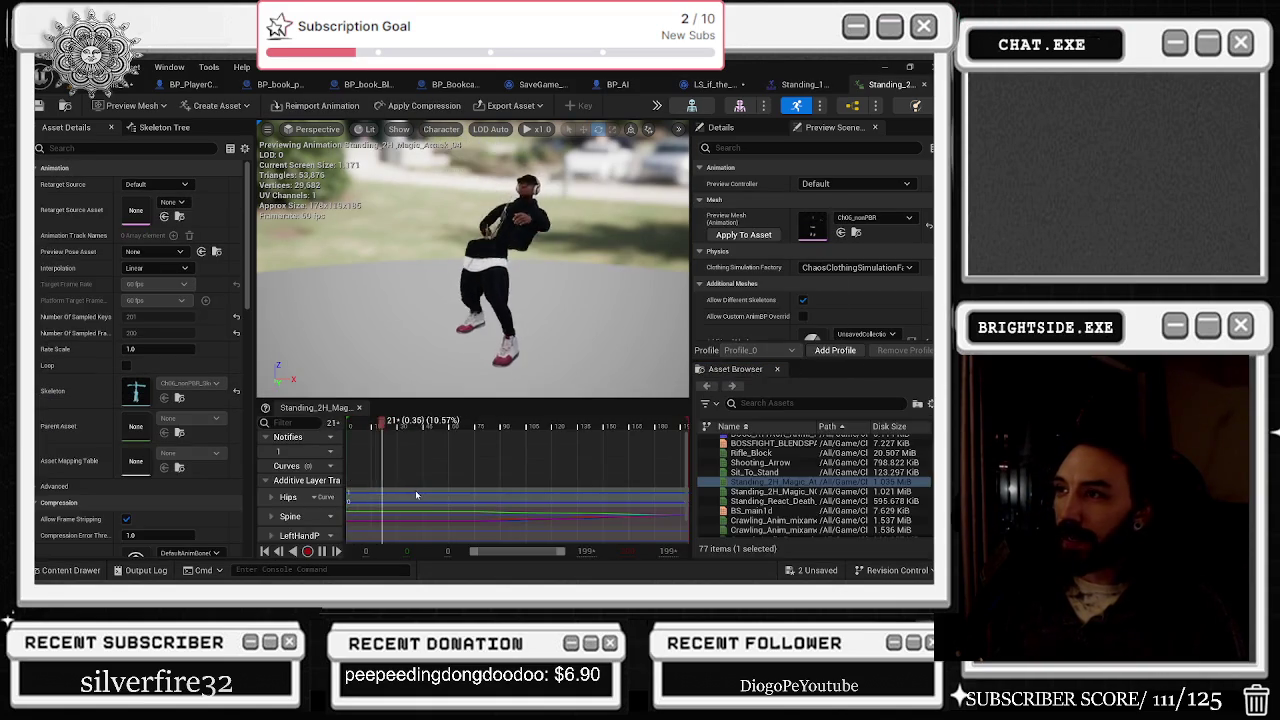
Step: Preview Standing_2H_Magic_Attack_05 and Magic_NOT, ending back on Standing_2H_Magic_Attack_05
click(99, 571)
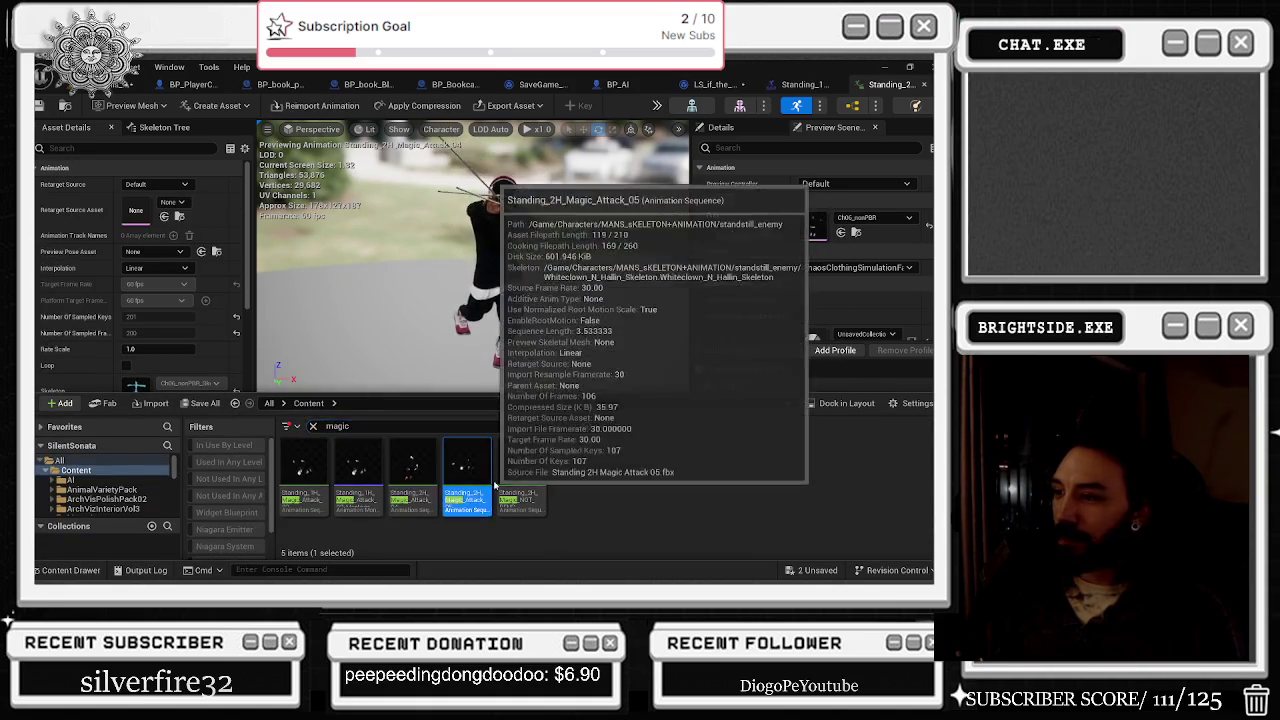
double_click(478, 488)
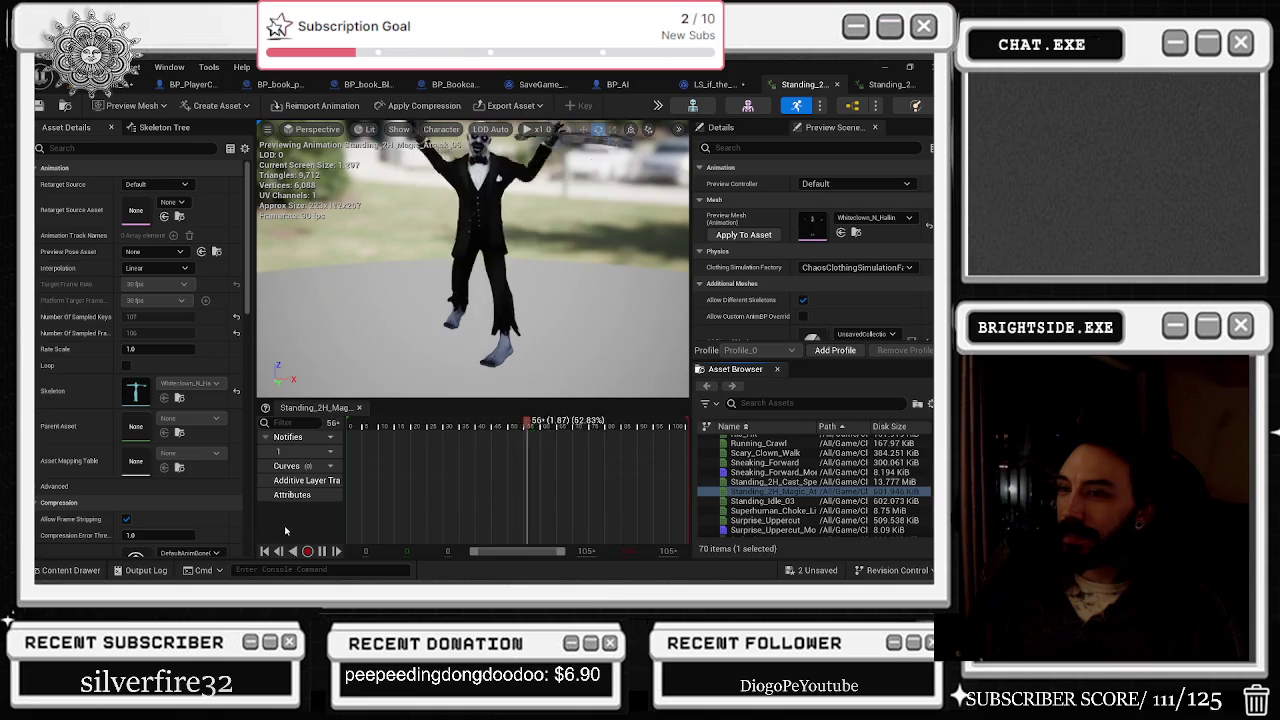
click(70, 570)
double_click(526, 470)
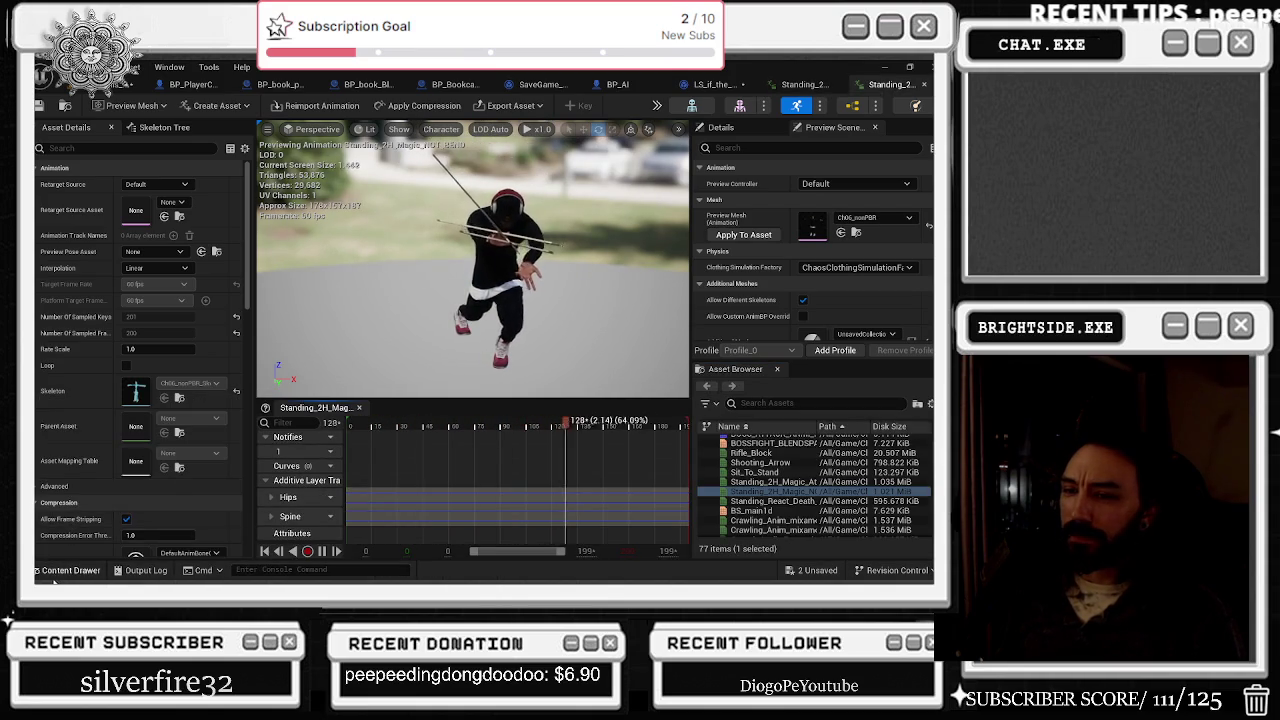
key(ctrl+space)
double_click(484, 498)
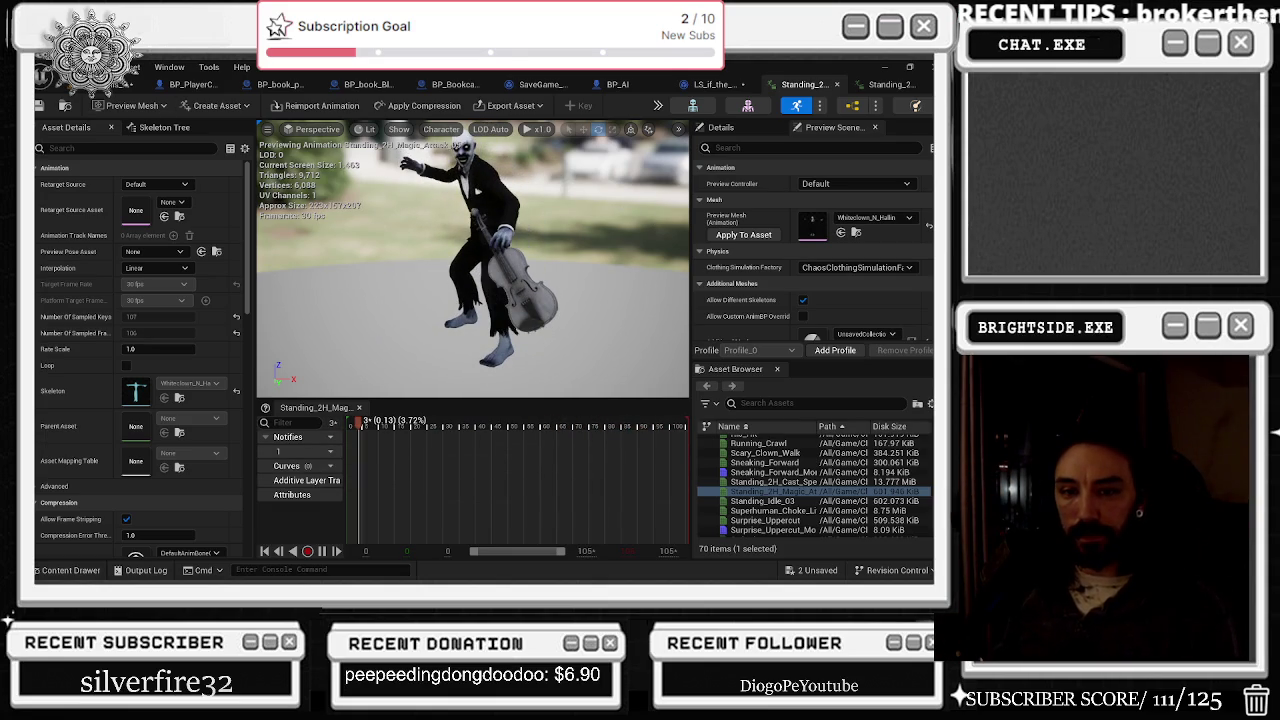
Step: In Chrome's YouTube tab, skip the current mix ahead to about 26:56
key(alt+Tab)
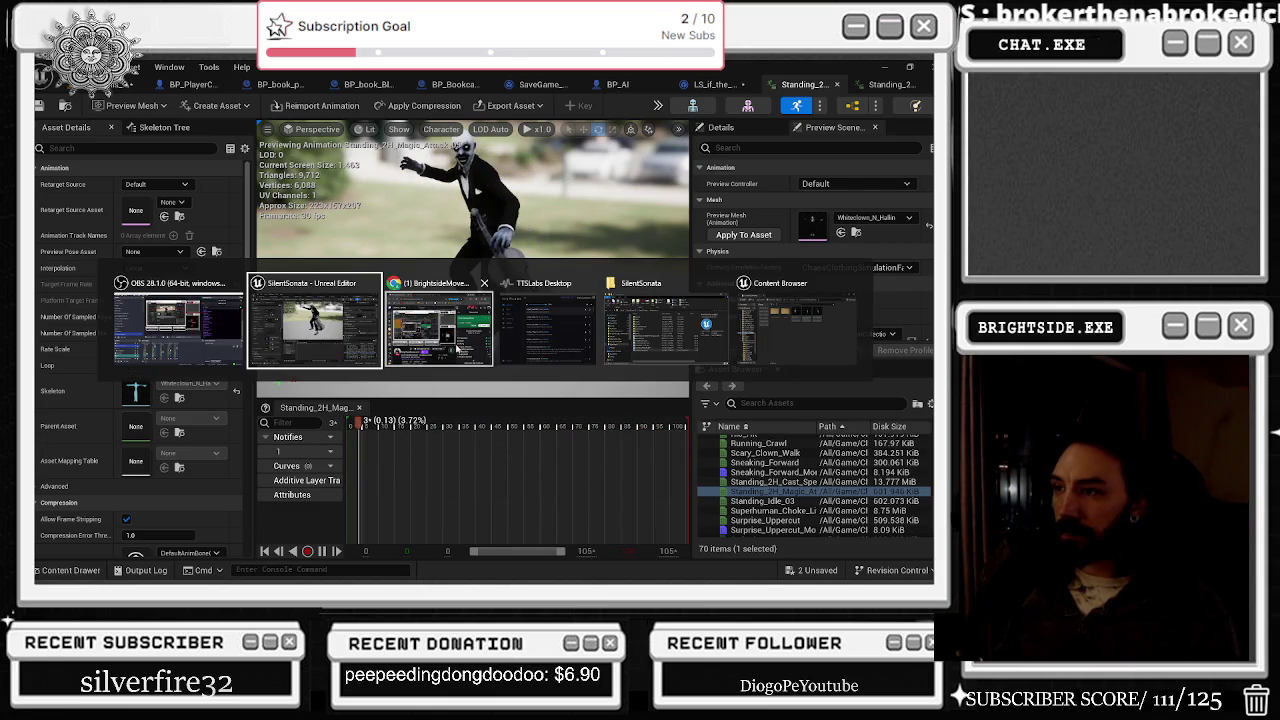
key(ctrl+Tab)
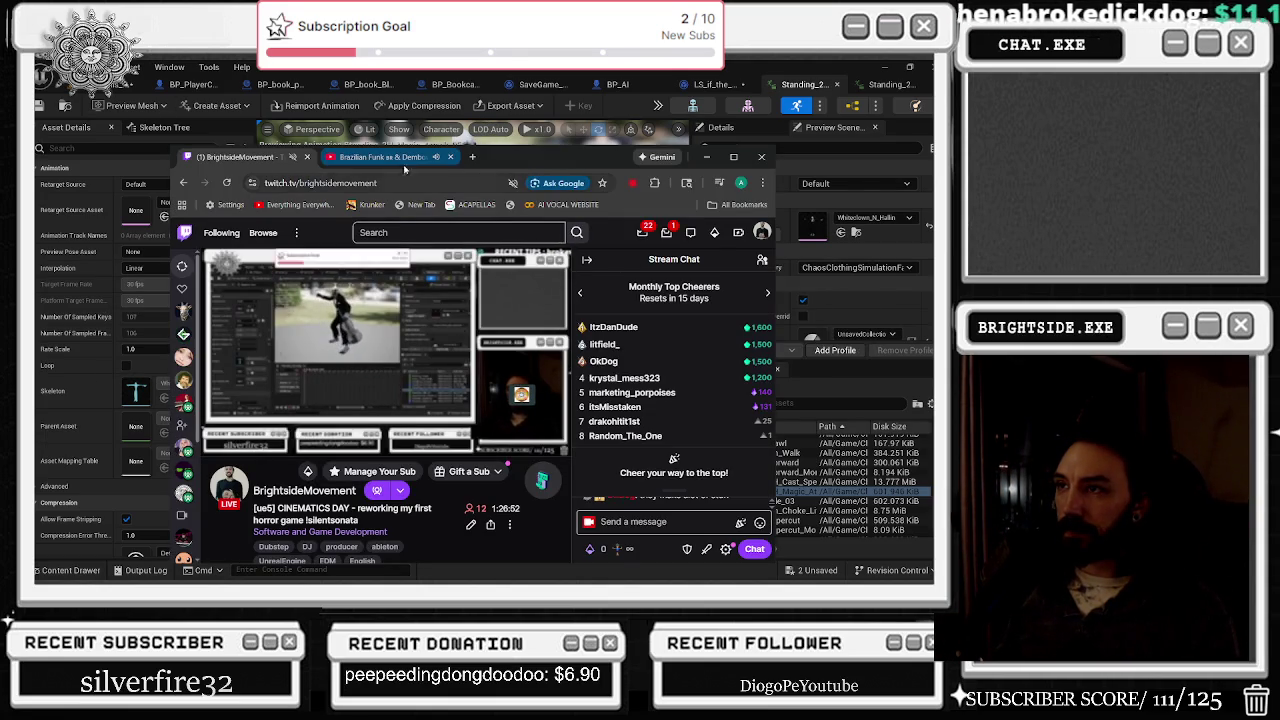
scroll(397, 319, down, 1)
click(493, 400)
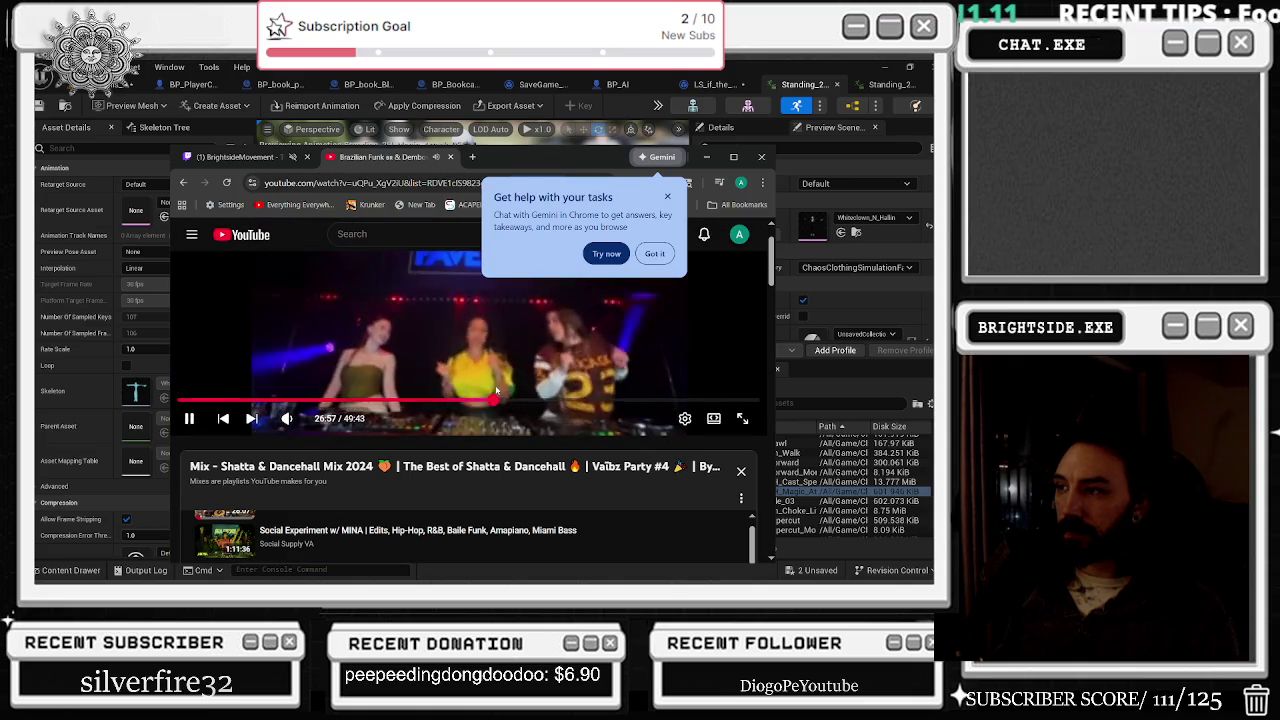
Step: Play the Brazilian Funk Mix 2024 video from the playlist, then return to Unreal
scroll(495, 395, down, 3)
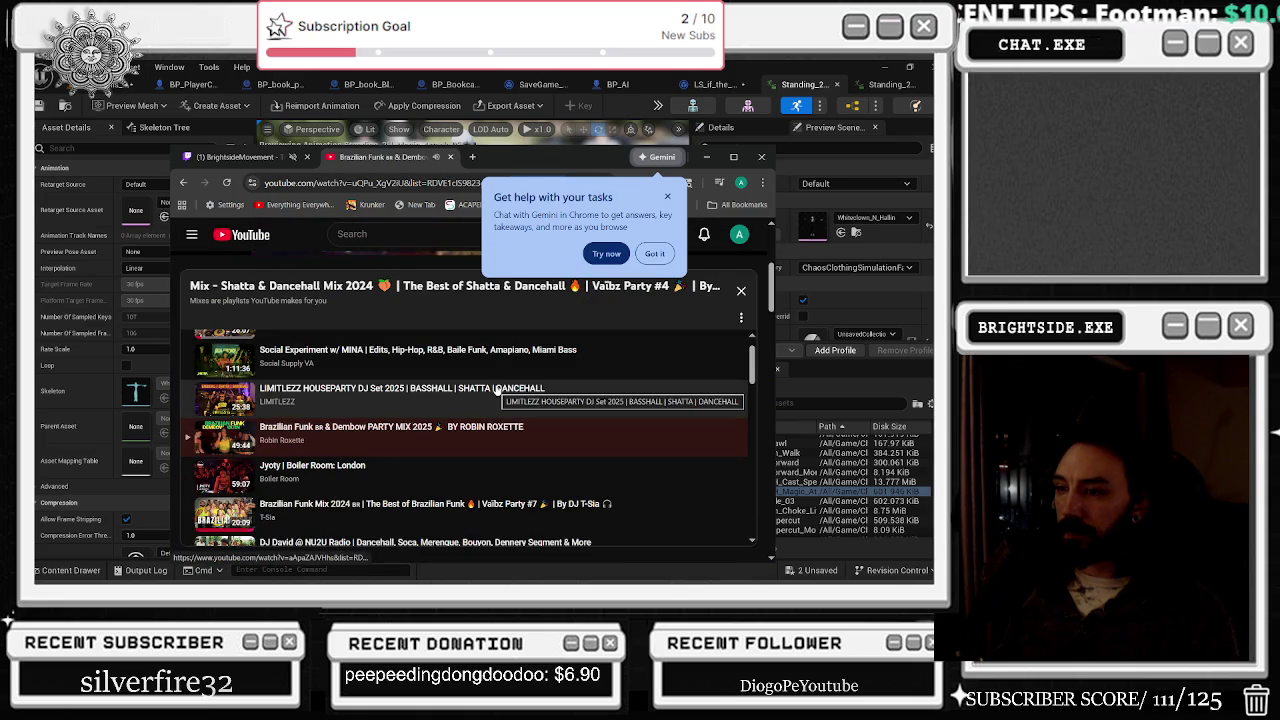
scroll(496, 392, down, 2)
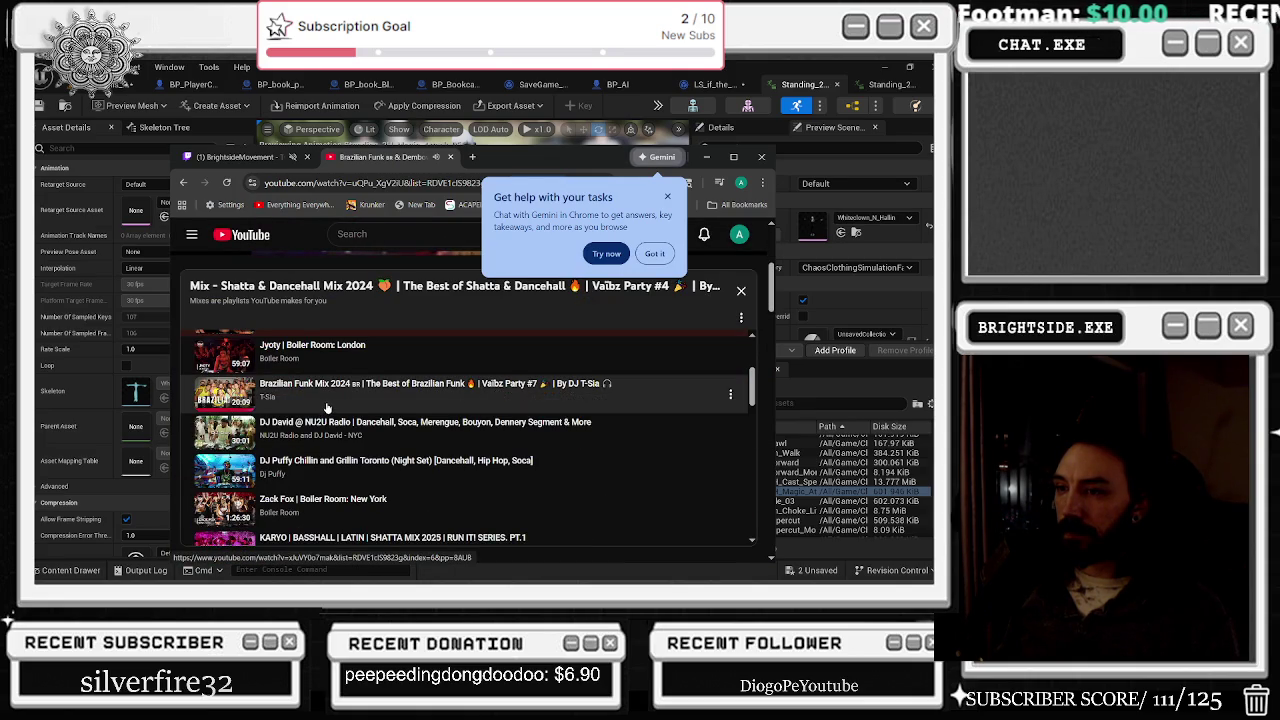
click(327, 408)
mouse_move(287, 479)
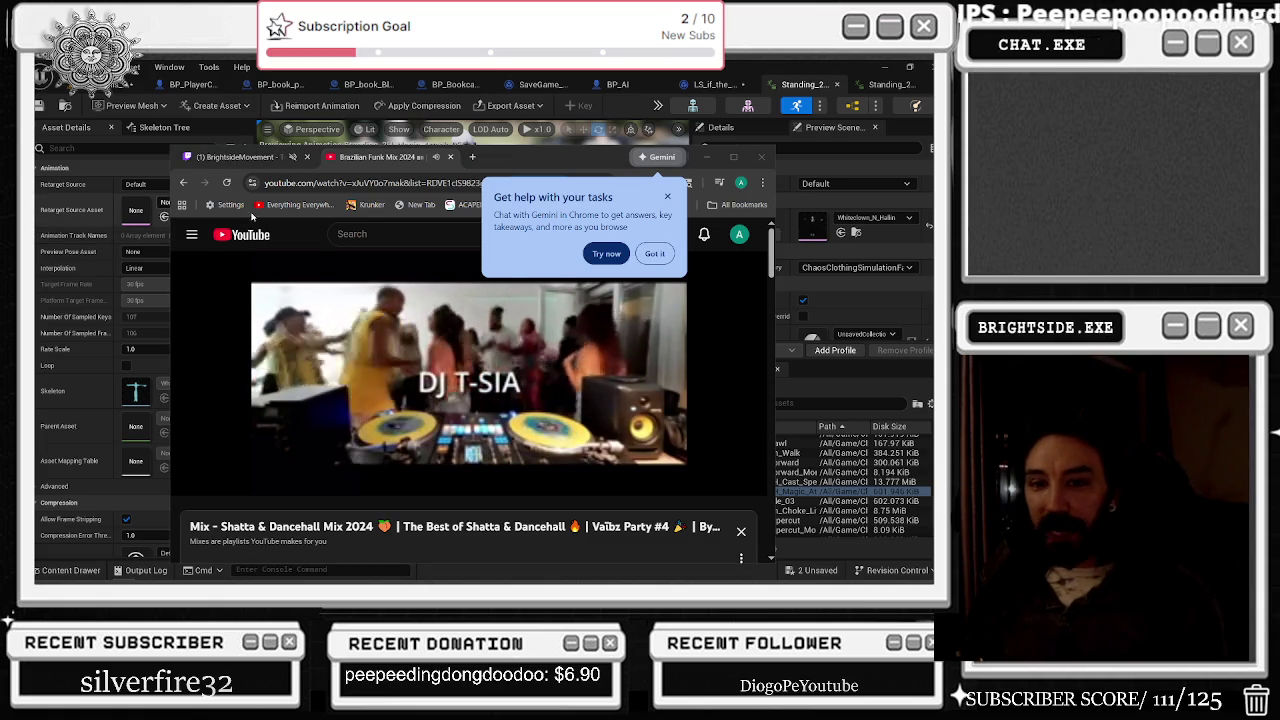
mouse_move(259, 162)
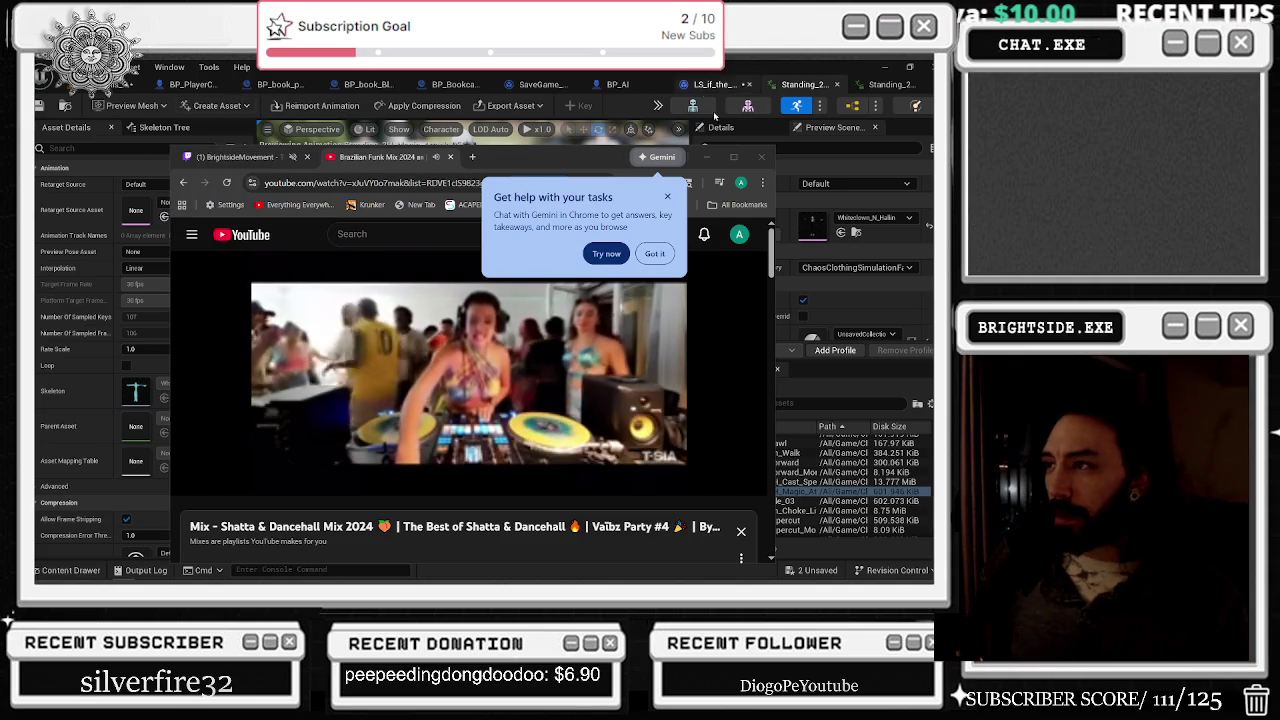
key(alt+Tab)
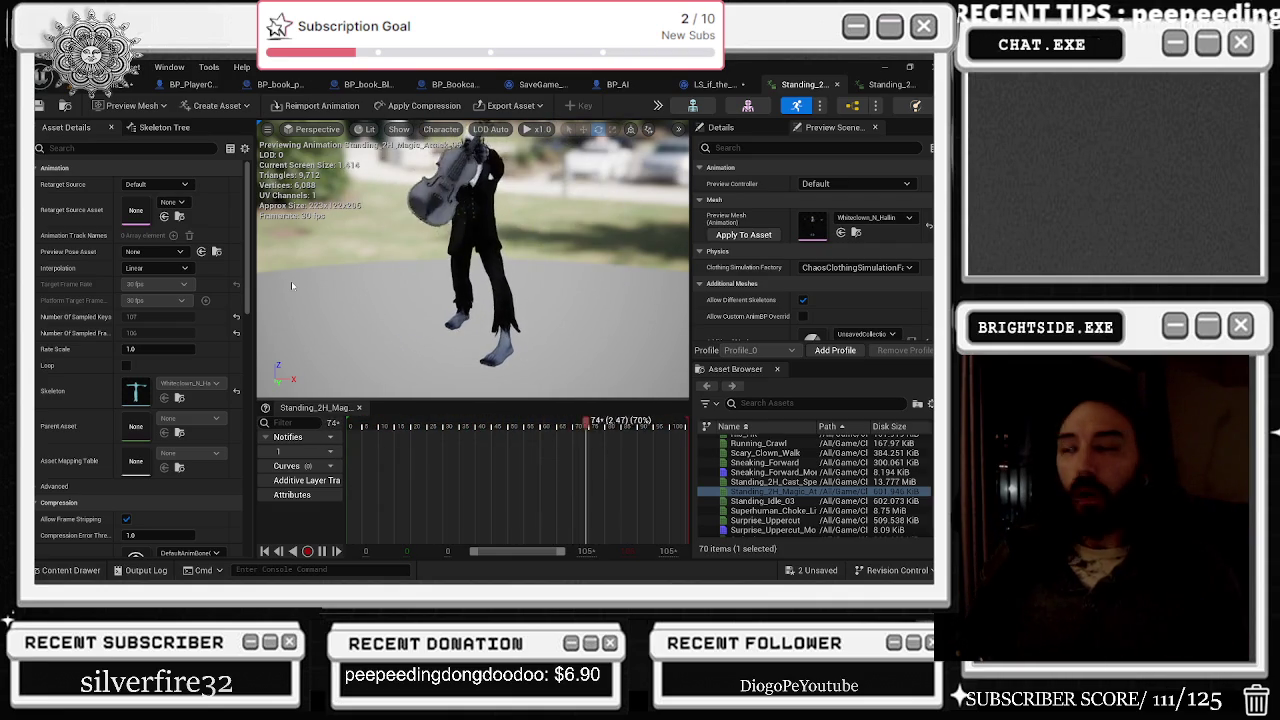
key(alt+Tab)
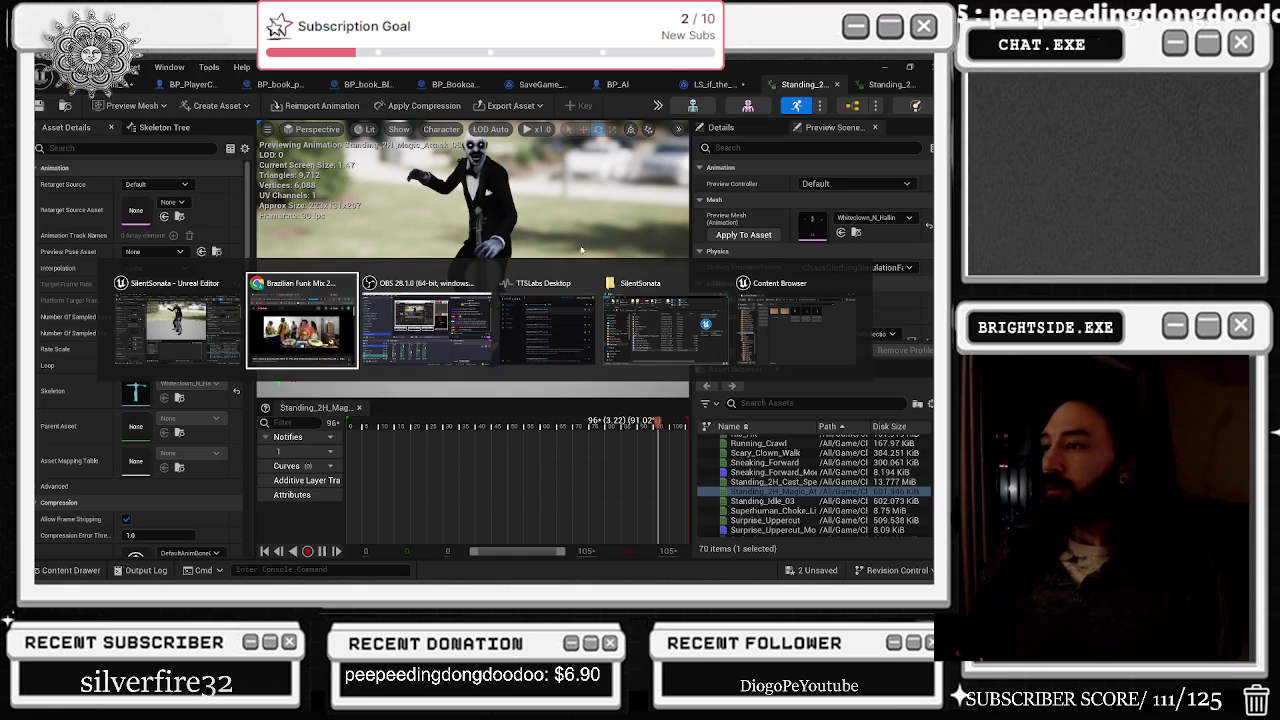
key(Escape)
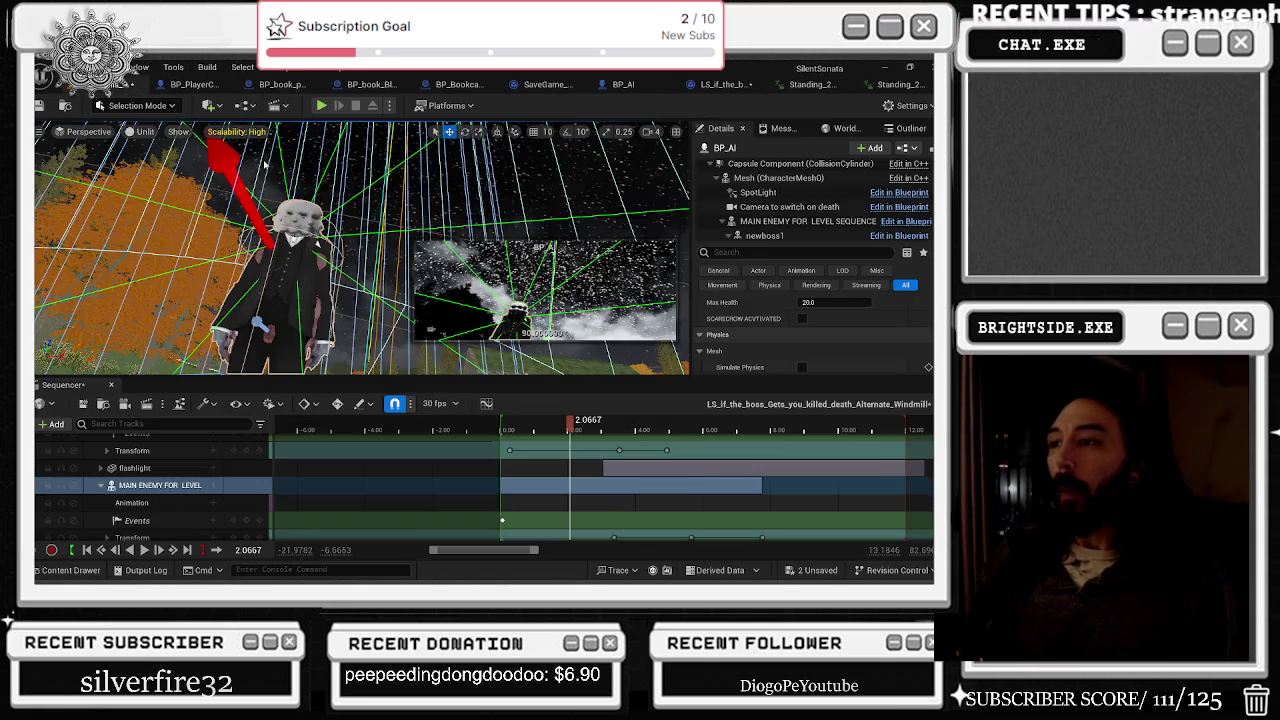
key(alt+Tab)
click(501, 430)
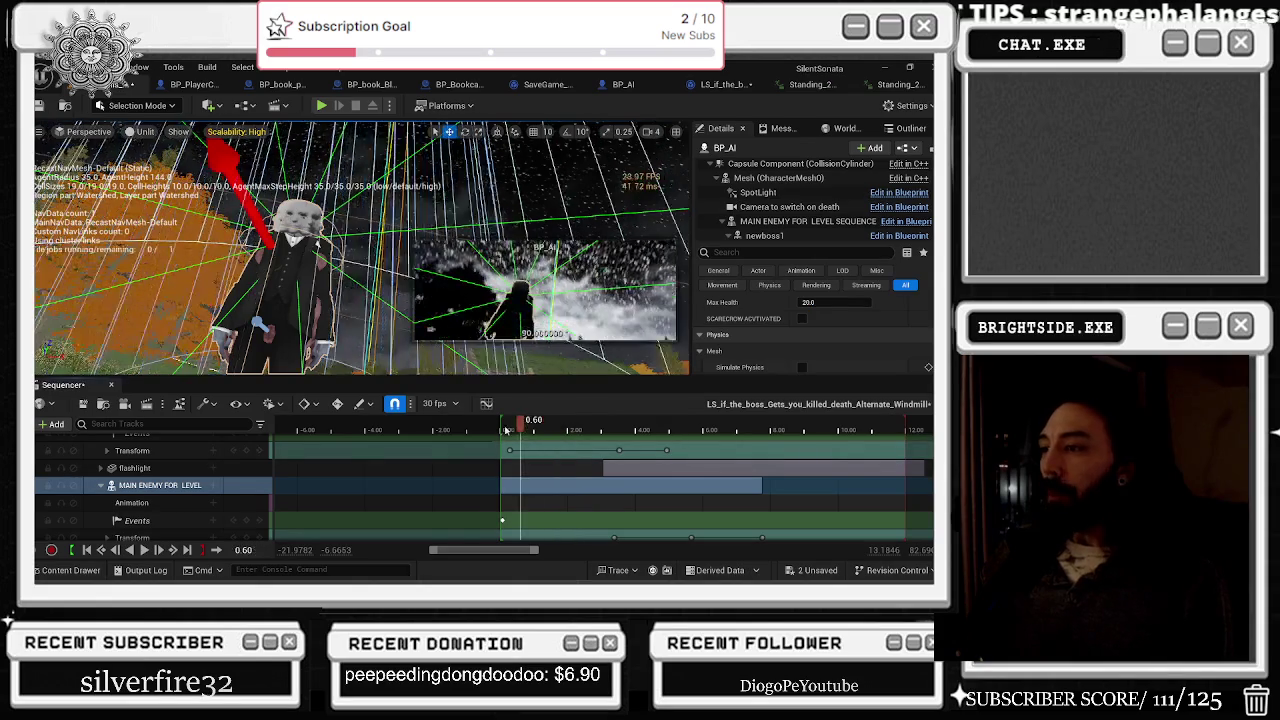
key(space)
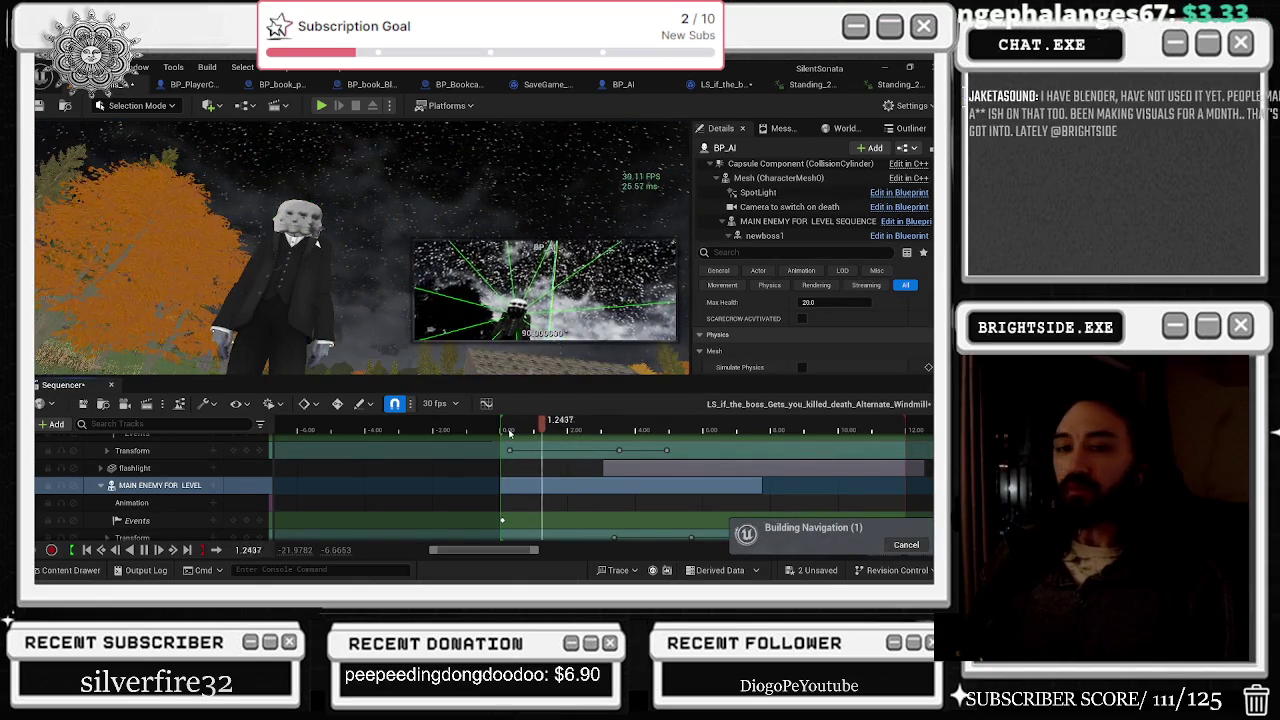
key(space)
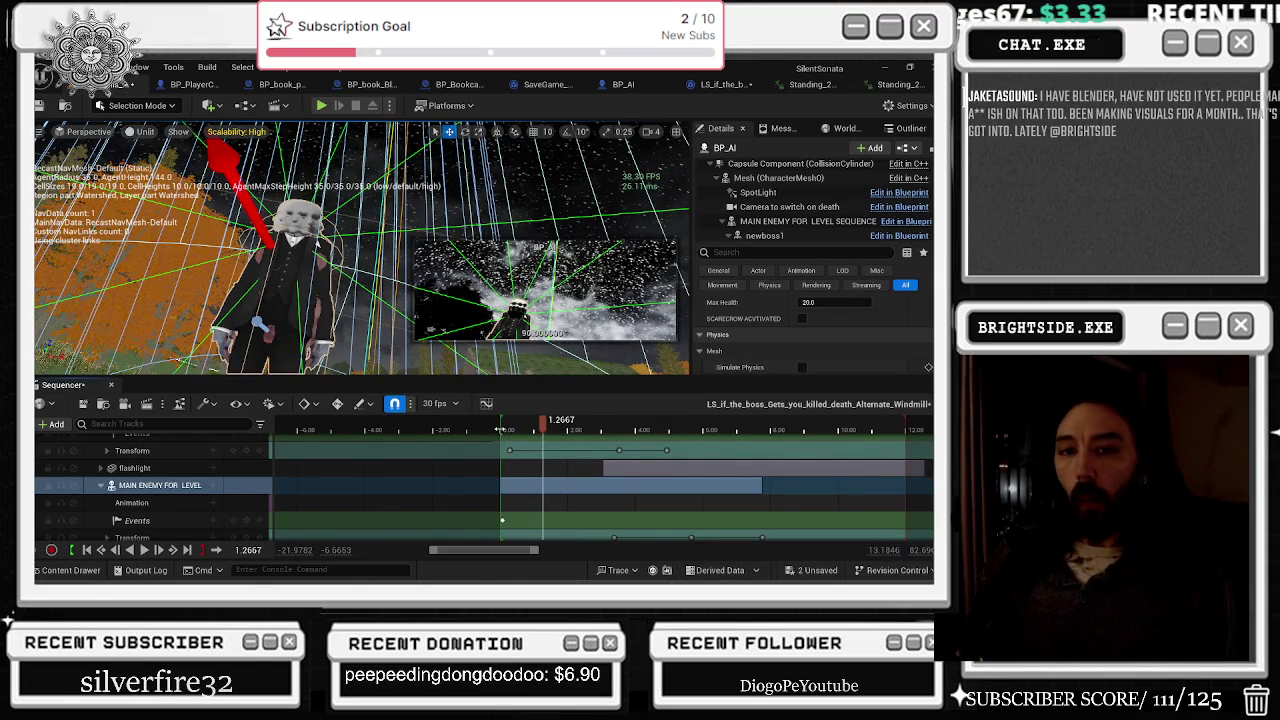
key(space)
key(space)
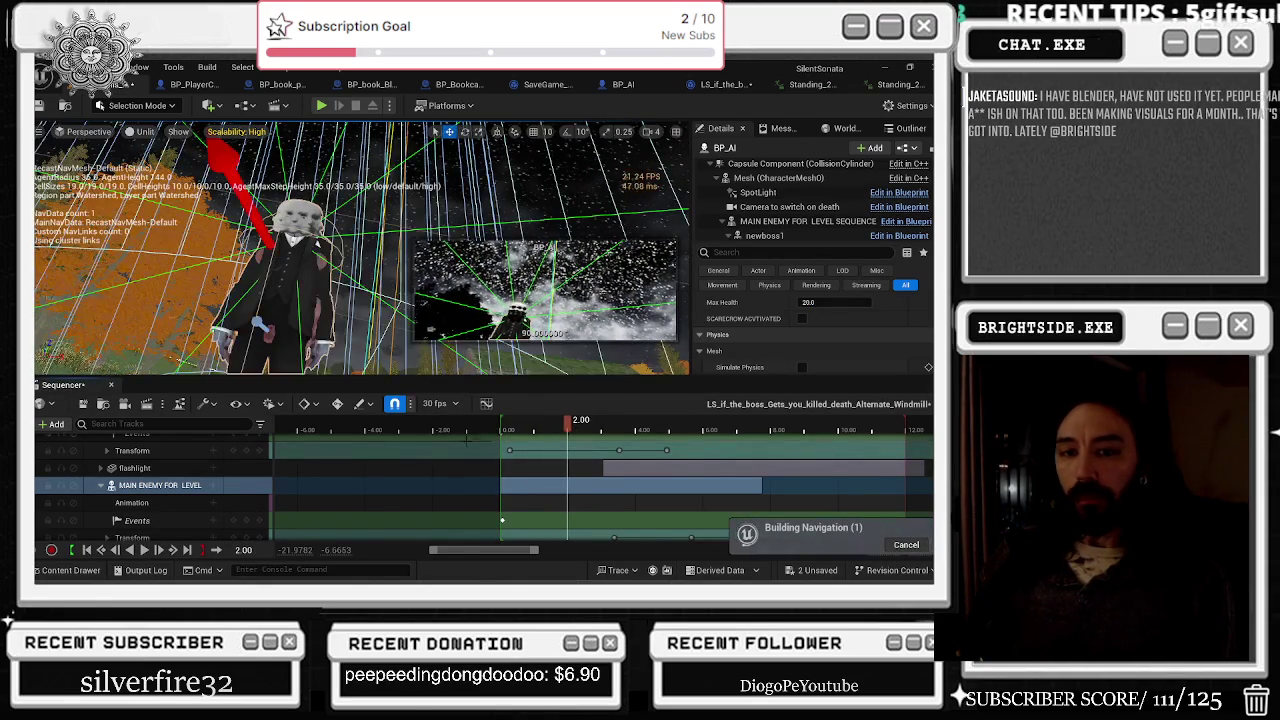
click(73, 551)
key(space)
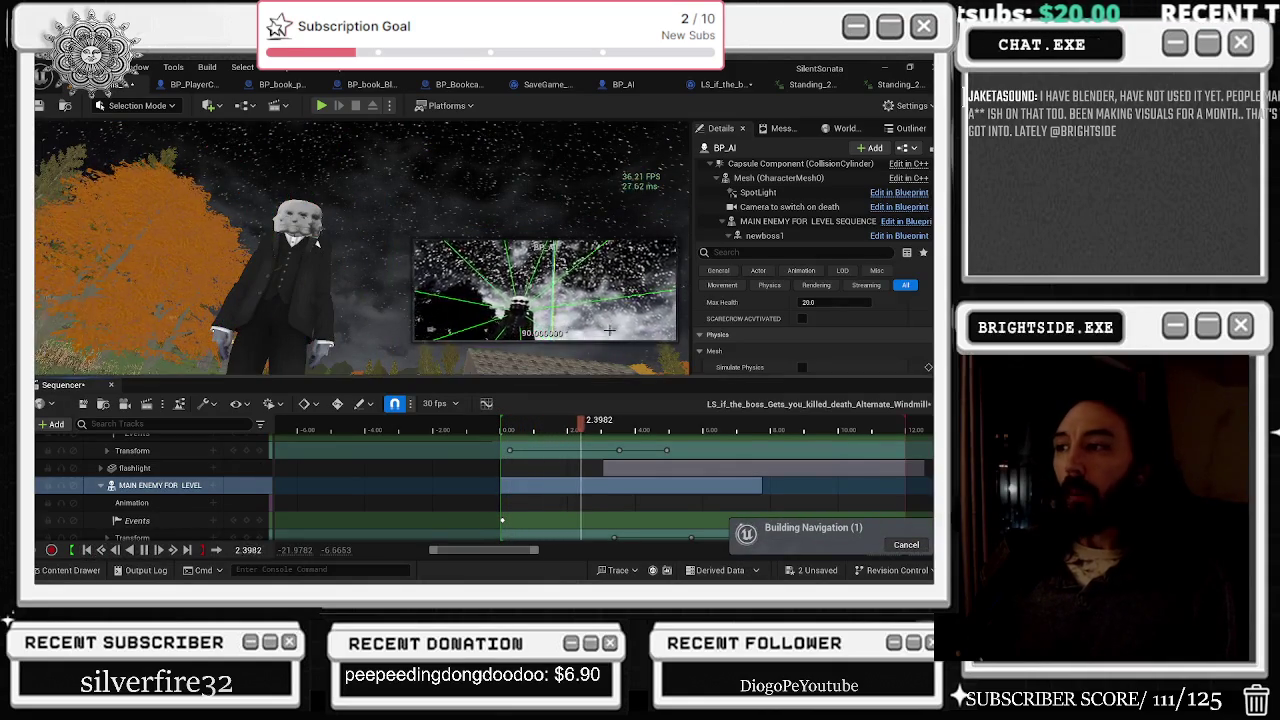
scroll(492, 438, up, 3)
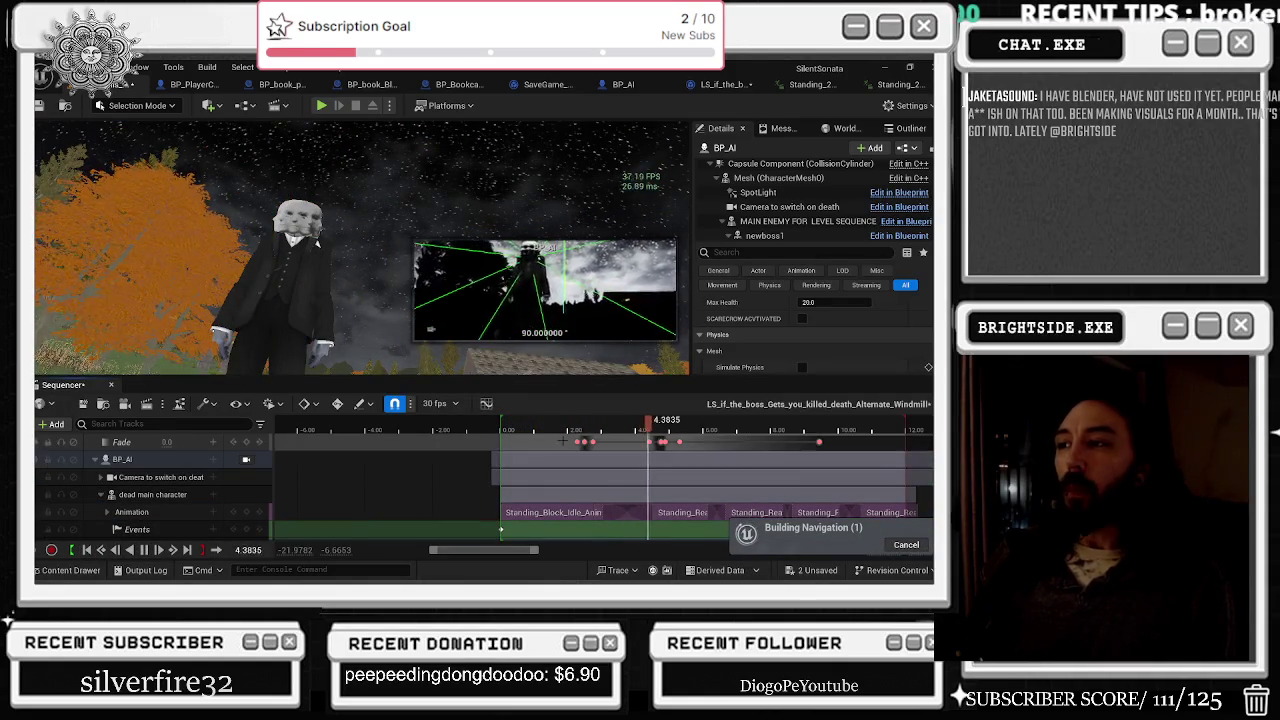
click(500, 437)
key(space)
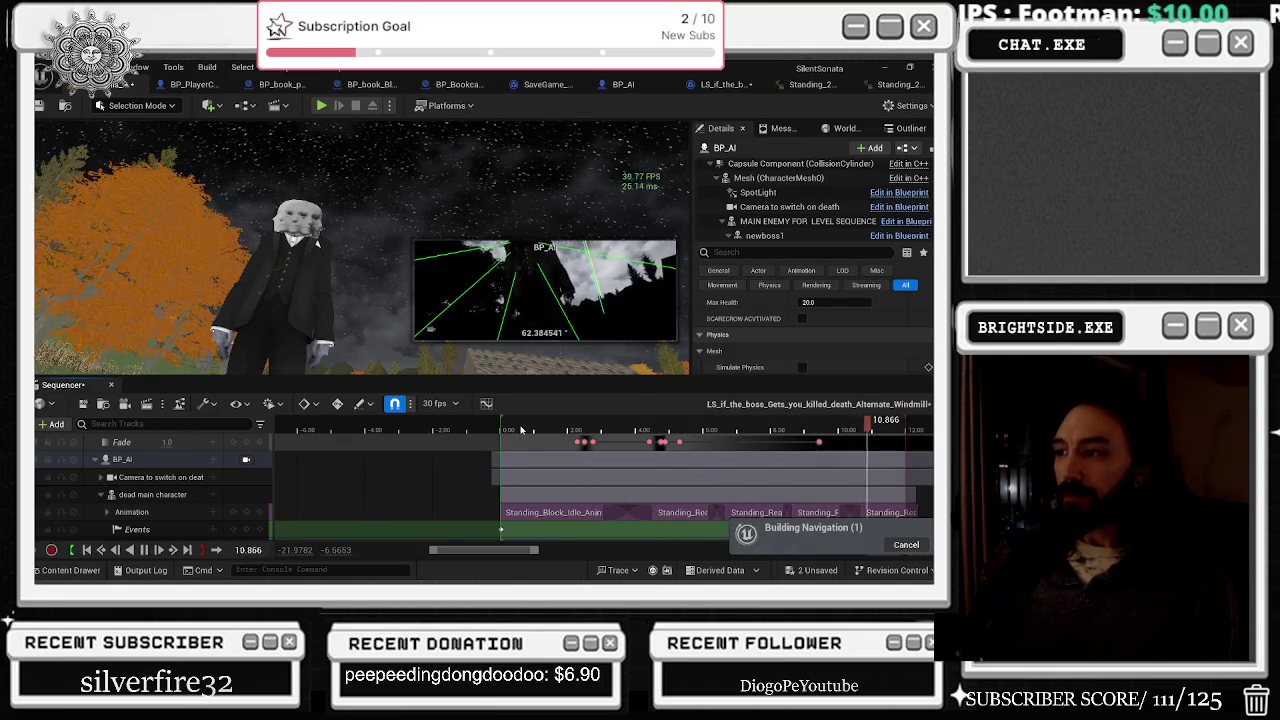
click(506, 426)
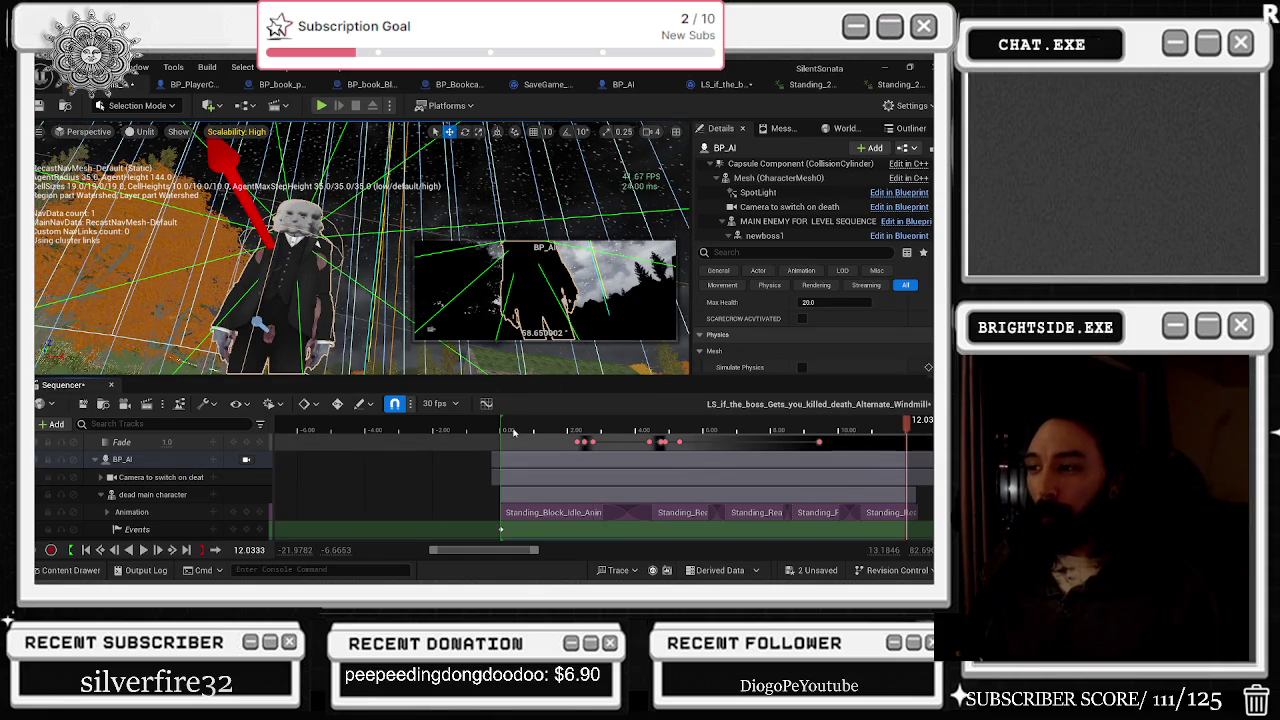
click(590, 428)
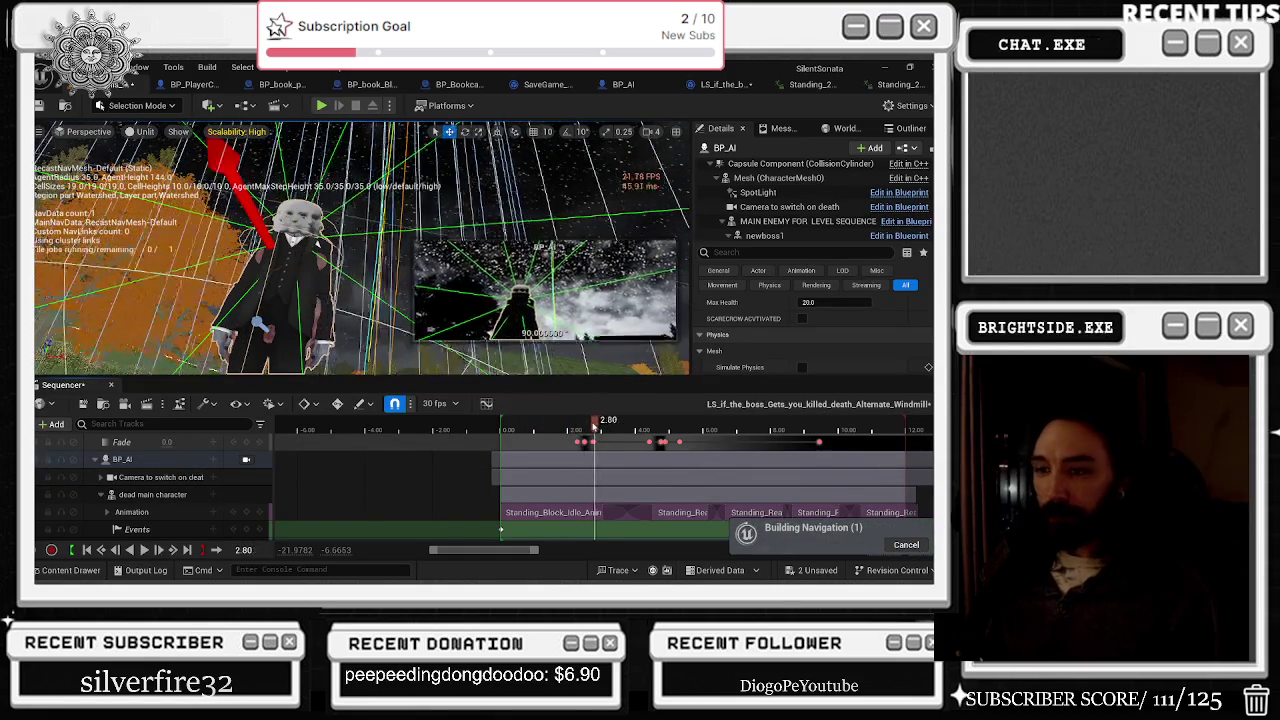
click(188, 505)
scroll(190, 501, down, 1)
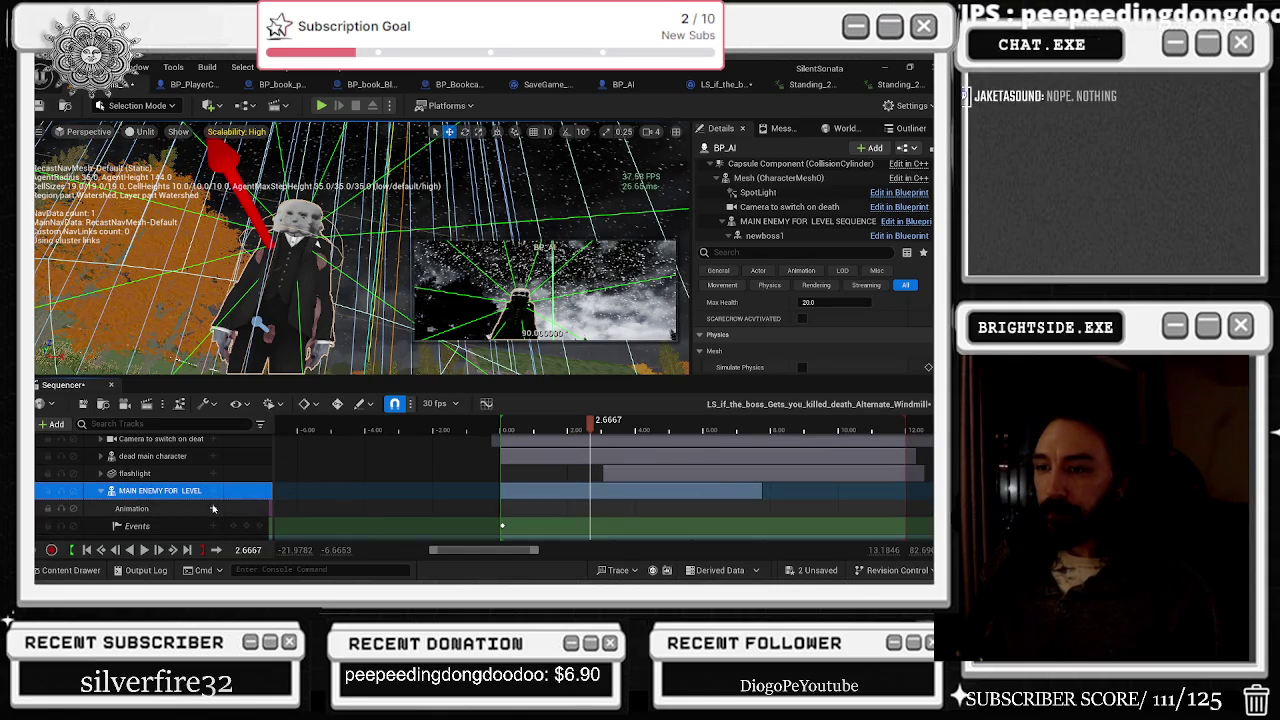
Step: Switch to the Standing_2H_Magic_Attack_05 animation editor and show the standstill_enemy folder in the Content Drawer
click(213, 509)
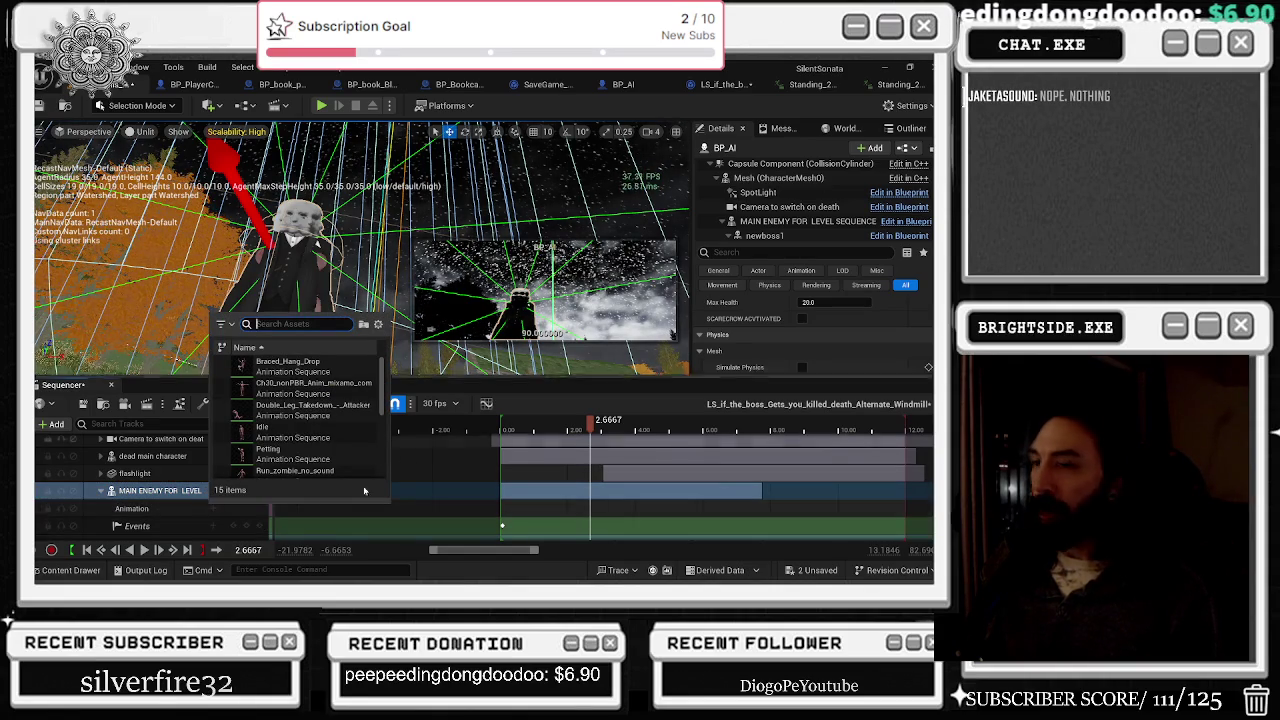
click(818, 85)
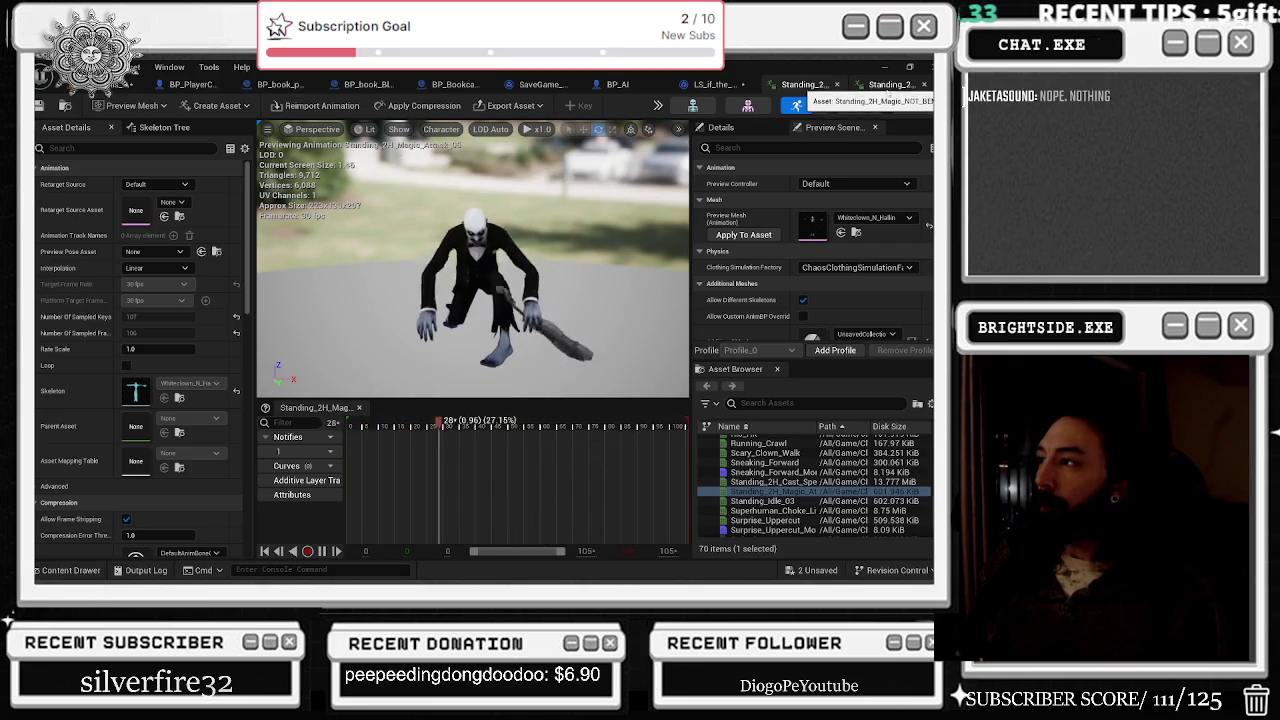
key(ctrl+space)
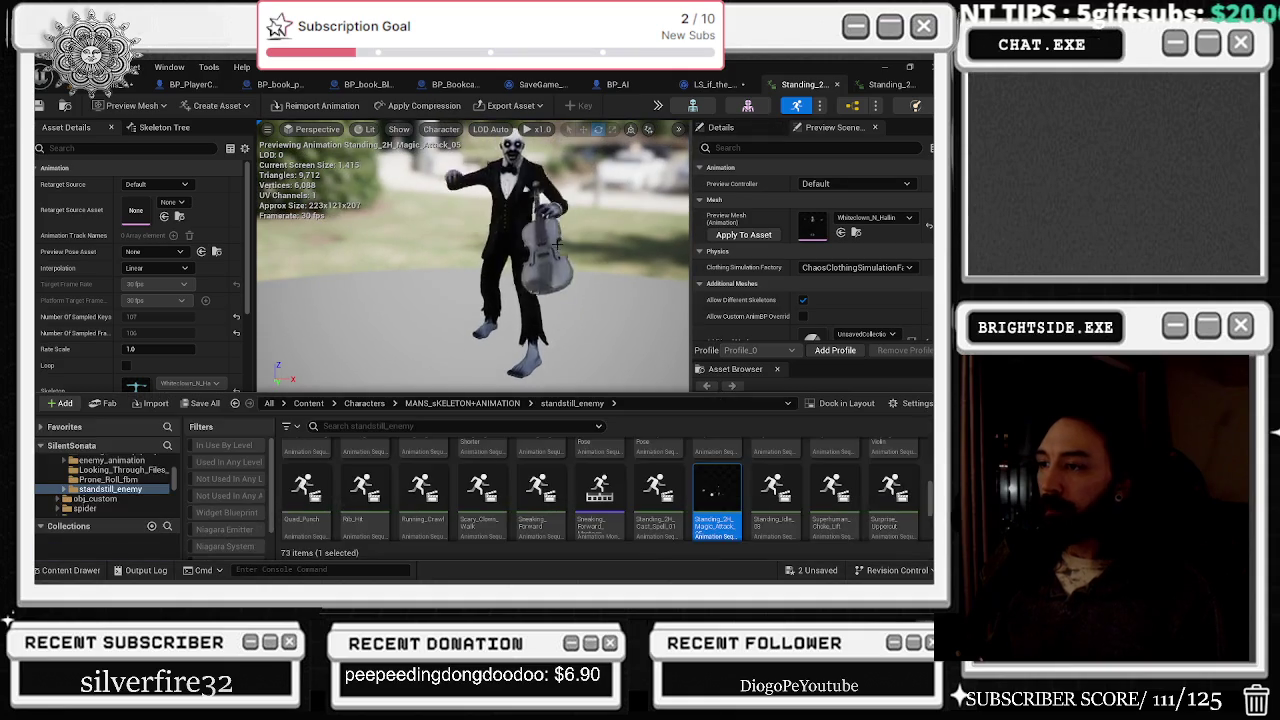
Step: Retarget Standing_2H_Magic_Attack_05, trying several target meshes before settling on Ch30_nonPBR
right_click(712, 495)
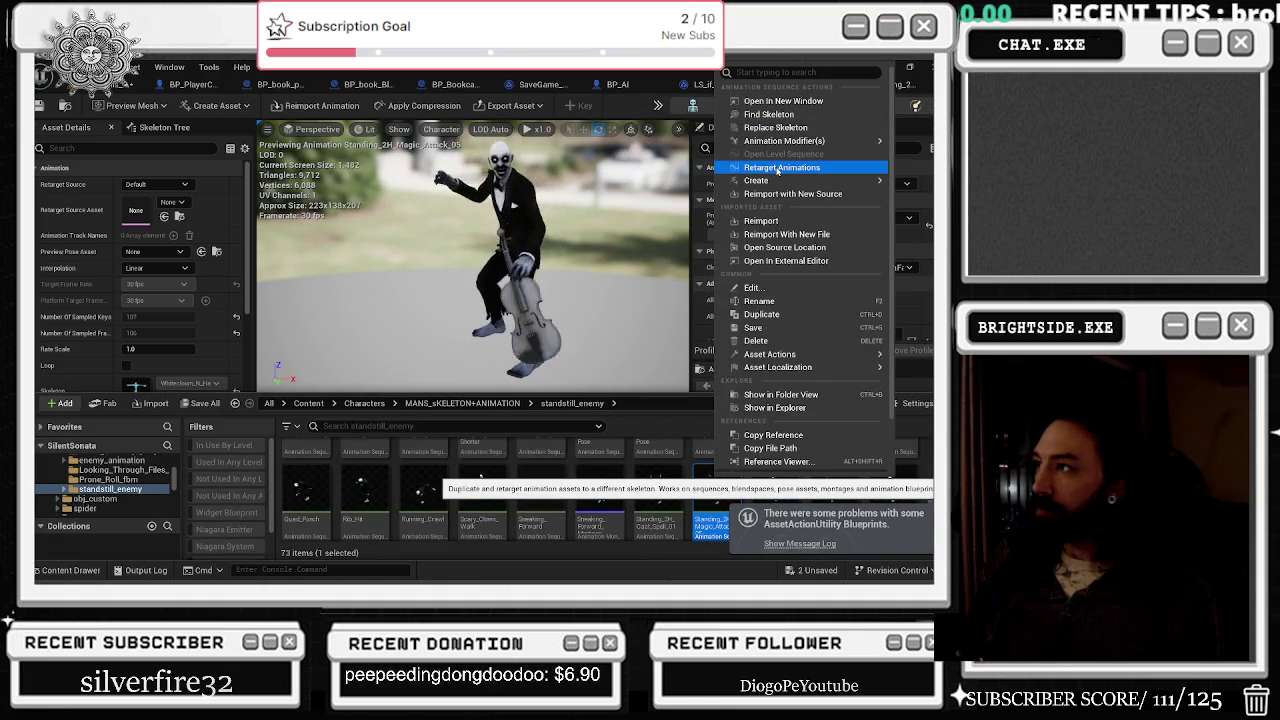
click(777, 168)
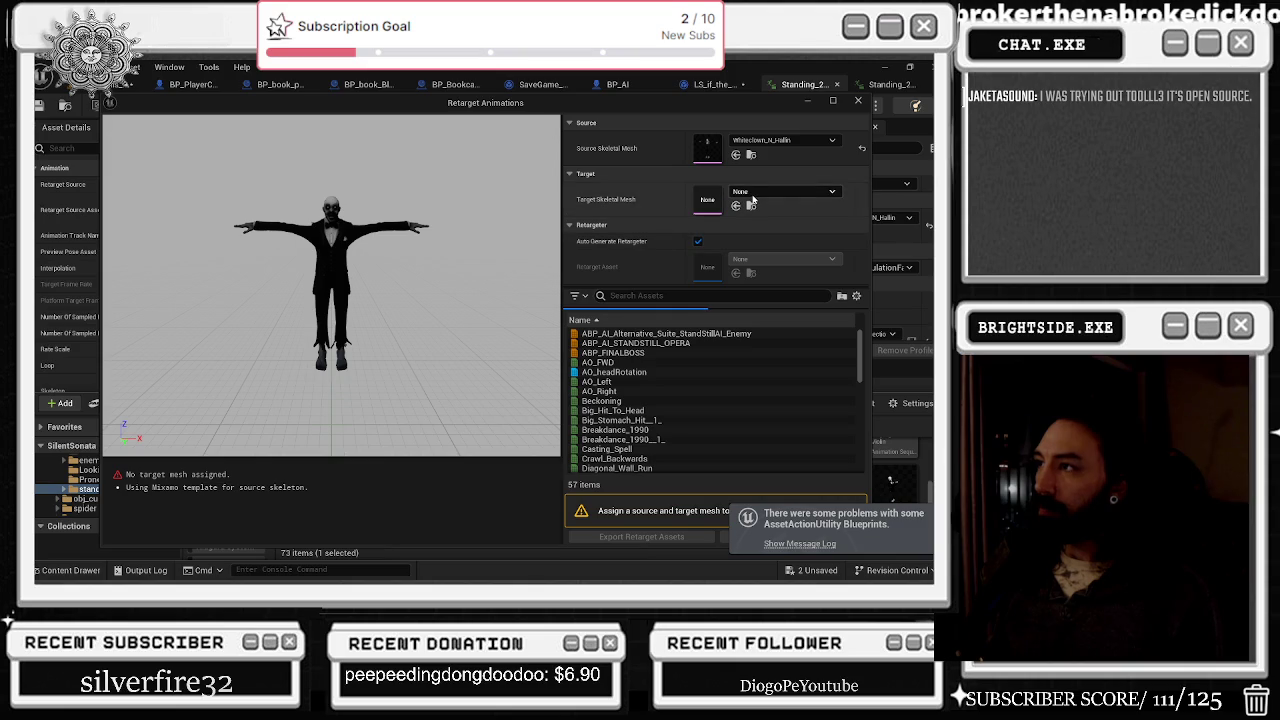
click(750, 193)
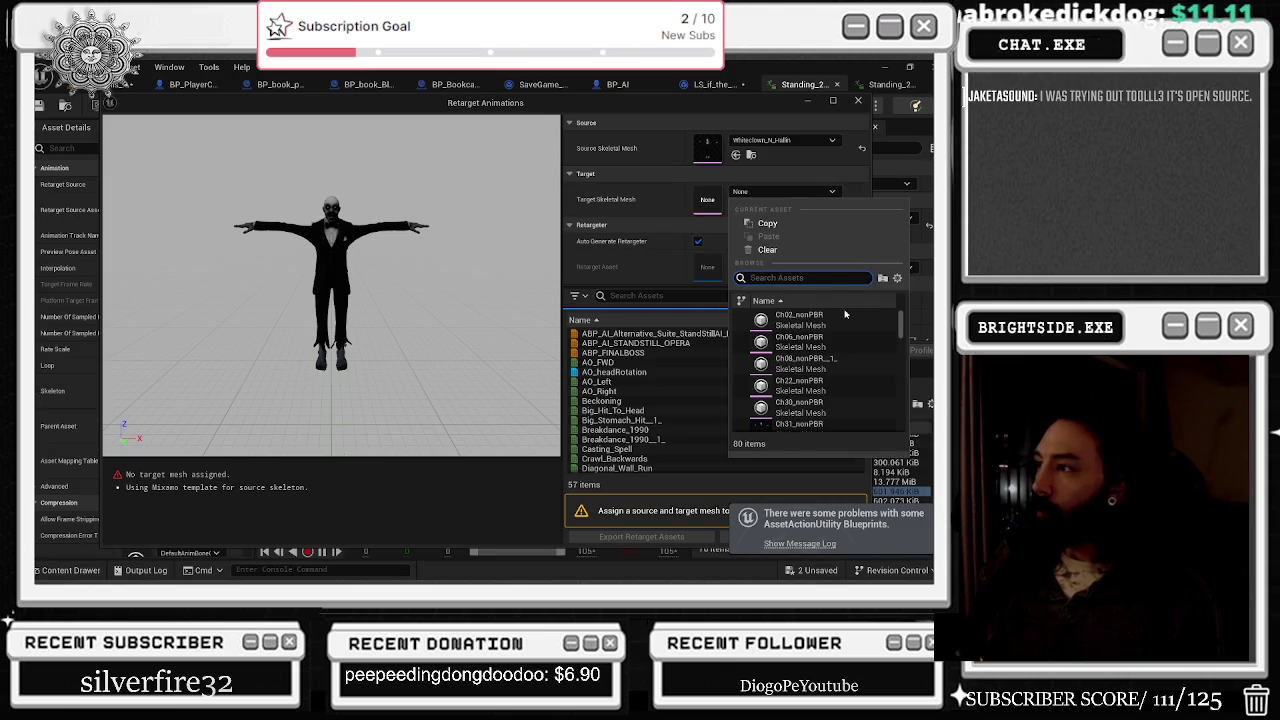
click(786, 320)
click(750, 196)
click(800, 356)
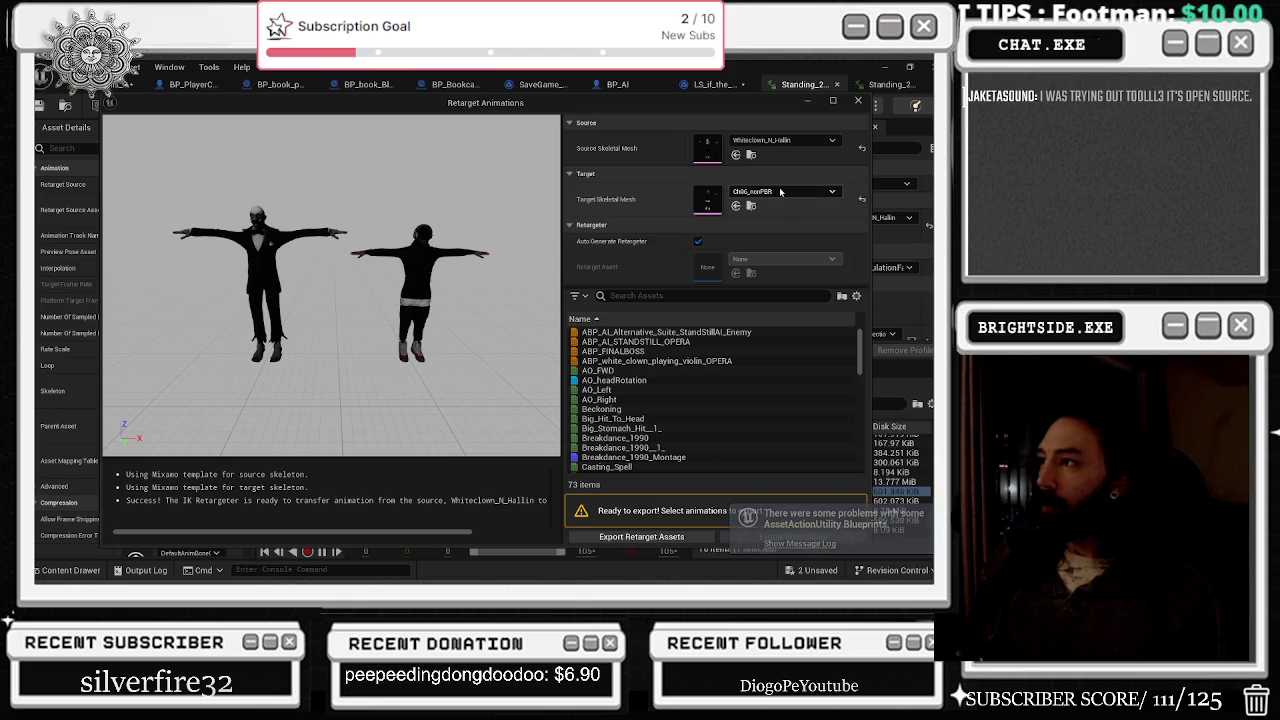
click(780, 192)
click(800, 377)
click(780, 192)
click(800, 398)
click(780, 192)
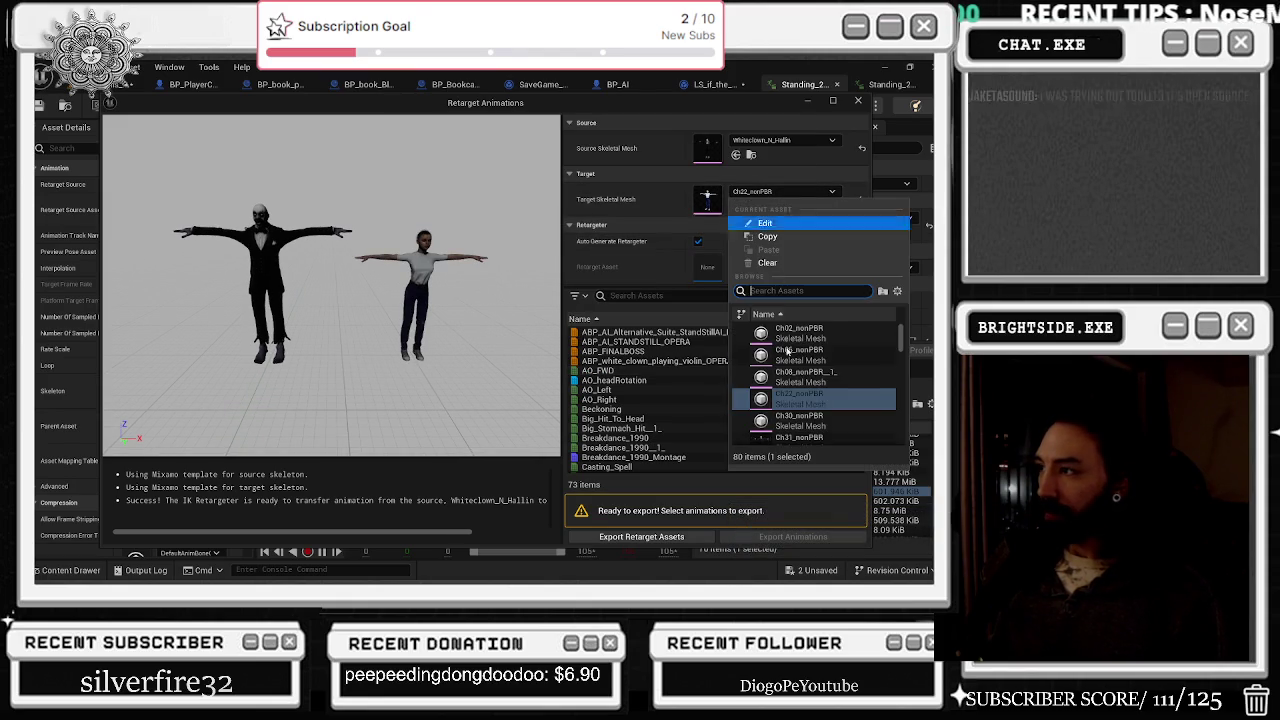
click(800, 420)
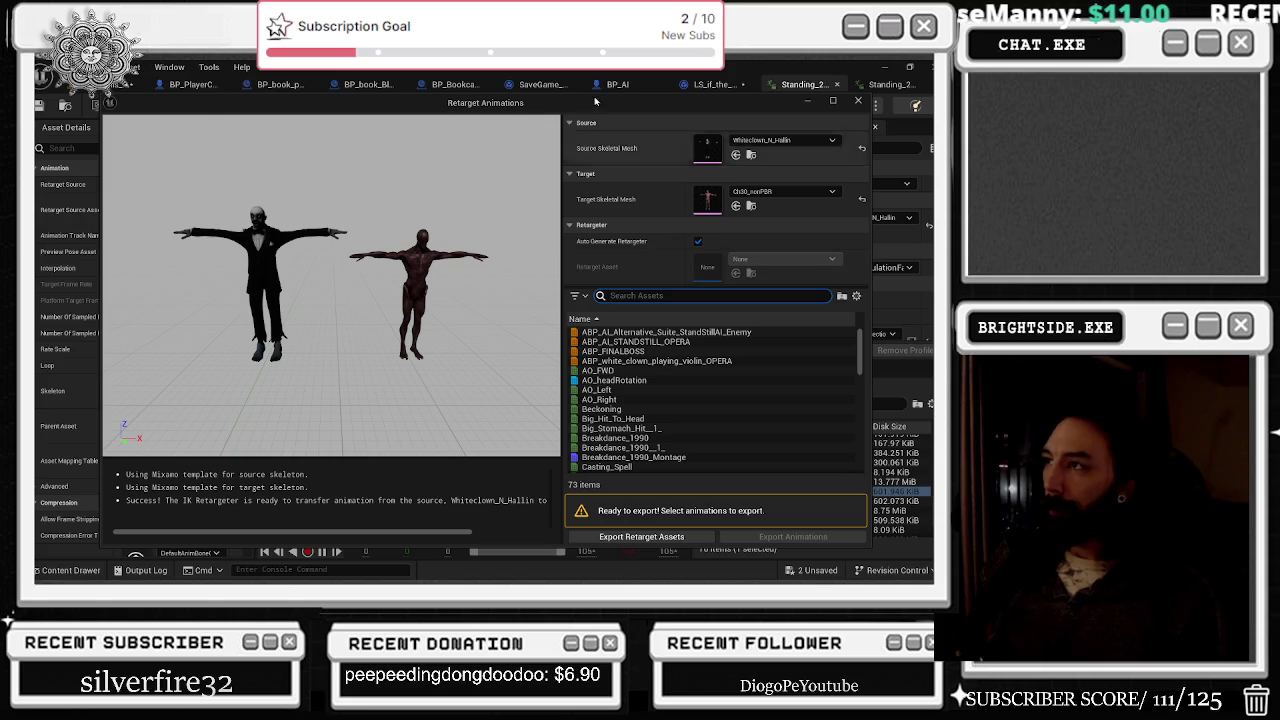
click(714, 295)
Step: Filter by 'standin', select Standing_2H_Cast_Spell_01 and Standing_2H_Magic_Attack_05, and choose Export Retarget Assets
text(standin)
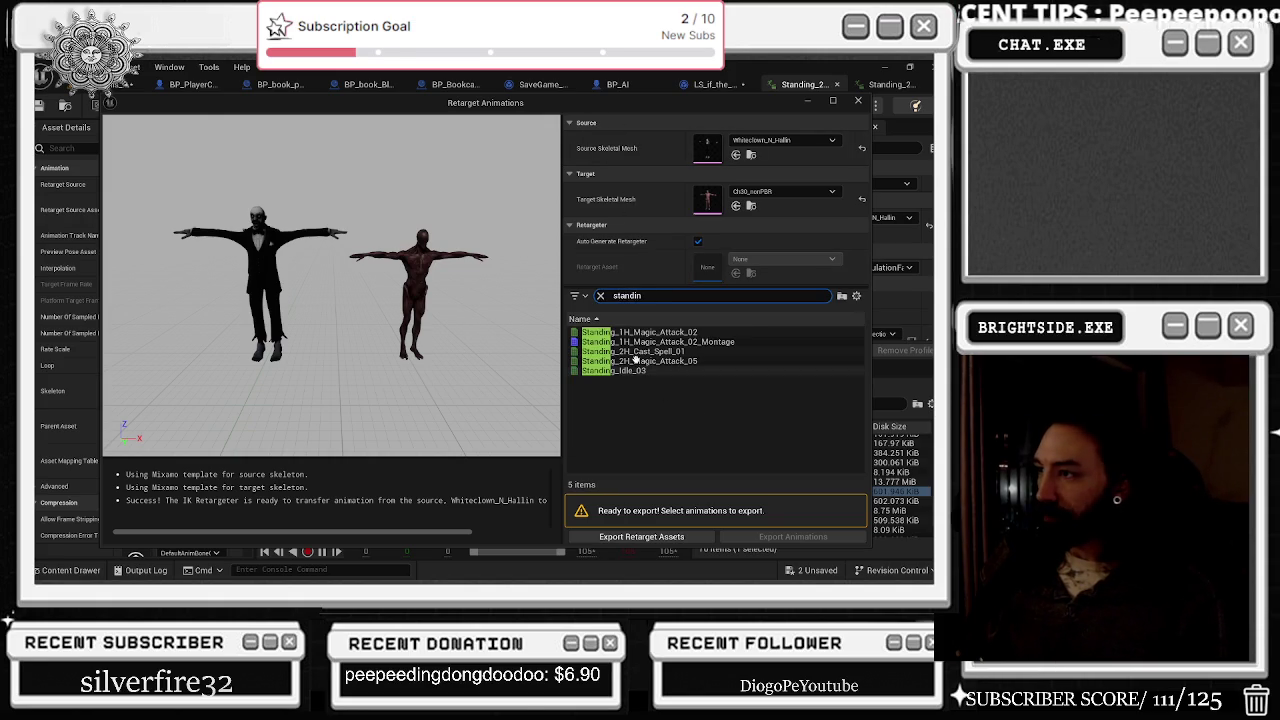
click(640, 361)
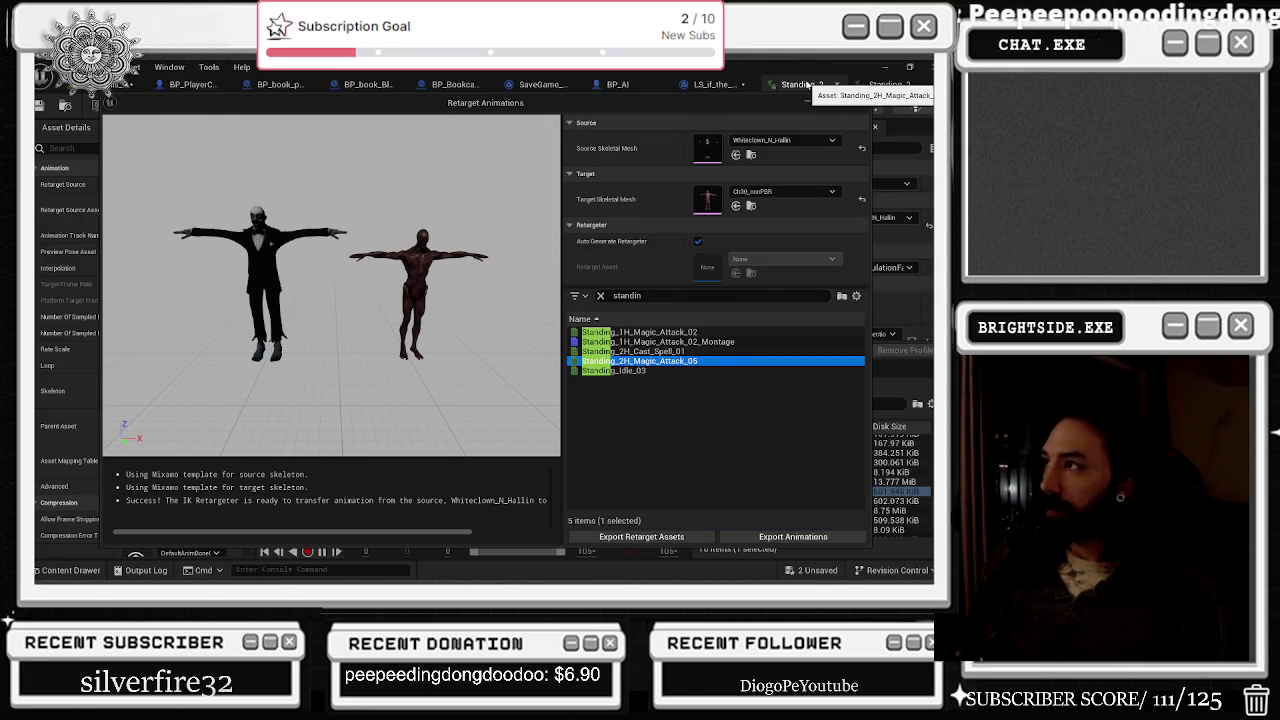
click(665, 351)
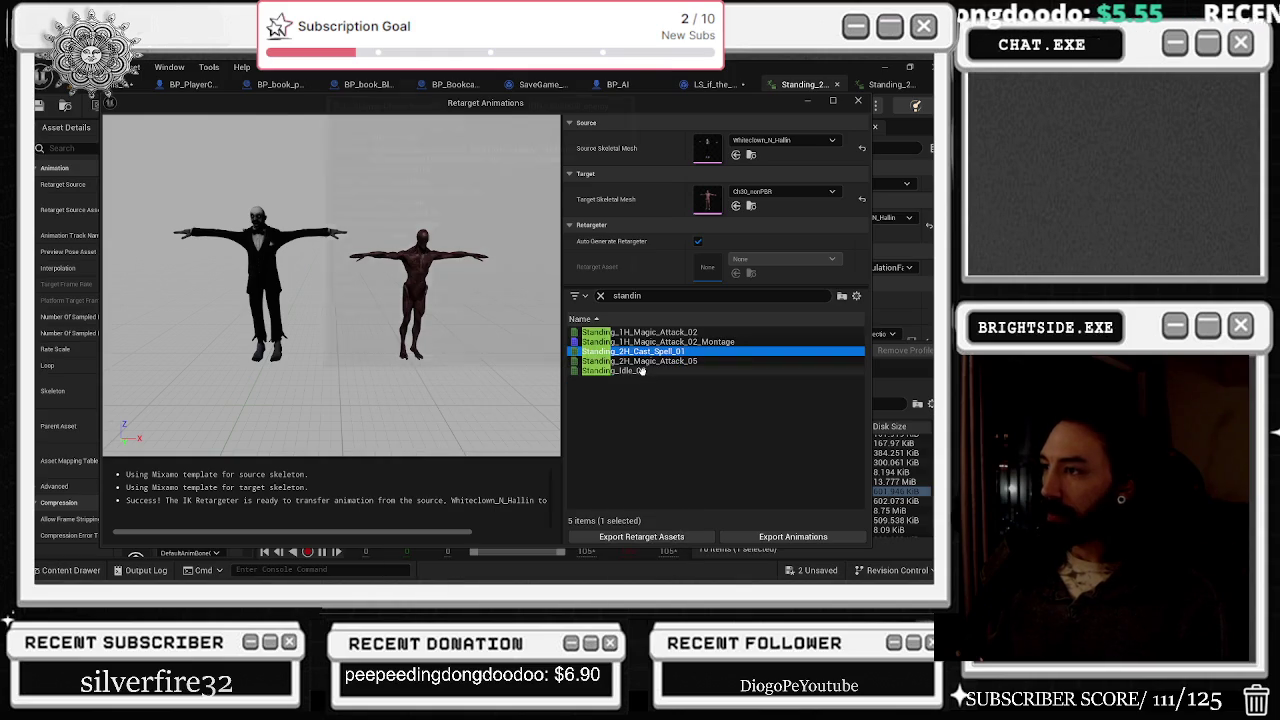
ctrl+click(650, 361)
click(684, 296)
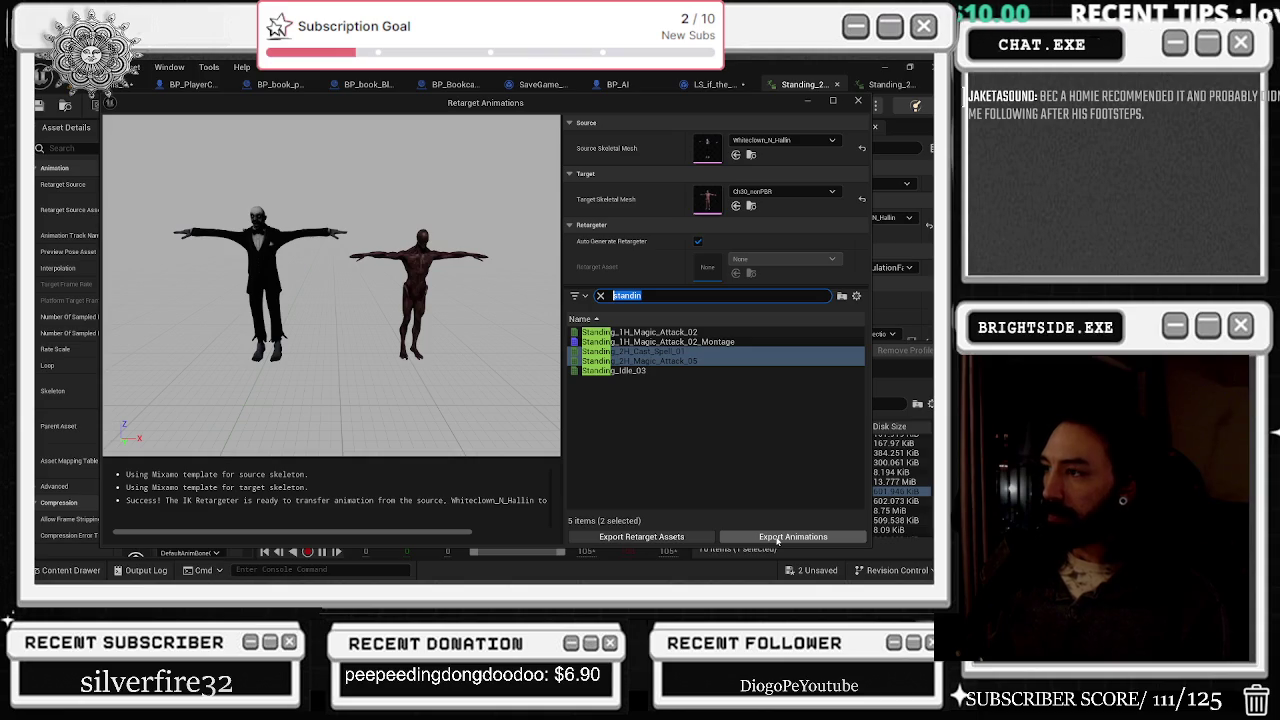
click(684, 540)
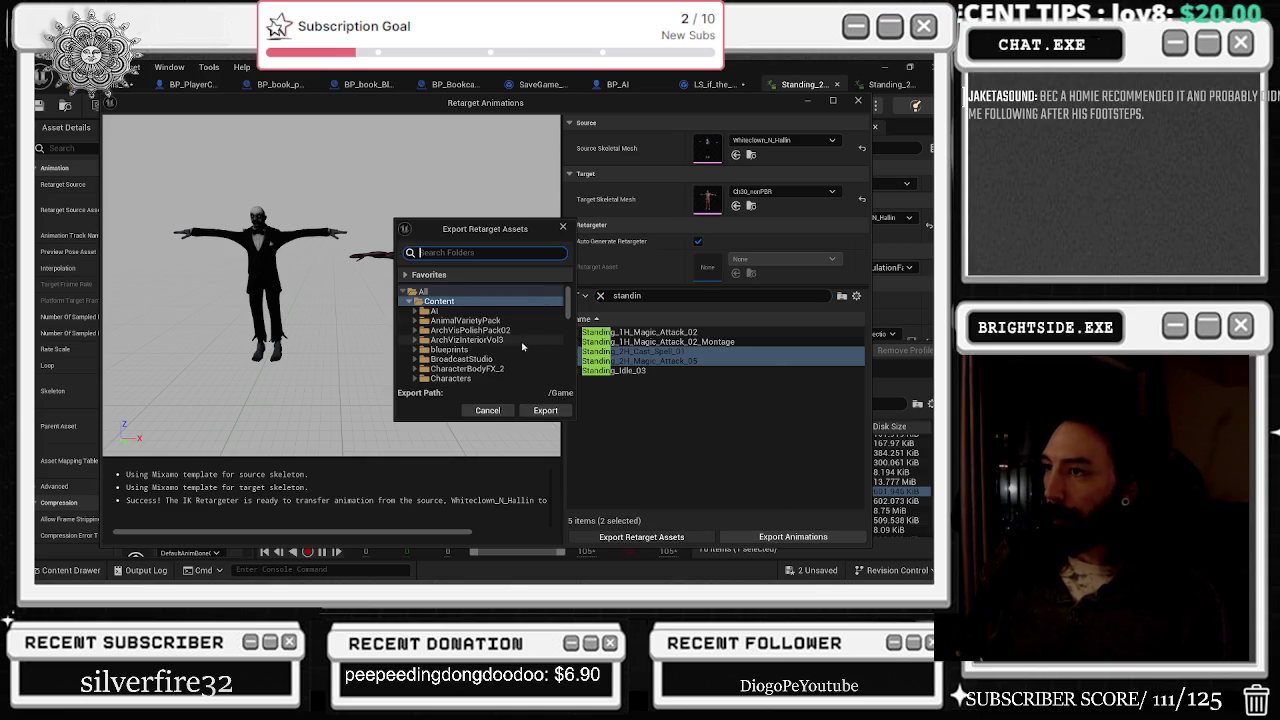
Step: Search folders for 'obj', export the IK rigs and retargeter into Characters/obj_custom, then close the browser
mouse_move(574, 422)
mouse_down()
mouse_move(776, 542)
mouse_move(729, 525)
mouse_up()
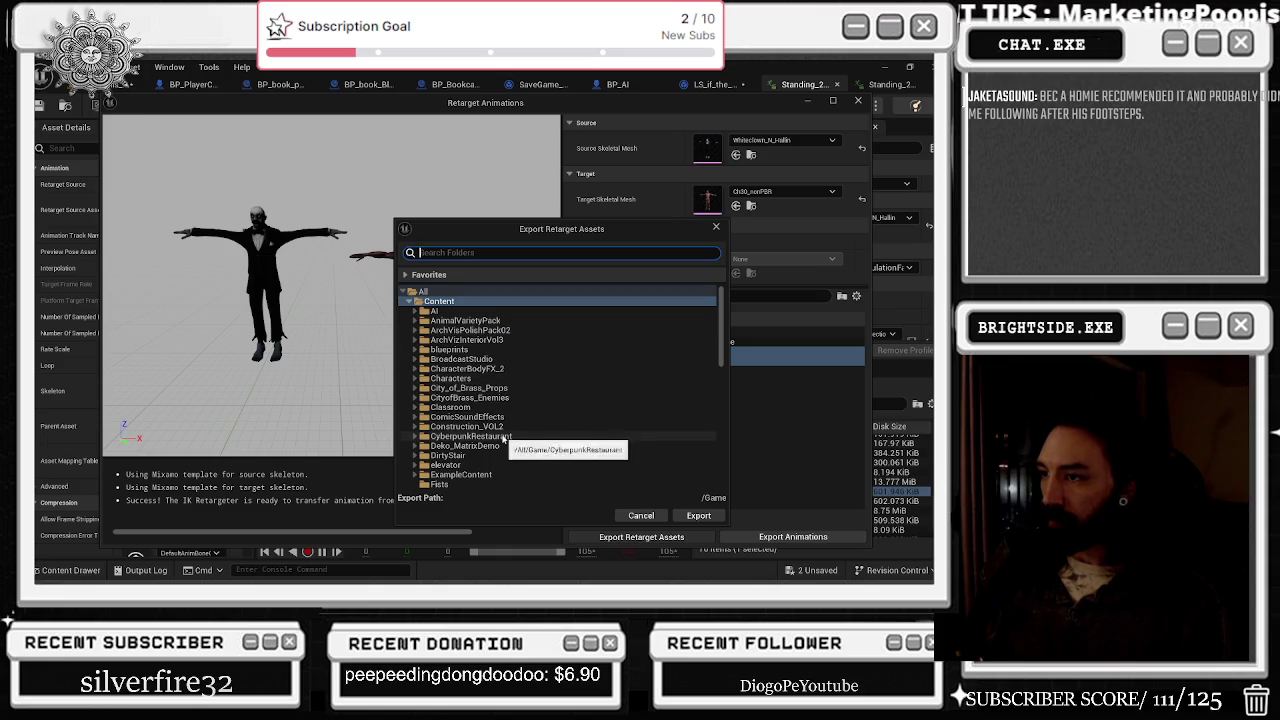
scroll(506, 452, down, 5)
scroll(517, 369, down, 5)
text(bright)
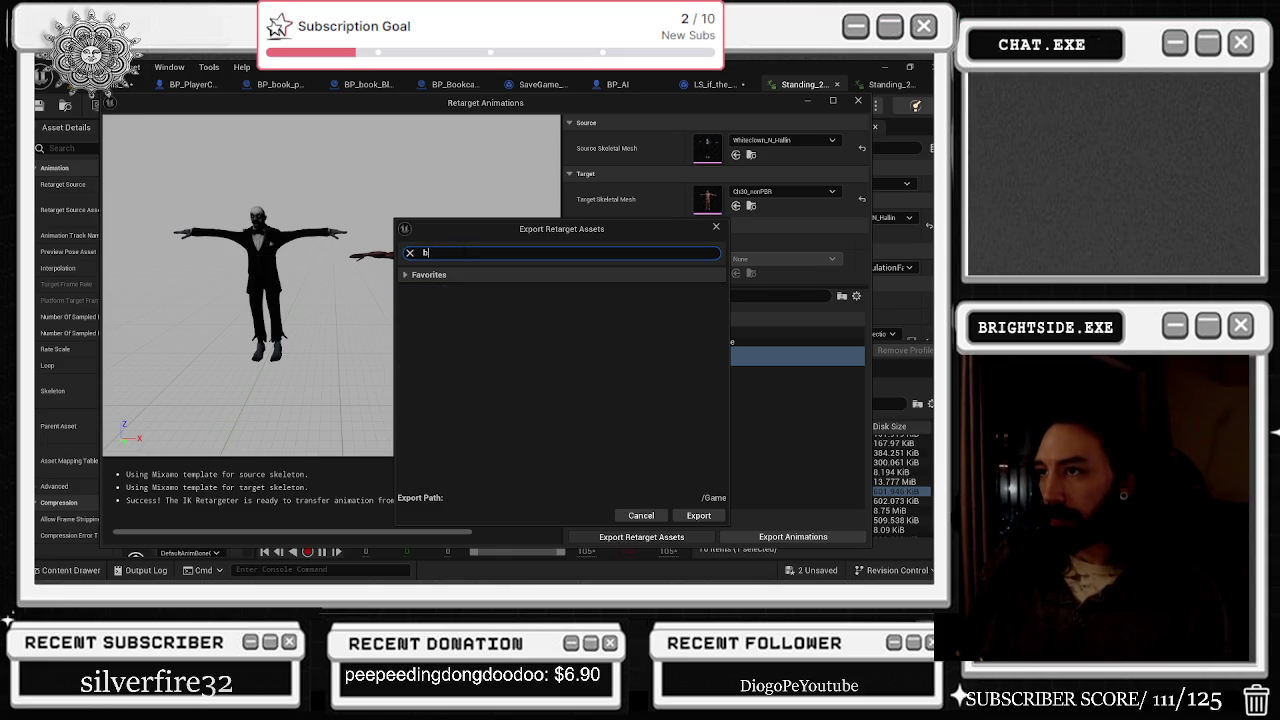
key(BackSpace)
key(BackSpace)
key(BackSpace)
text(j)
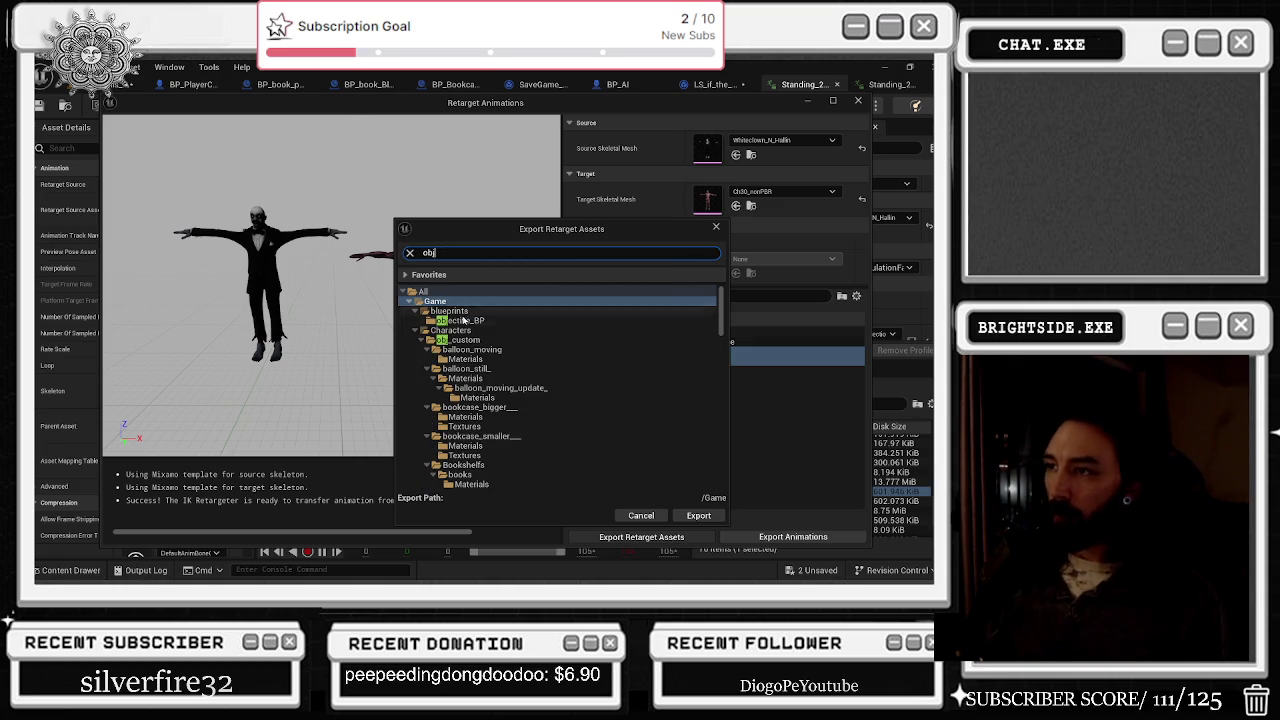
click(458, 340)
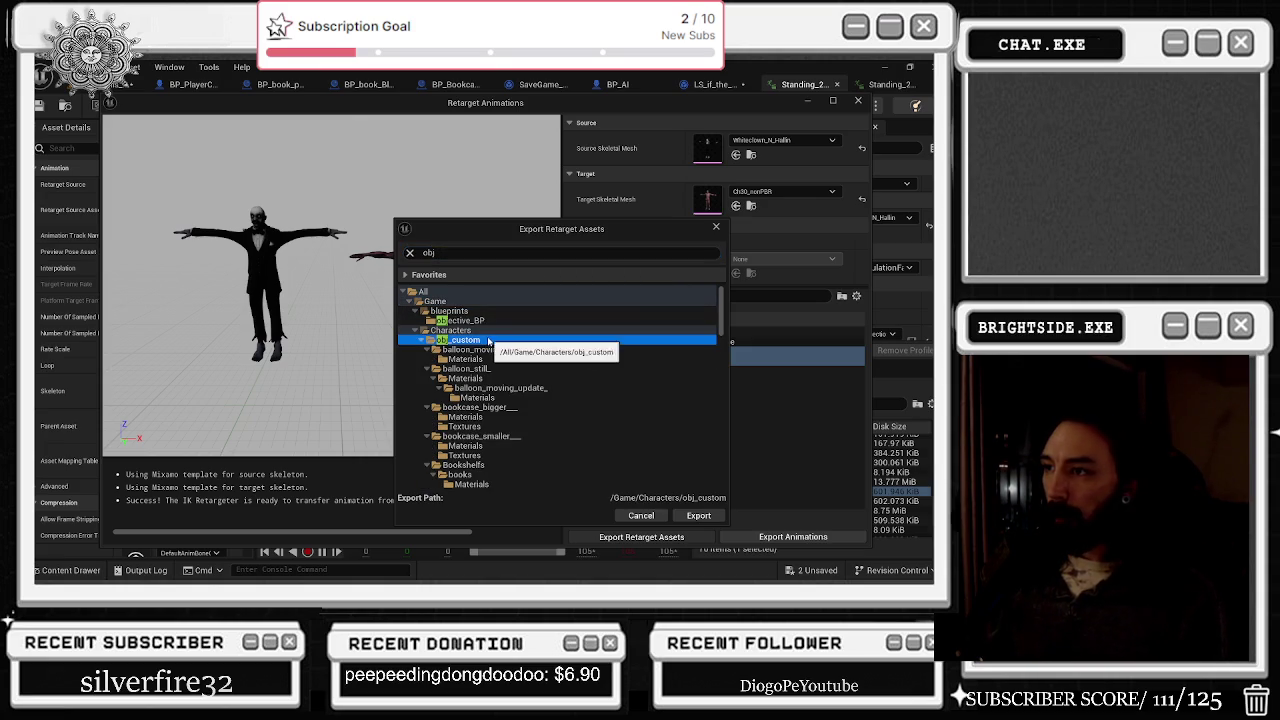
click(707, 518)
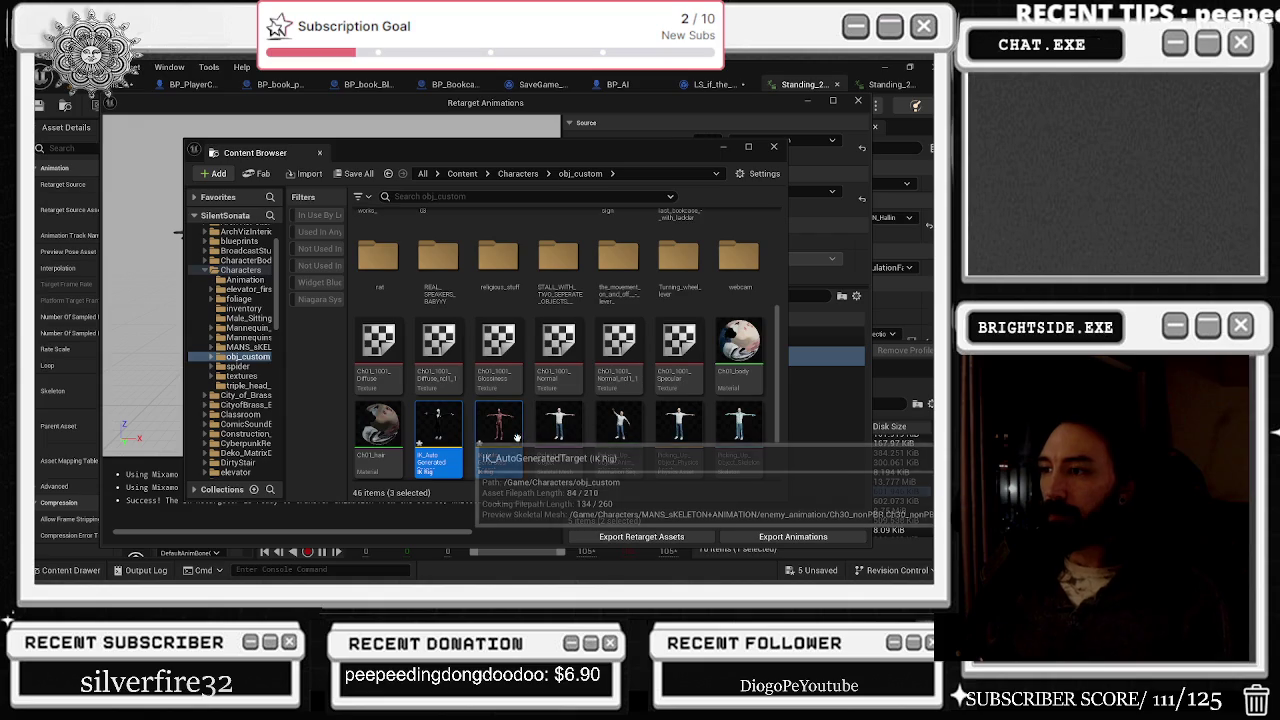
scroll(512, 425, down, 1)
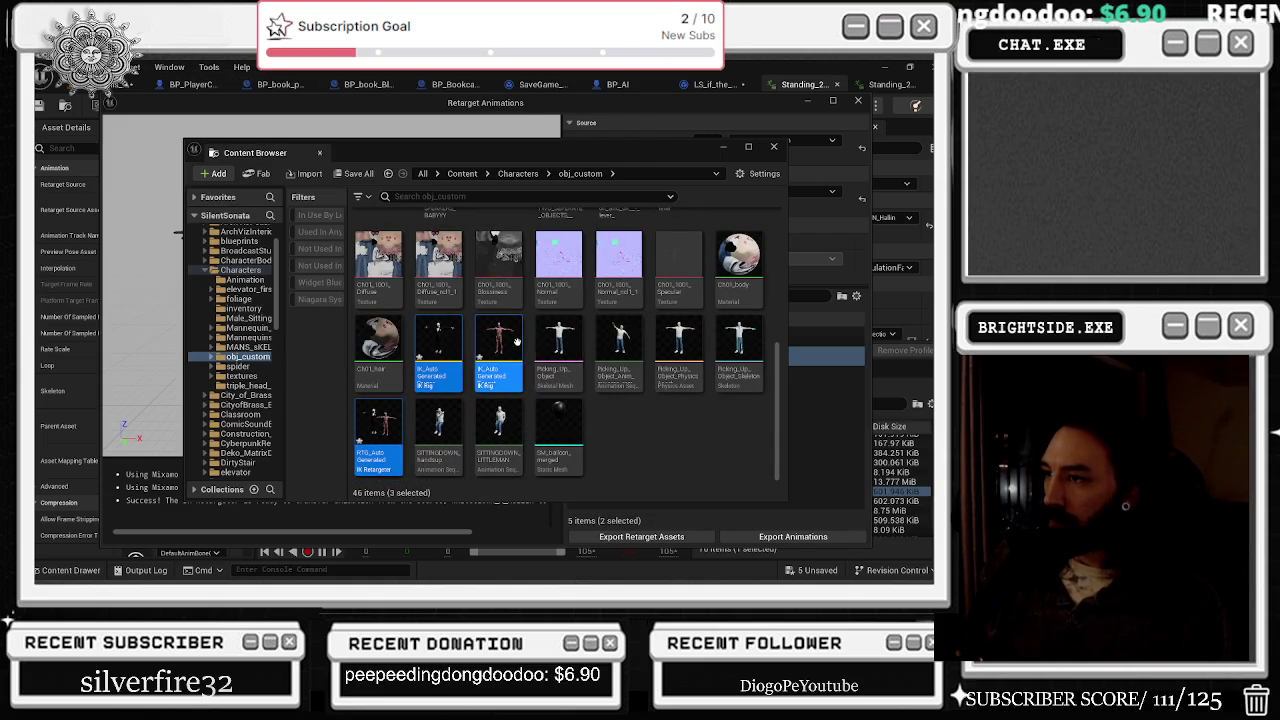
click(773, 148)
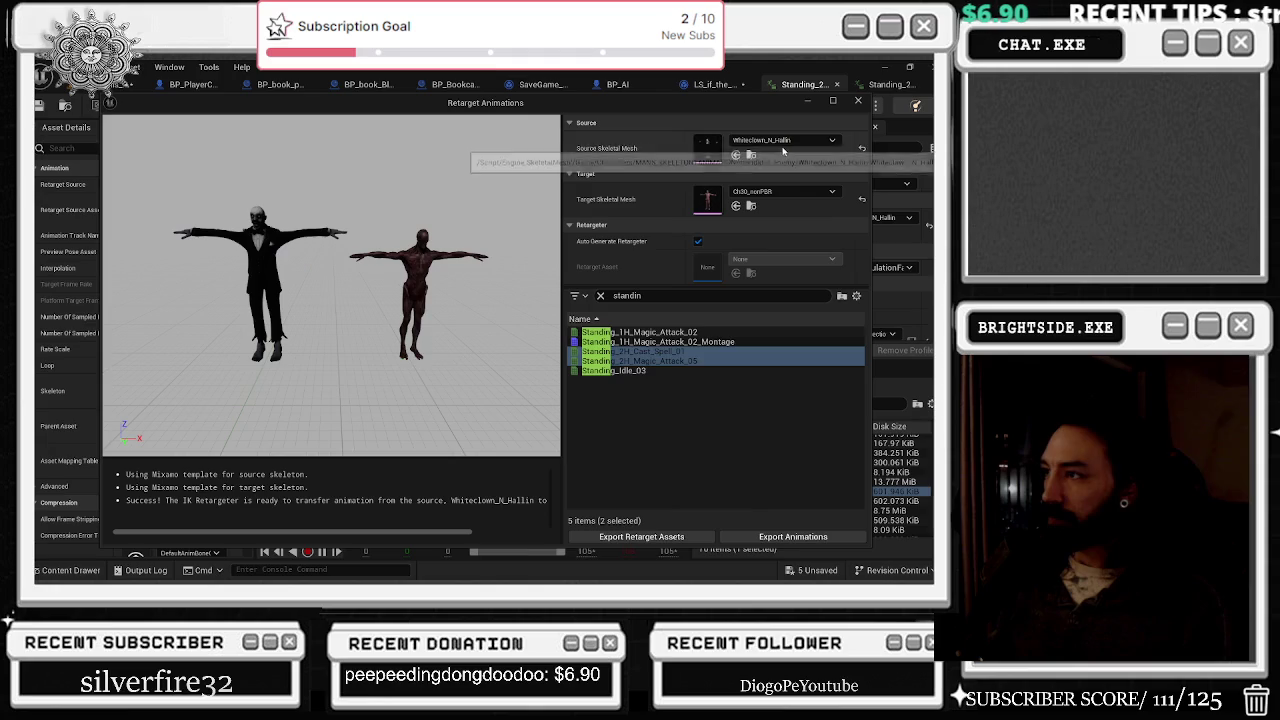
Step: Export the retargeted animations to /Game/Characters/obj_custom with prefix A_, confirming Batch Export Options
click(628, 542)
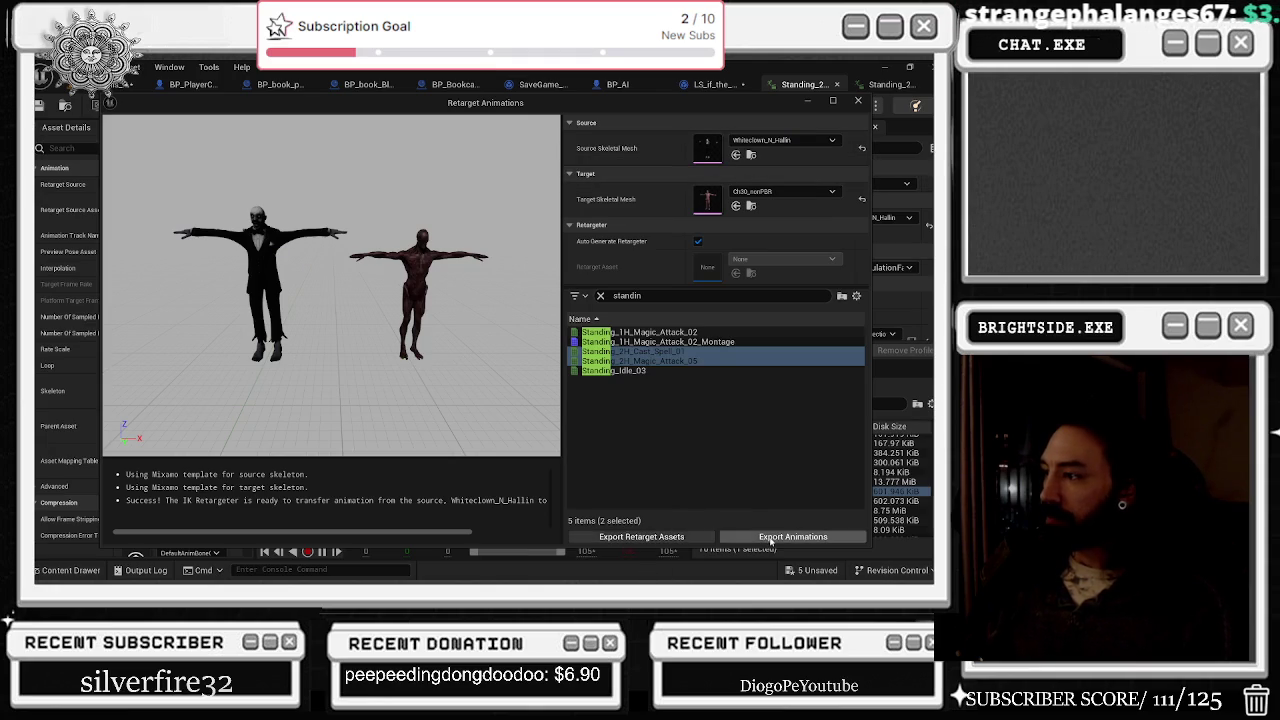
click(770, 538)
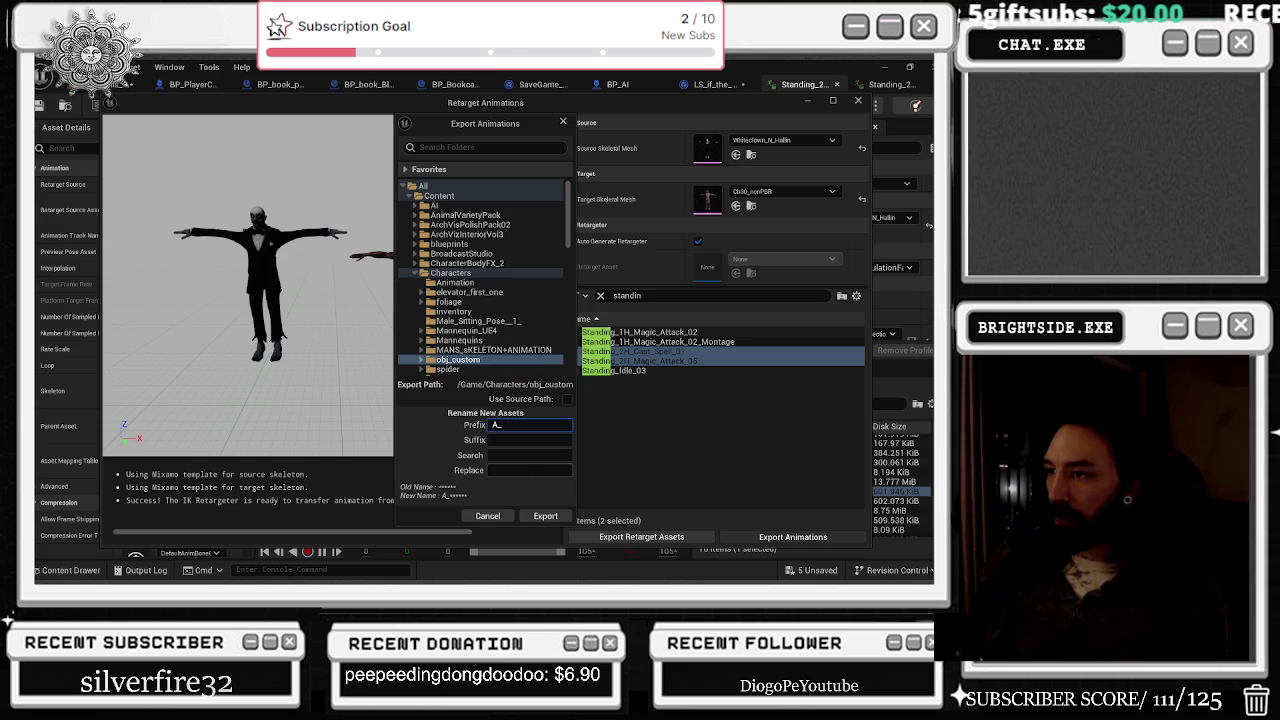
click(545, 516)
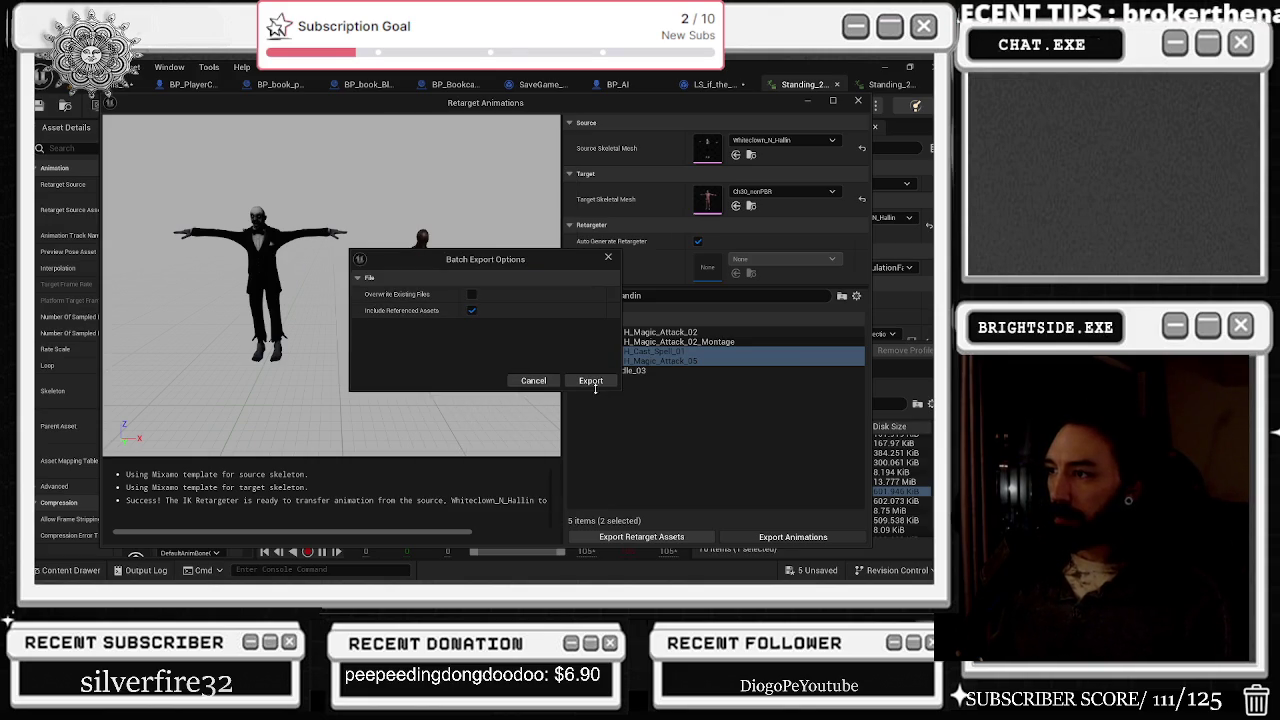
click(592, 381)
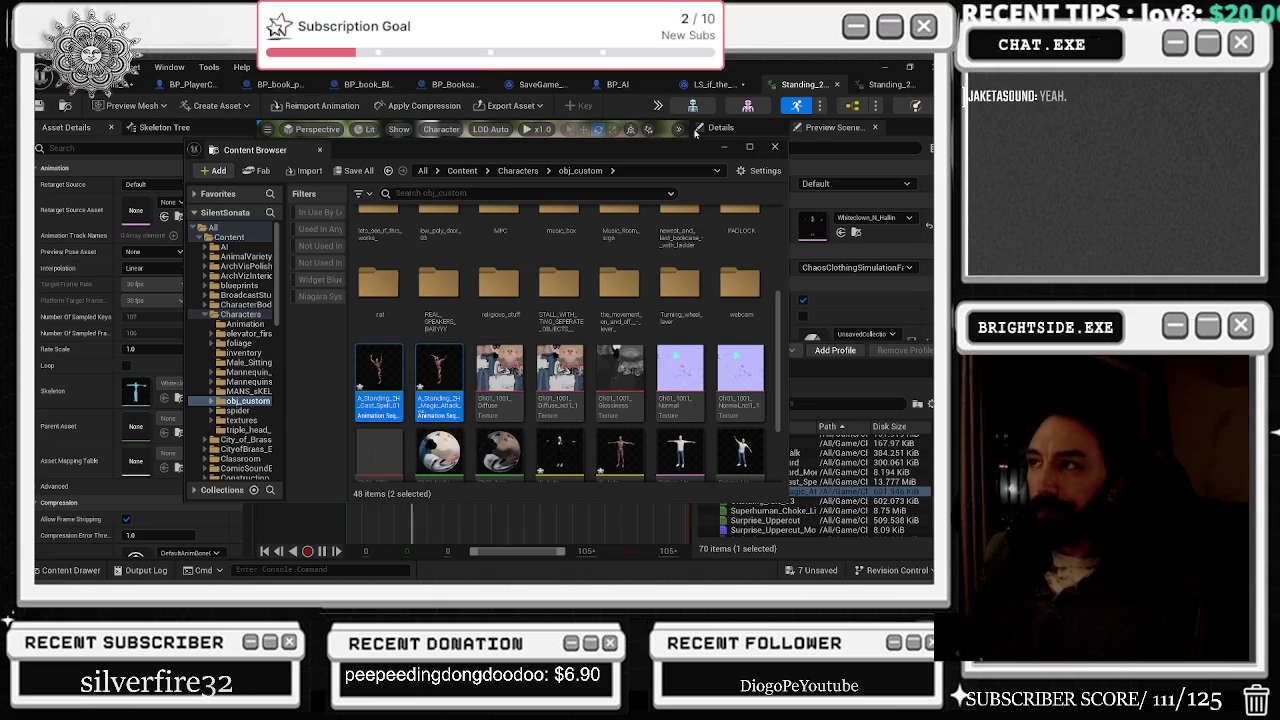
Step: Close the Content Drawer, scrub Standing_2H_Magic_Attack_05 from its first frame, then switch to BP_book
click(774, 146)
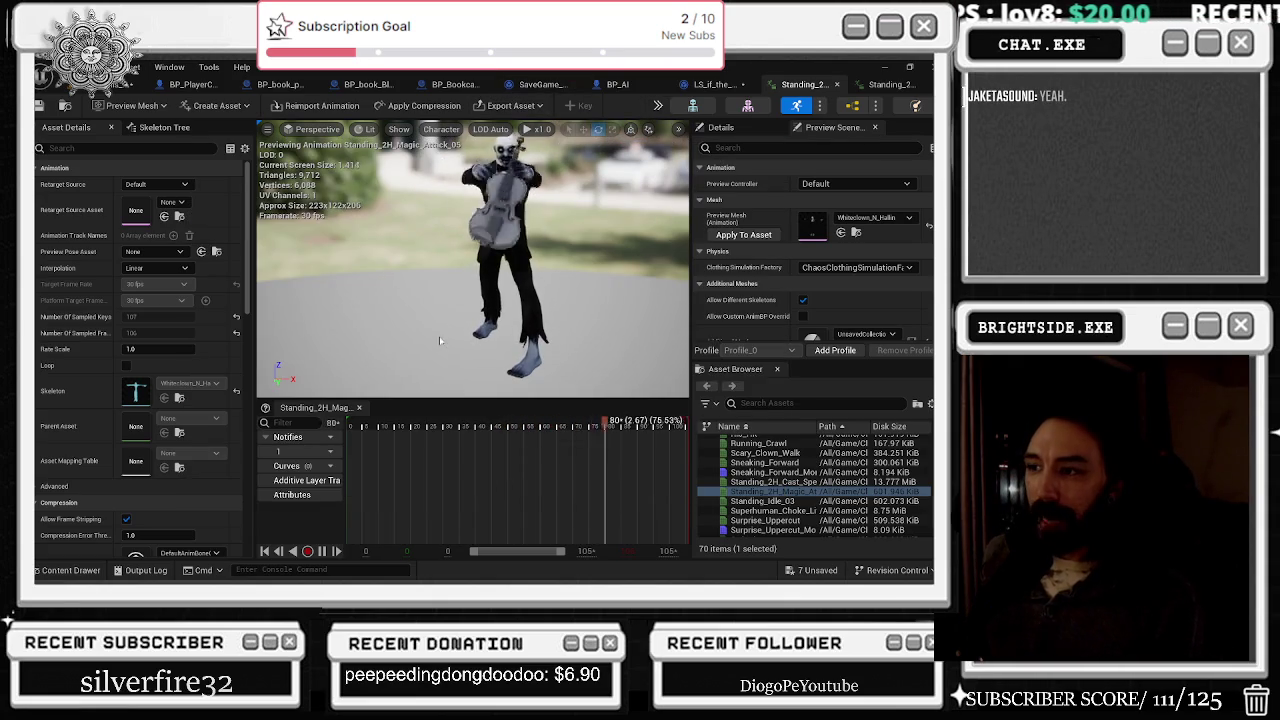
click(347, 433)
mouse_move(347, 433)
mouse_down()
mouse_move(420, 400)
mouse_move(524, 398)
mouse_move(594, 425)
mouse_move(572, 438)
mouse_move(543, 430)
mouse_move(567, 419)
mouse_move(482, 424)
mouse_move(615, 425)
mouse_move(500, 463)
mouse_move(520, 464)
mouse_move(406, 468)
mouse_up()
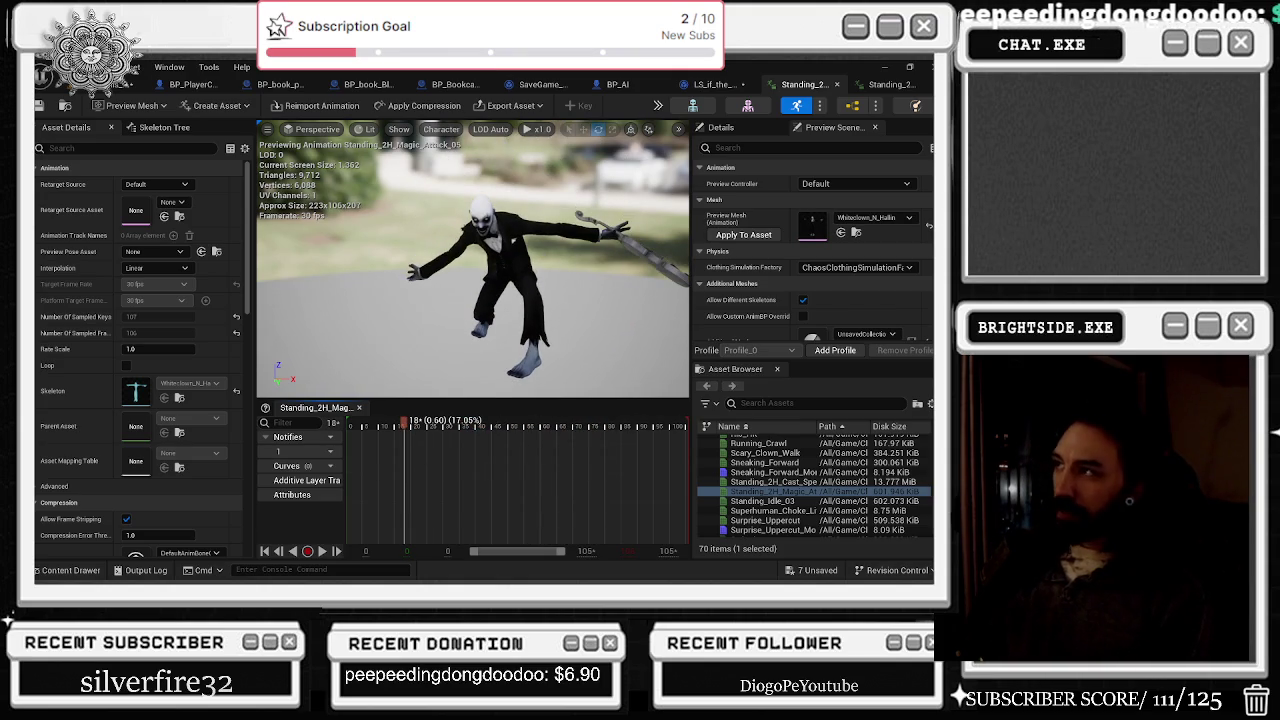
click(362, 85)
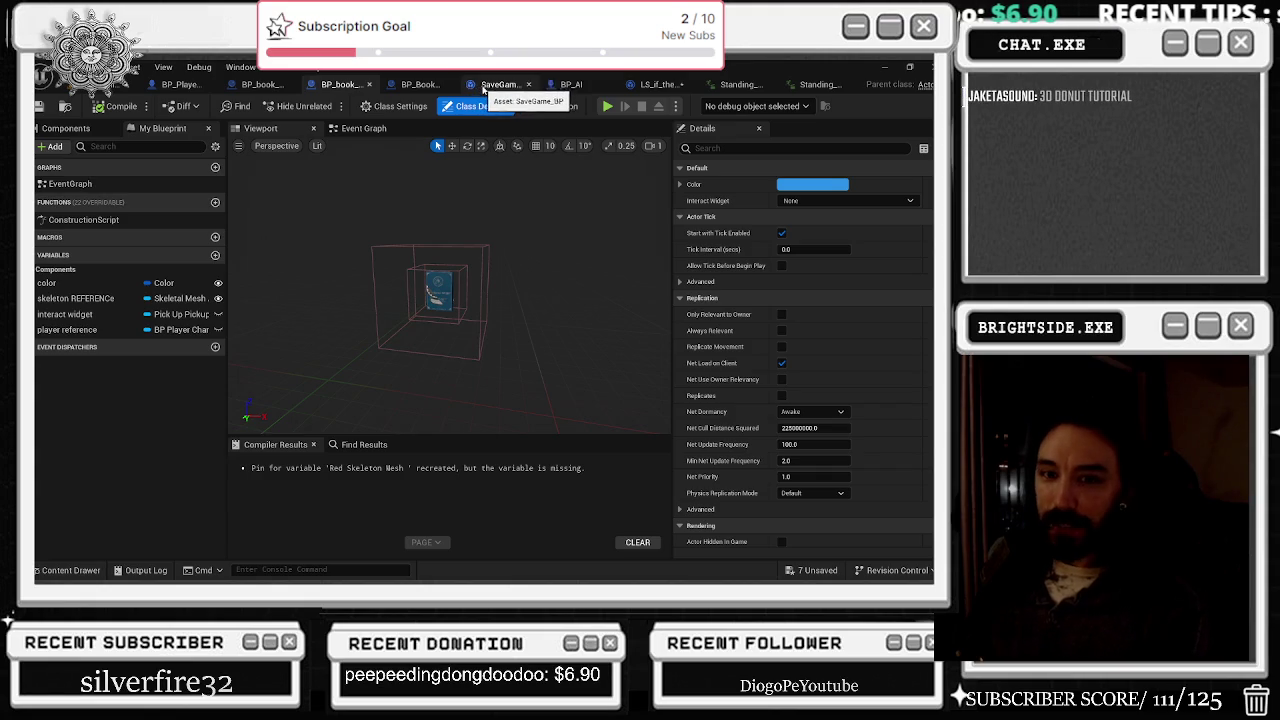
Step: Add an Animation track with A_Standing_2H_Magic_Attack_05 to MAIN ENEMY FOR LEVEL in the level Sequencer
click(571, 85)
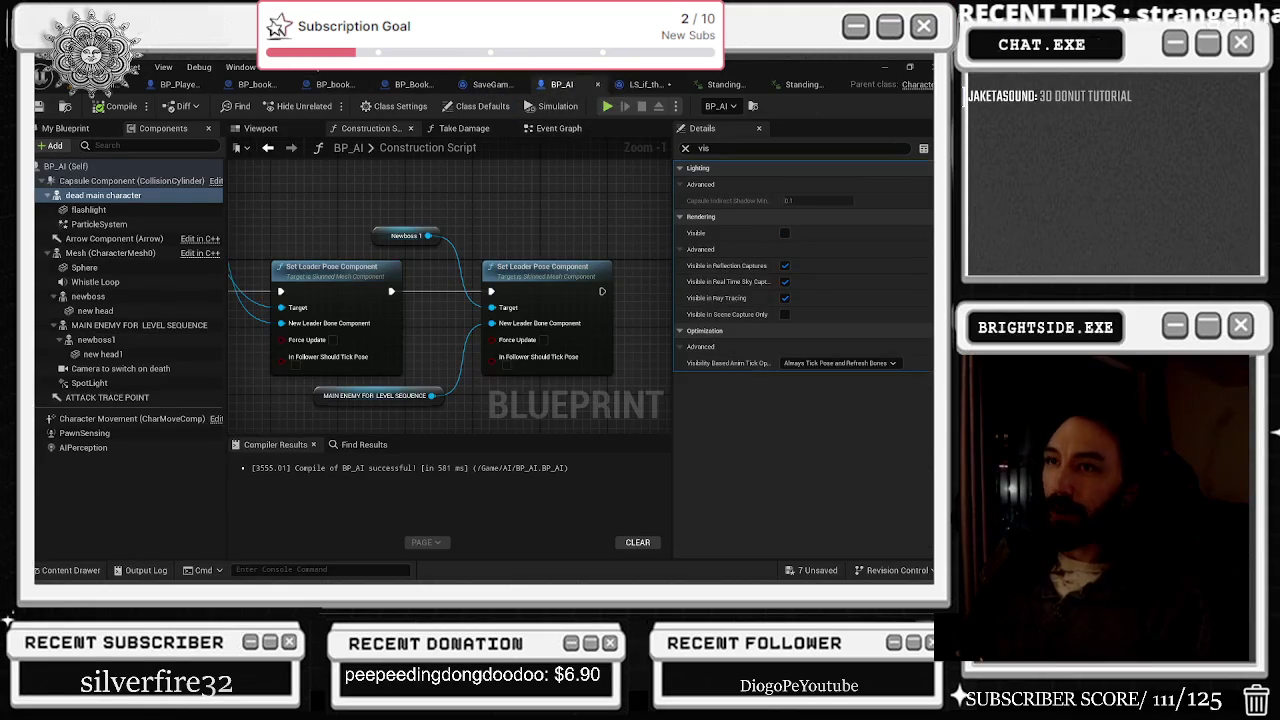
click(86, 93)
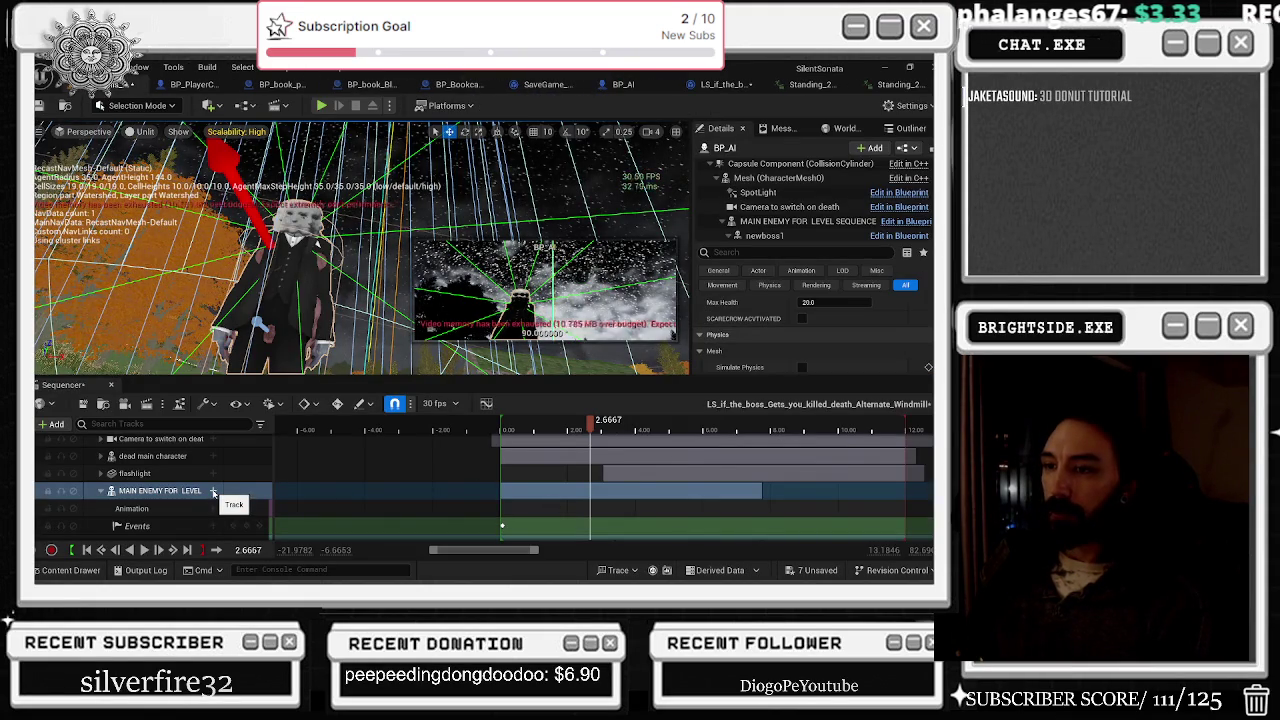
click(213, 491)
text(st)
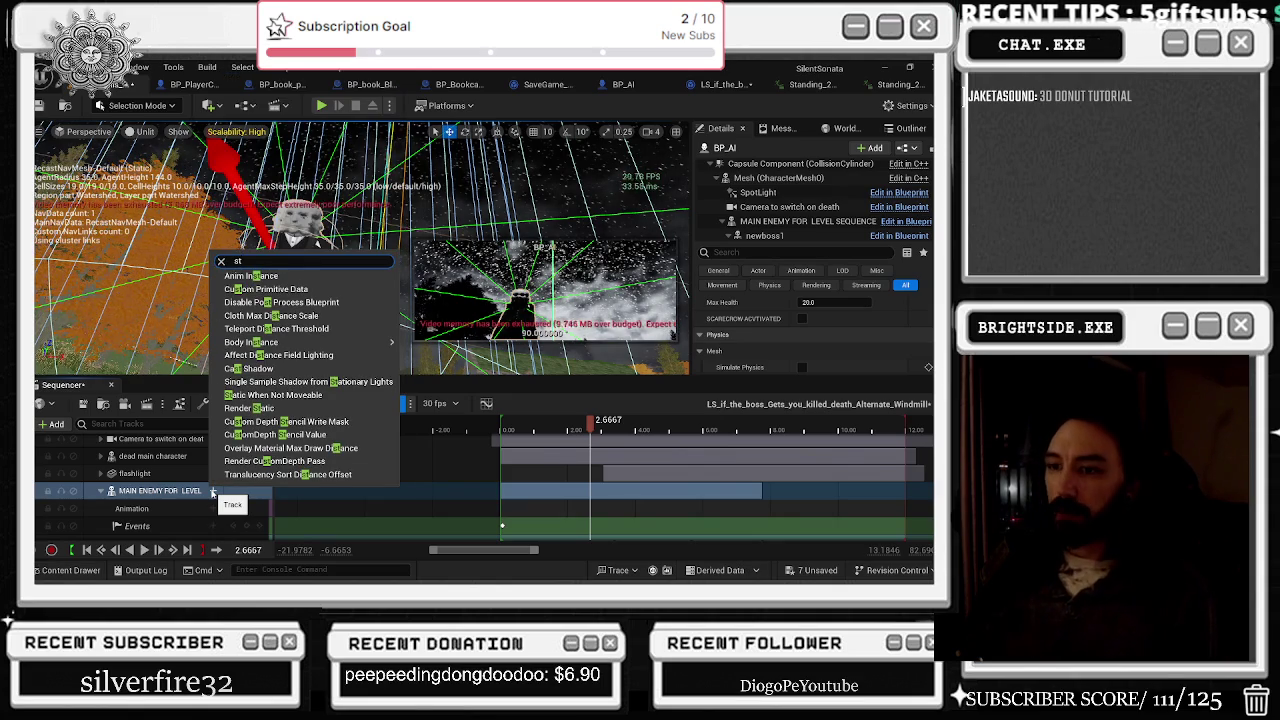
click(215, 508)
text(standin)
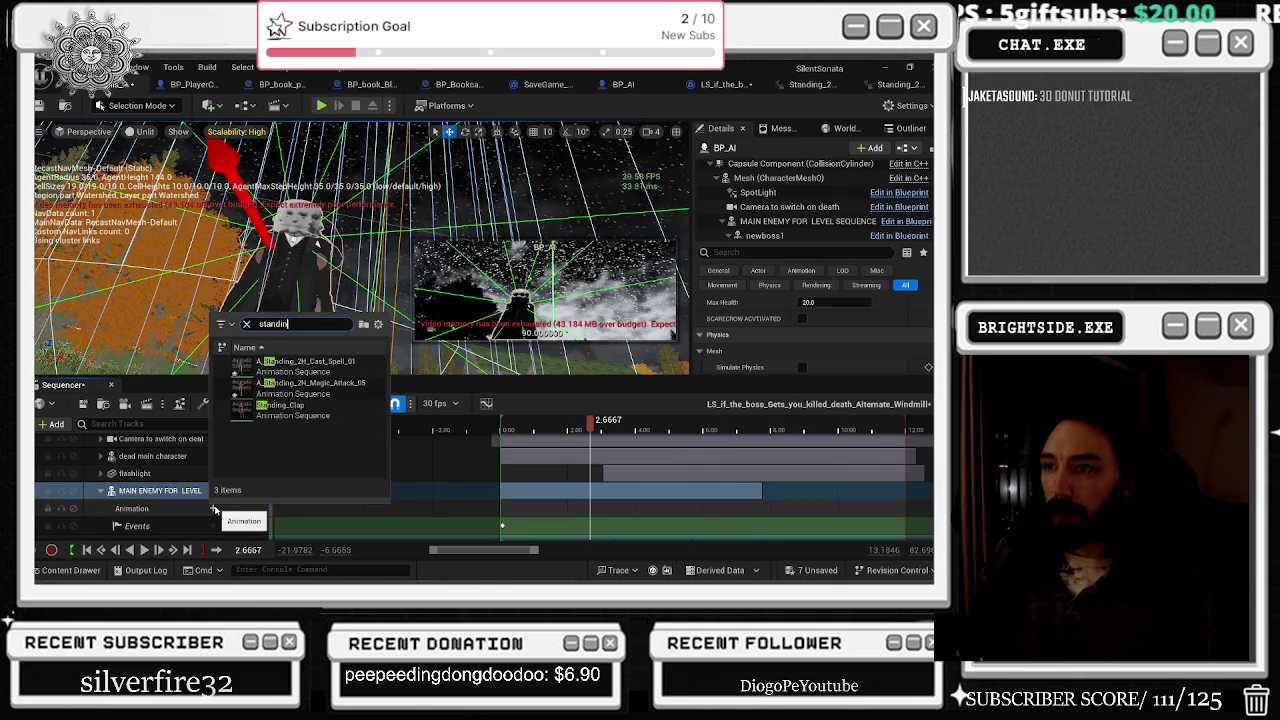
click(310, 388)
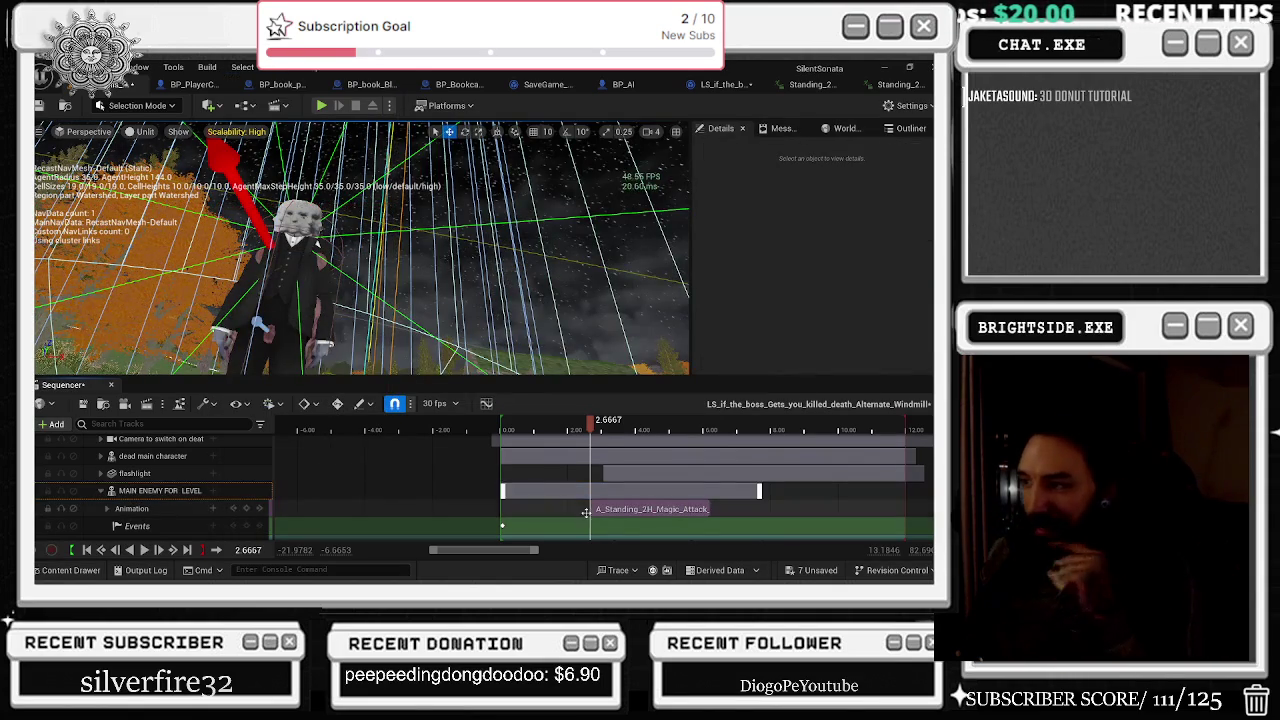
Step: Shift the magic attack section slightly earlier and play the sequence from the start
click(505, 420)
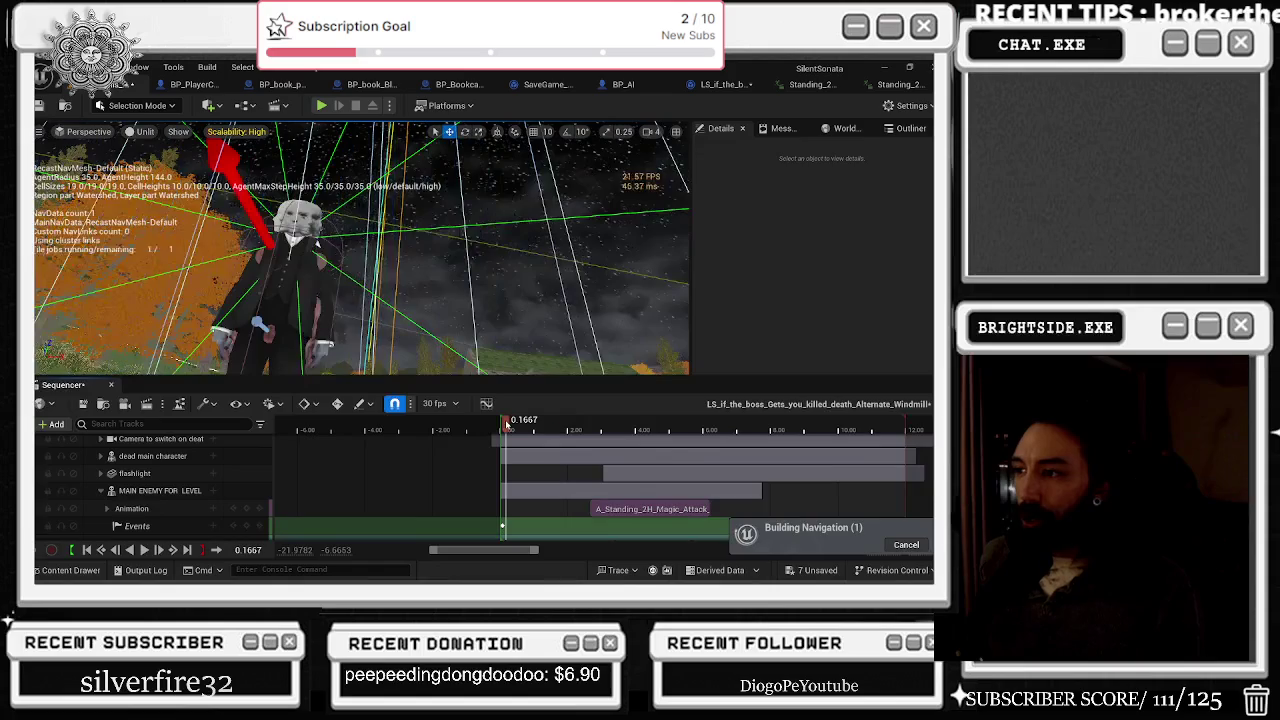
drag(669, 522, 651, 522)
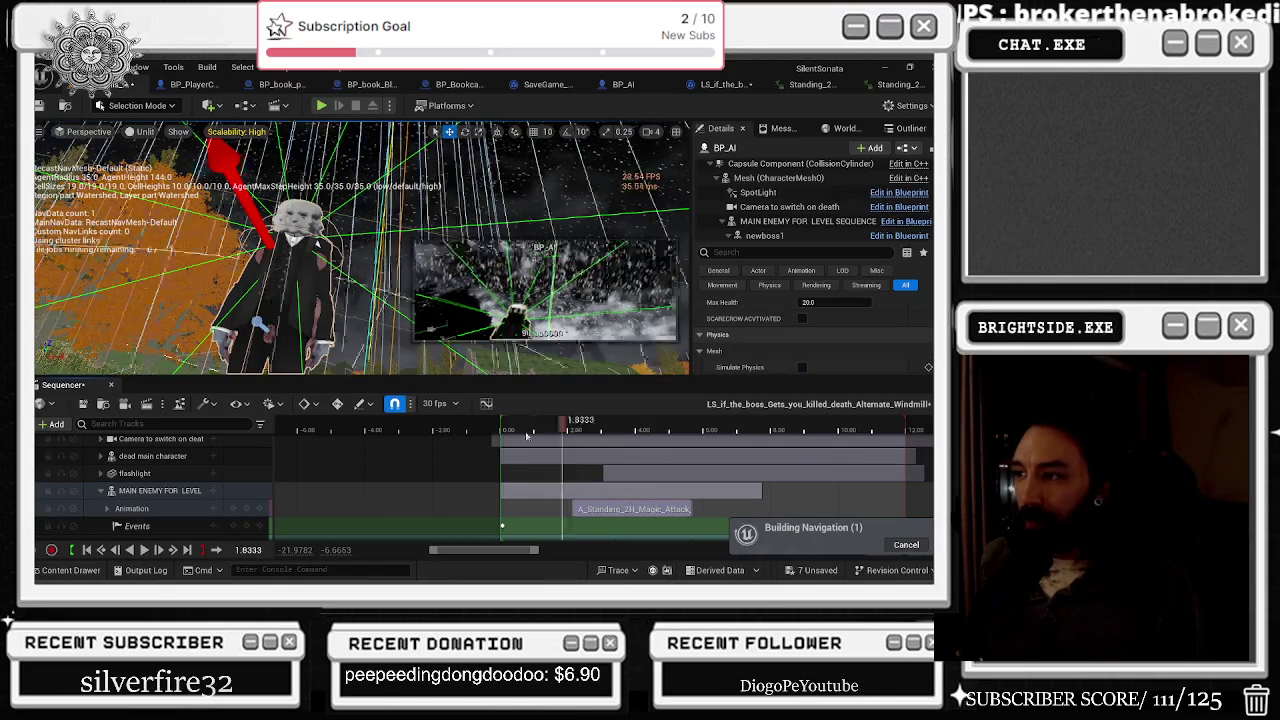
key(space)
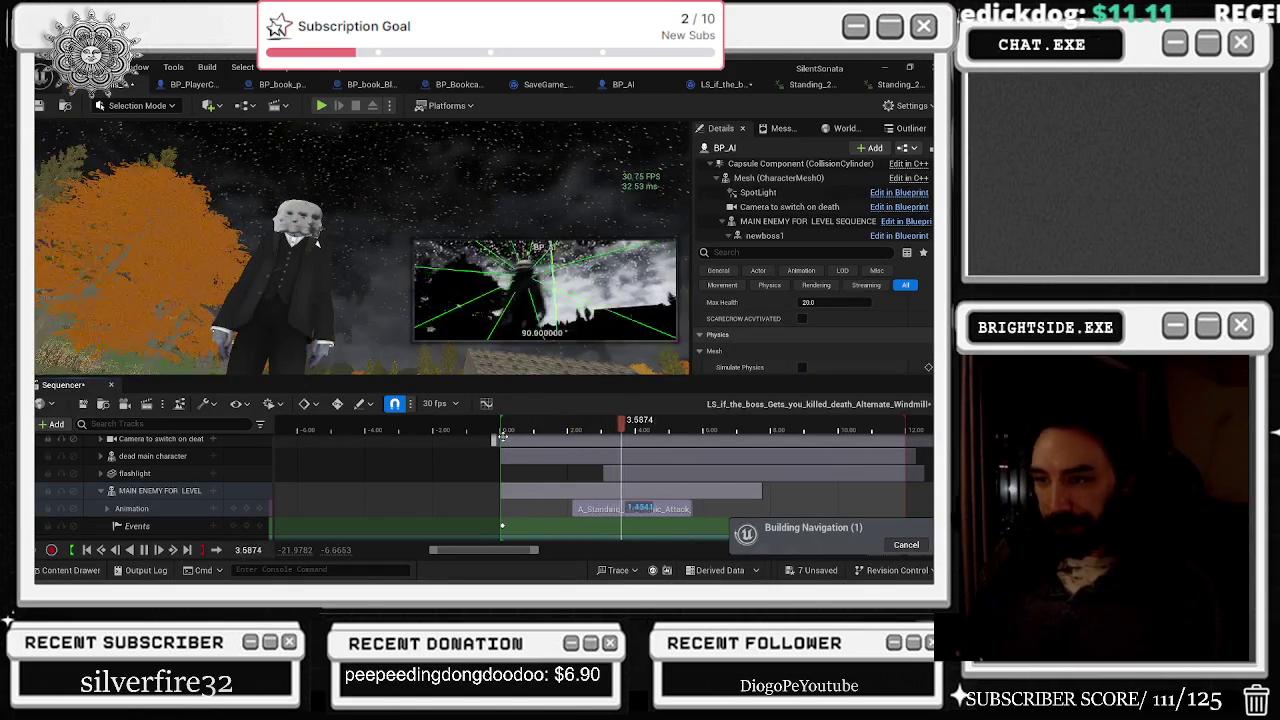
key(space)
click(549, 454)
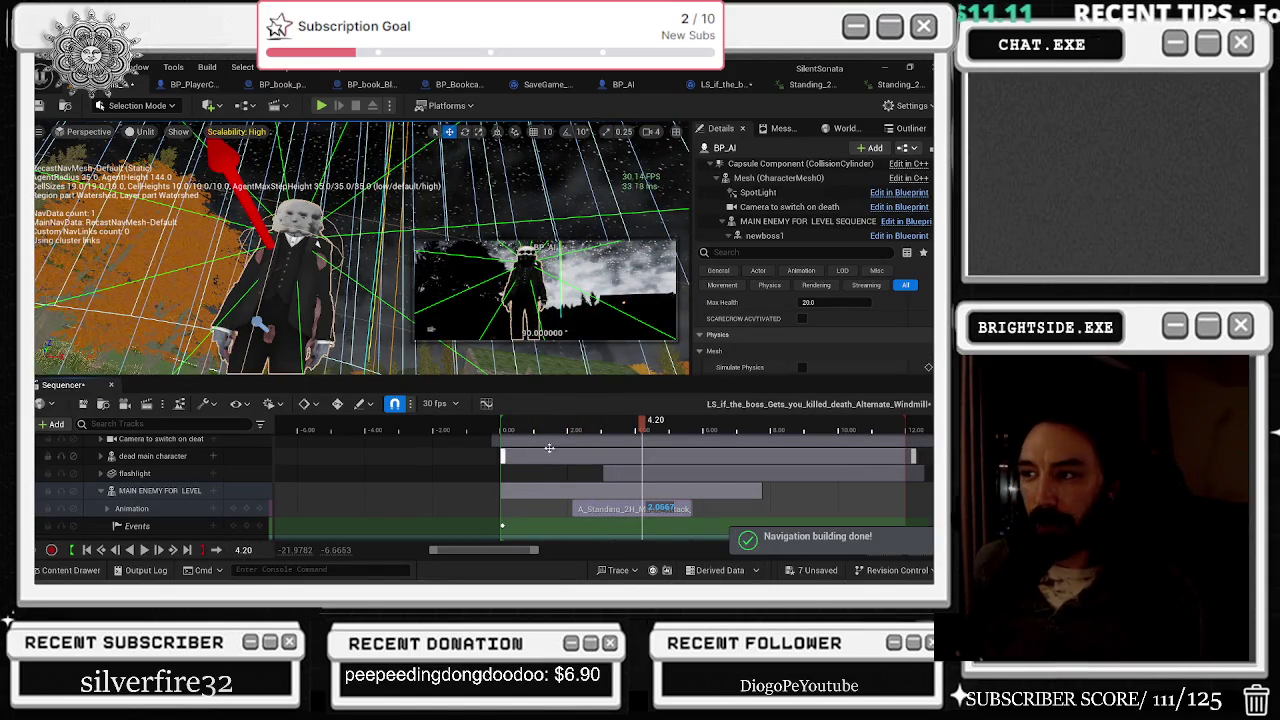
click(502, 432)
key(space)
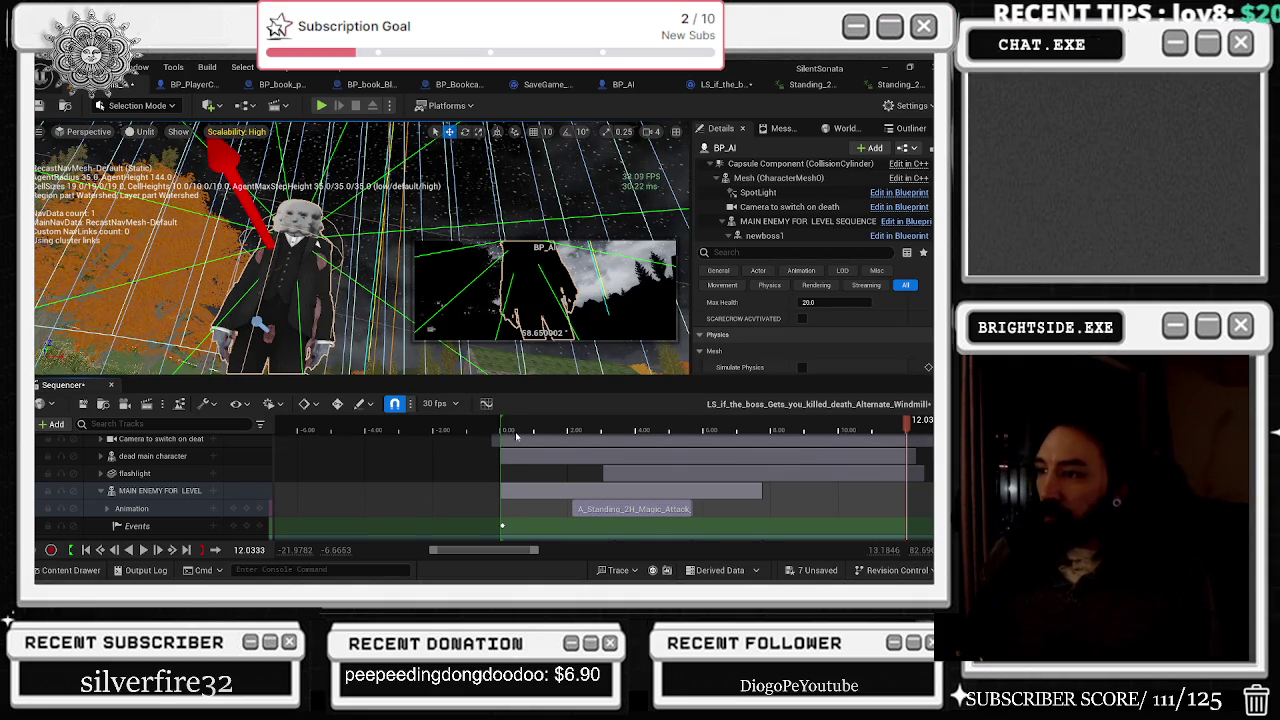
Step: Replay and scrub the sequence from the start, reviewing the attack between about 0.40 and 4.90
click(510, 432)
mouse_move(508, 430)
mouse_down()
mouse_move(705, 407)
mouse_move(504, 405)
mouse_up()
key(space)
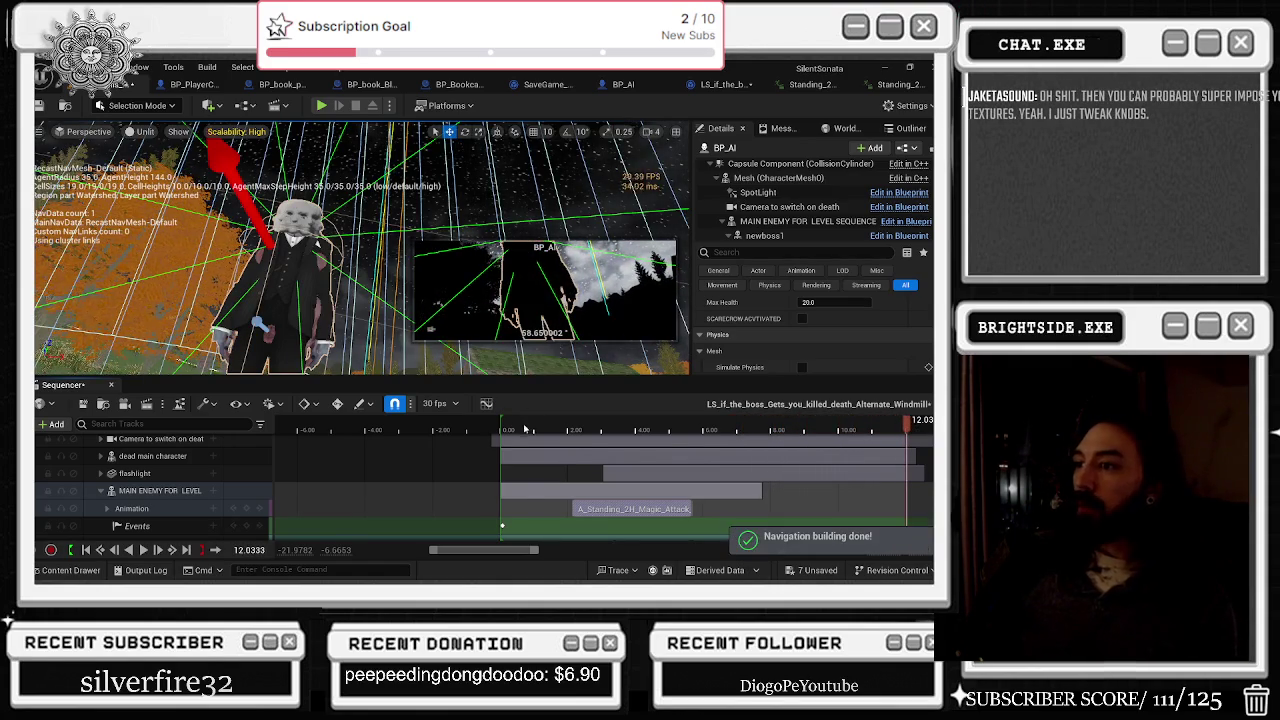
click(501, 428)
key(space)
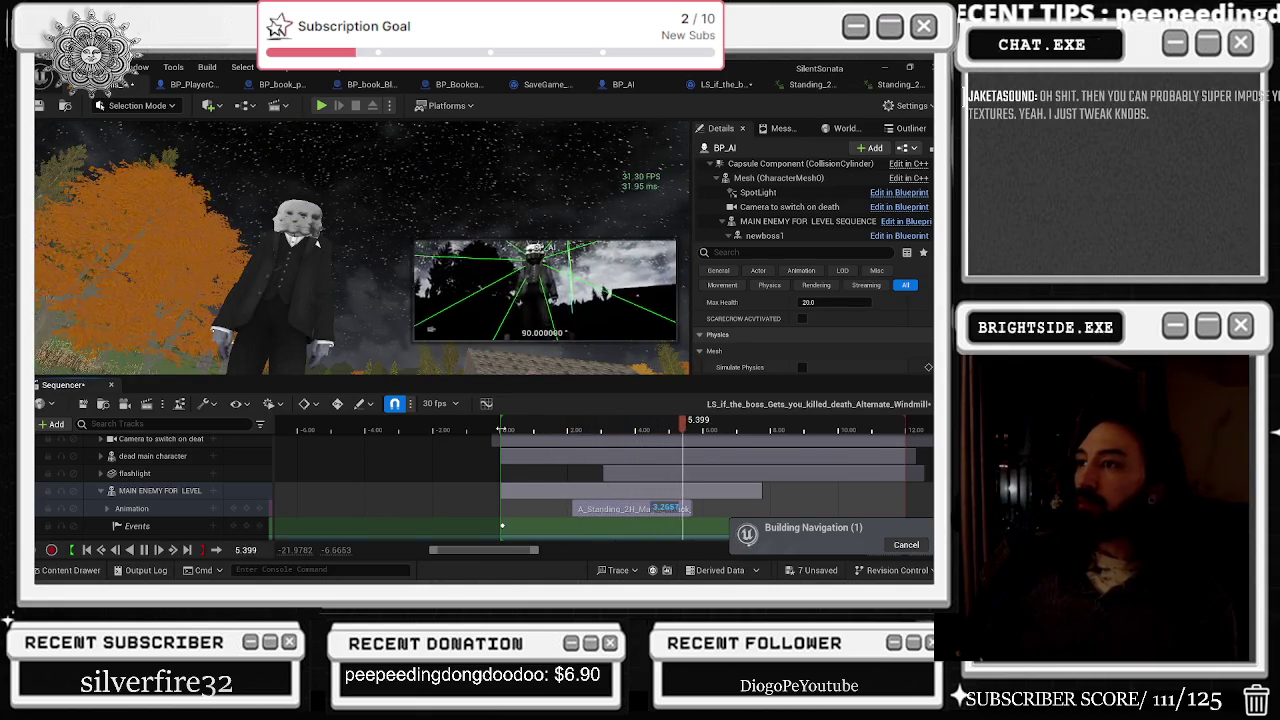
click(502, 430)
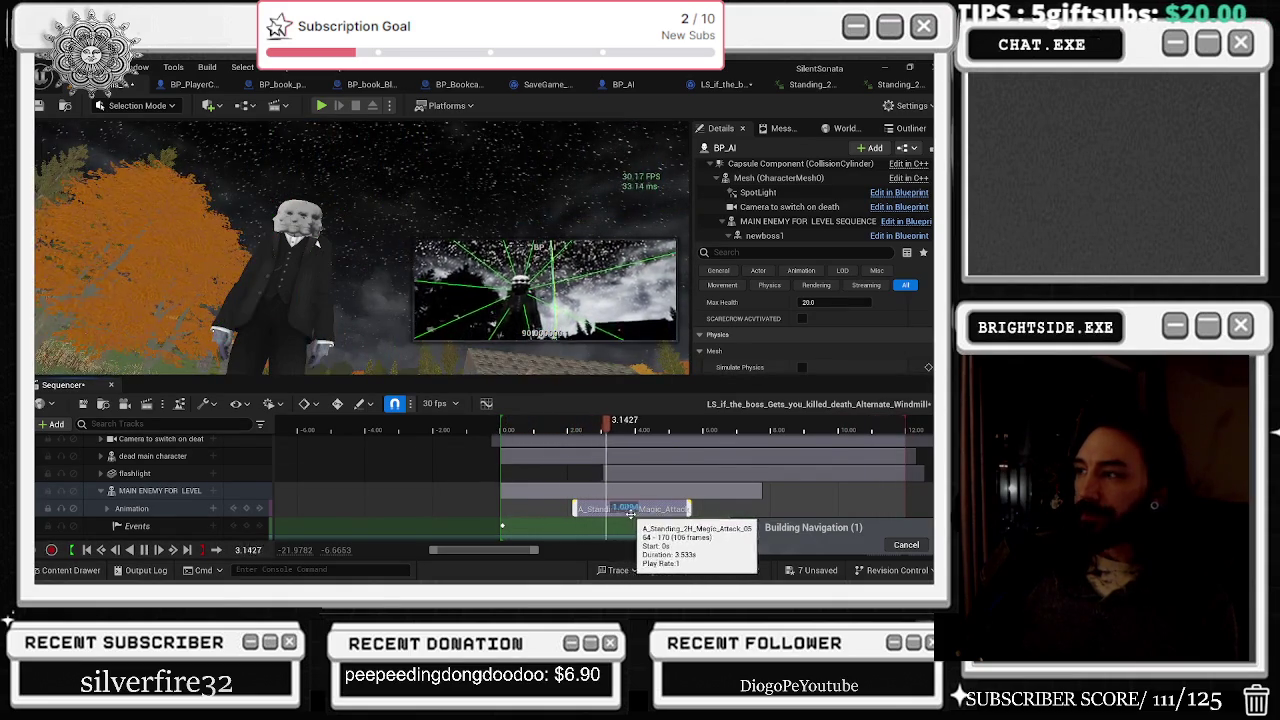
click(609, 430)
click(516, 430)
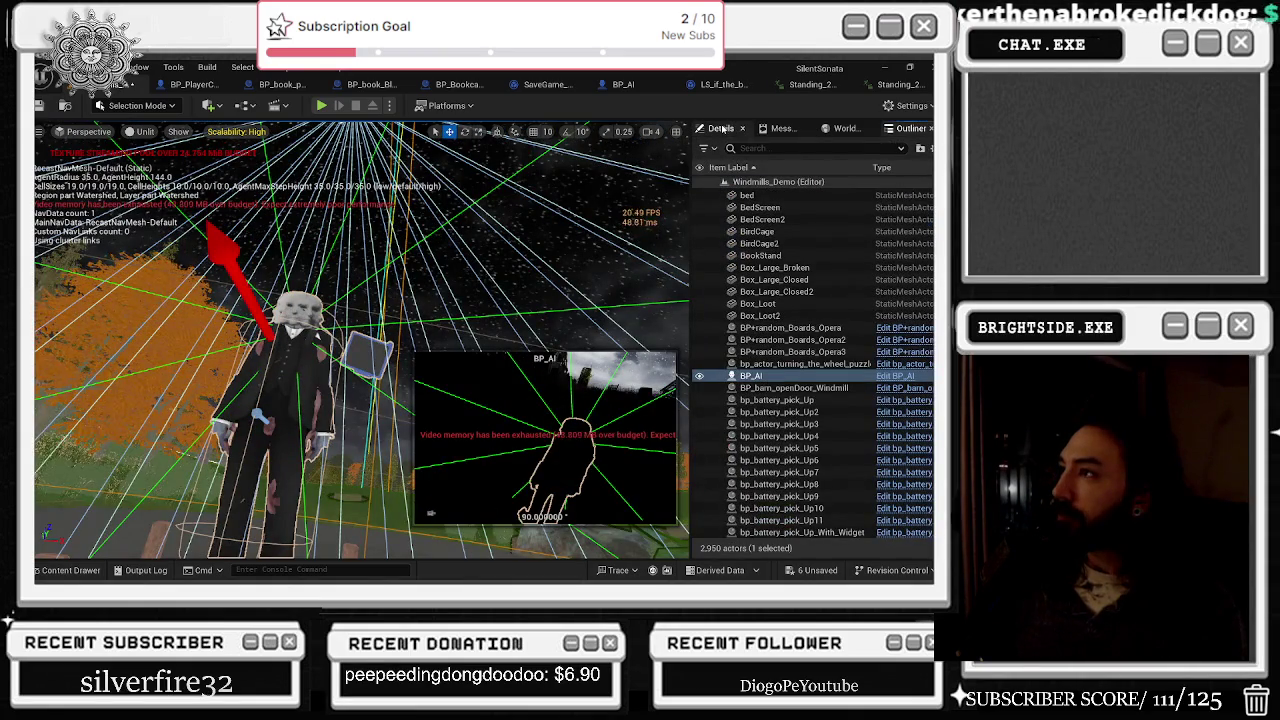
Step: Select the MAIN ENEMY FOR LEVEL SEQUENCE component in BP_AI's Details panel
click(722, 129)
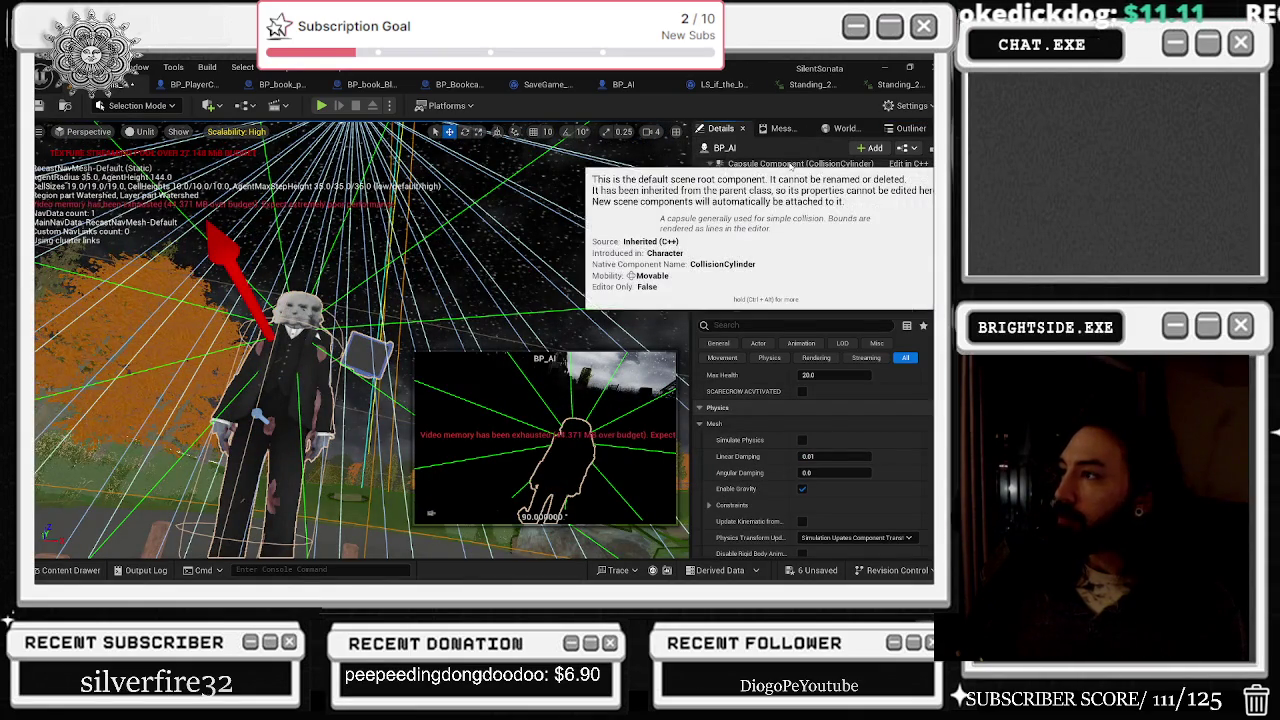
click(818, 222)
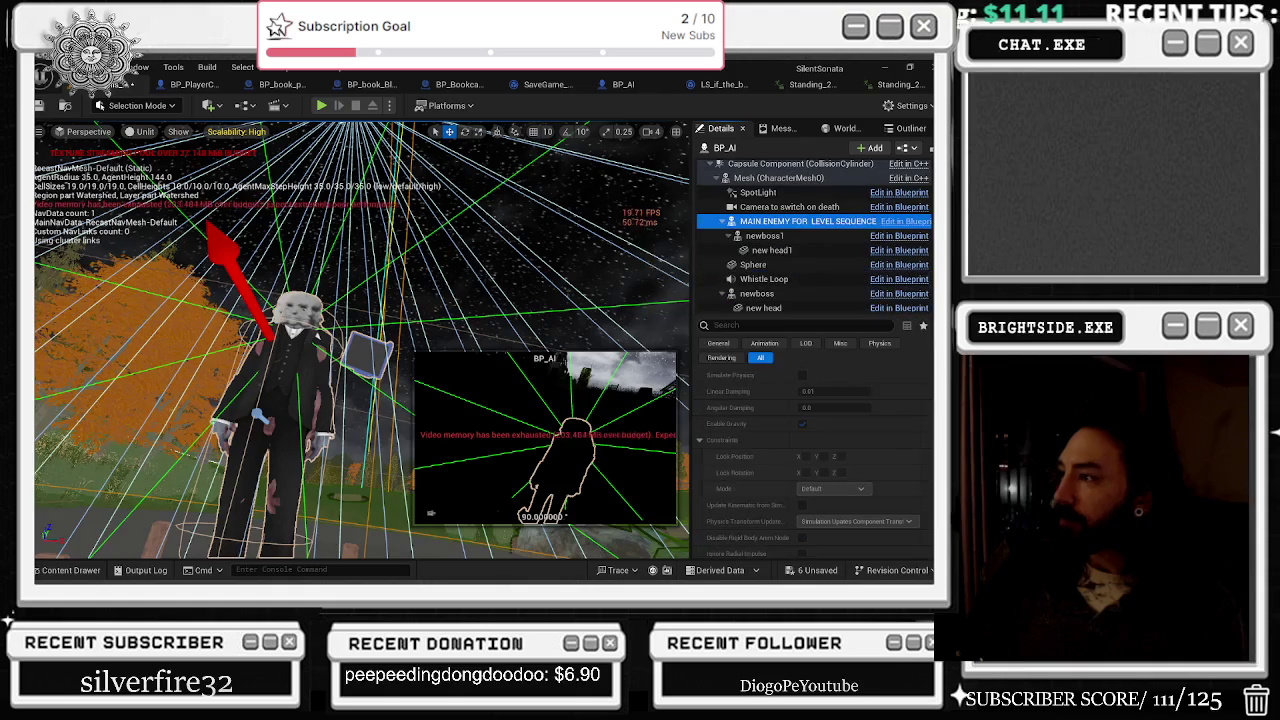
scroll(904, 382, down, 2)
scroll(904, 382, up, 4)
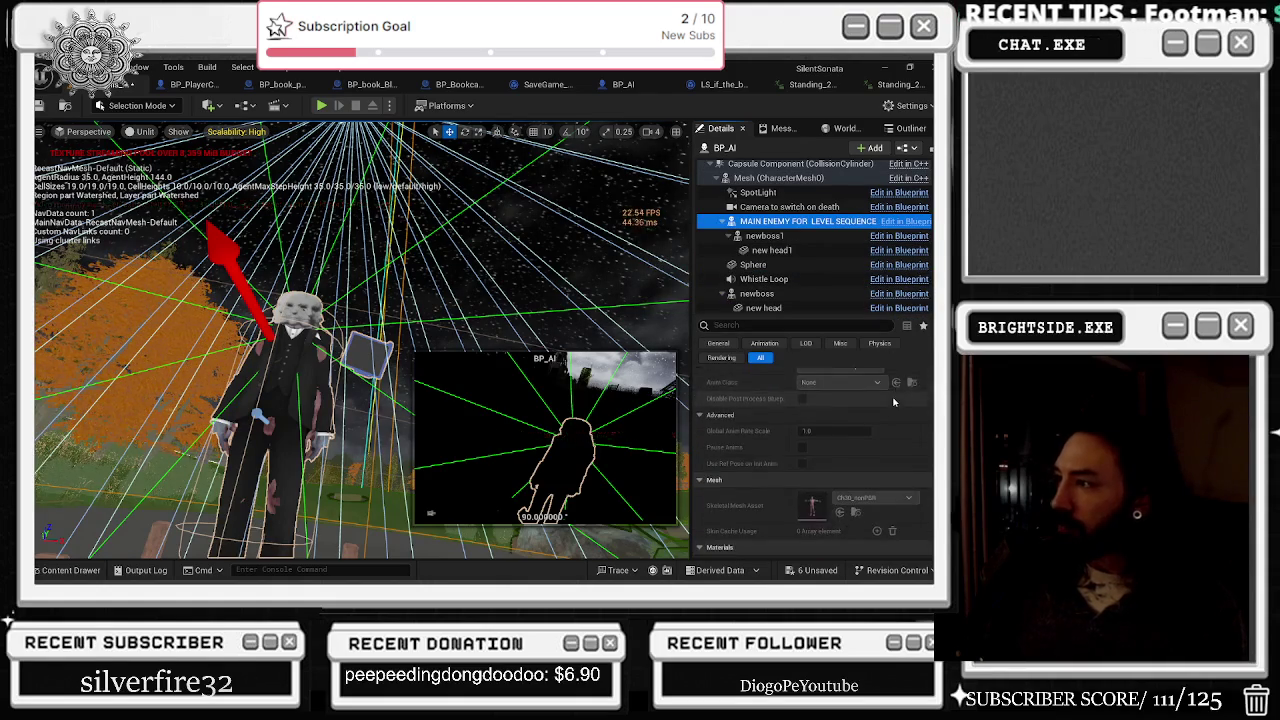
click(70, 570)
click(78, 576)
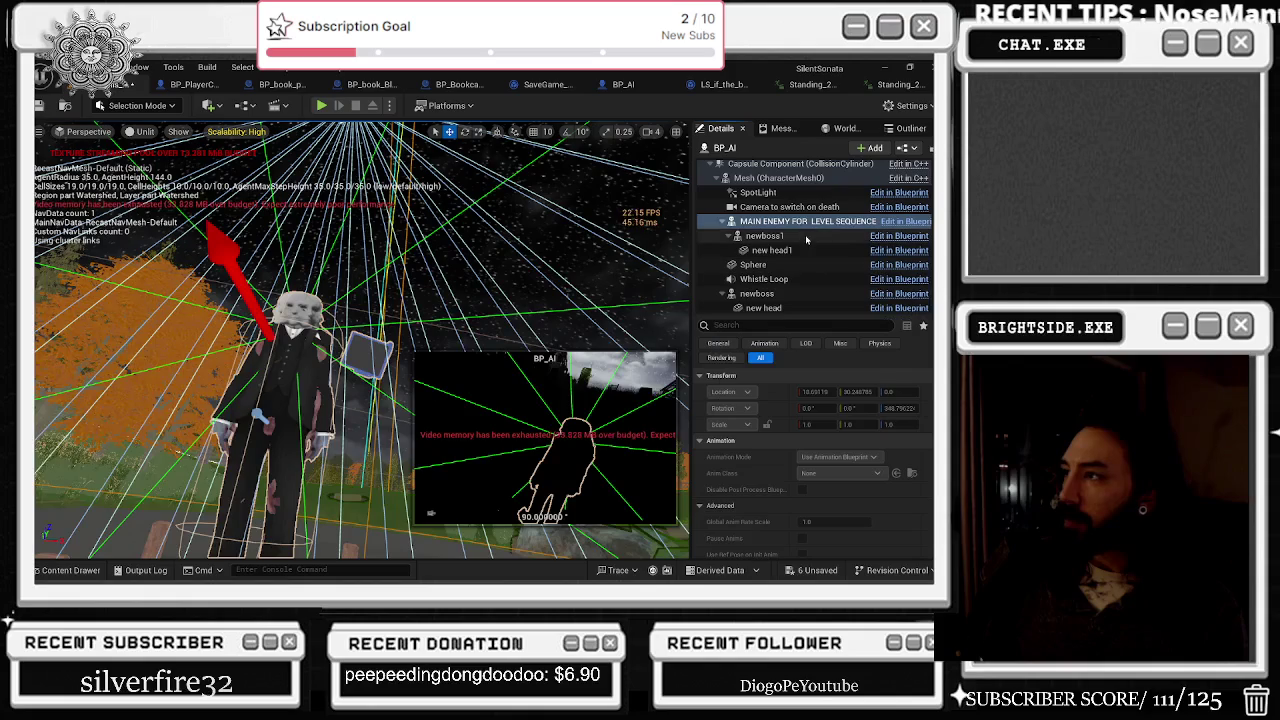
scroll(820, 428, down, 3)
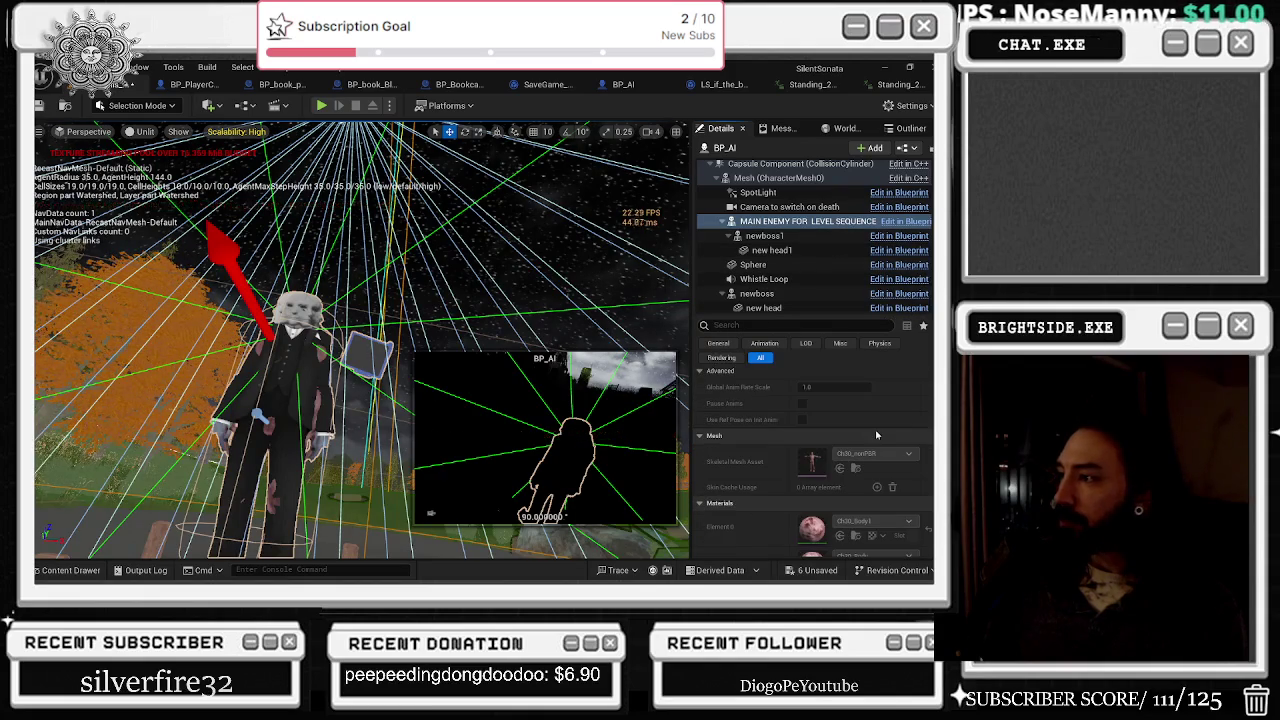
Step: Filter properties by 'vis' and tick Visible on both newboss1 and new head1
click(777, 237)
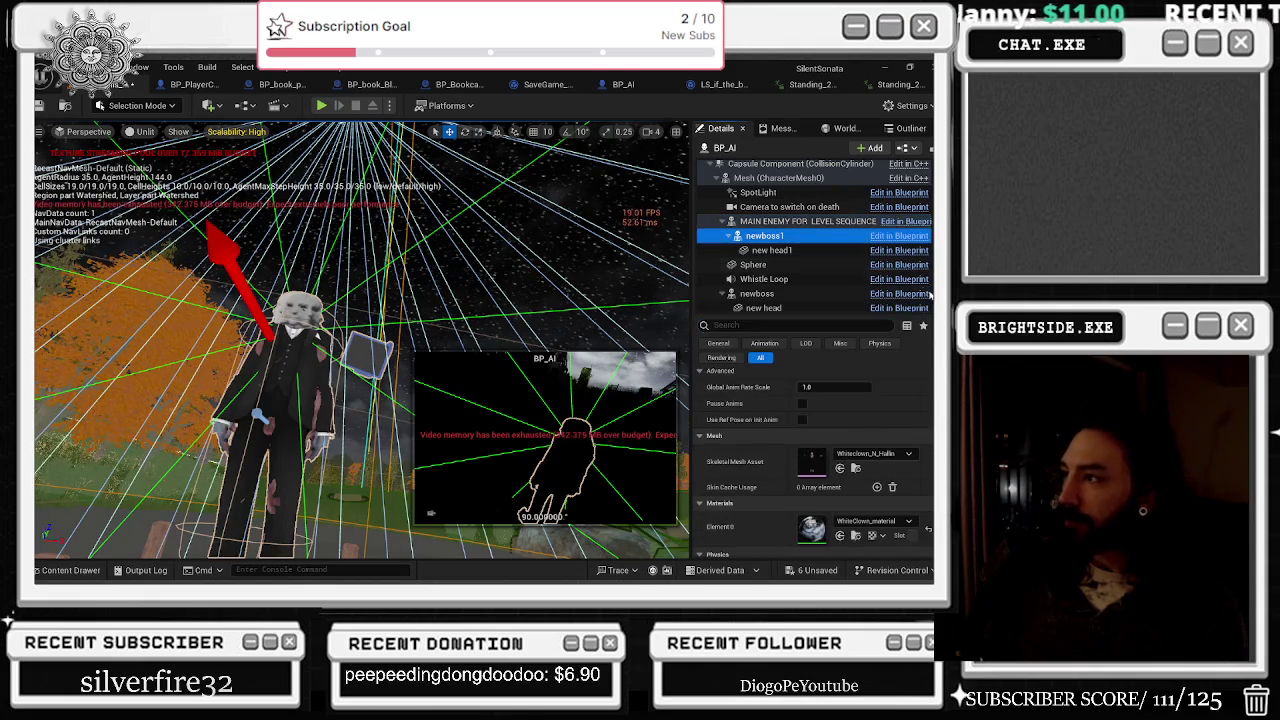
click(800, 325)
text(vi)
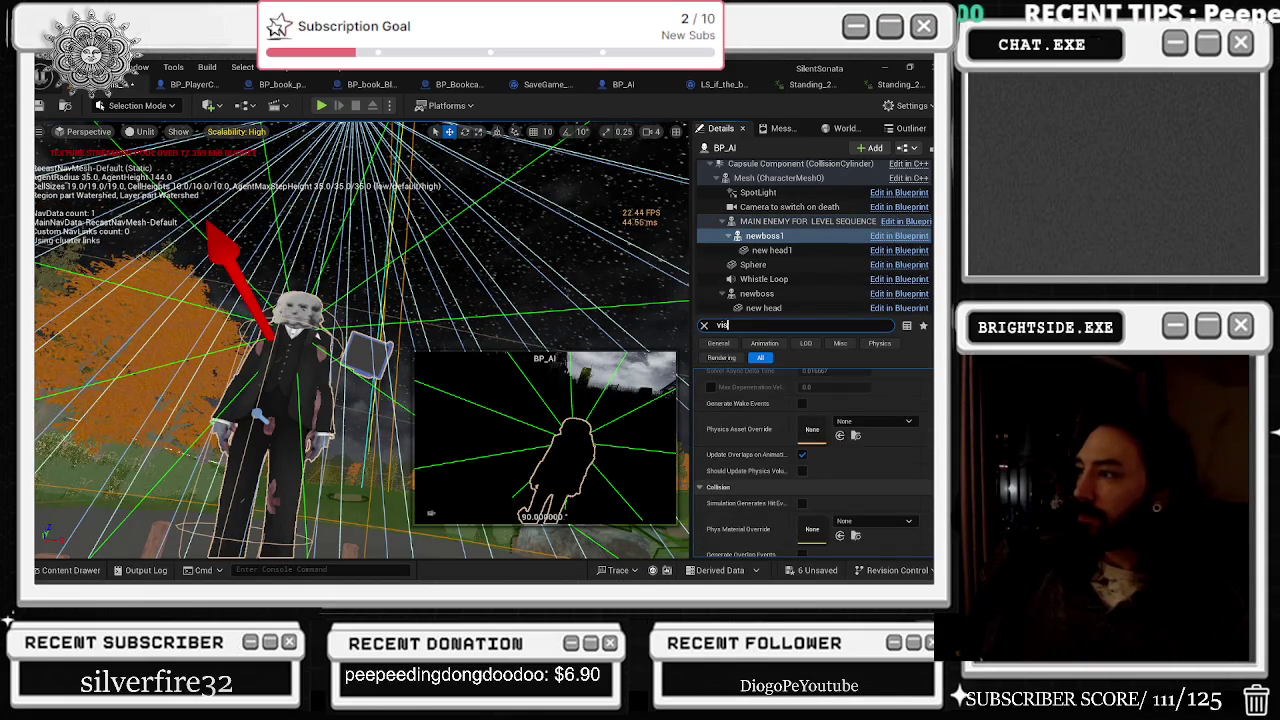
text(s)
click(802, 418)
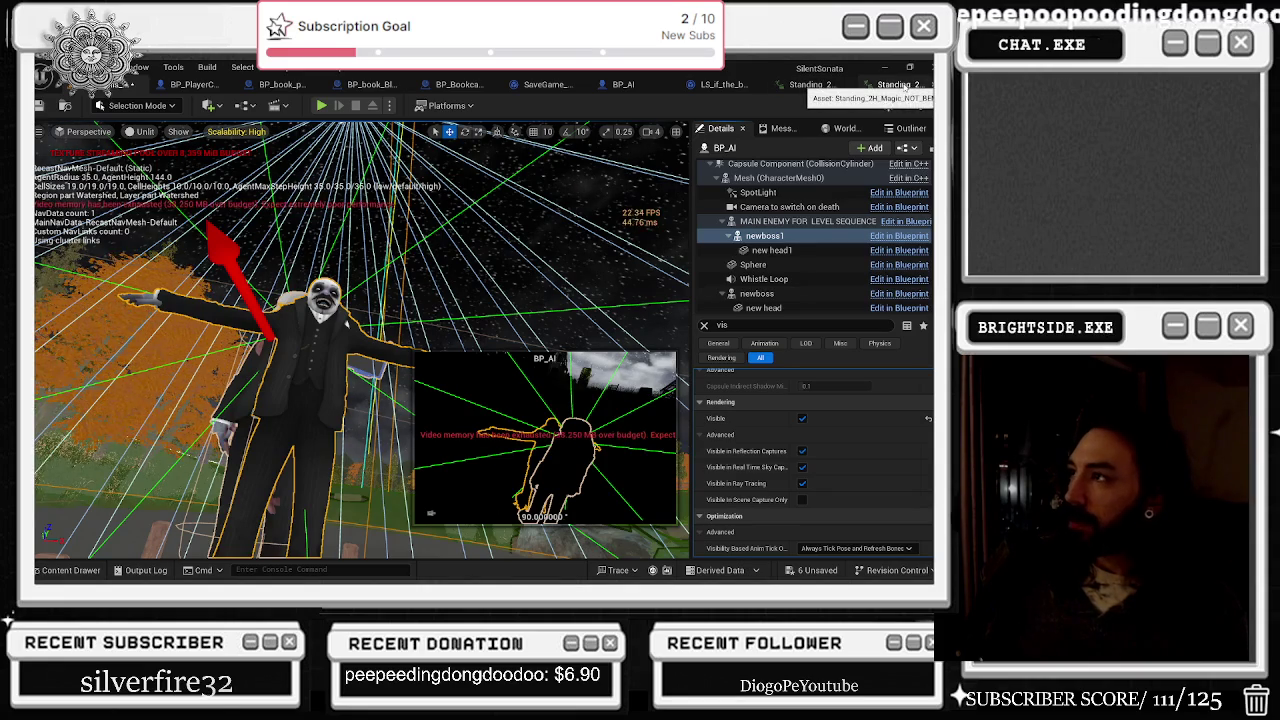
click(771, 250)
click(806, 427)
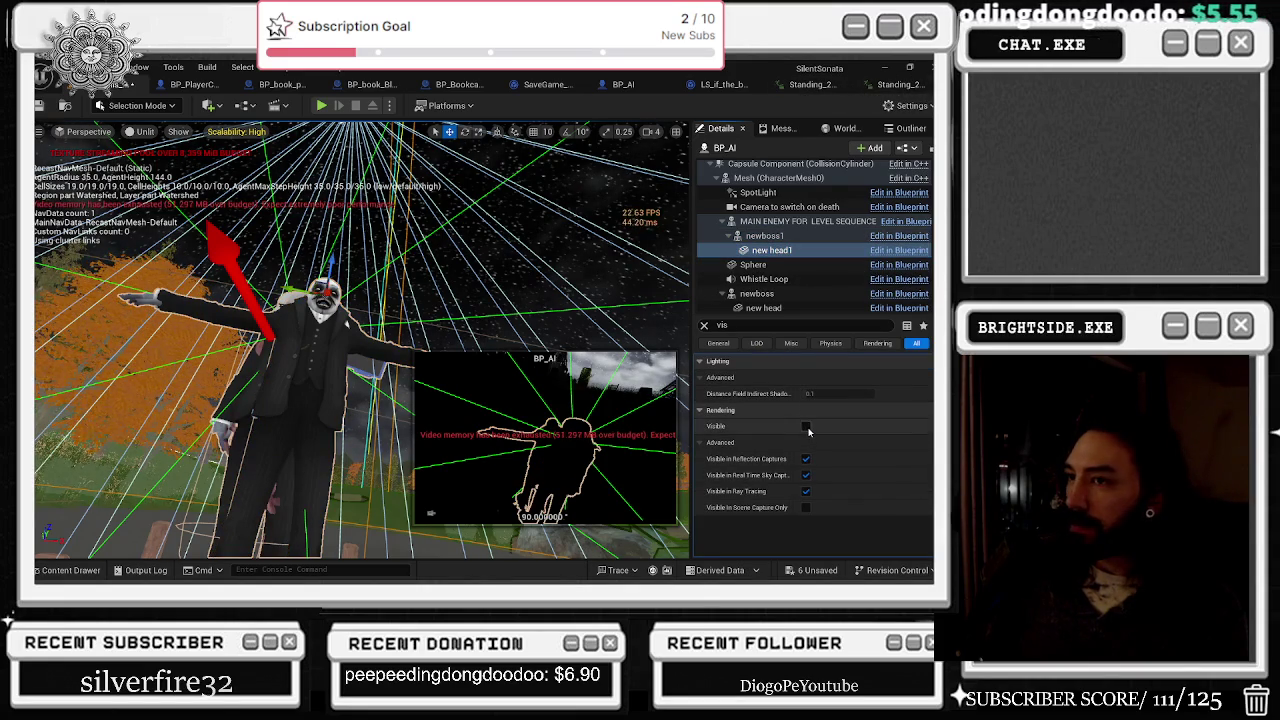
click(807, 428)
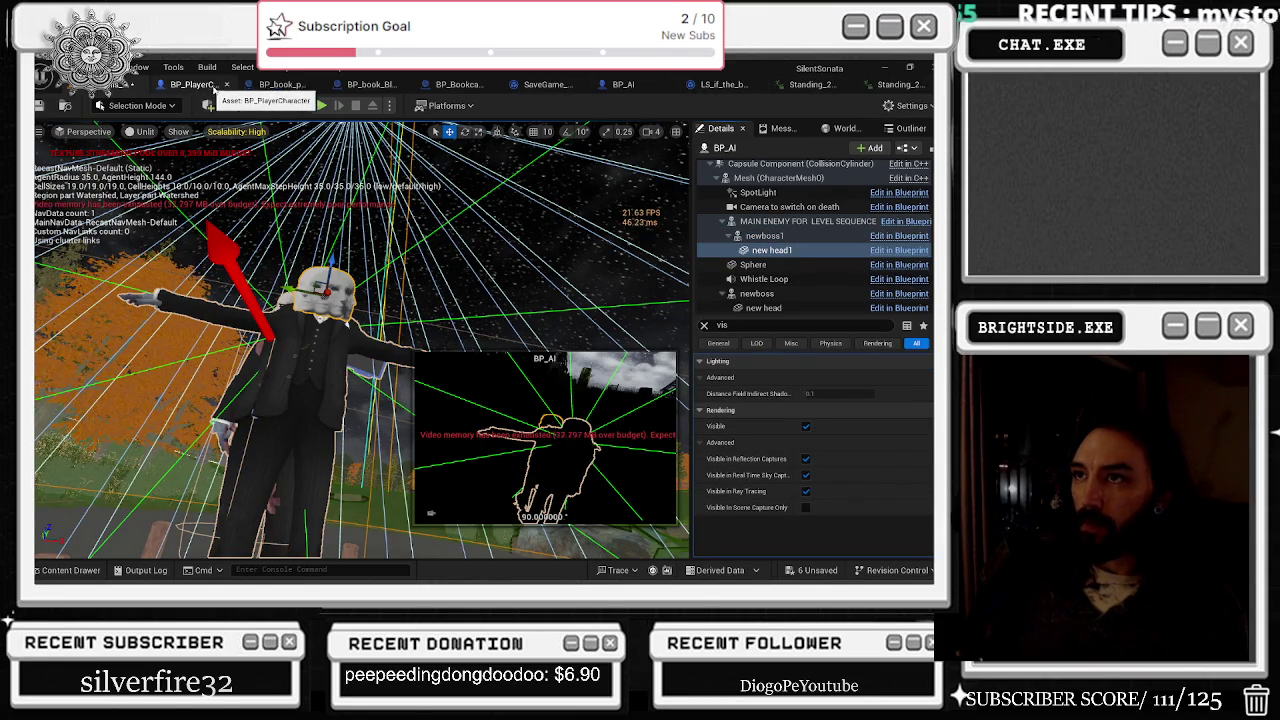
click(632, 89)
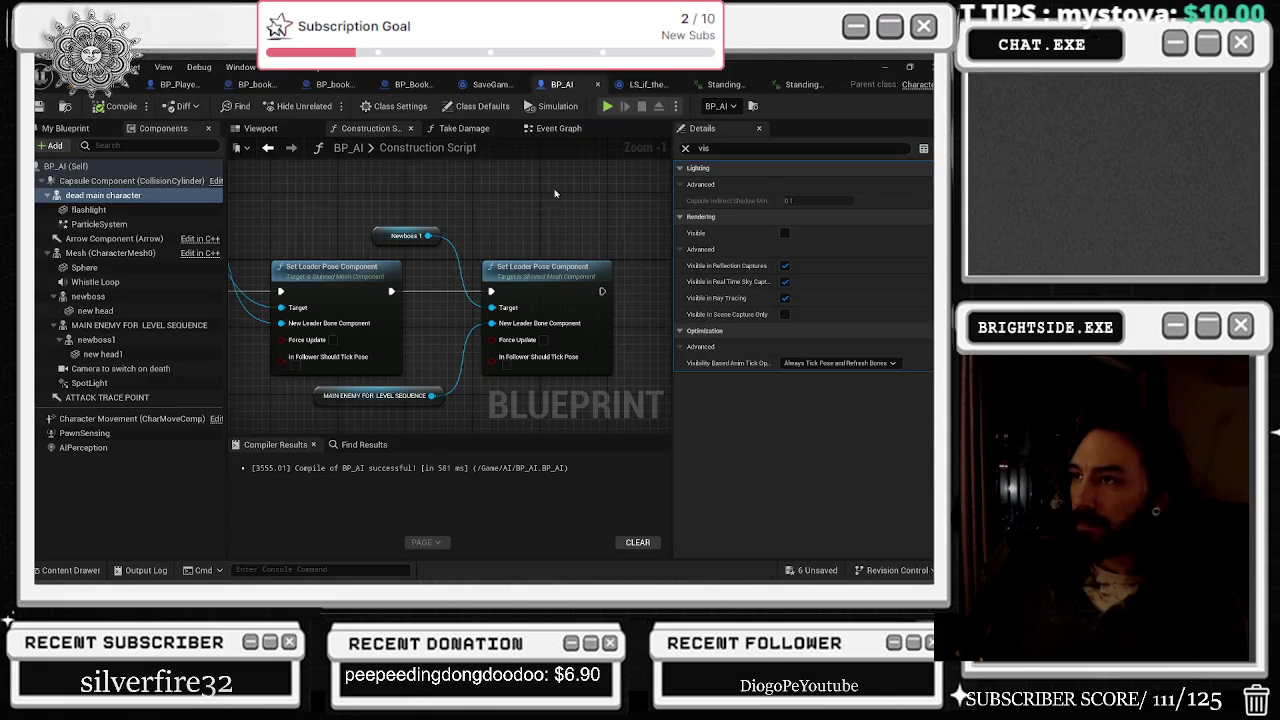
Step: Show BP_AI's functions and variables, close the Construction Script, and open the Take Damage graph
click(65, 128)
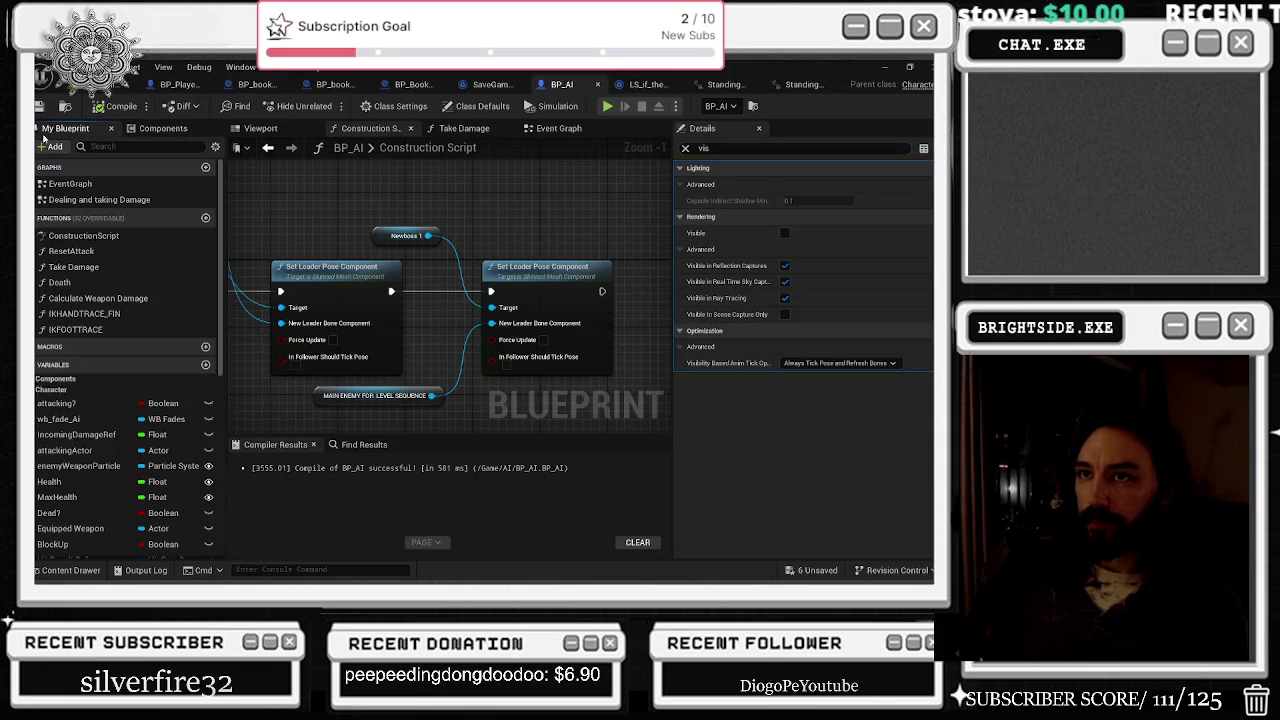
scroll(104, 478, down, 6)
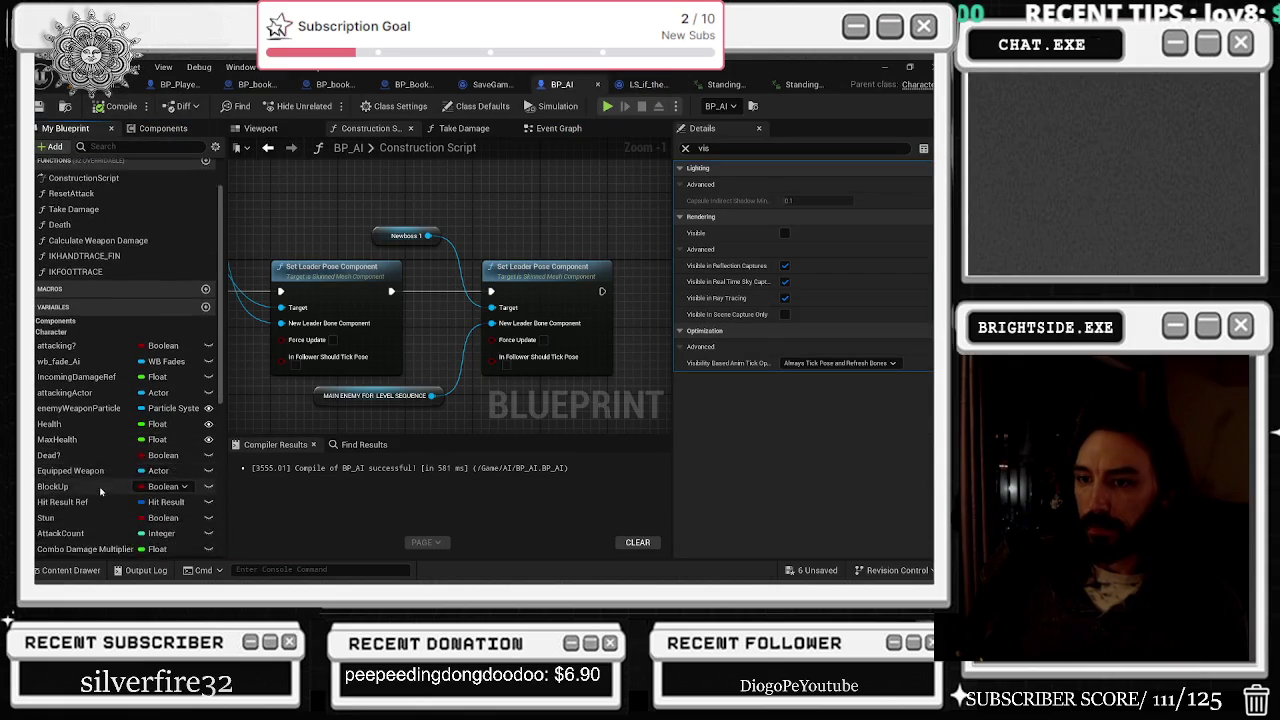
scroll(113, 524, down, 2)
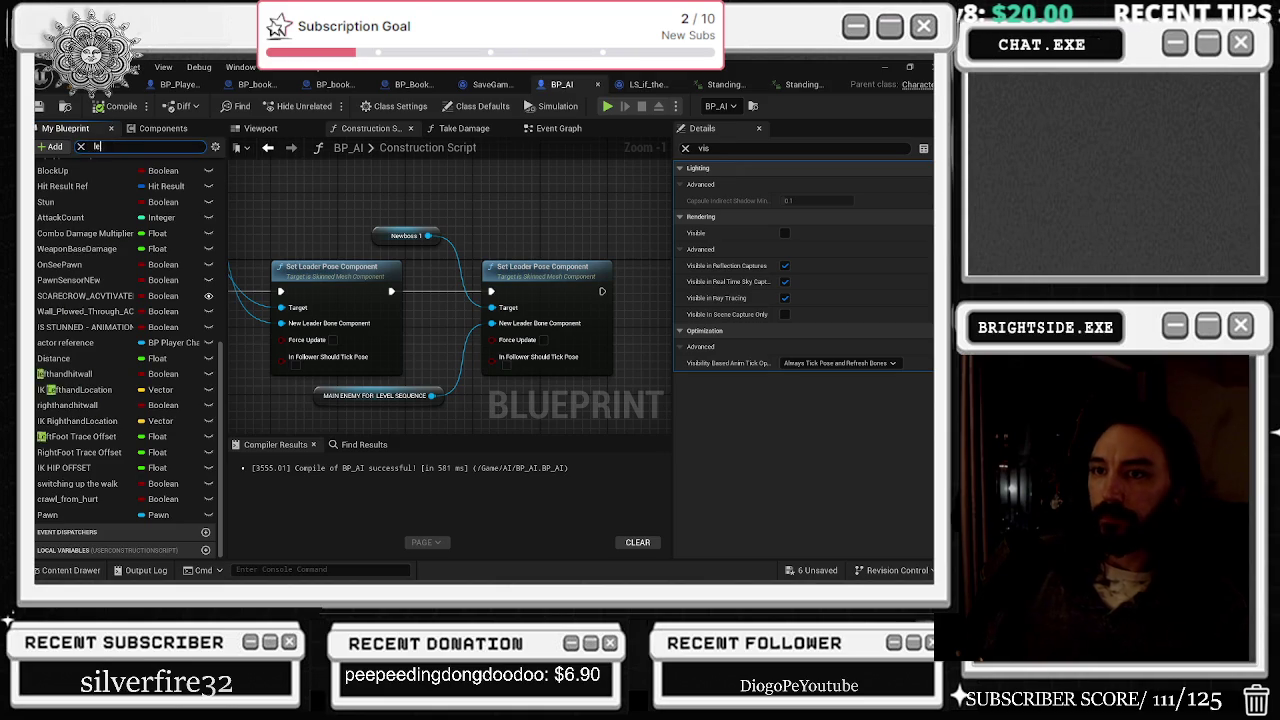
click(461, 292)
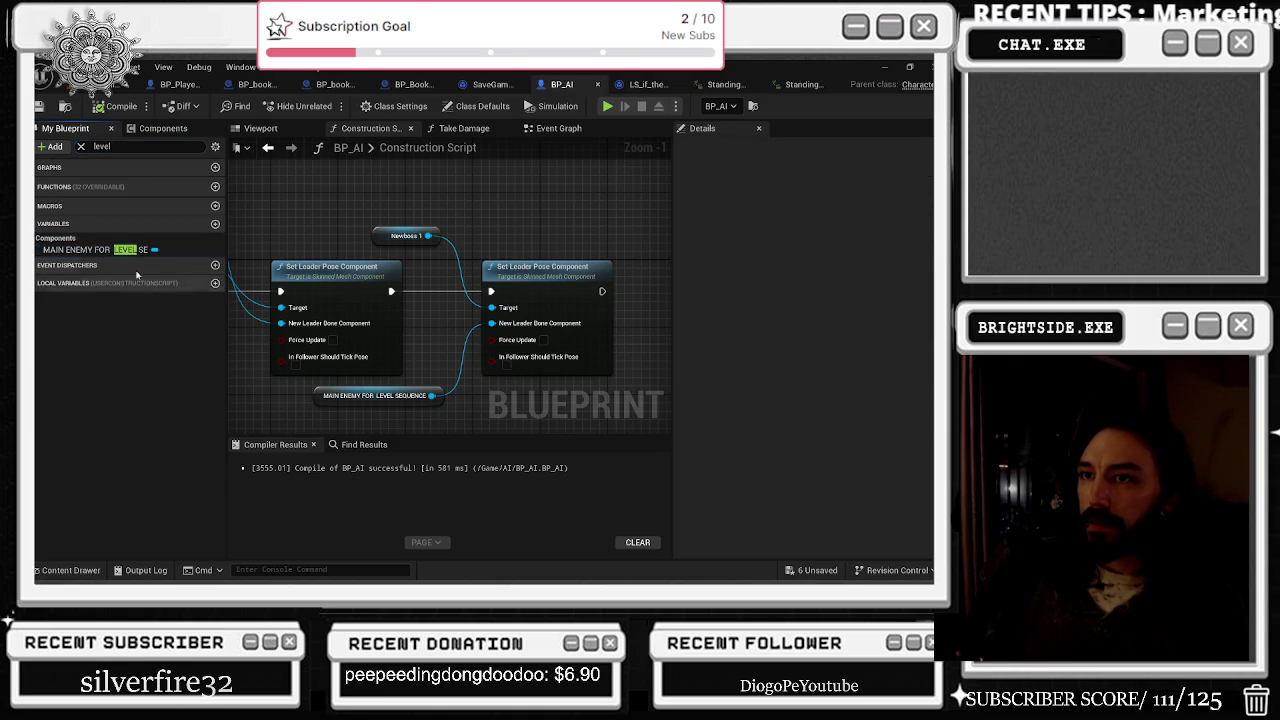
scroll(576, 287, down, 8)
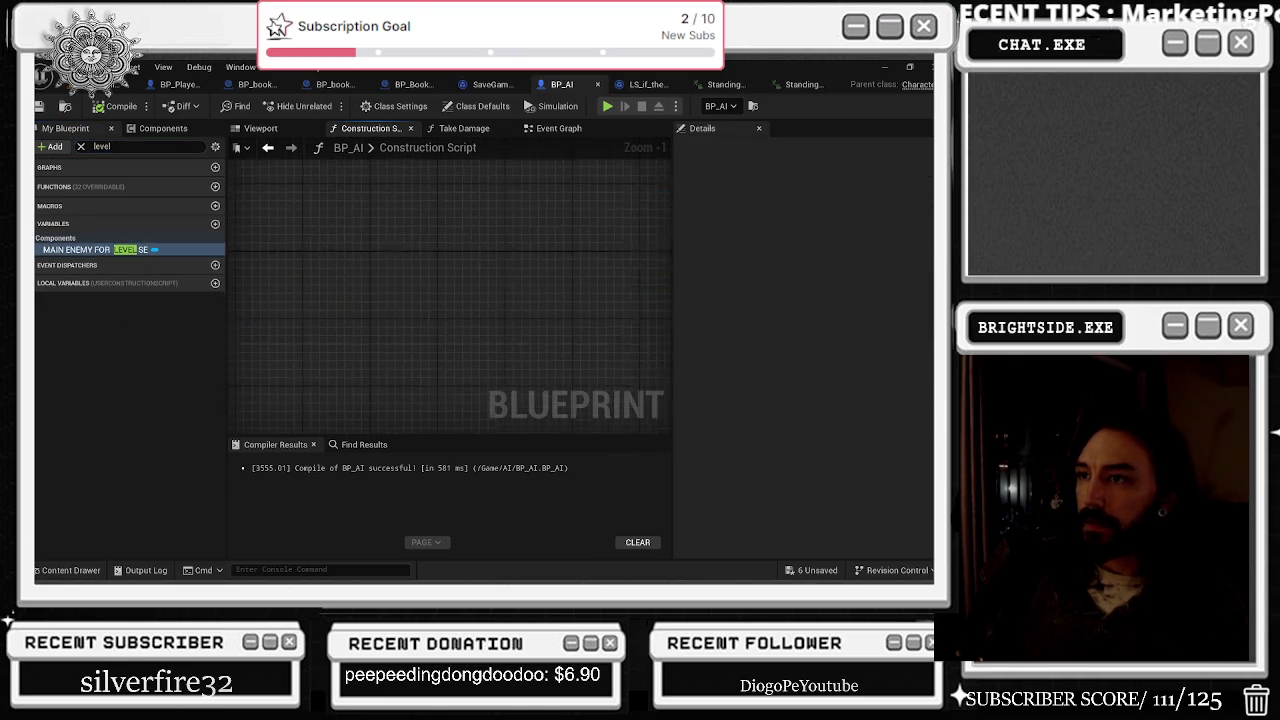
click(409, 130)
click(411, 129)
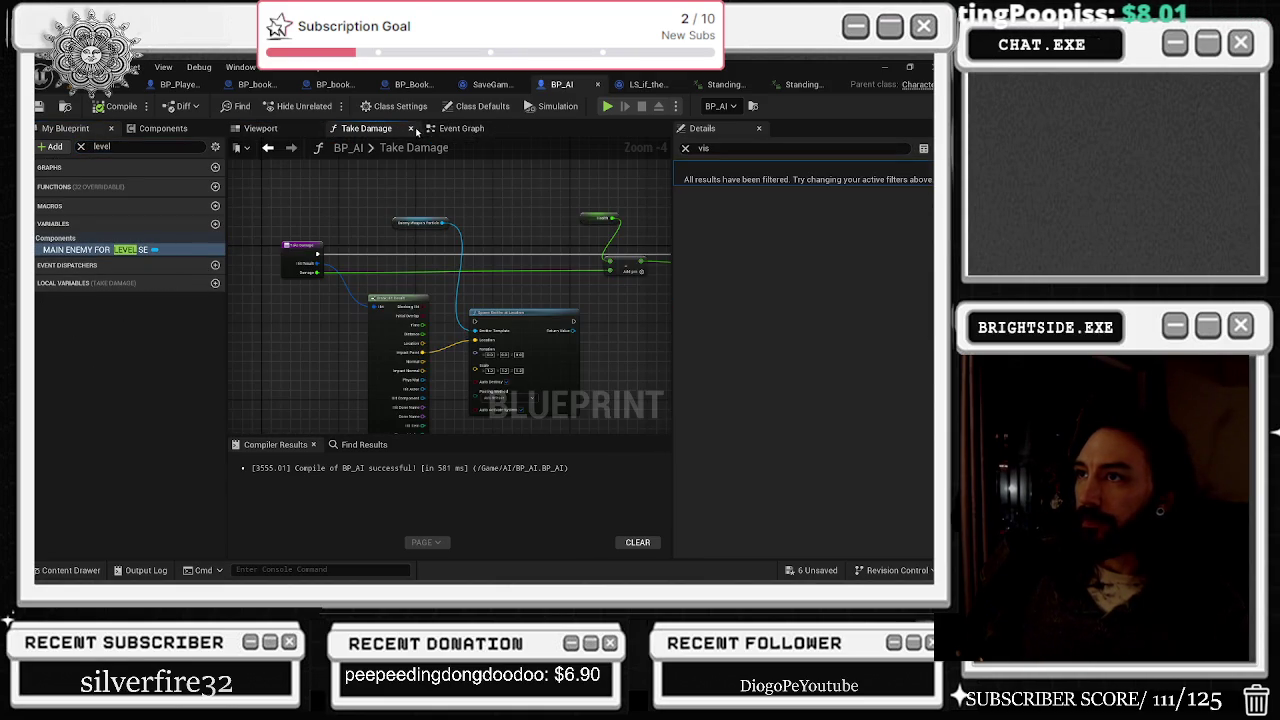
Step: In the Event Graph, nudge the Sequence Player target node and move the Get All Actors/For Each/Destroy Actor chain
click(455, 129)
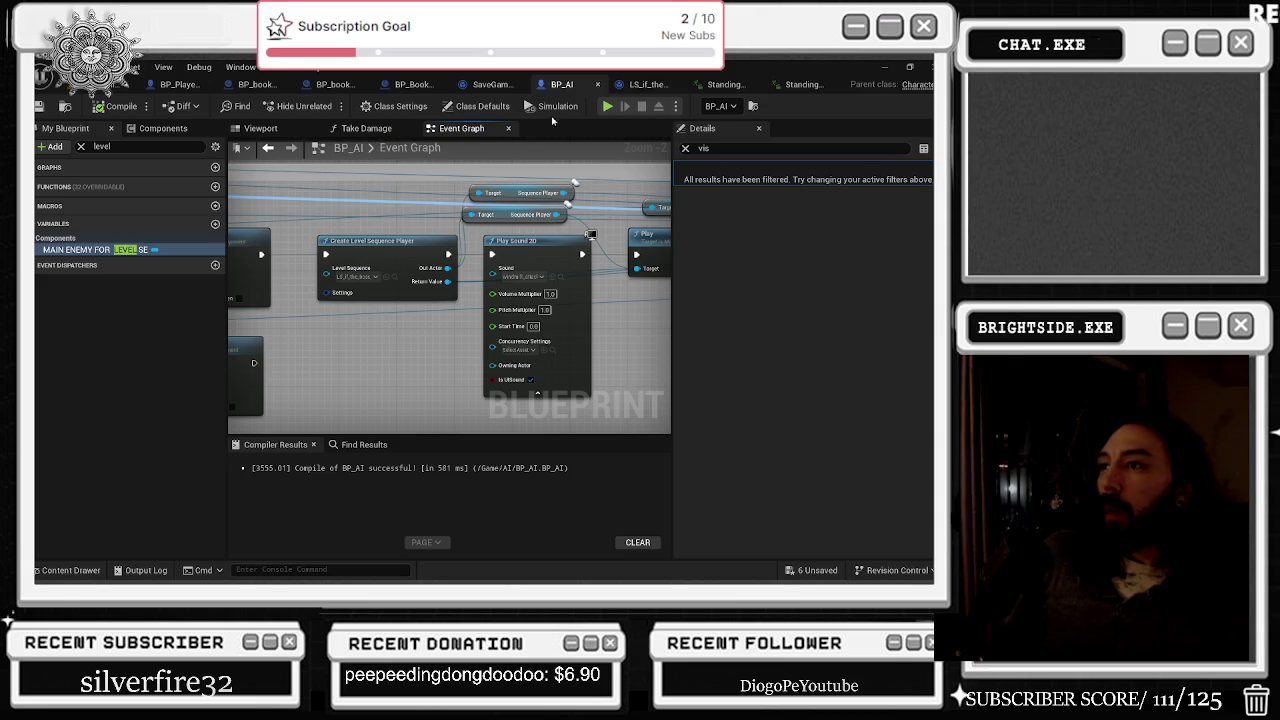
drag(500, 214, 513, 213)
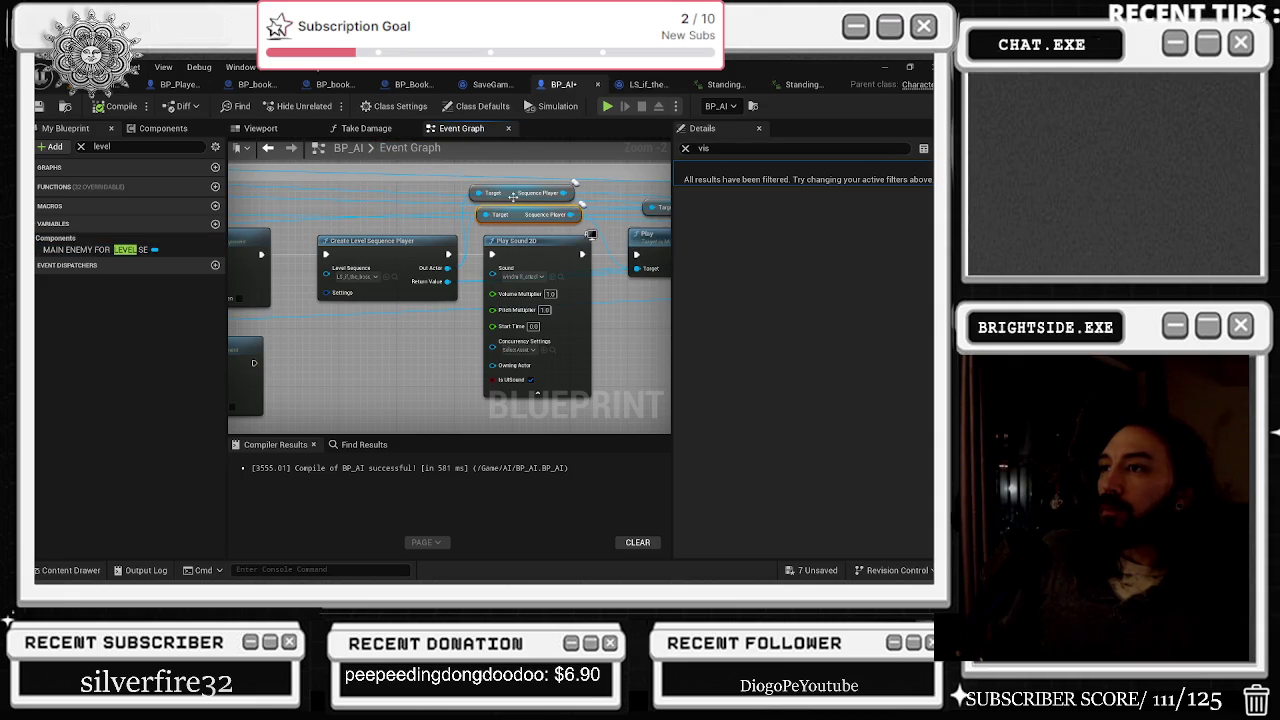
scroll(502, 237, down, 2)
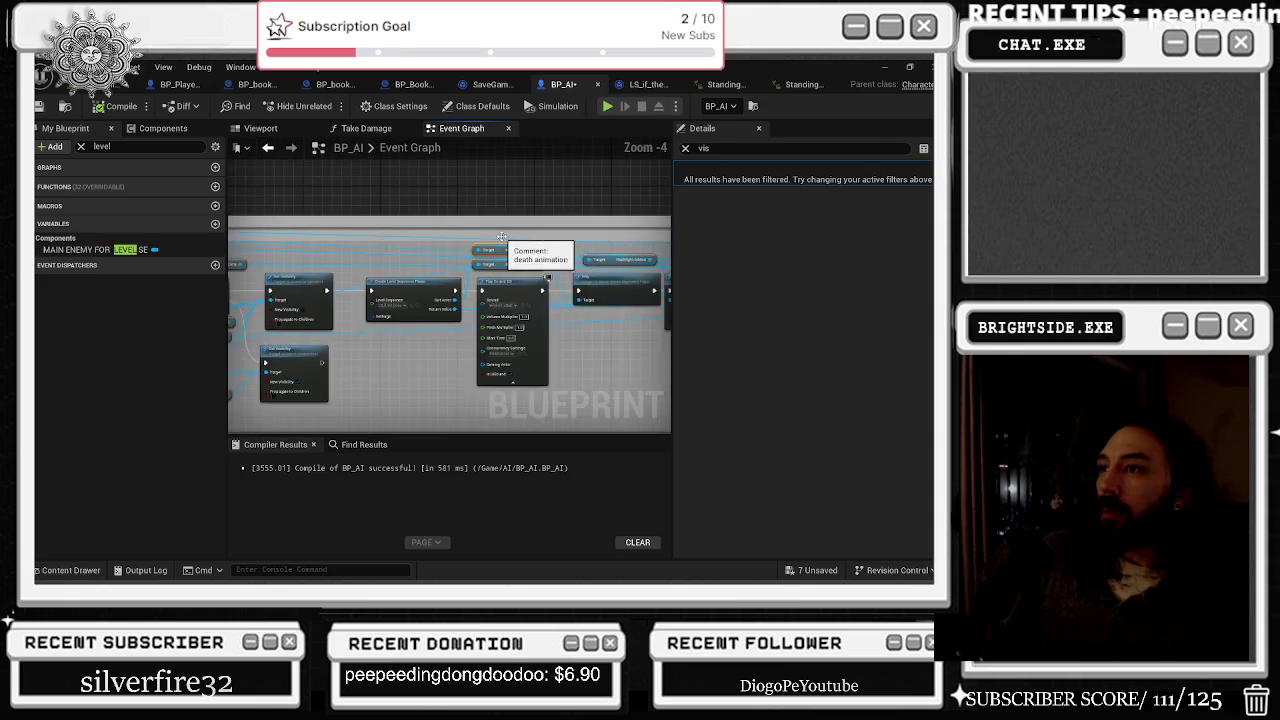
scroll(502, 237, down, 5)
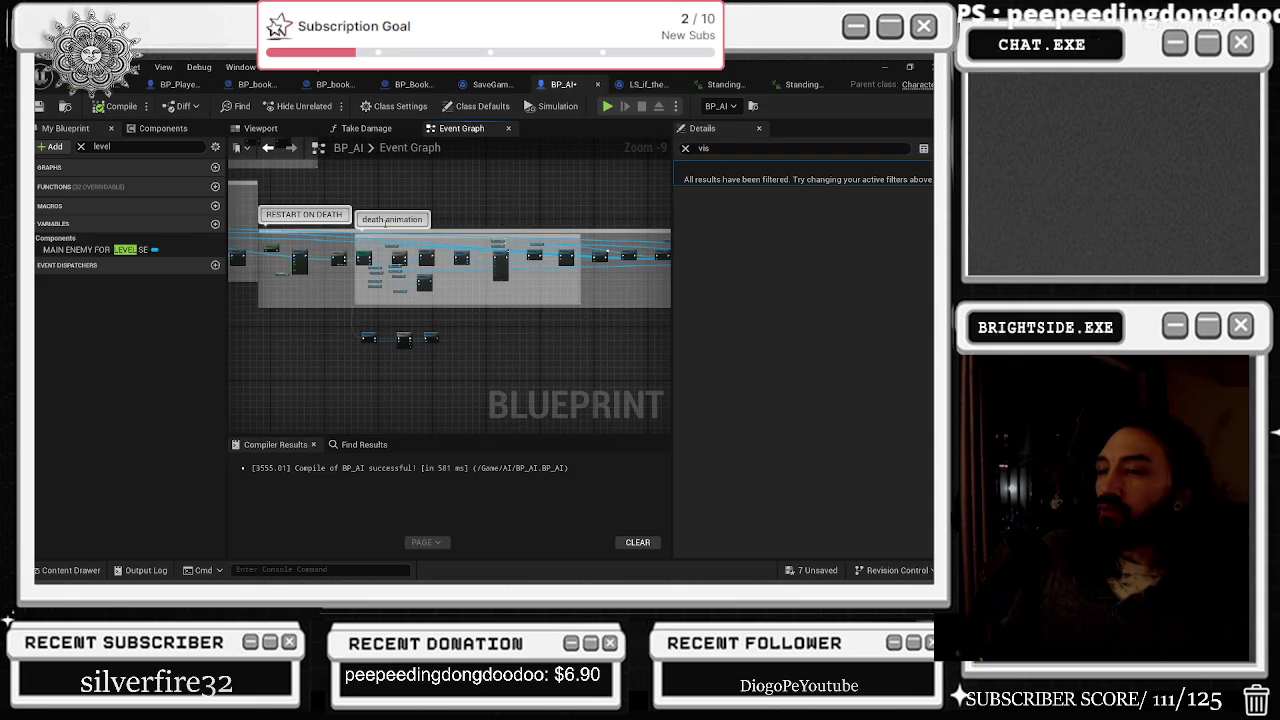
scroll(386, 228, up, 5)
mouse_move(322, 332)
mouse_down()
mouse_move(565, 360)
mouse_move(548, 340)
mouse_up()
click(532, 333)
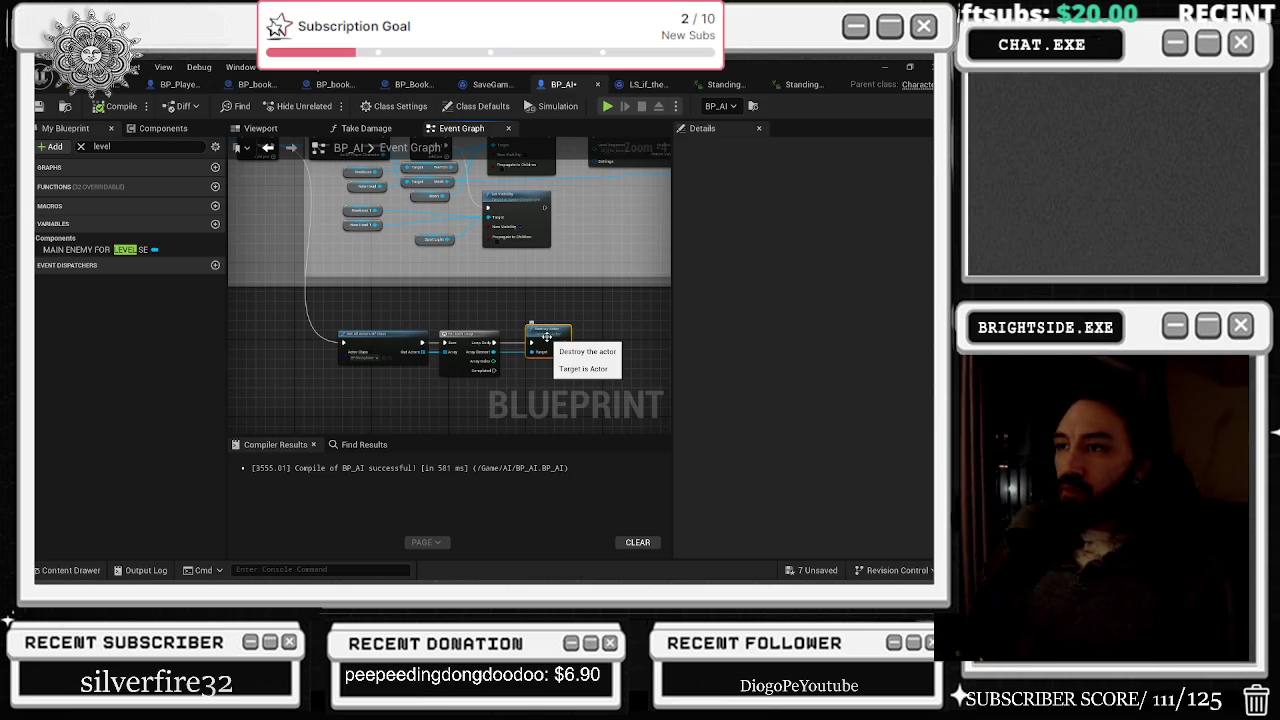
Step: Pan across the RESTART ON DEATH, death animation, attack player and Play Sound 2D node groups
scroll(511, 289, down, 5)
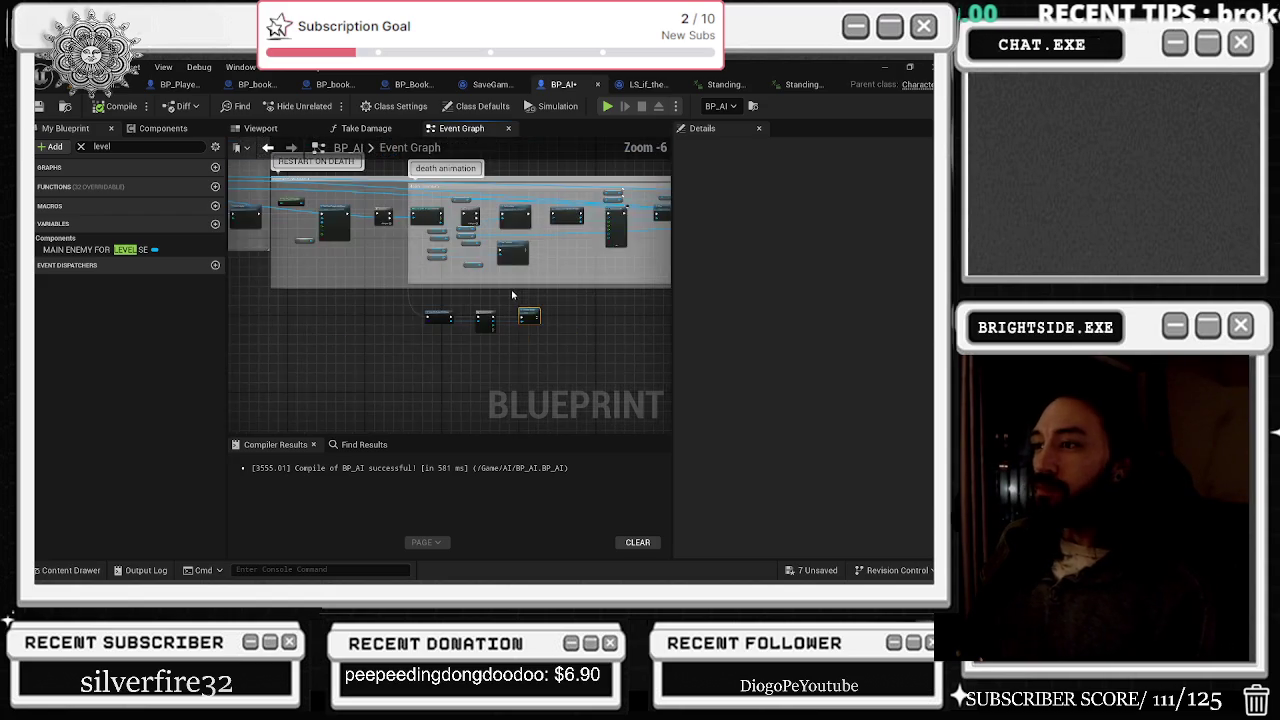
drag(330, 313, 491, 263)
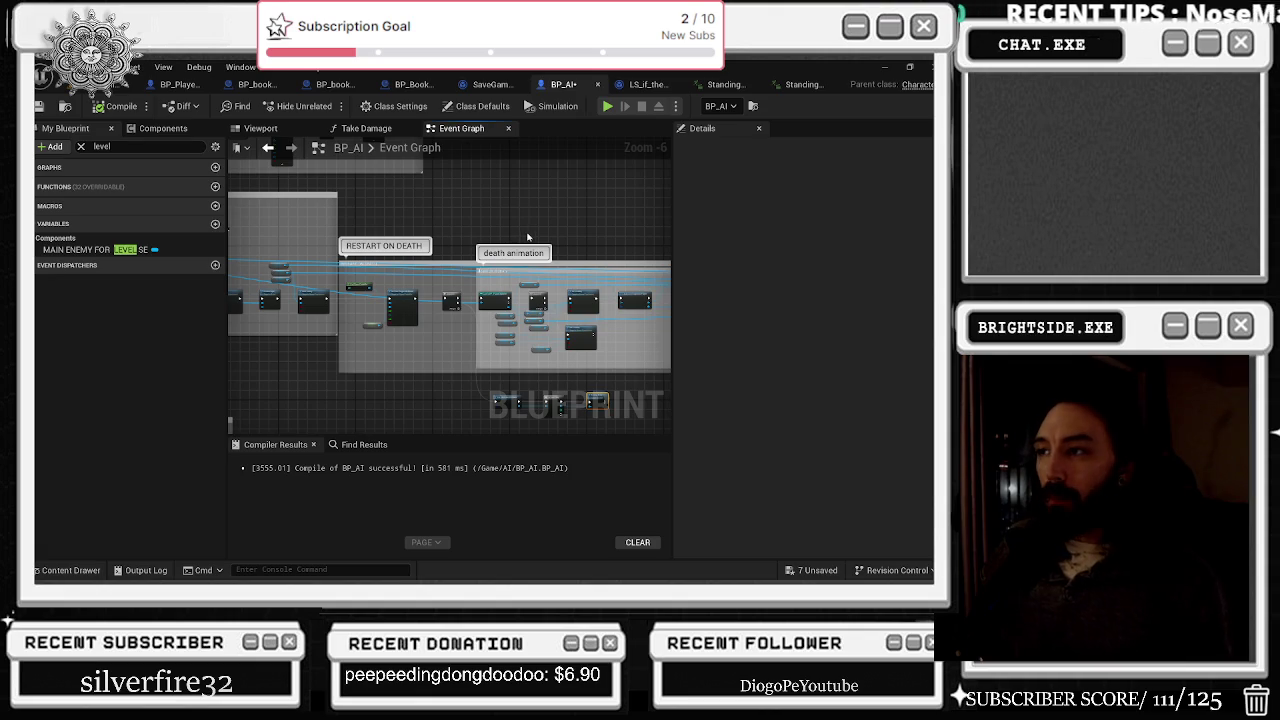
mouse_move(539, 211)
mouse_down()
mouse_move(567, 199)
mouse_move(580, 277)
mouse_move(499, 301)
mouse_up()
scroll(499, 301, up, 5)
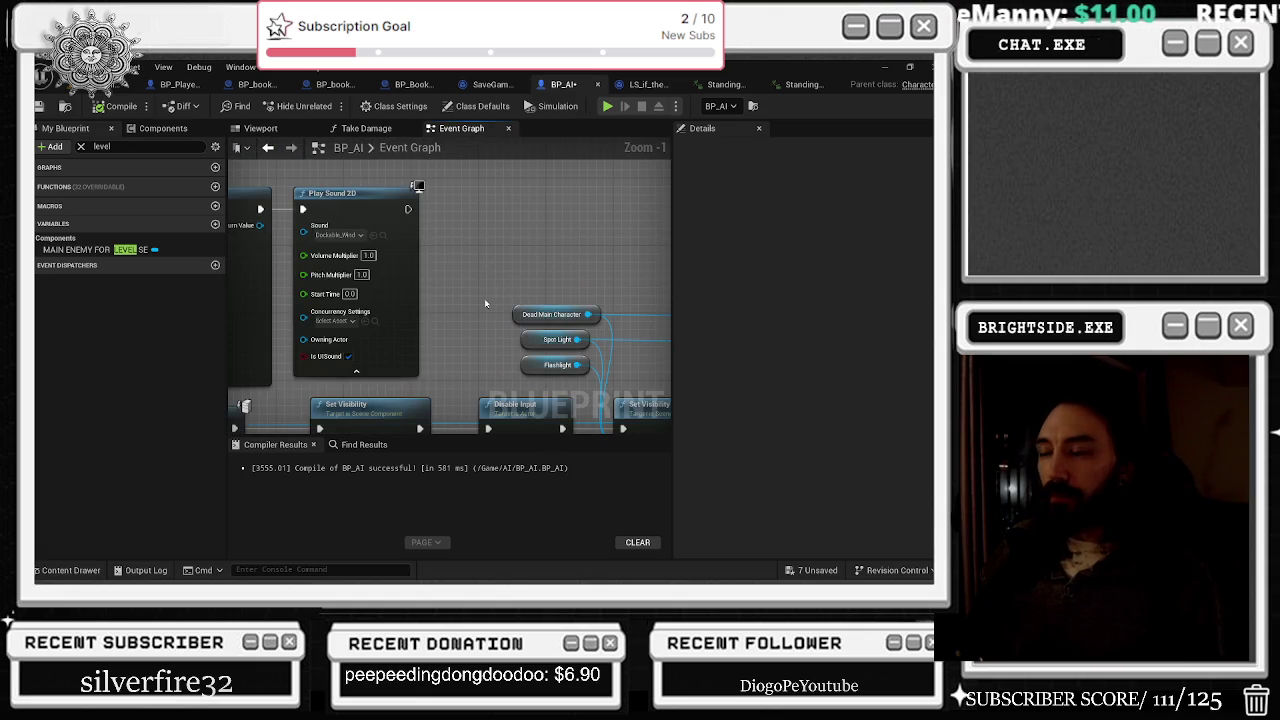
scroll(485, 300, down, 5)
mouse_move(600, 290)
mouse_down()
mouse_move(652, 241)
mouse_move(599, 283)
mouse_up()
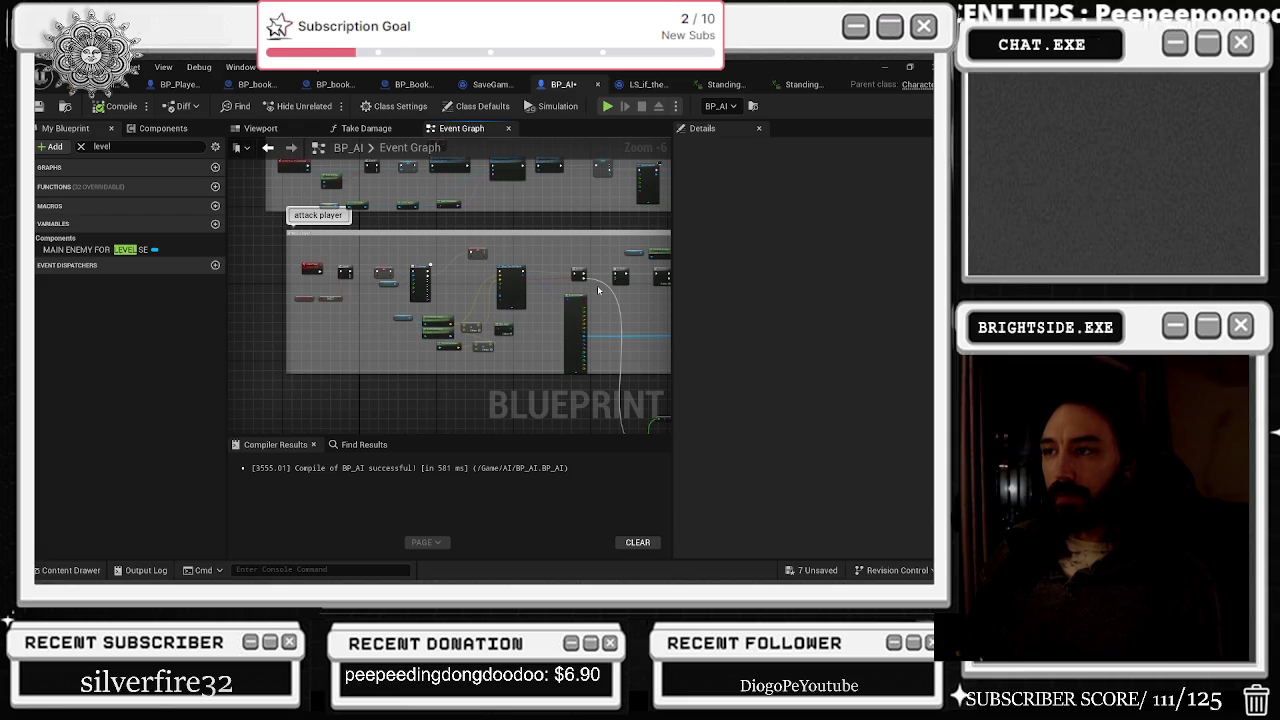
mouse_move(429, 263)
mouse_down()
mouse_move(470, 300)
mouse_move(480, 289)
mouse_move(456, 236)
mouse_up()
scroll(456, 236, up, 3)
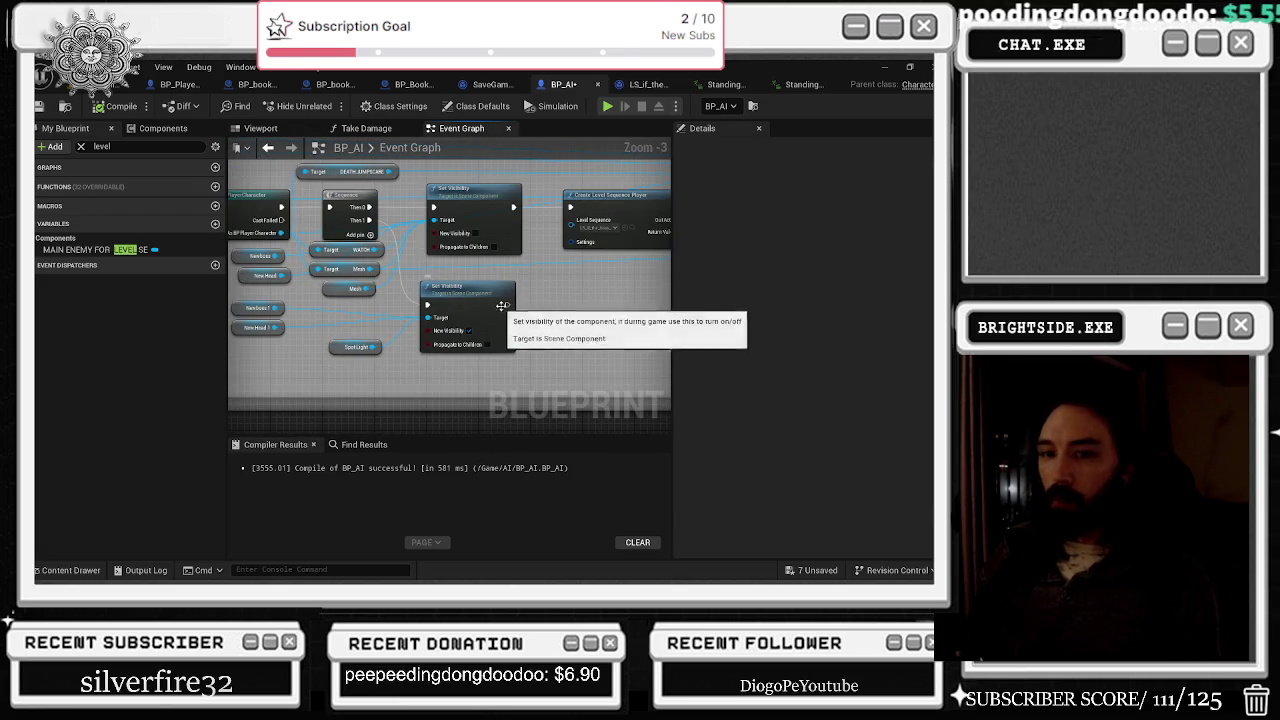
drag(507, 300, 325, 310)
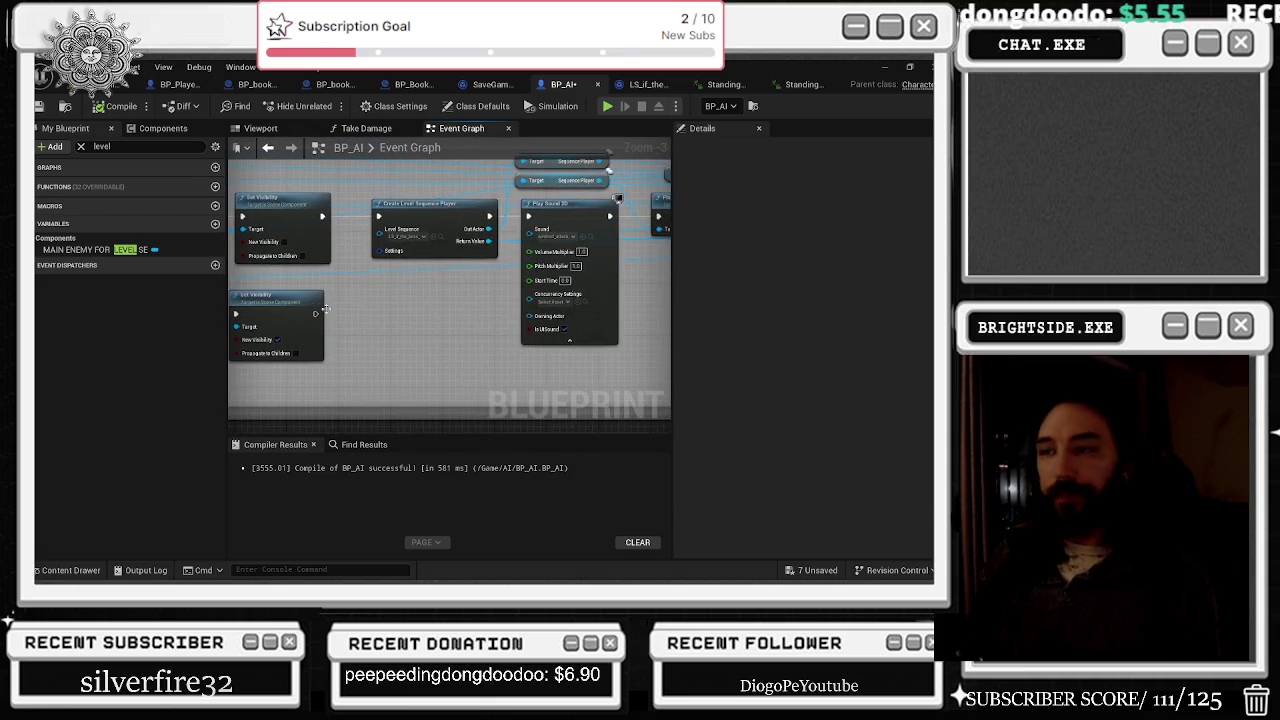
click(441, 237)
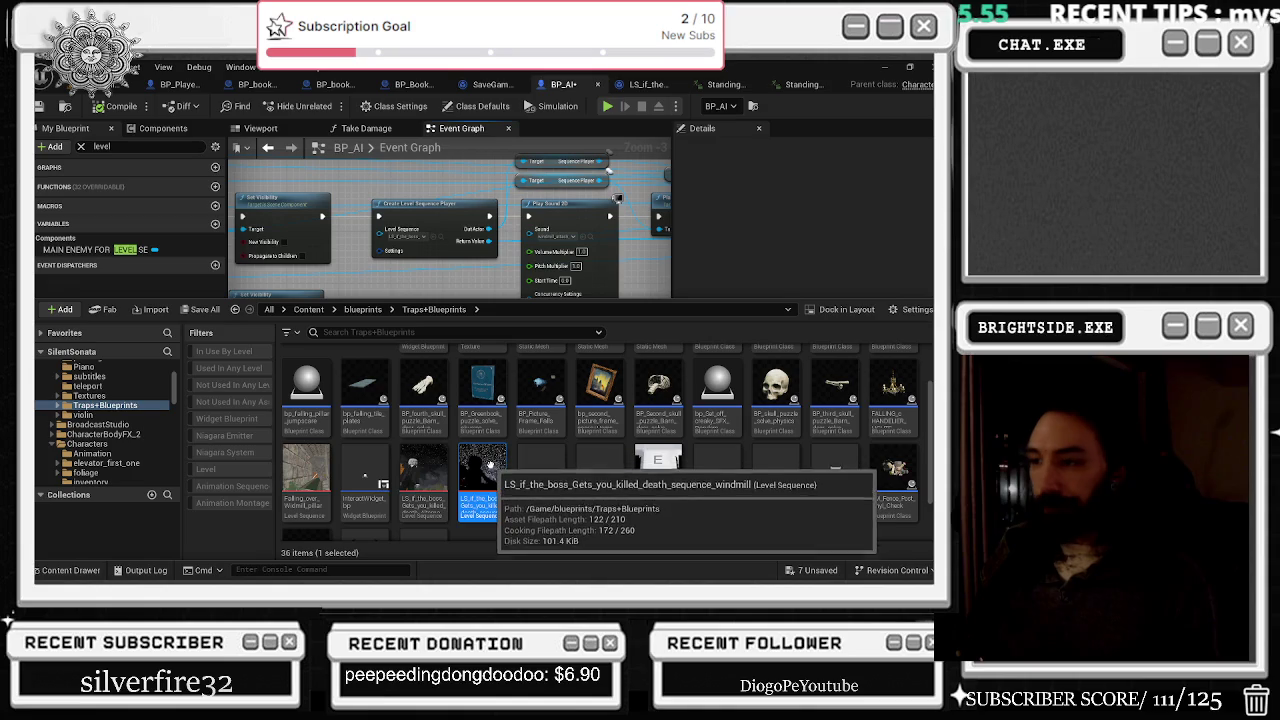
Step: Open LS_if_the_boss_Gets_you_killed_death_Alternate_Windmill in Sequencer and scrub to about 3.4 seconds
double_click(412, 460)
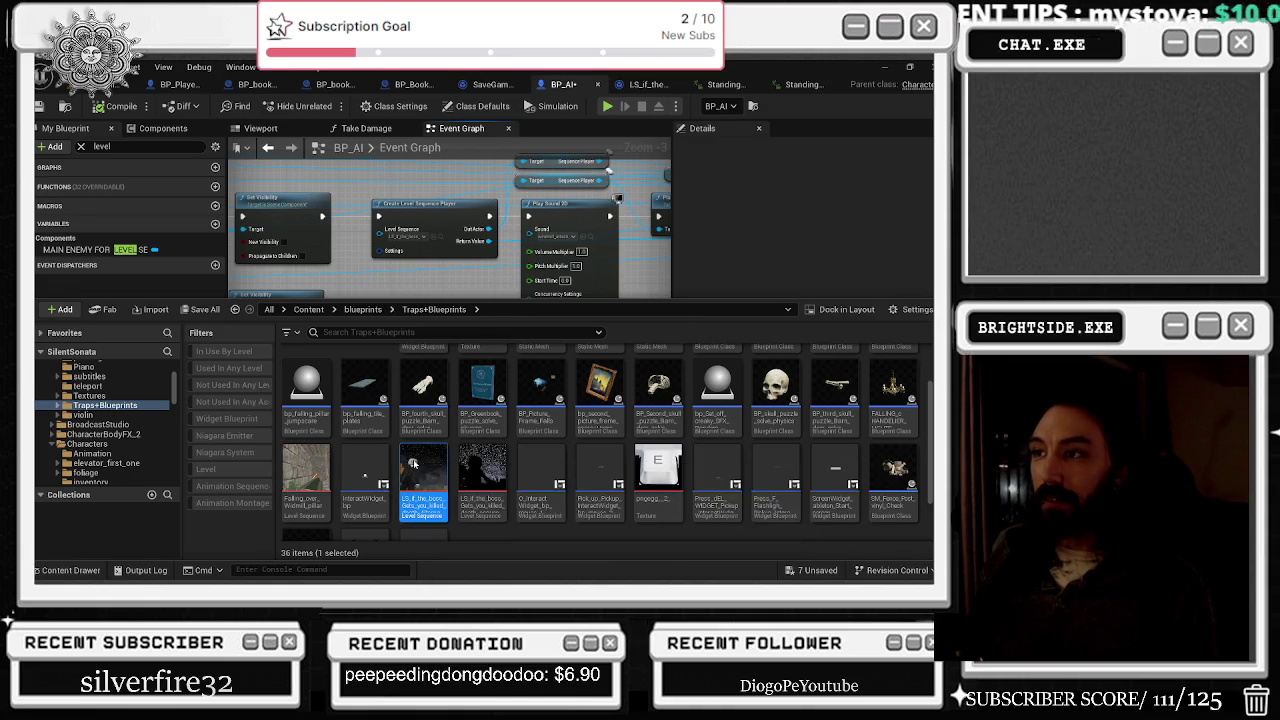
mouse_move(524, 426)
mouse_down()
mouse_move(620, 430)
mouse_move(498, 446)
mouse_up()
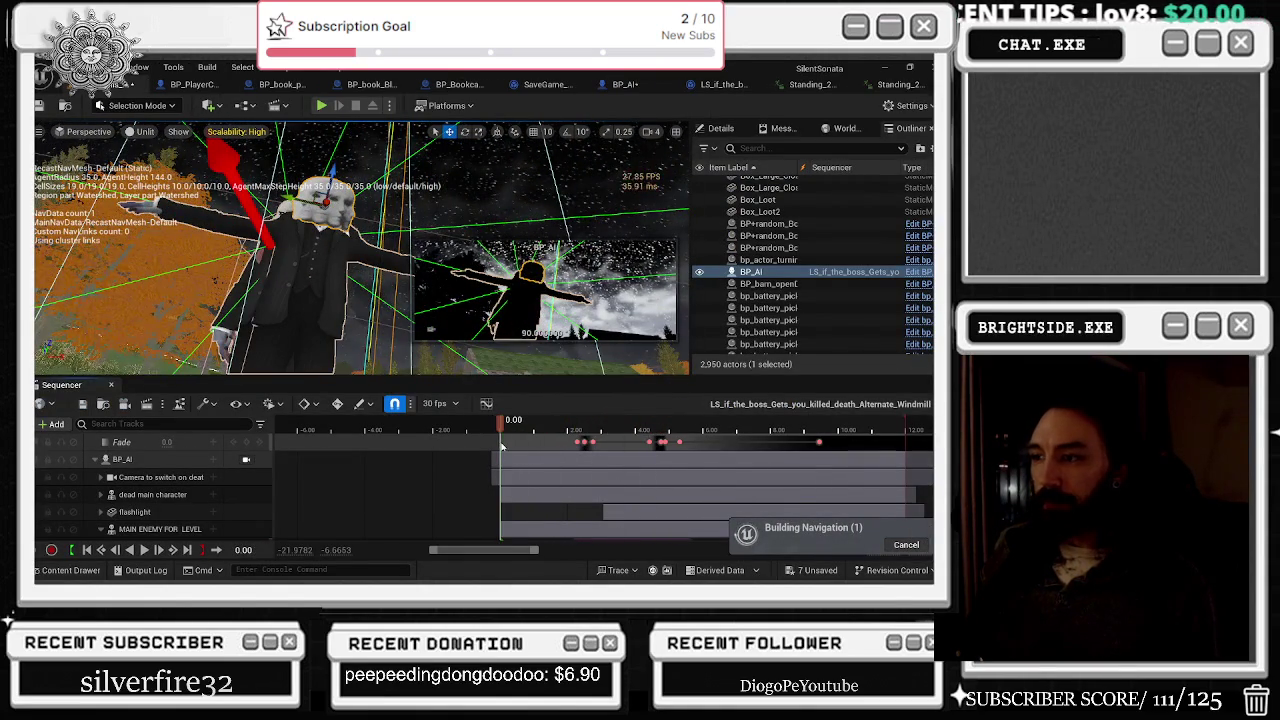
Step: Play the death sequence through BP_AI's camera and expand the 'Camera to switch on death' track
click(246, 459)
key(space)
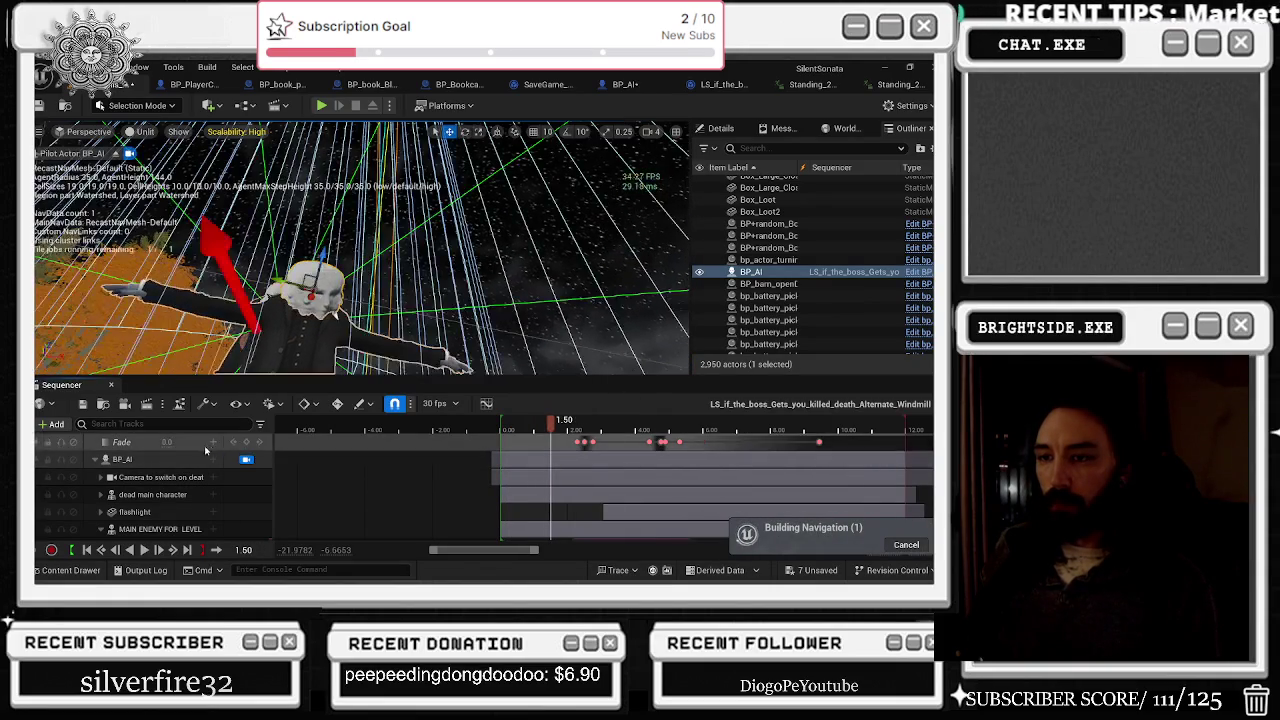
click(115, 478)
click(108, 478)
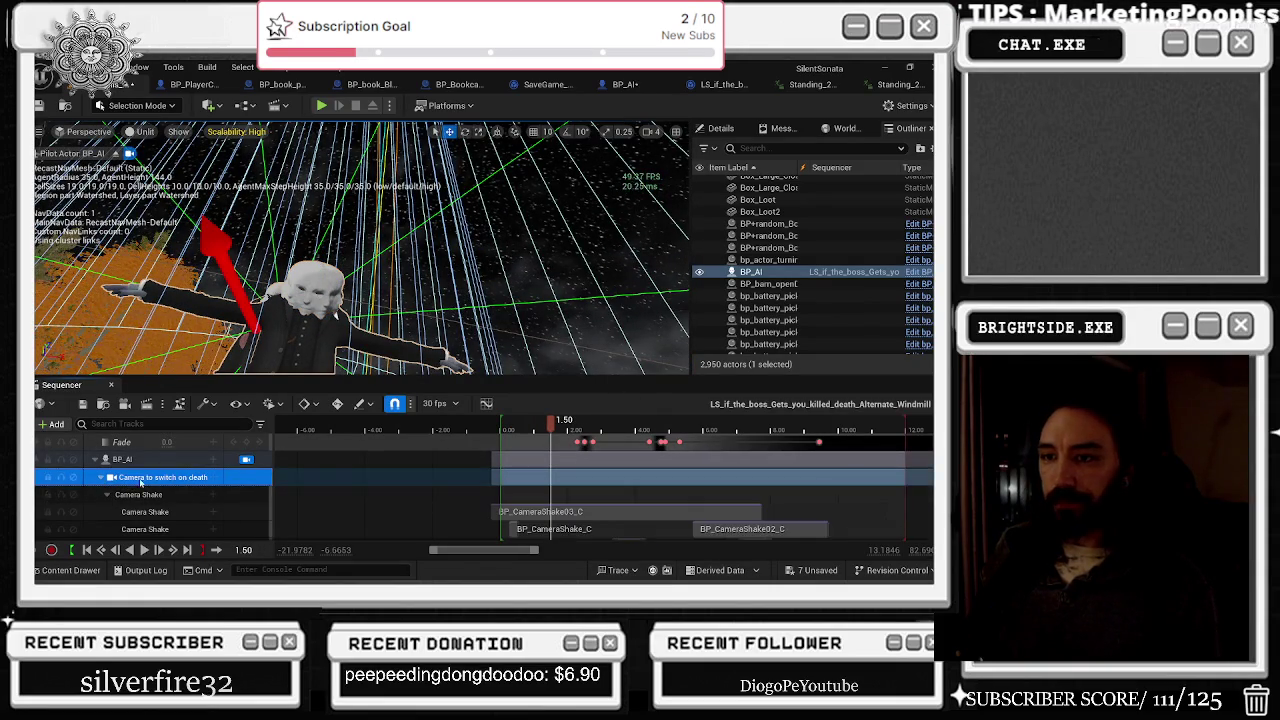
scroll(371, 458, down, 1)
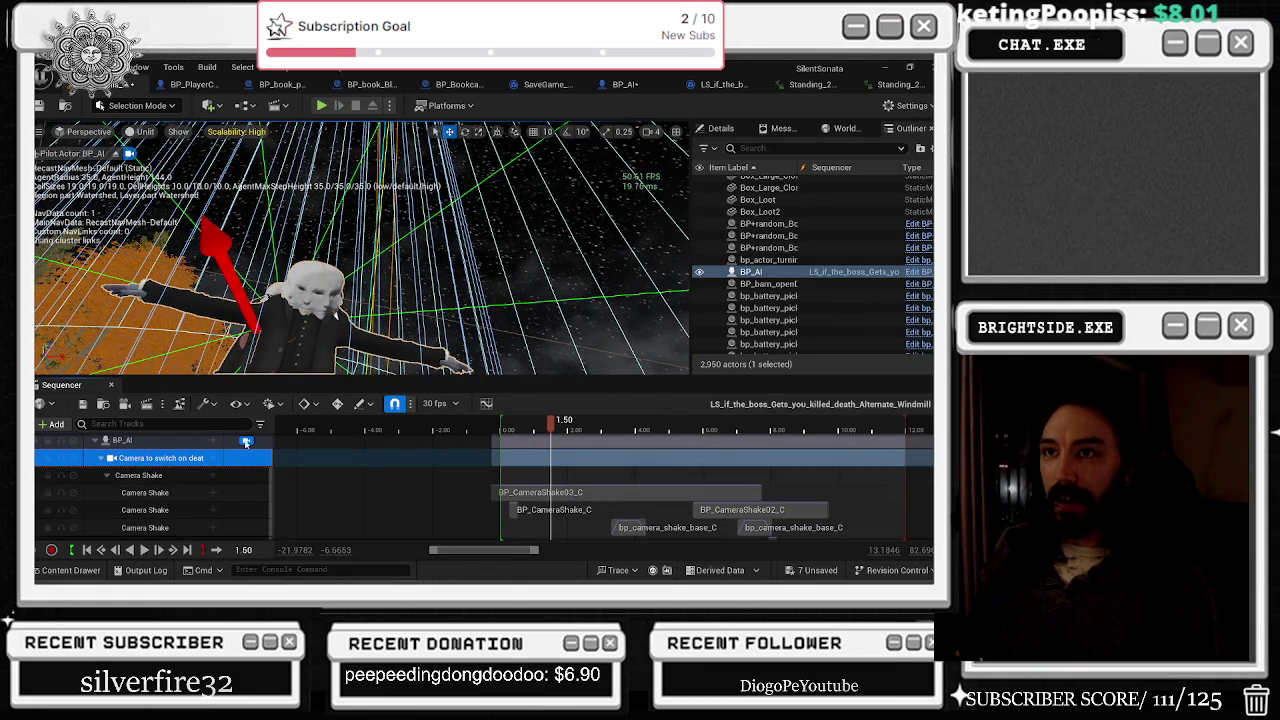
scroll(187, 476, down, 2)
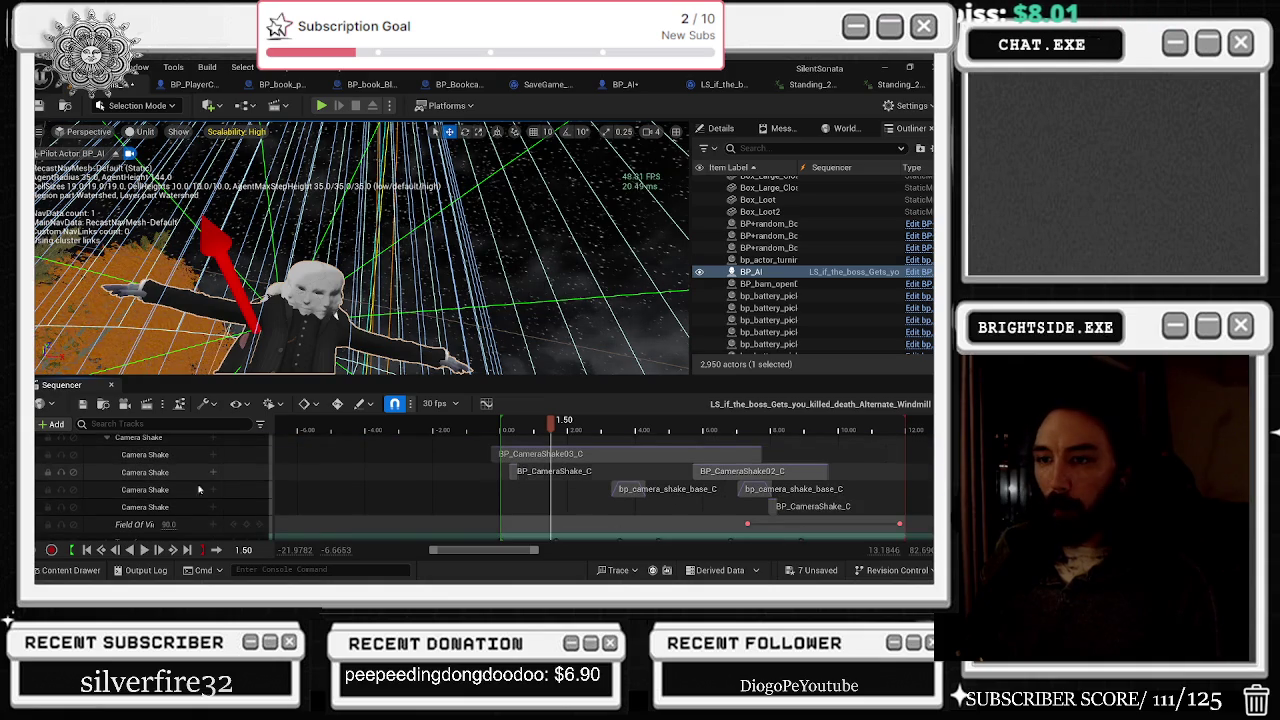
scroll(203, 478, down, 2)
Step: Expand the camera's Transform track and scrub to about 1.8 s to review its rotation keys and shakes
click(105, 504)
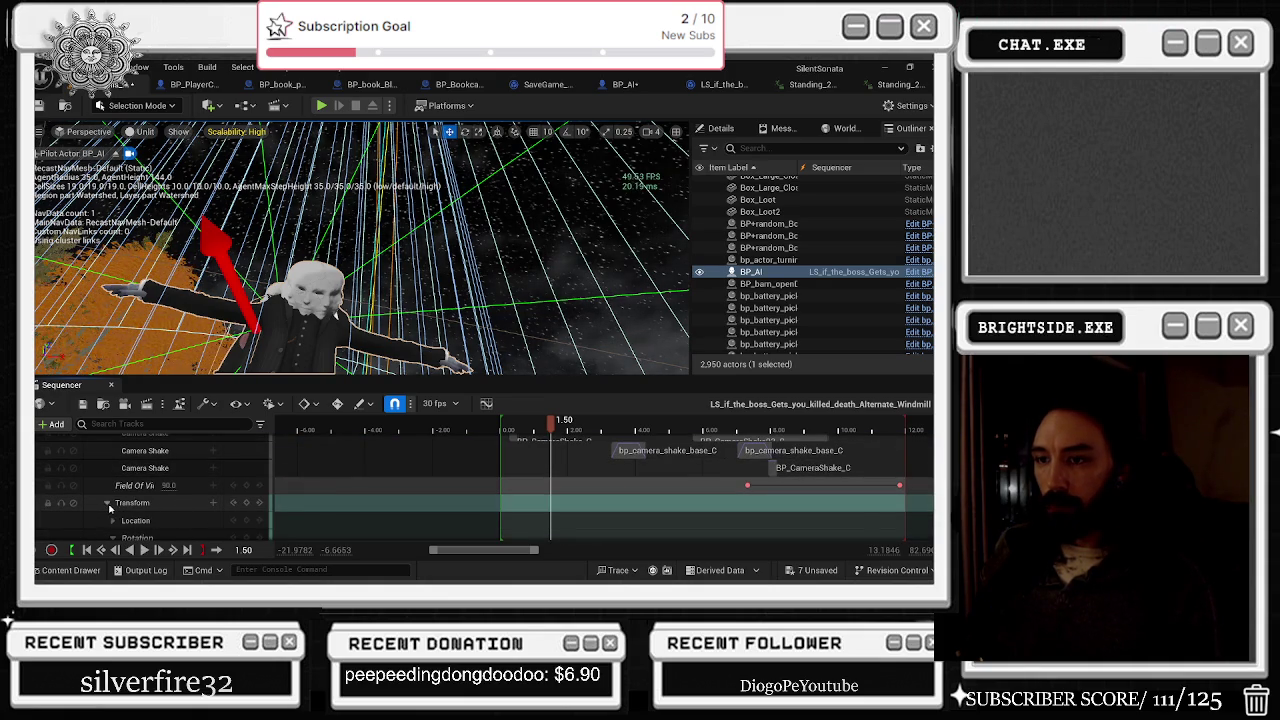
mouse_move(550, 420)
mouse_down()
mouse_move(503, 421)
mouse_move(537, 421)
mouse_up()
scroll(168, 510, up, 2)
scroll(168, 510, down, 3)
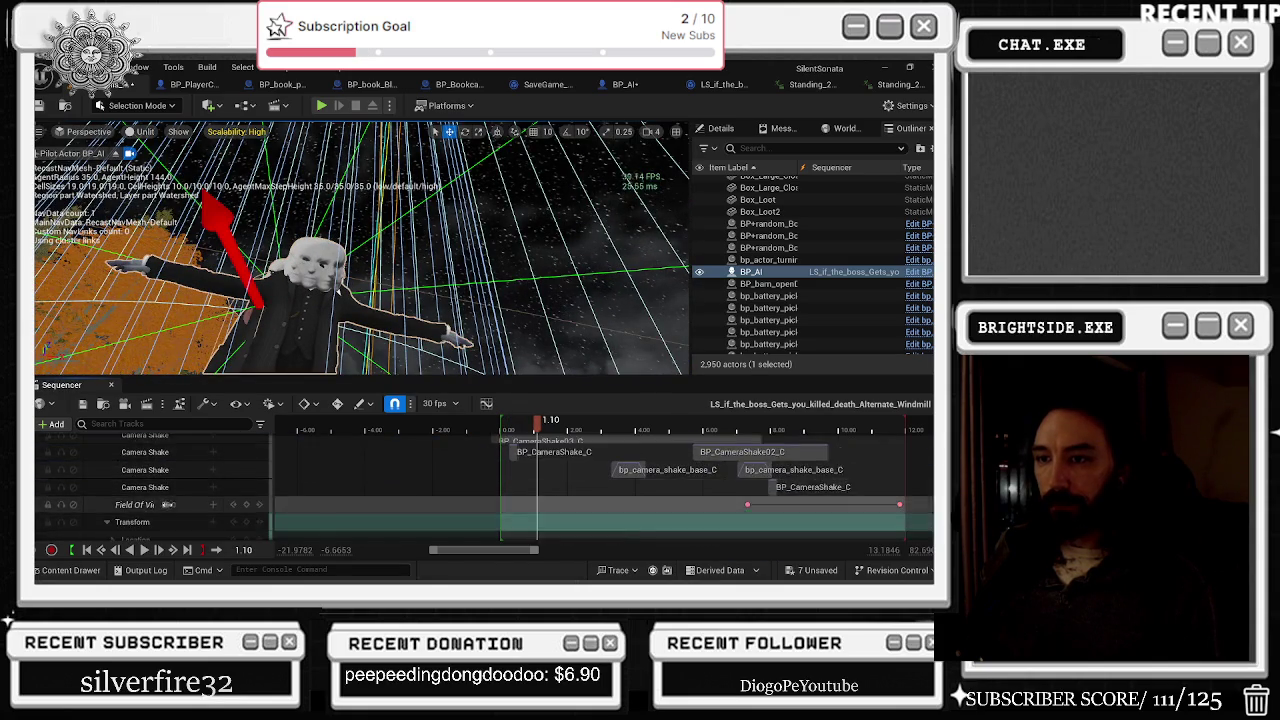
scroll(200, 507, down, 1)
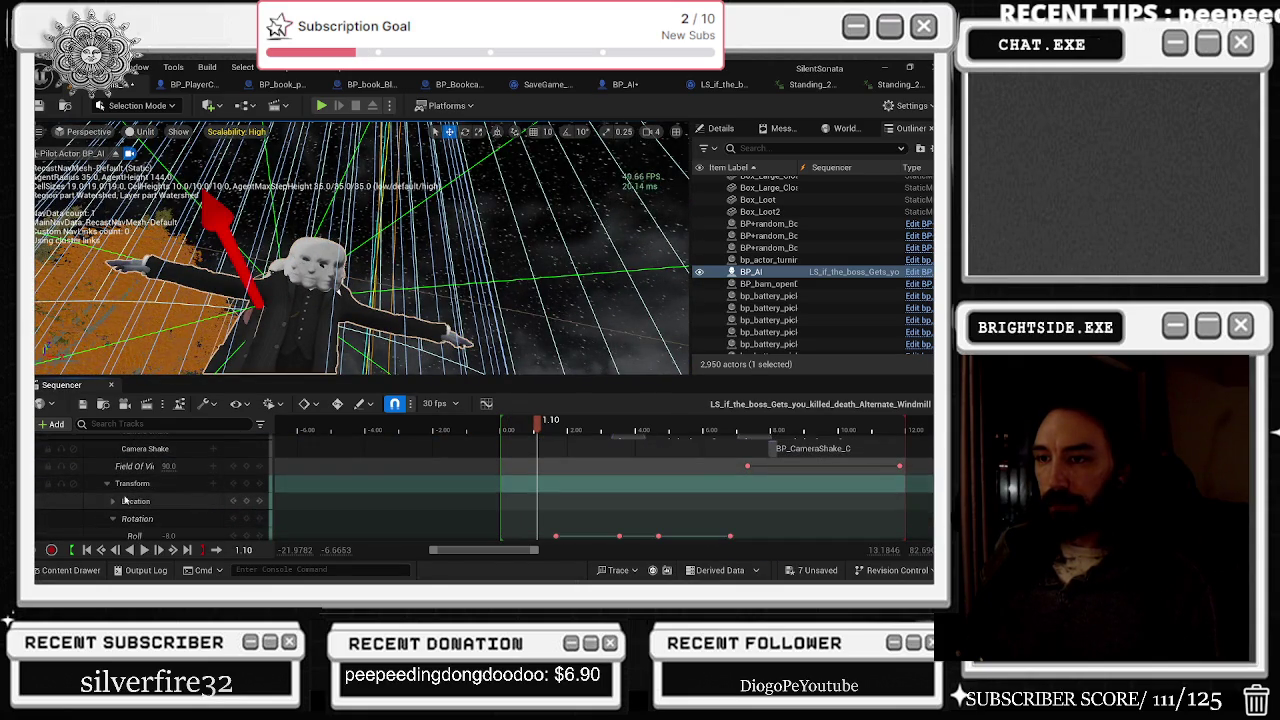
scroll(190, 500, down, 2)
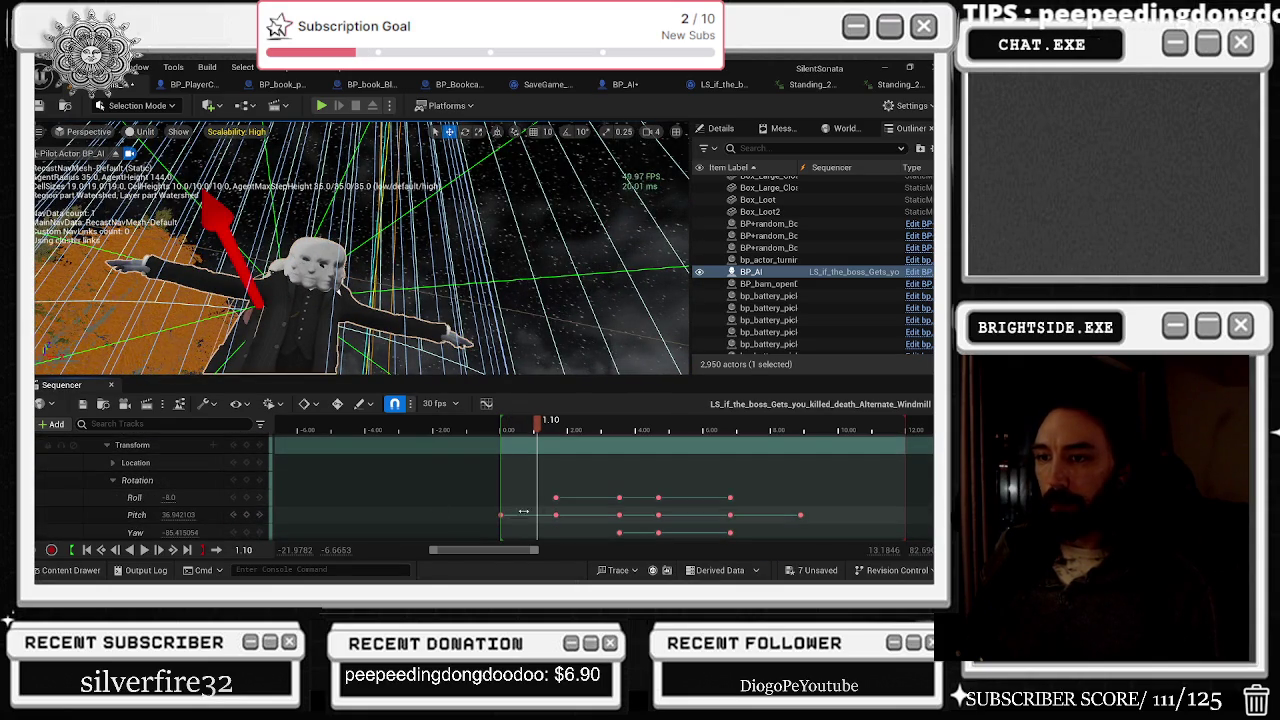
scroll(515, 517, down, 2)
click(553, 459)
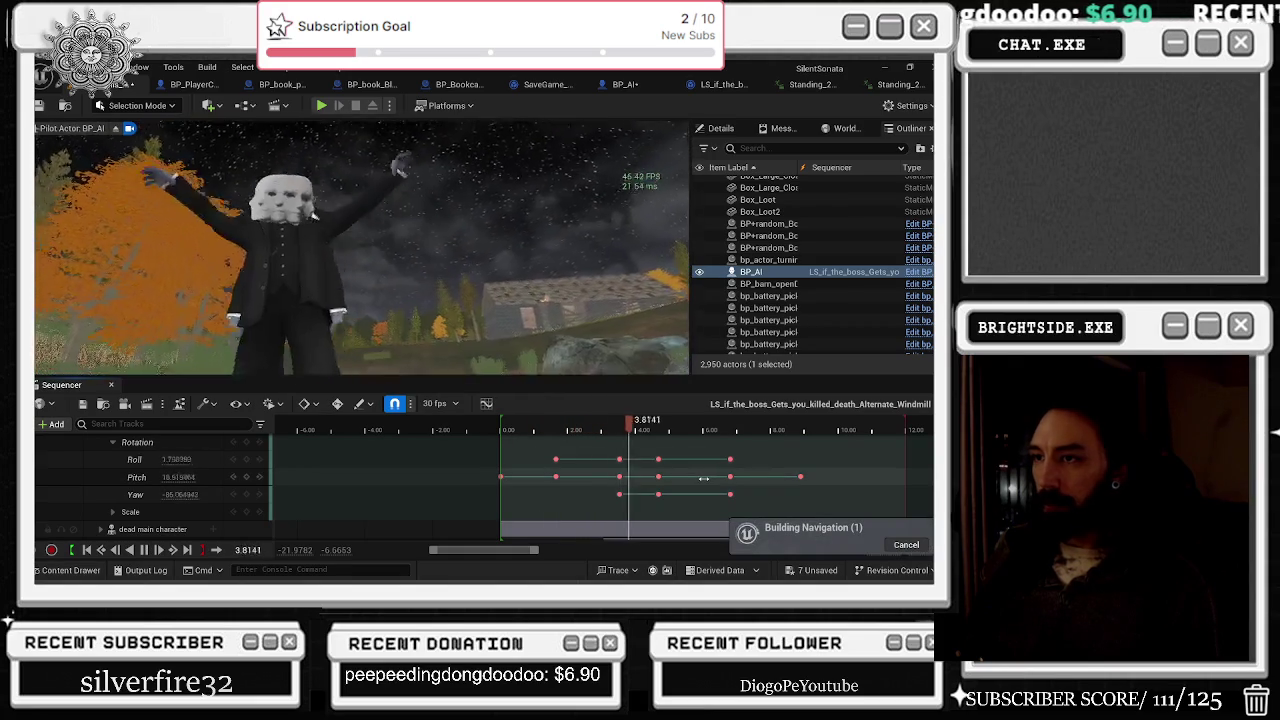
Step: Stop playback and shift the MAIN ENEMY's A_Standing_2H_Magic_Attack clip left toward the sequence start
key(space)
scroll(680, 470, down, 2)
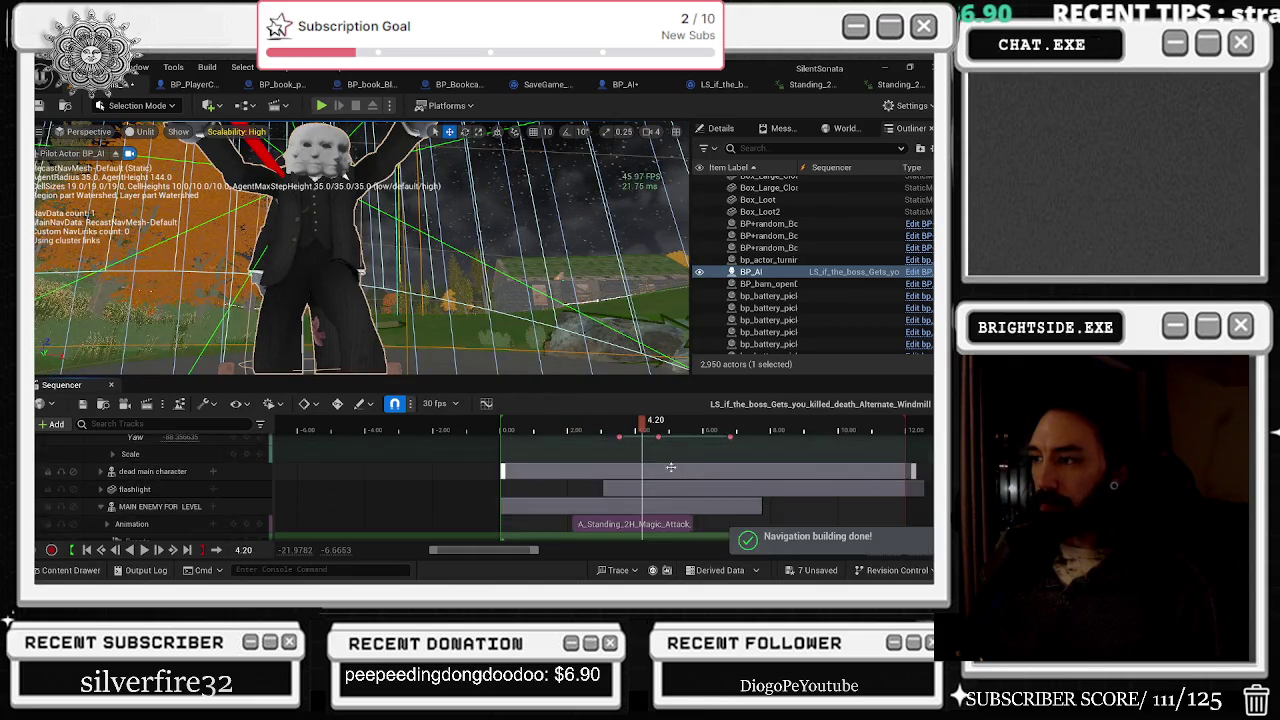
scroll(672, 467, down, 1)
drag(600, 505, 520, 505)
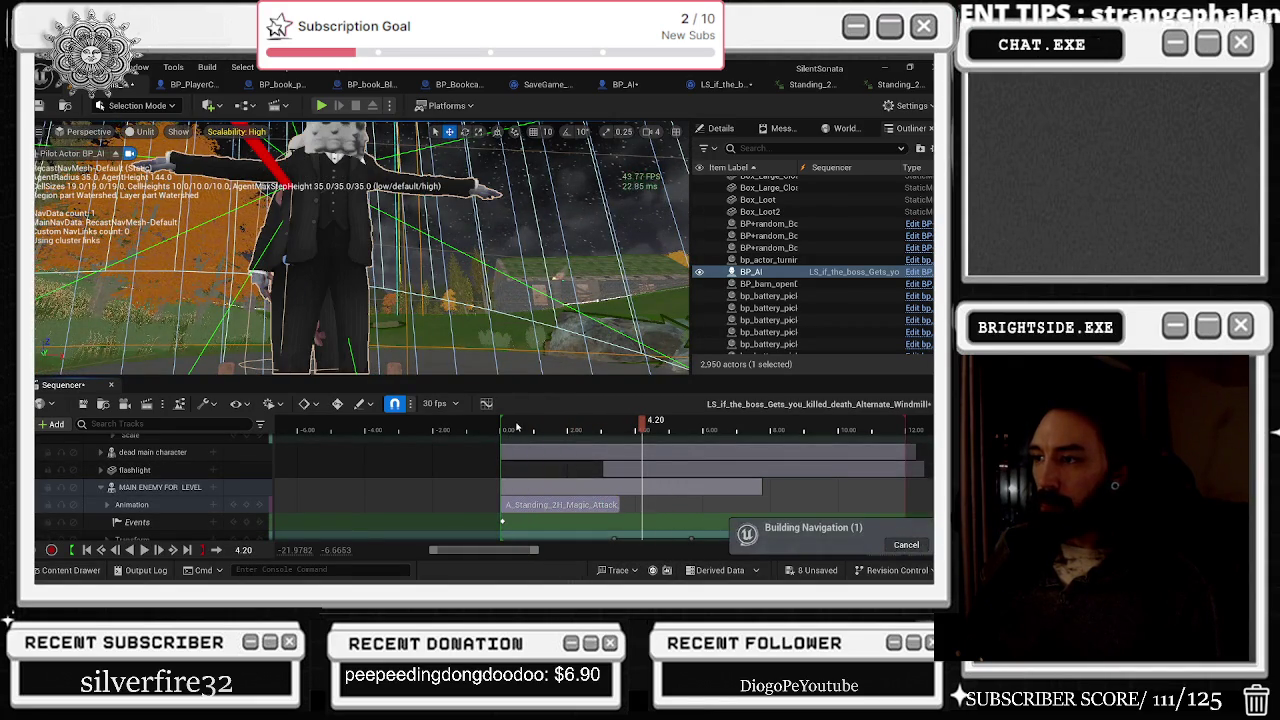
Step: Replay the sequence from the start to check the enemy's magic attack timing
click(516, 427)
key(space)
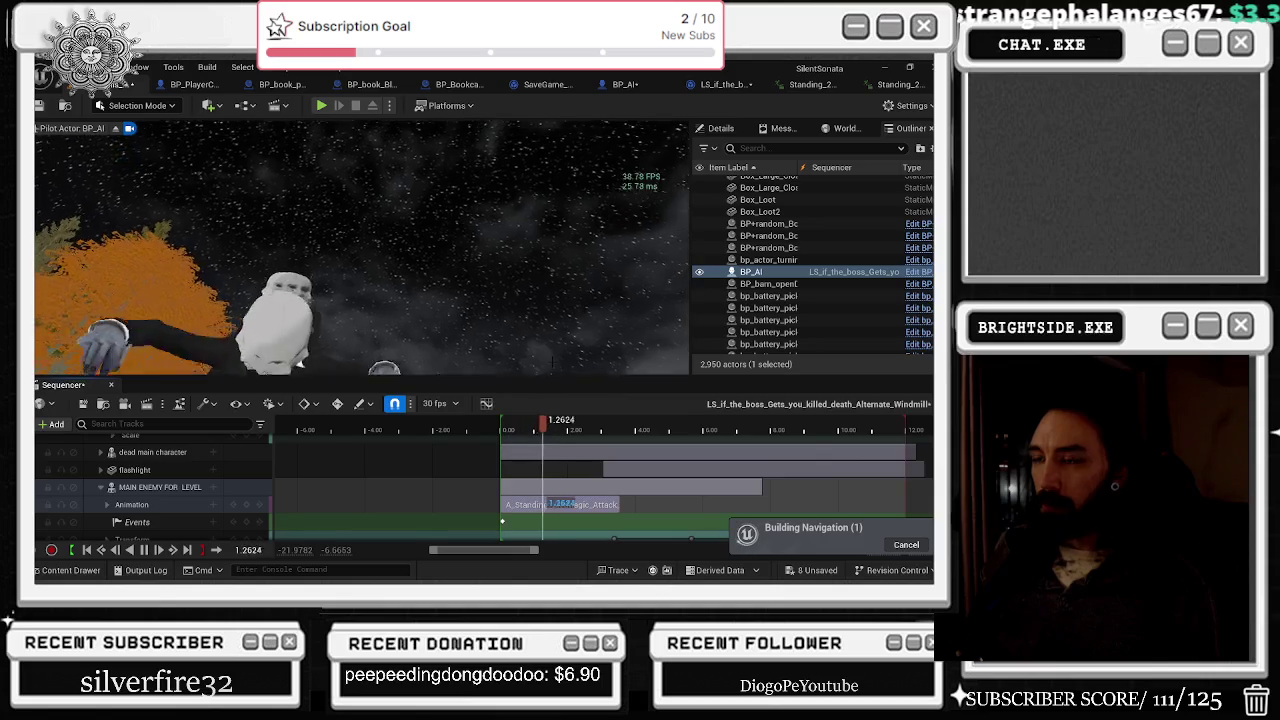
key(space)
click(505, 428)
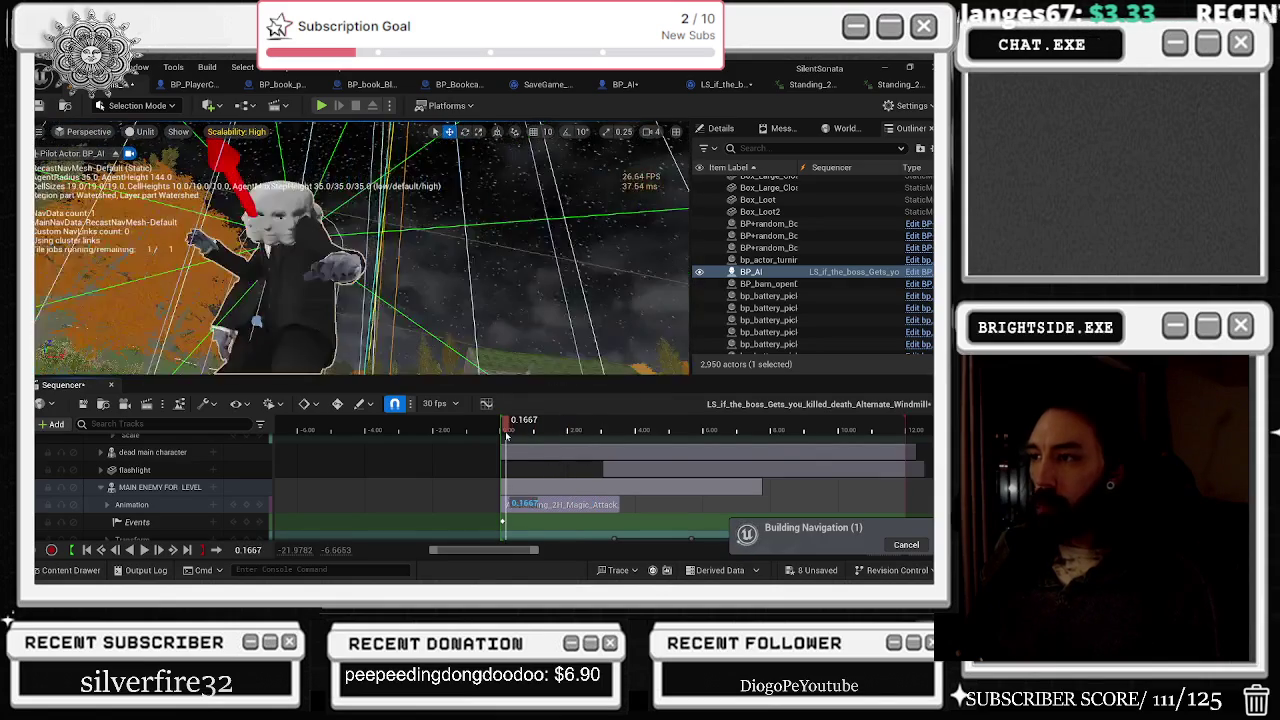
key(space)
key(space)
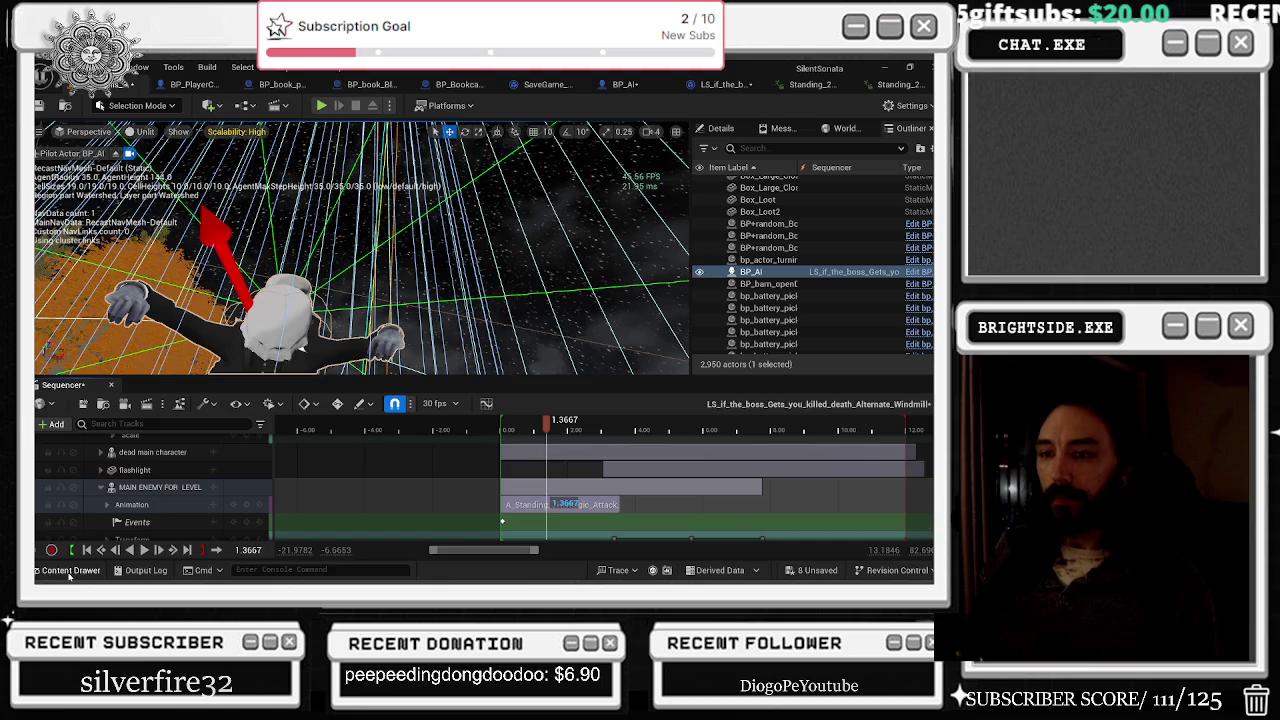
Step: Search the whole project in the Content Drawer for 'arg' and open the RTG_AutoGenerated IK retargeter
click(68, 570)
scroll(658, 440, down, 1)
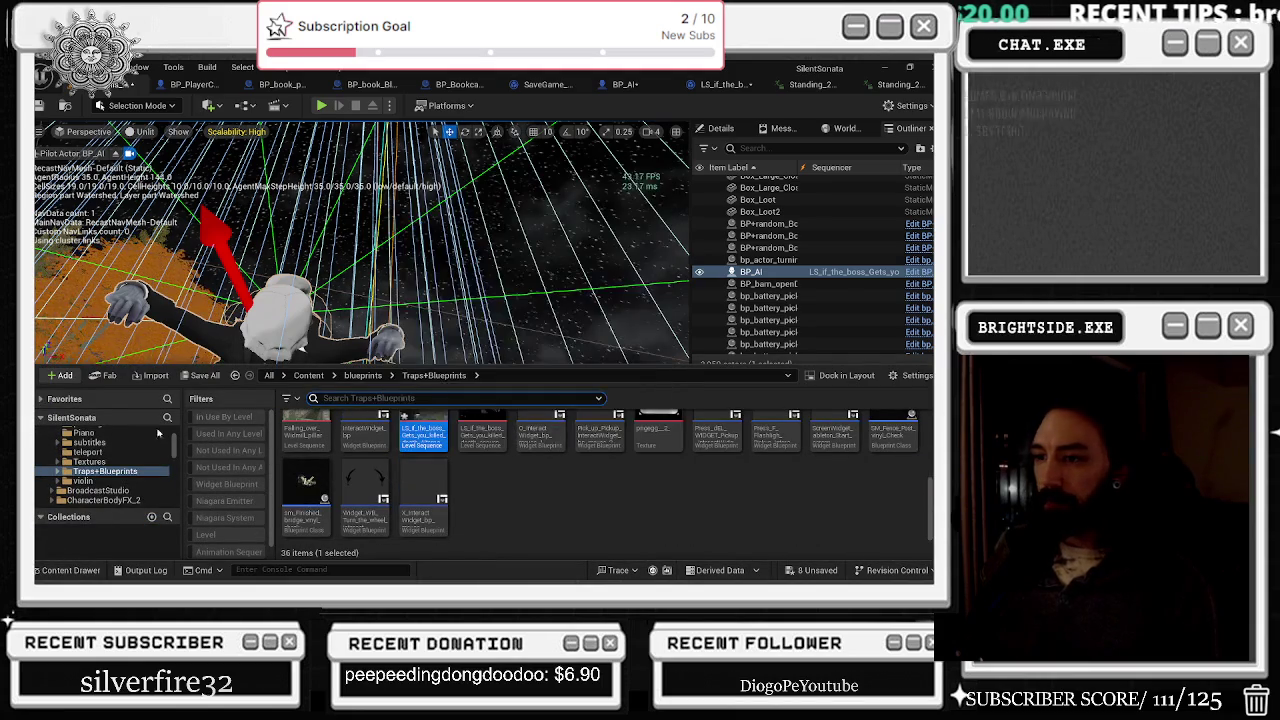
scroll(174, 444, up, 5)
click(60, 432)
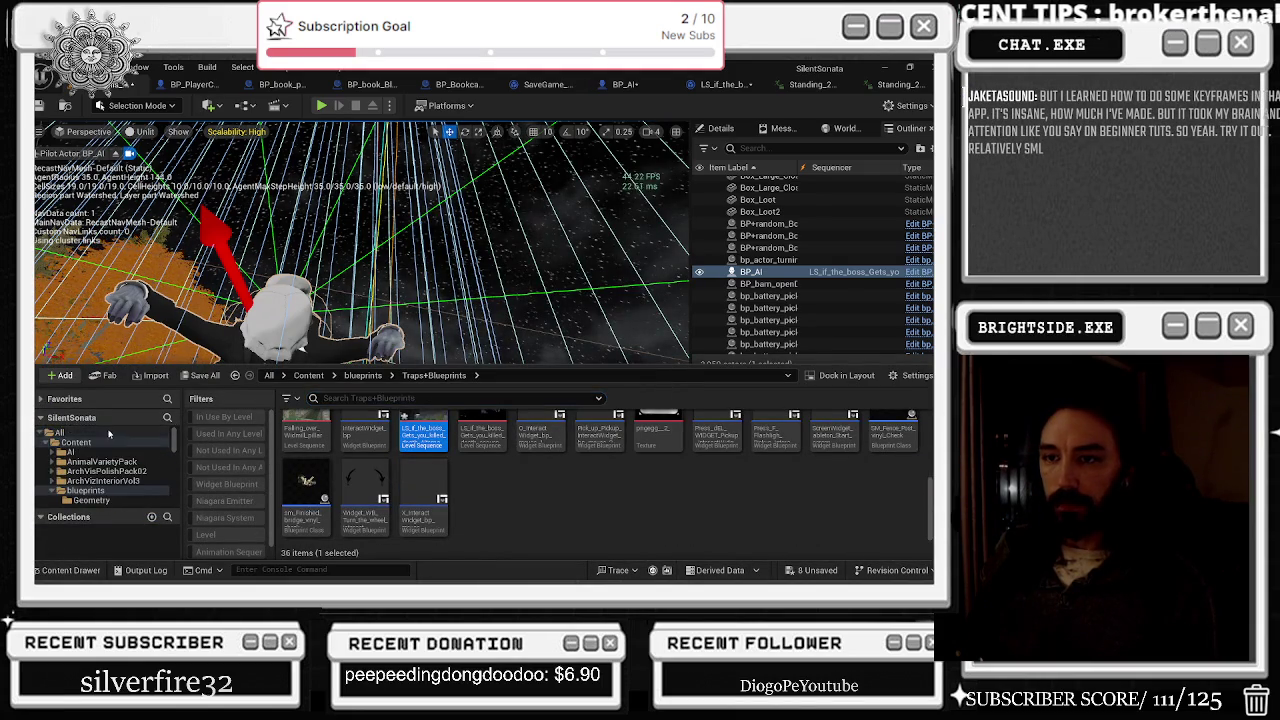
text(retarg)
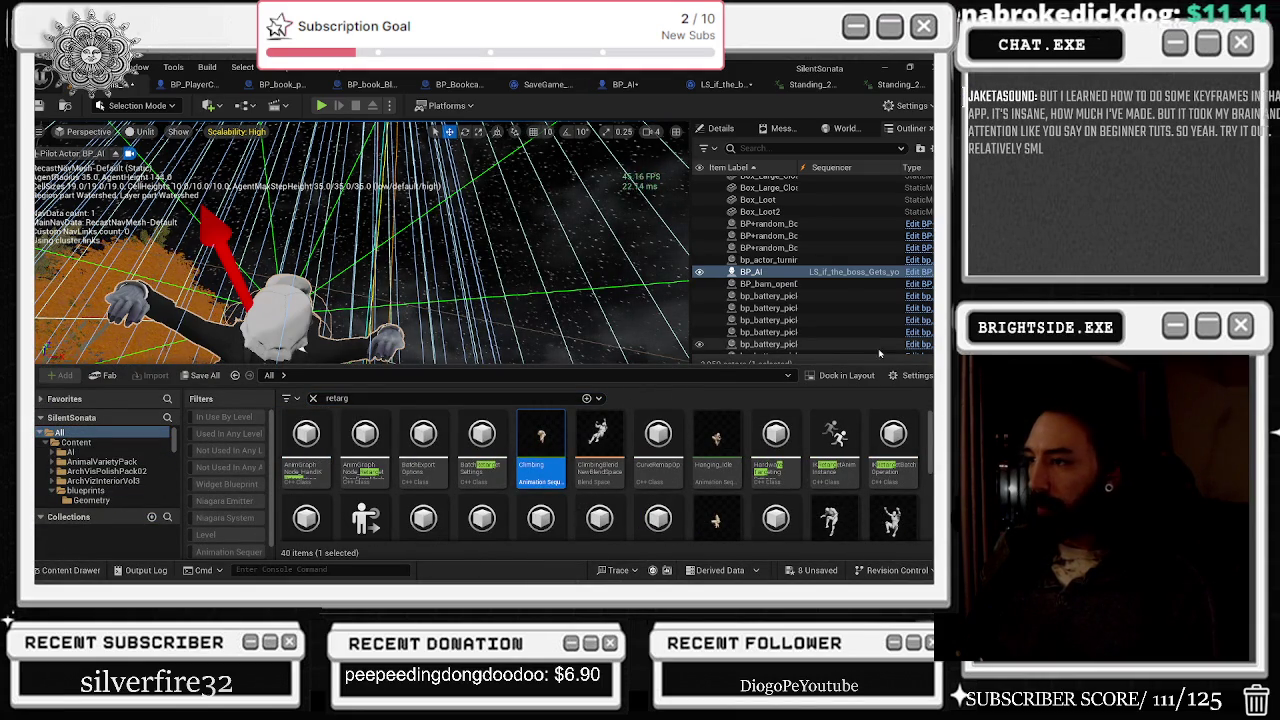
scroll(829, 410, down, 3)
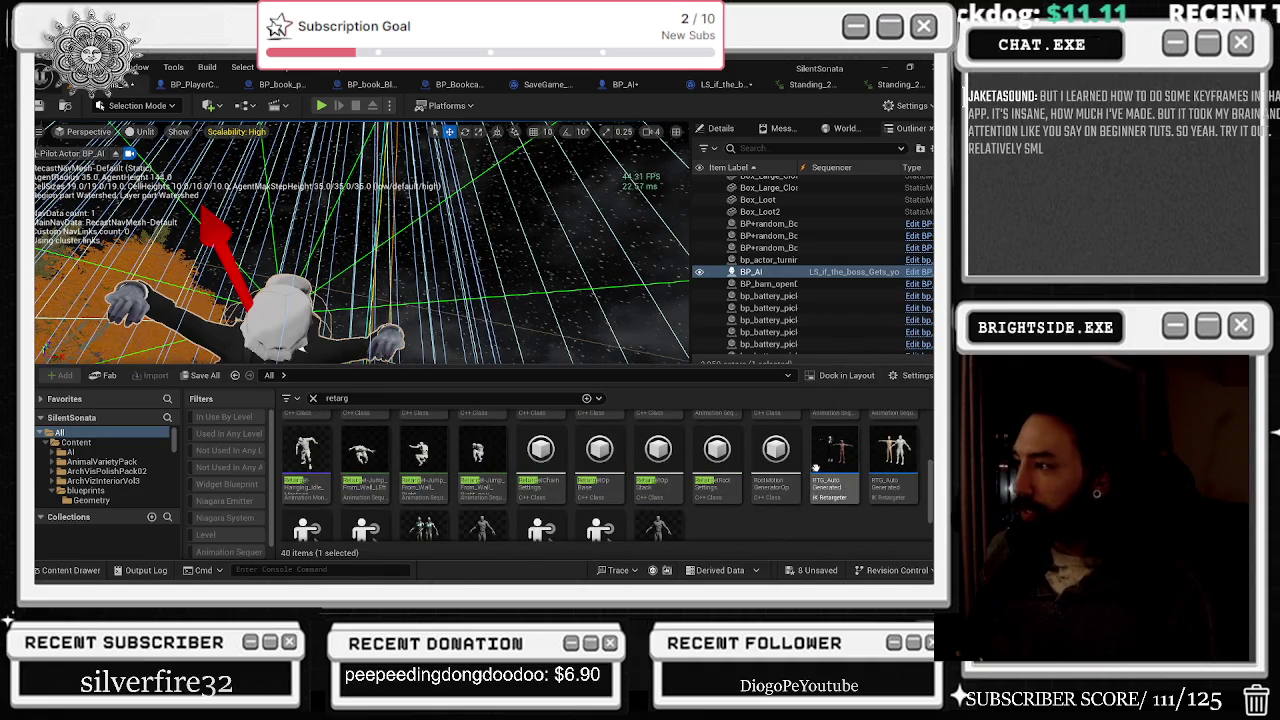
scroll(867, 530, down, 1)
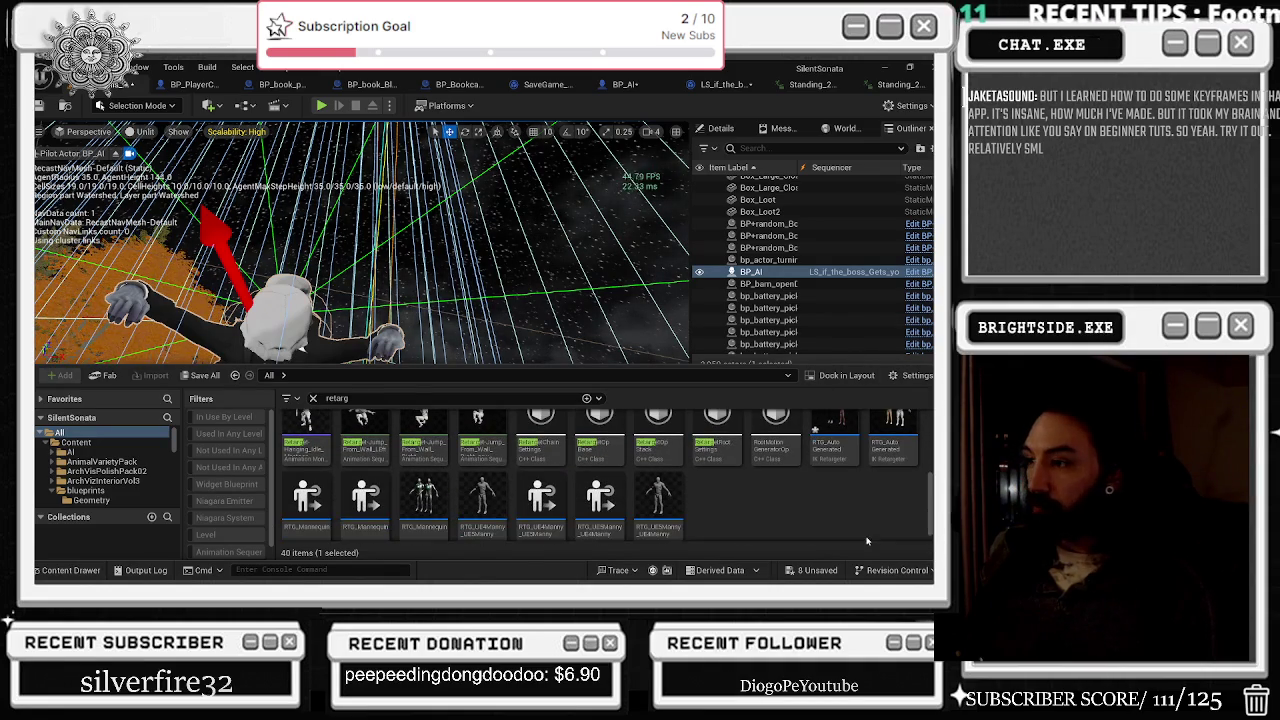
scroll(817, 512, up, 2)
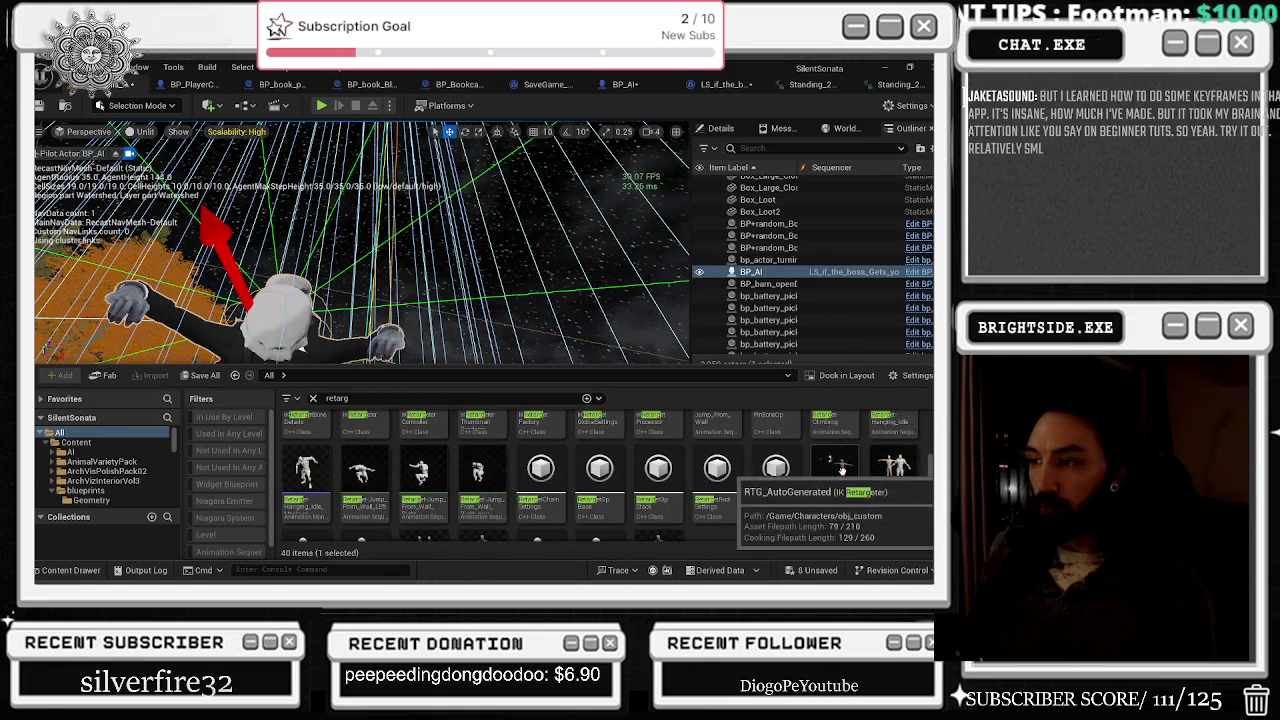
double_click(838, 470)
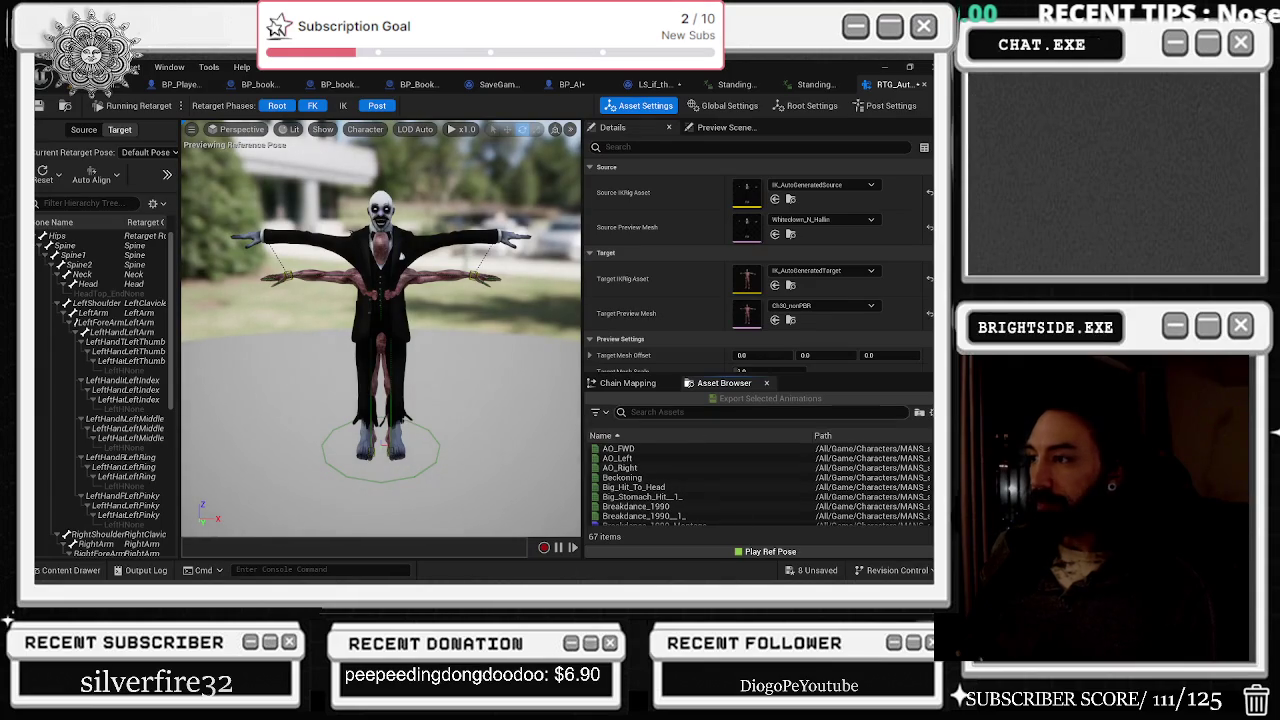
Step: Select Casting_Spell in the retargeter's Asset Browser, browse to it, and open it from standstill_enemy
click(648, 451)
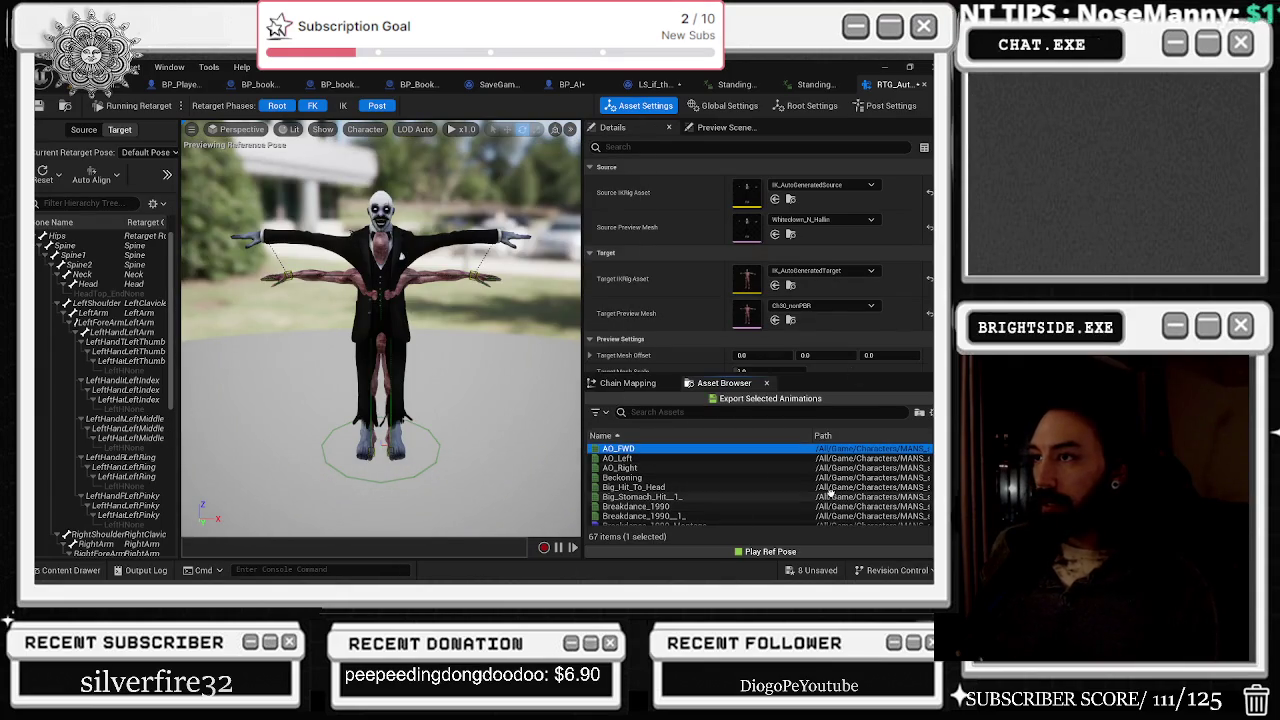
click(695, 458)
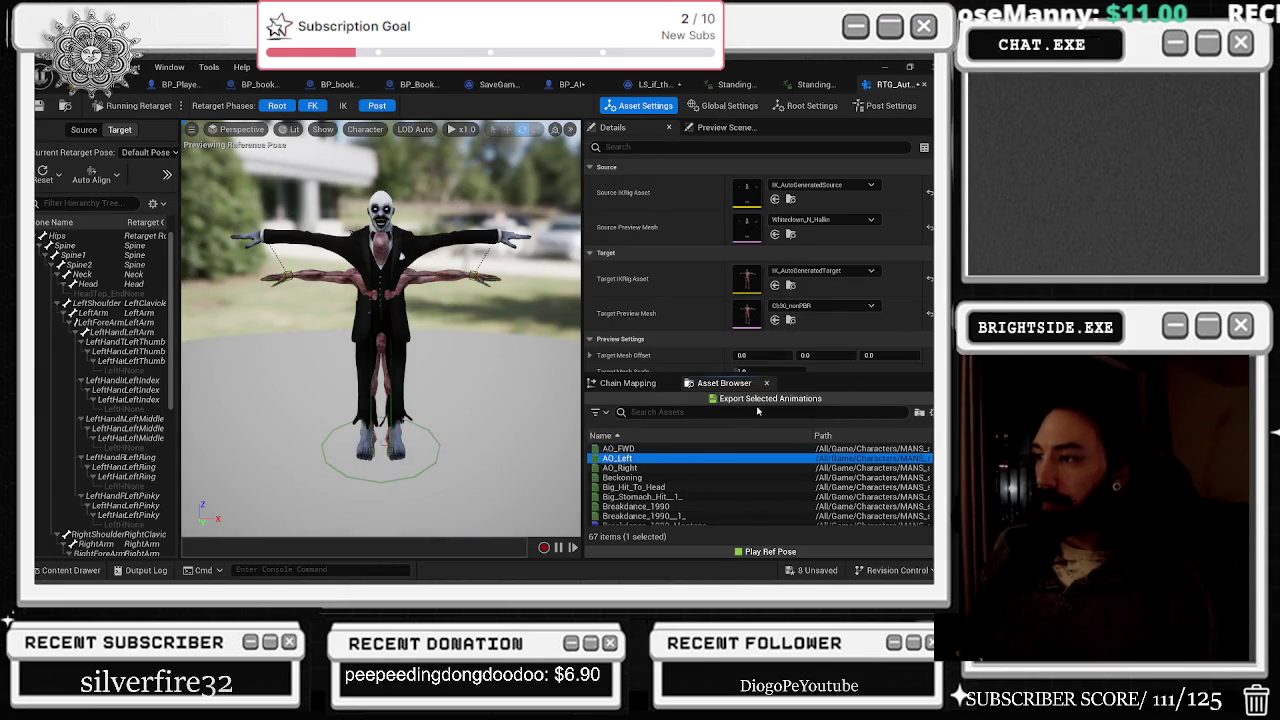
scroll(670, 480, down, 2)
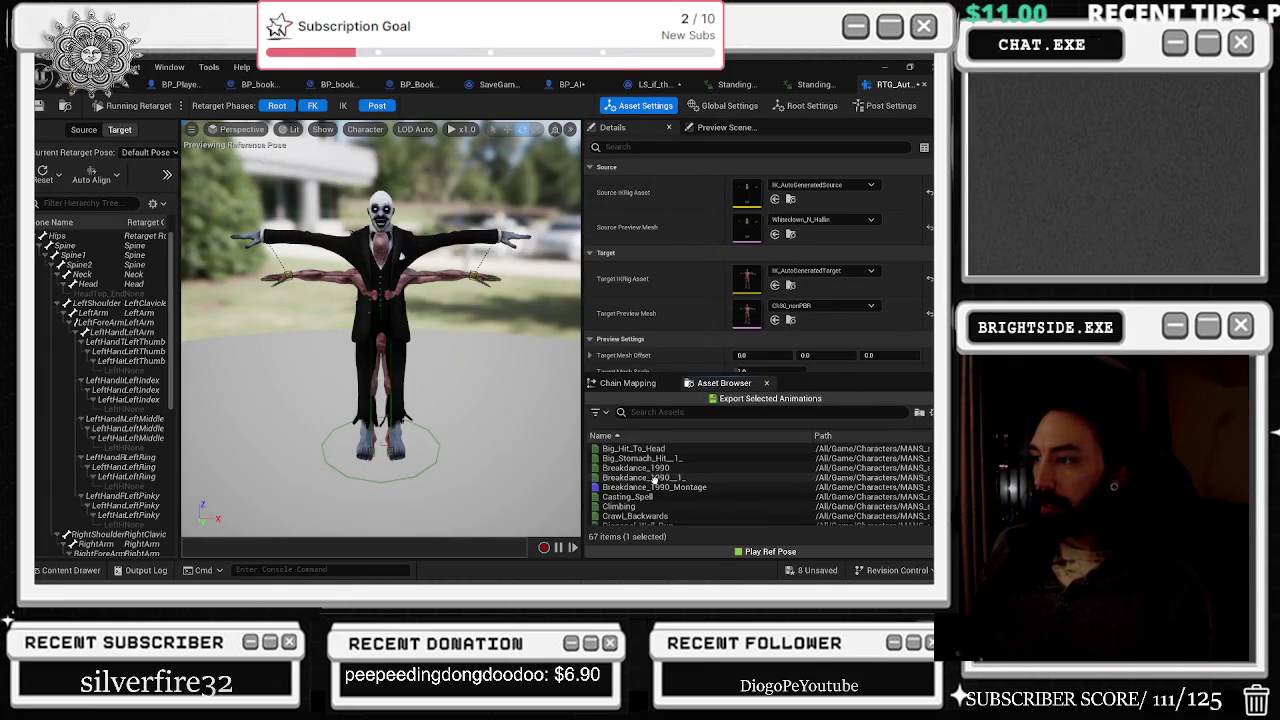
click(650, 497)
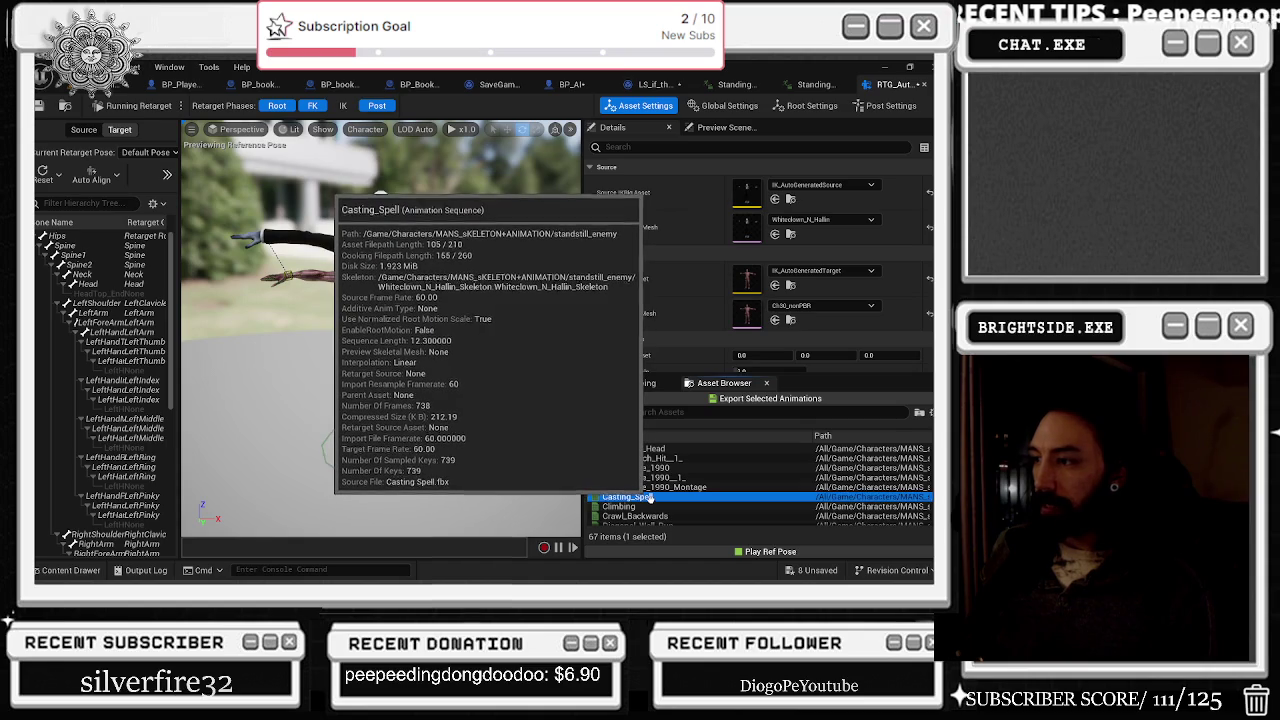
right_click(650, 497)
click(712, 525)
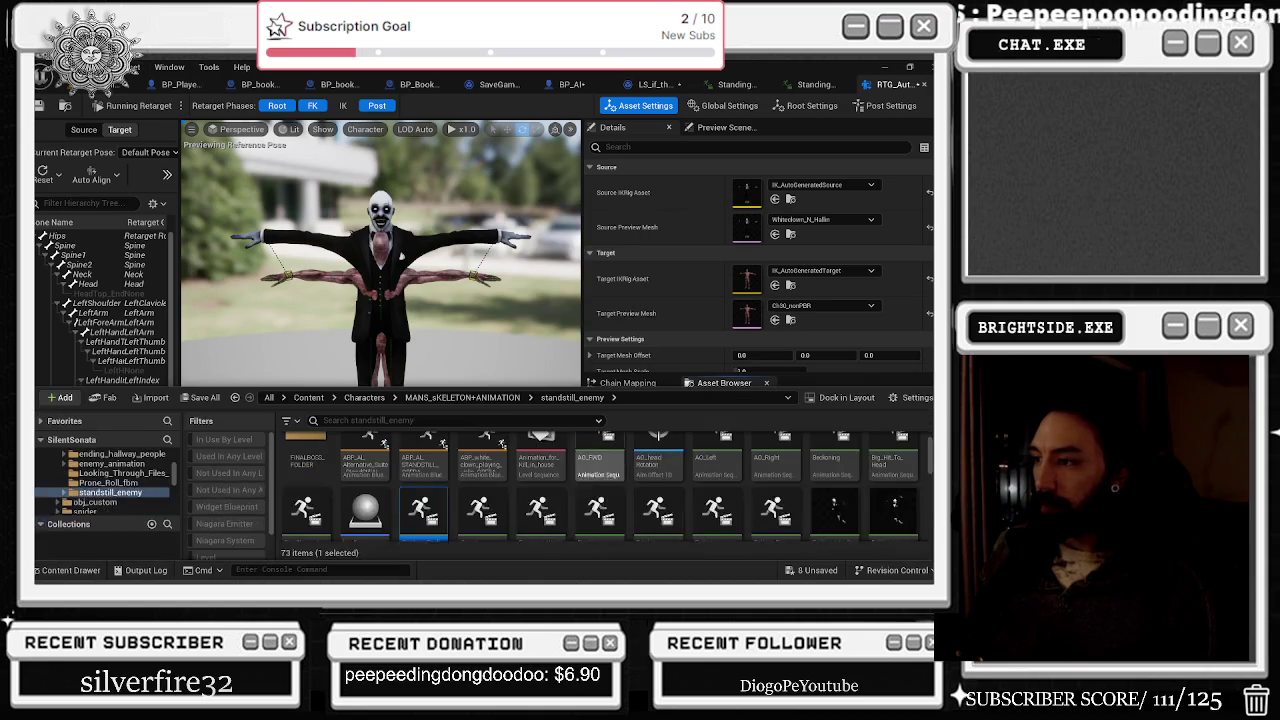
double_click(410, 510)
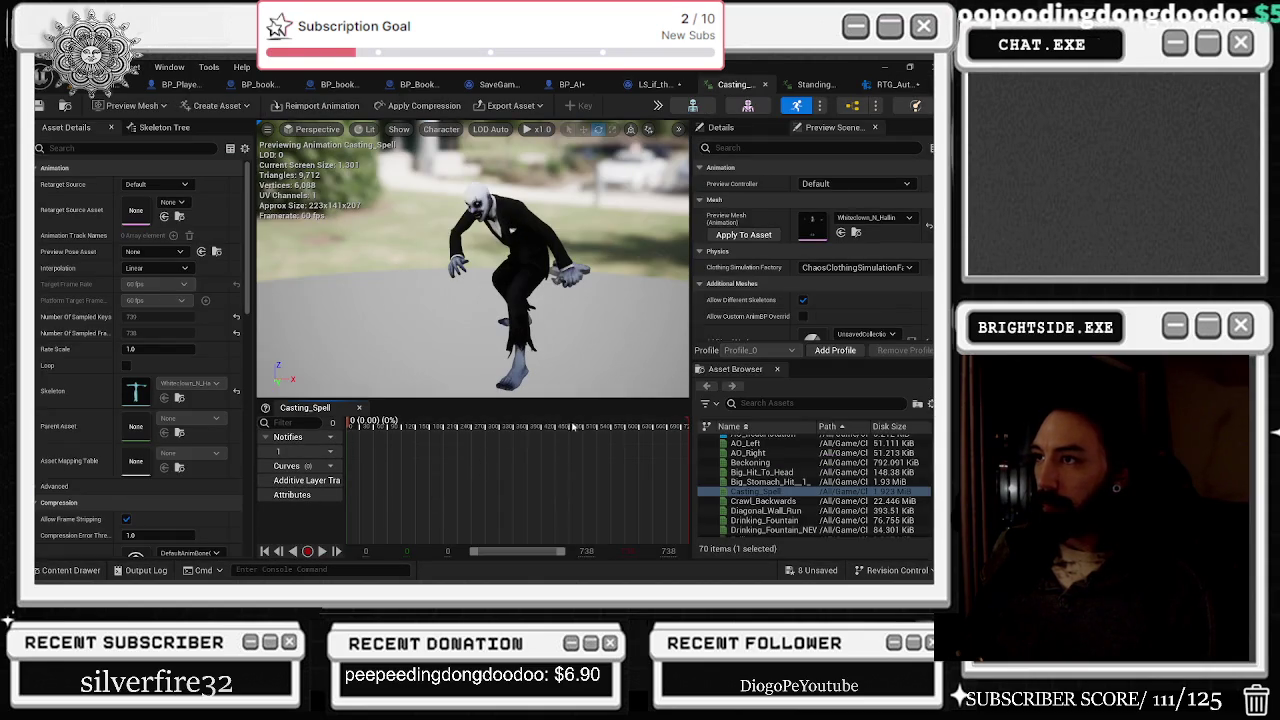
Step: Play through the Casting_Spell animation, then scroll through the Content Drawer's animations
drag(345, 422, 345, 422)
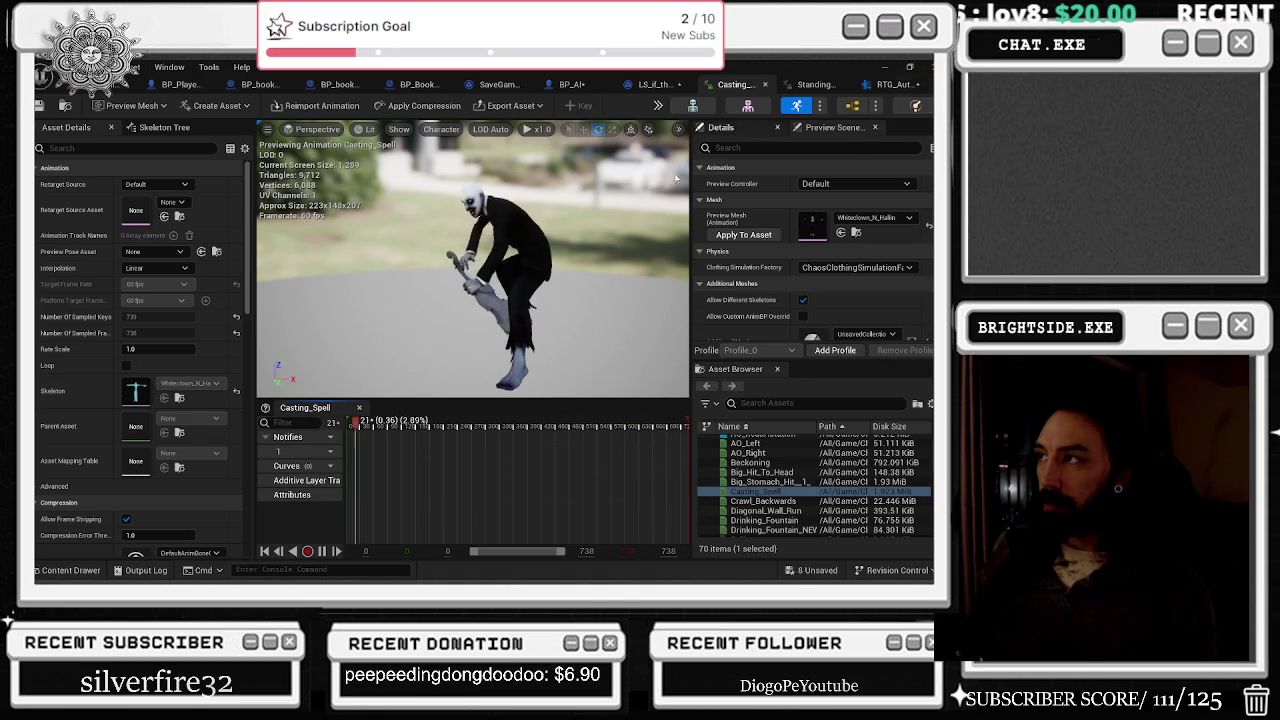
click(70, 570)
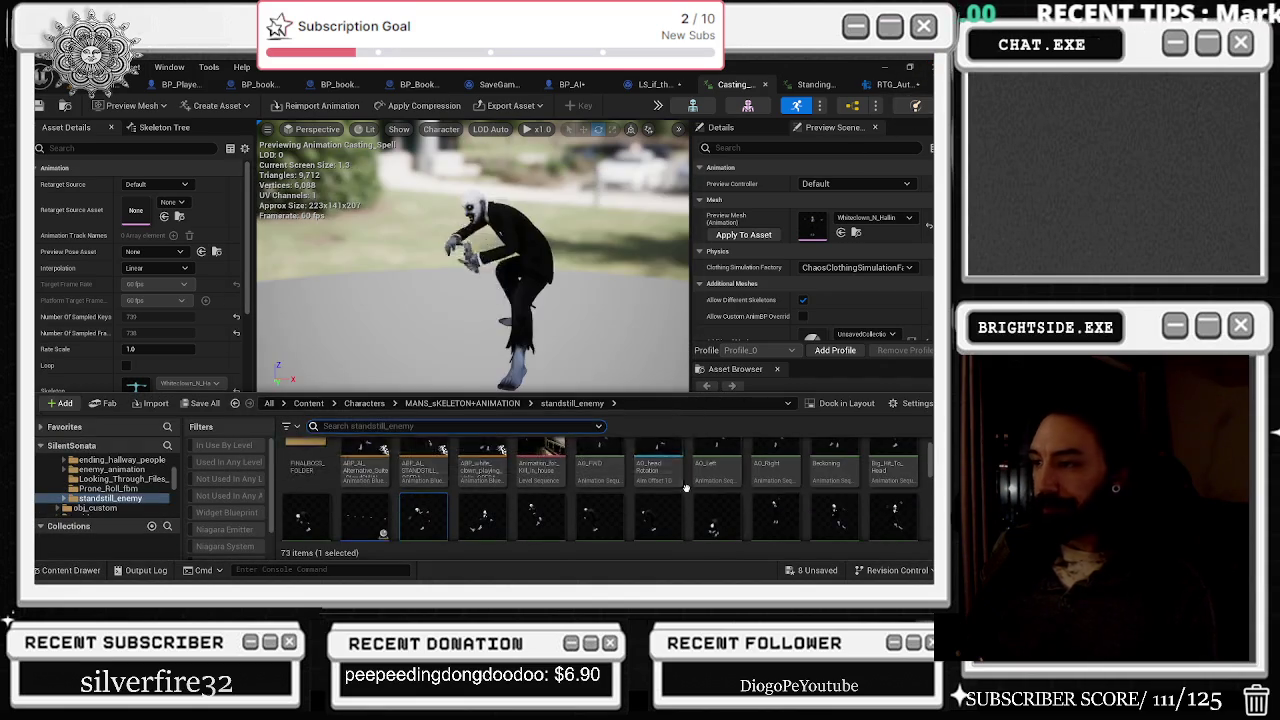
scroll(600, 485, down, 1)
scroll(600, 490, down, 2)
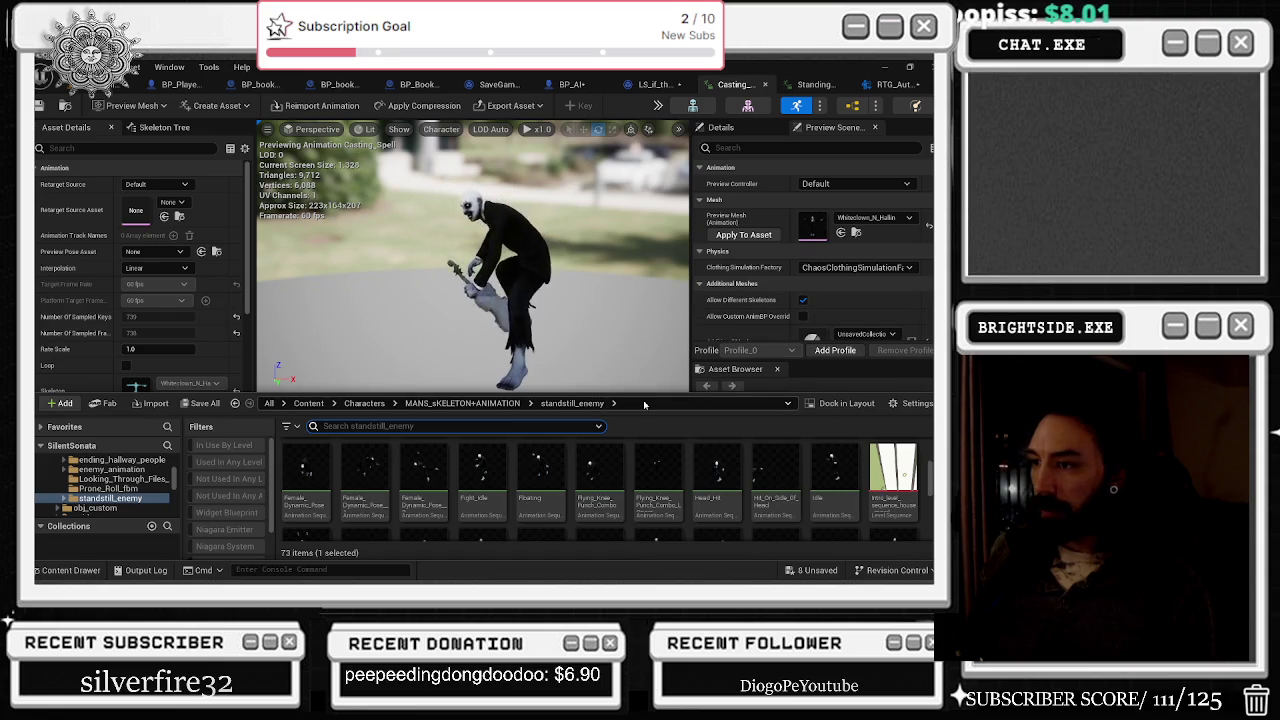
scroll(600, 480, down, 2)
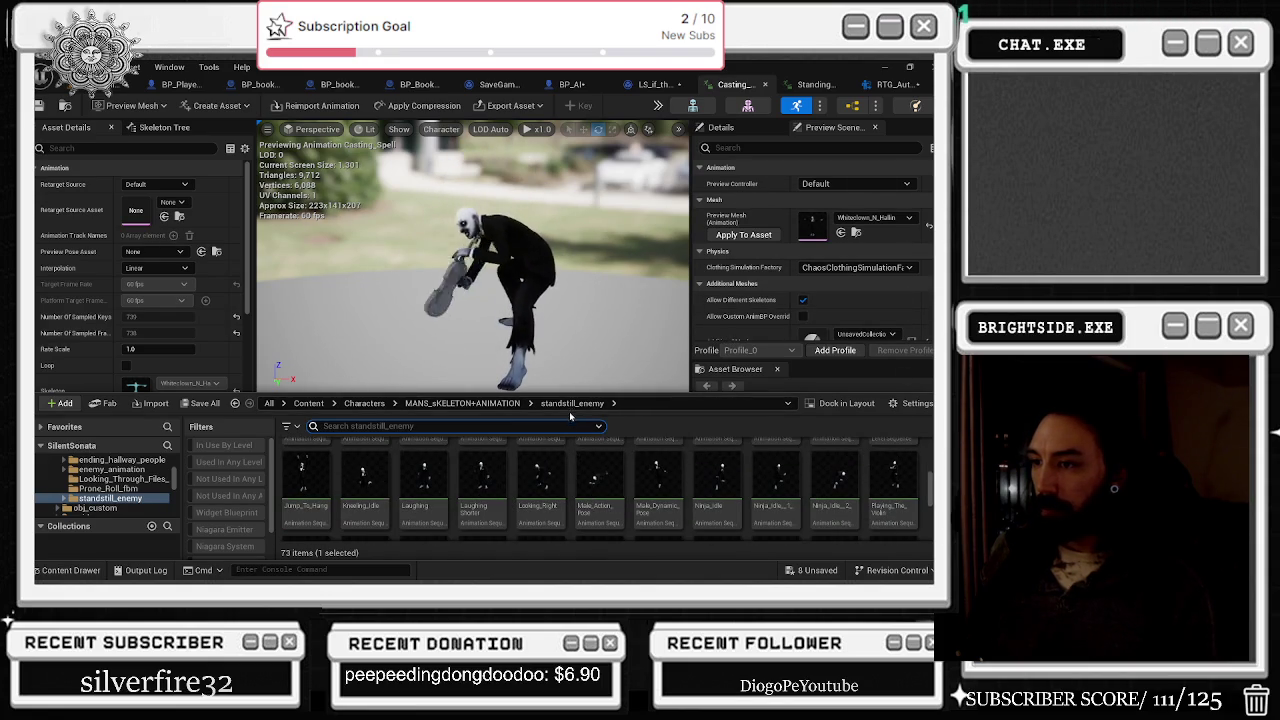
scroll(843, 491, down, 2)
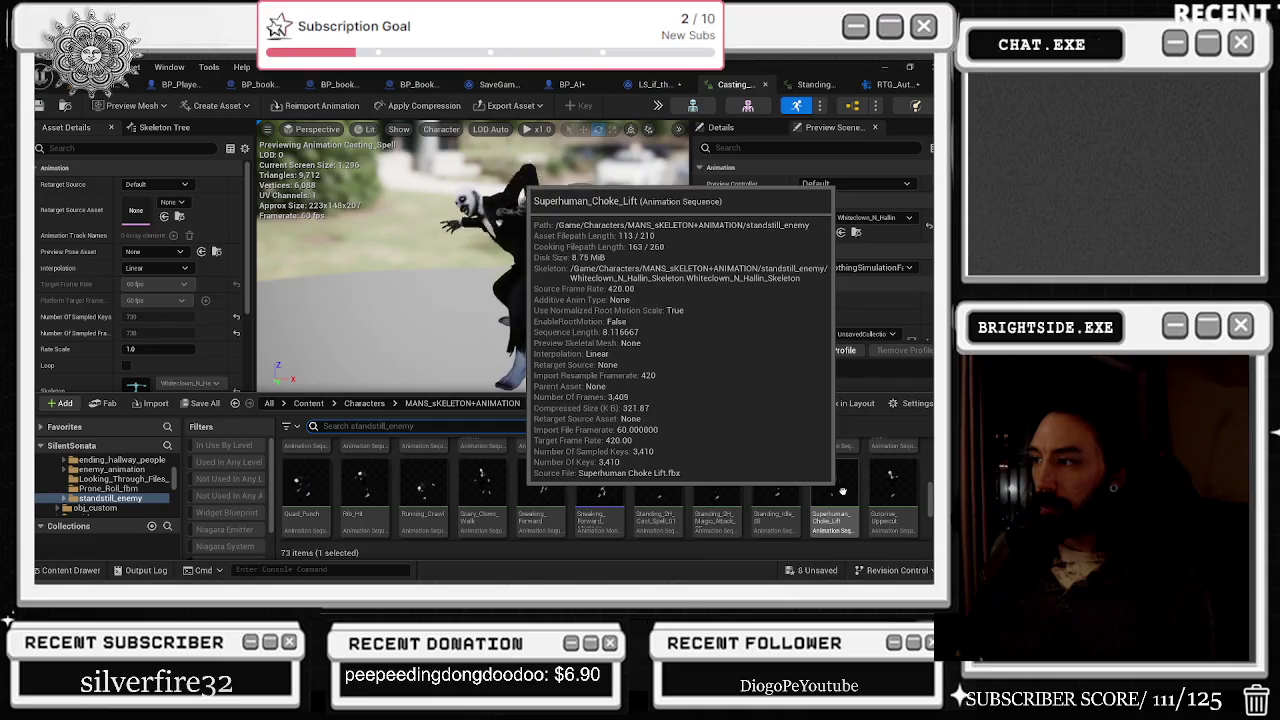
Step: Select Superhuman_Choke_Lift, then filter the retargeter's Asset Browser by 'sup'
click(843, 491)
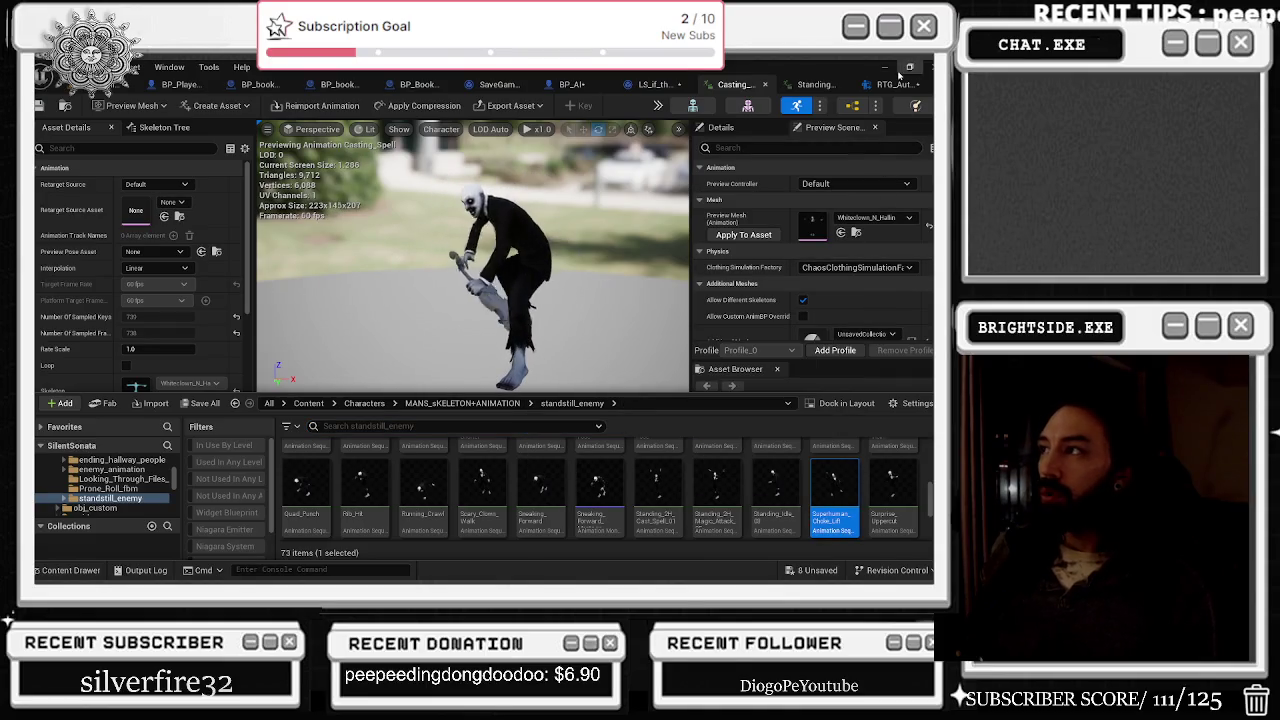
click(893, 84)
text(su)
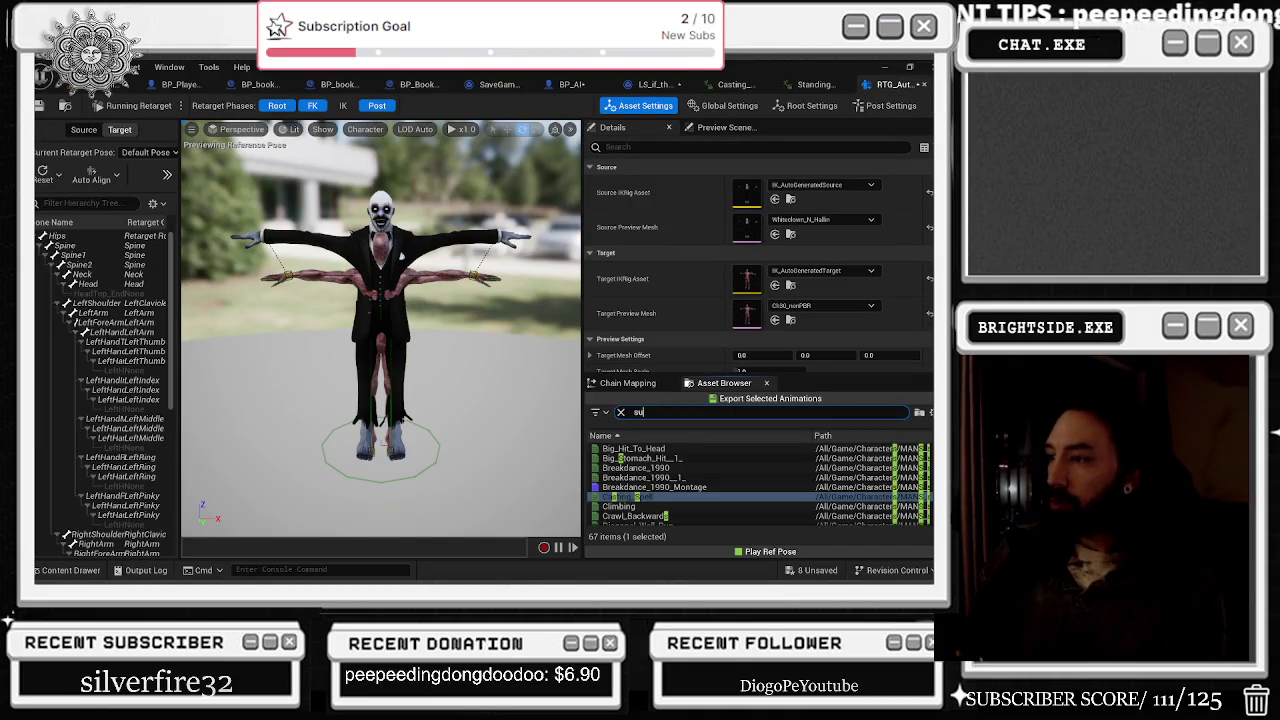
text(p)
Step: Export Superhuman_Choke_Lift to the obj_custom folder with the name prefix A_
click(698, 449)
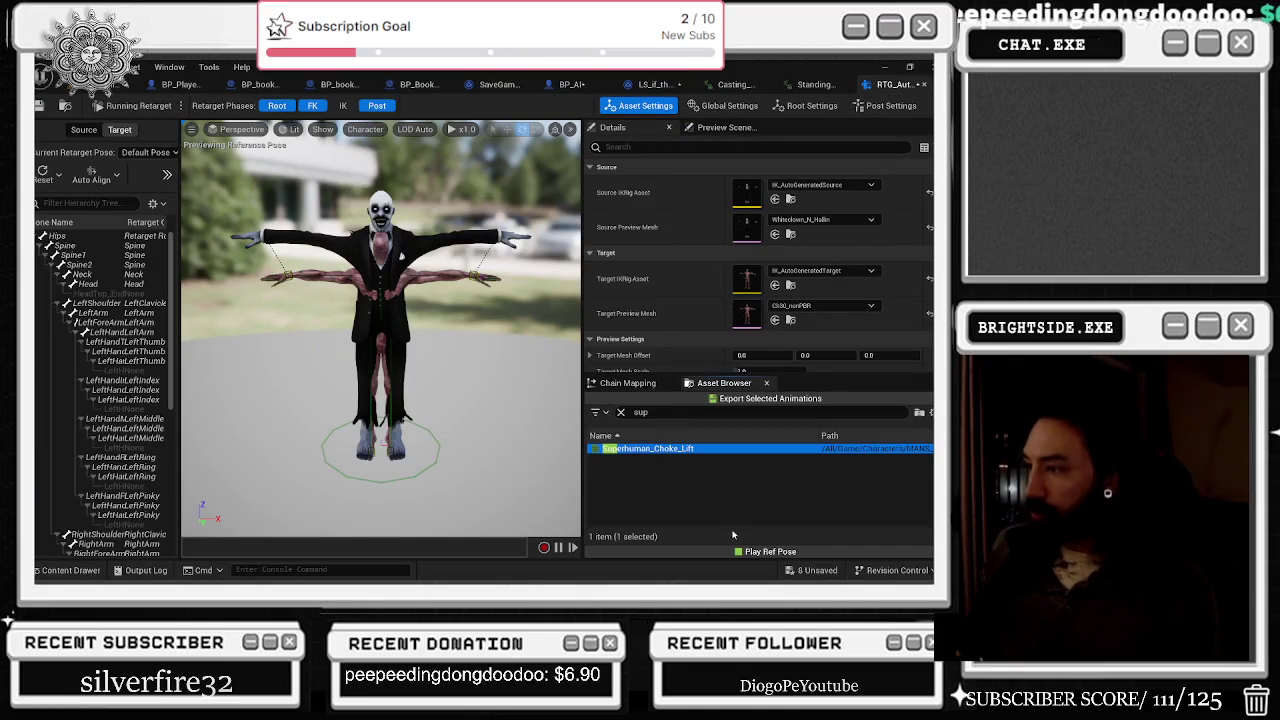
click(748, 399)
click(530, 425)
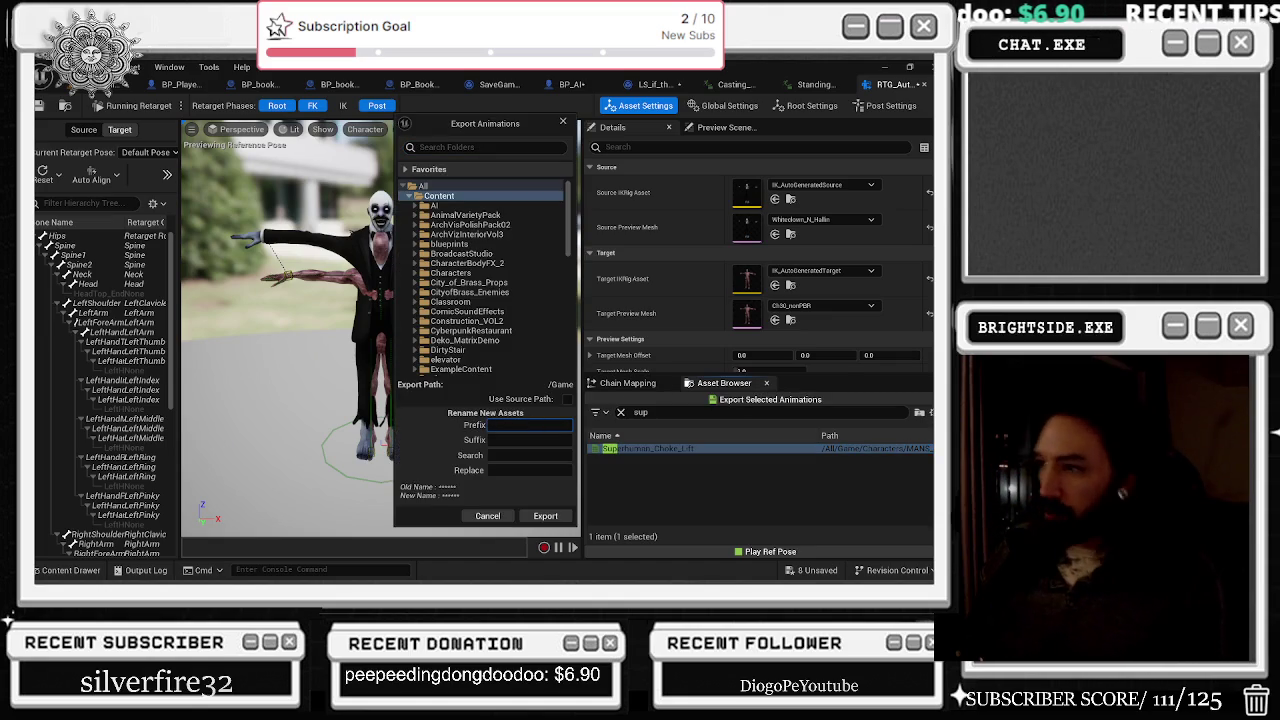
click(480, 147)
key(BackSpace)
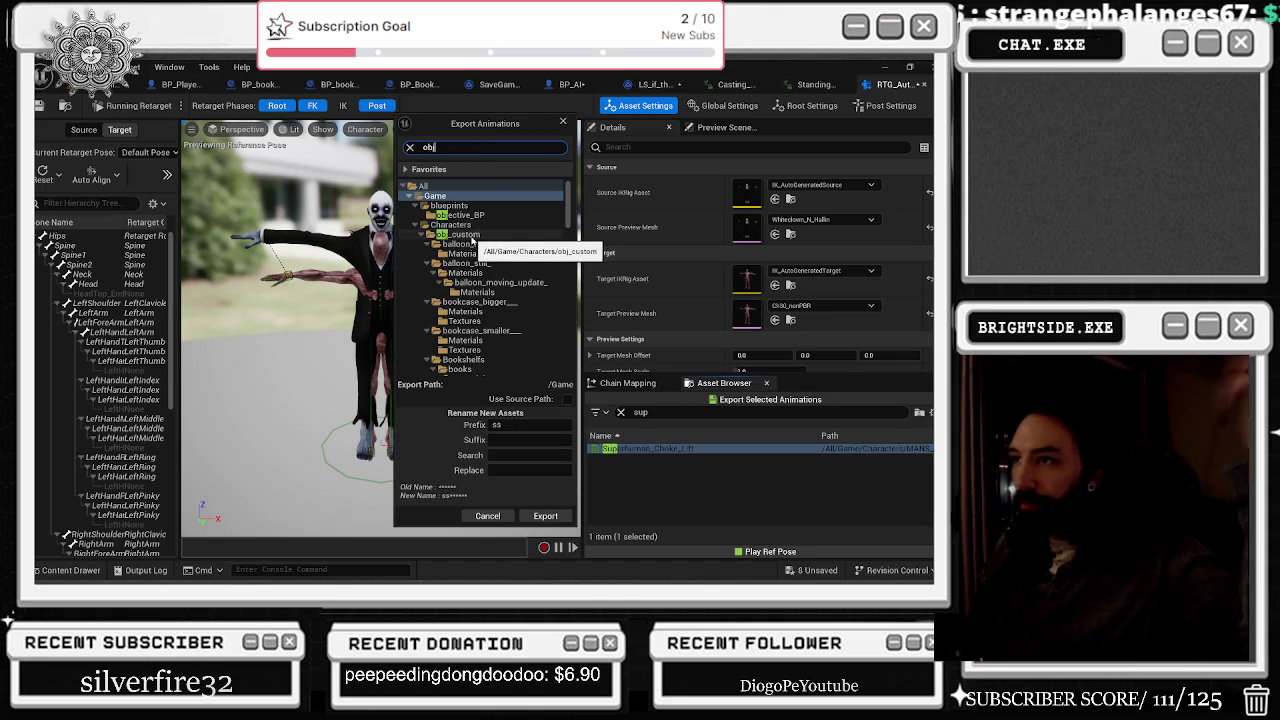
click(470, 235)
click(495, 424)
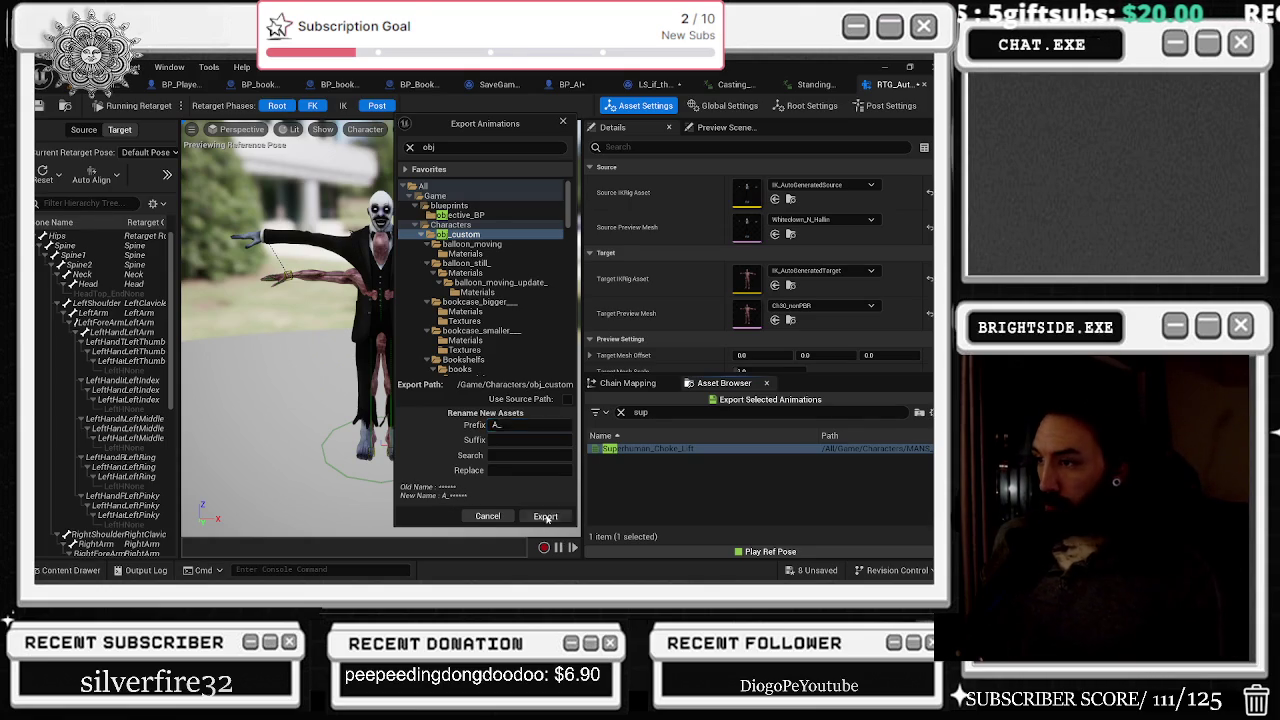
Step: Confirm the obj_custom export settings, reopening them once to recheck before confirming
click(545, 516)
click(520, 382)
click(712, 399)
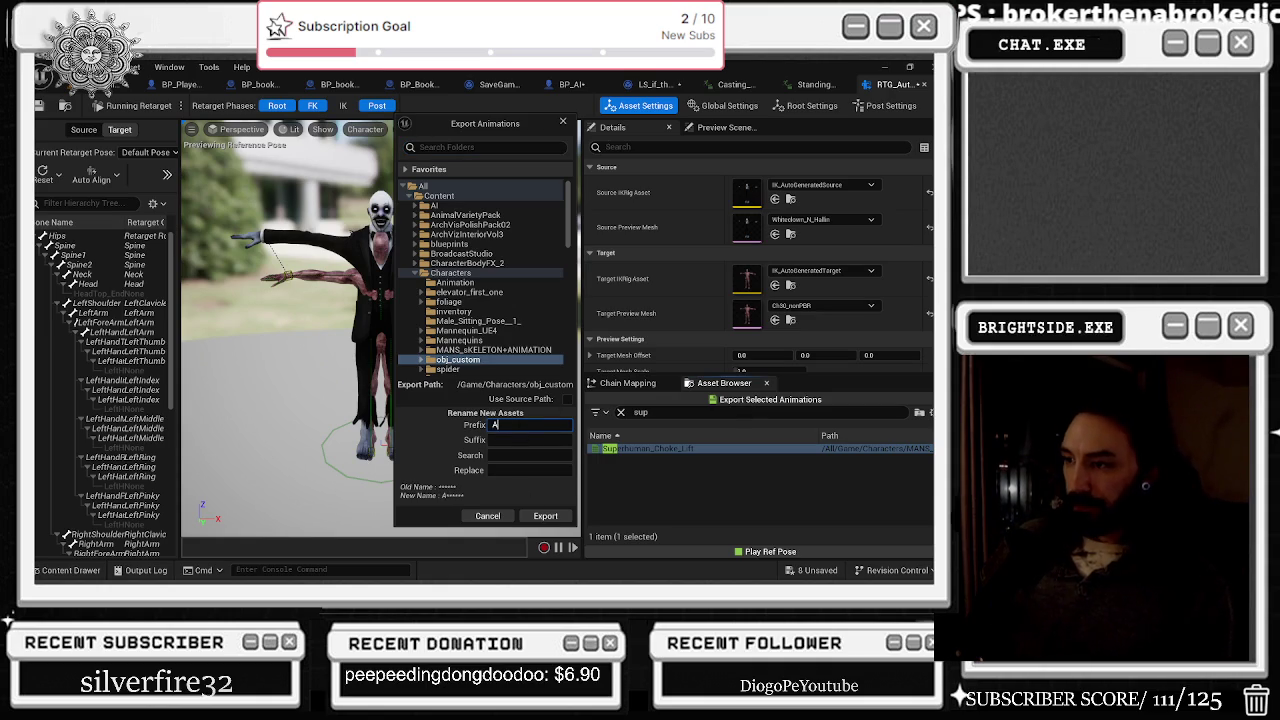
click(545, 516)
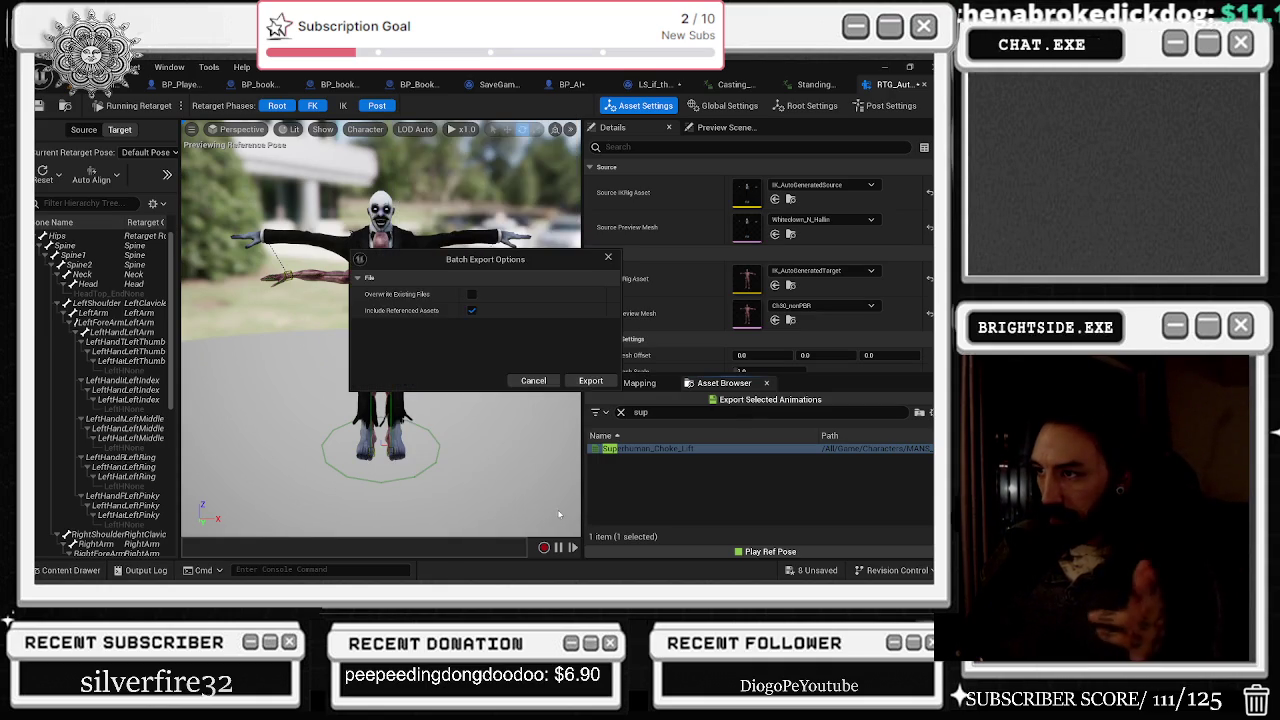
Step: Run the batch export creating A_Superhuman_Choke_Lift in obj_custom, then close the asset window
click(584, 383)
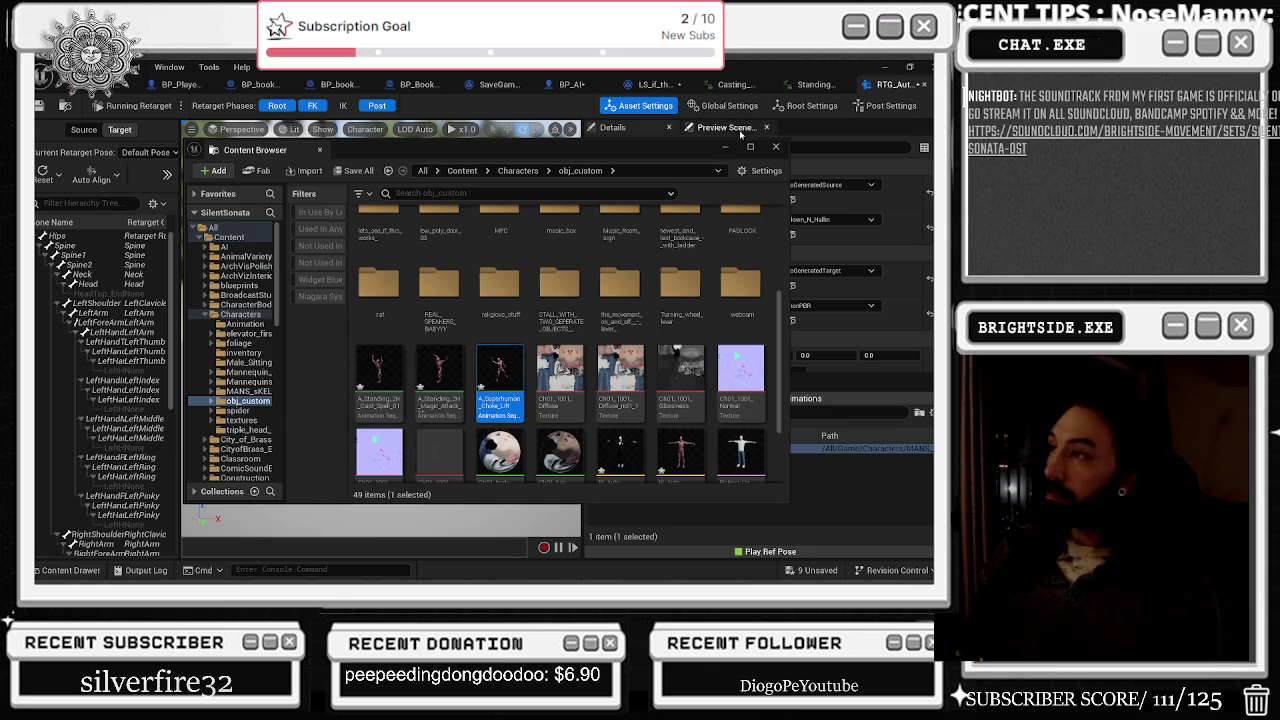
click(777, 147)
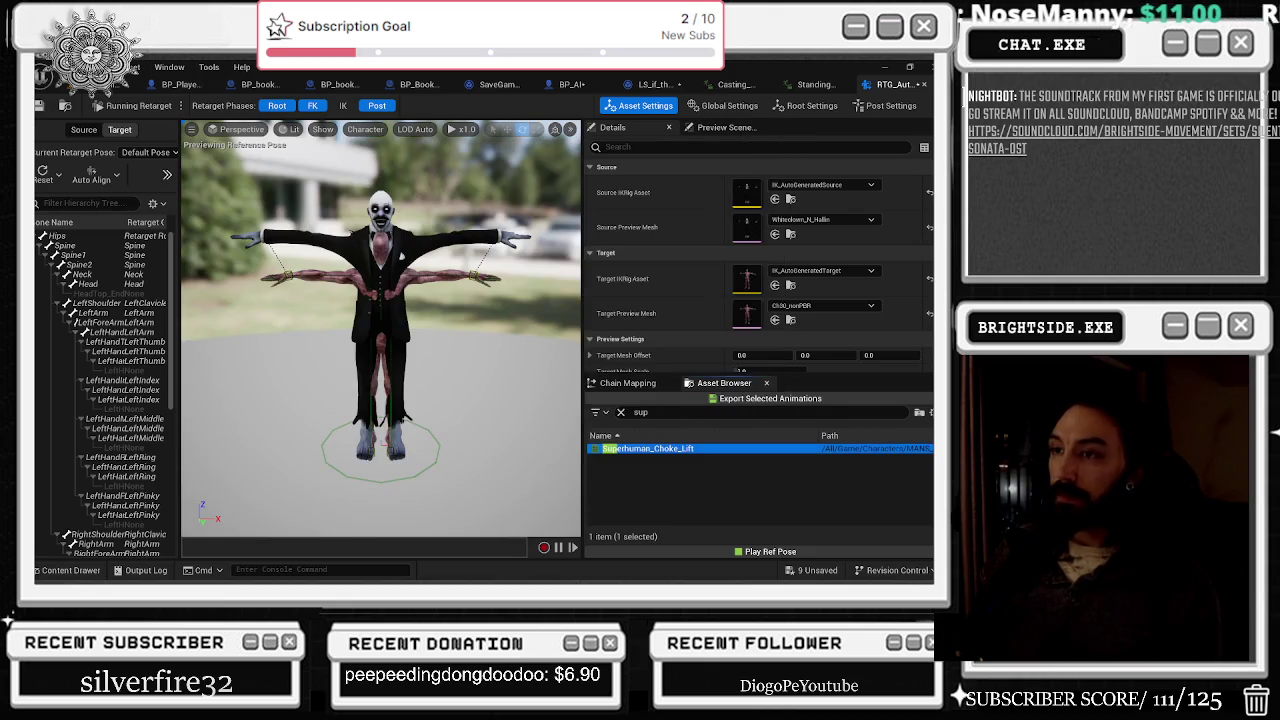
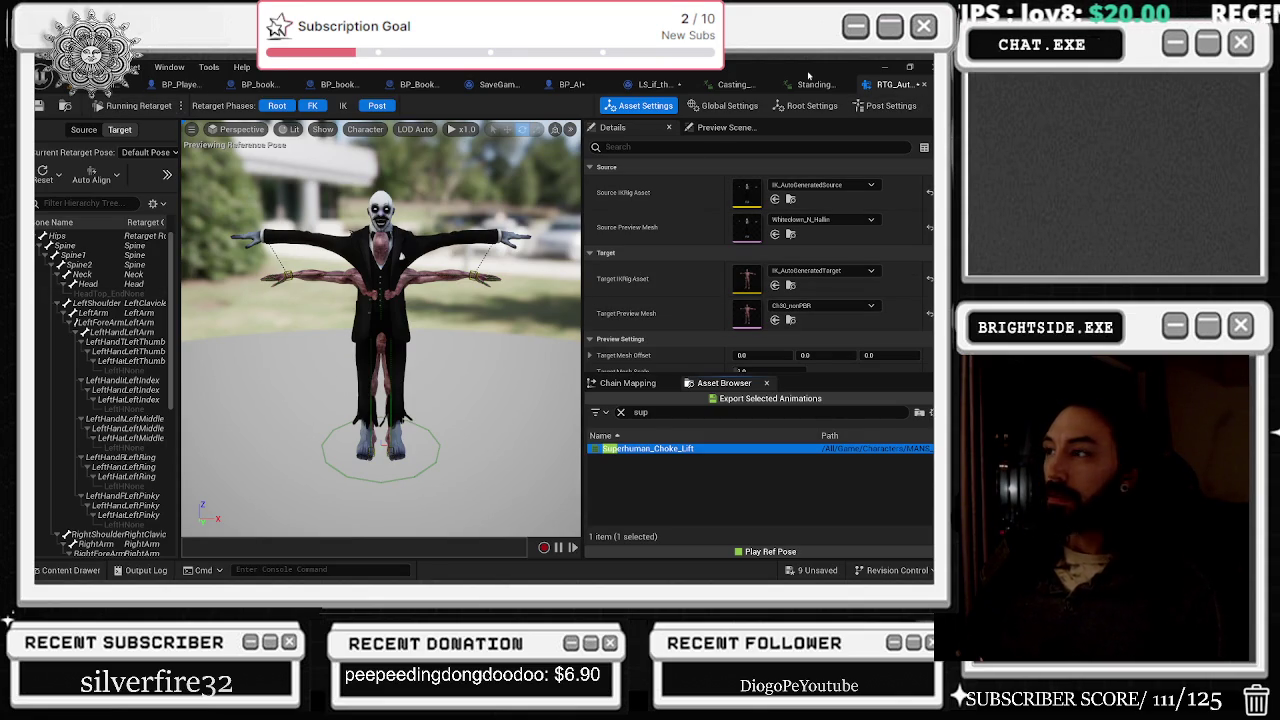
Step: Close the Standing_2H_Magic and Casting_Spell animation editor tabs
click(889, 86)
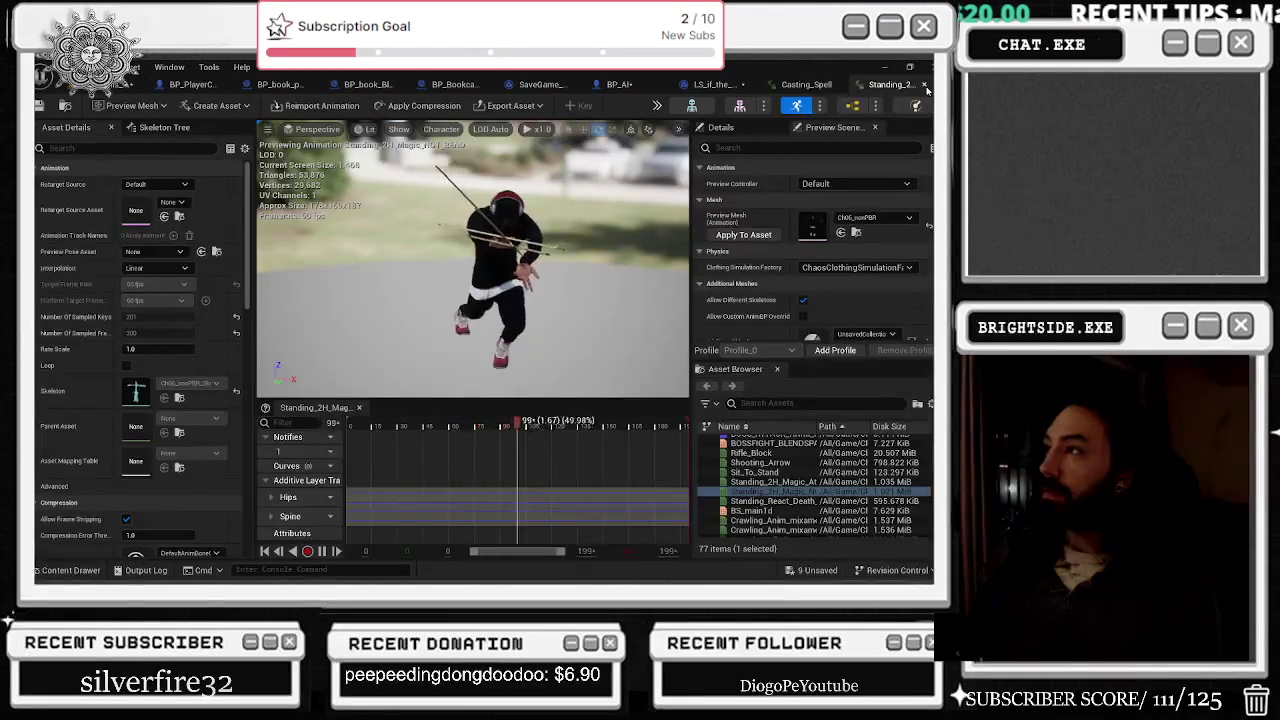
click(924, 85)
click(924, 85)
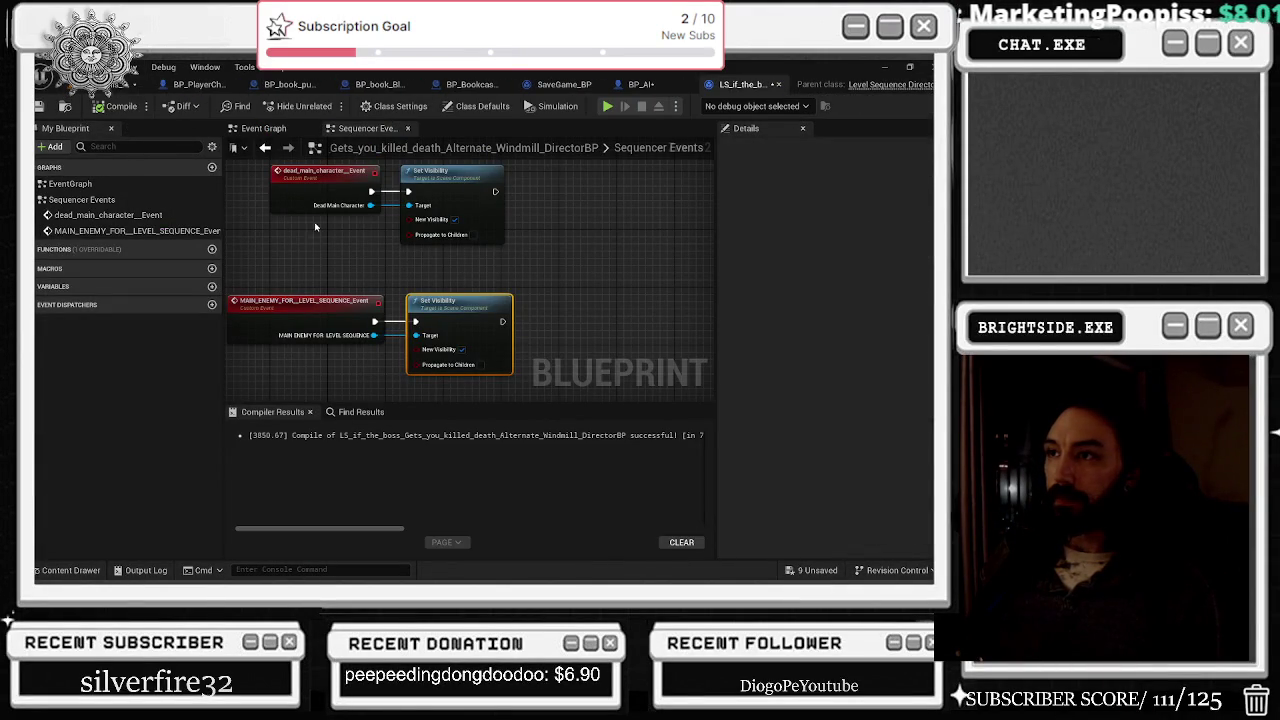
Step: Break the enemy event's wires into Set Visibility and recompile the sequence director blueprint
drag(250, 160, 458, 258)
click(340, 280)
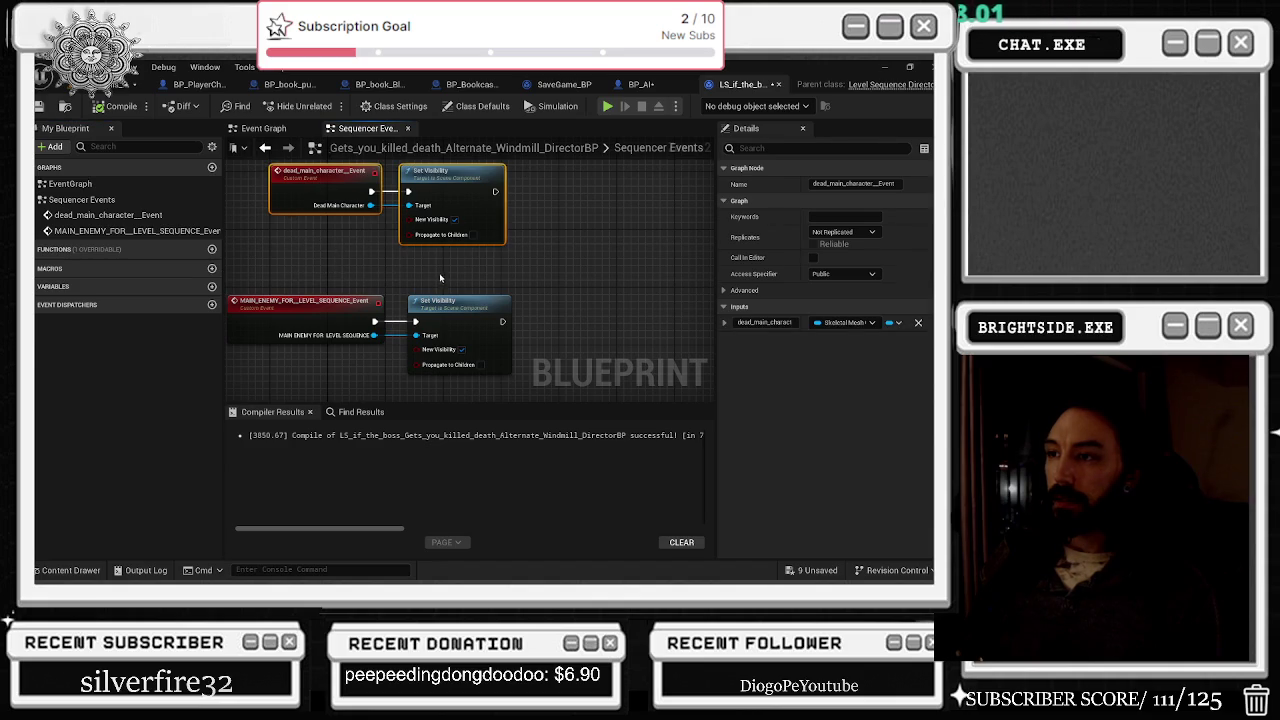
alt+click(374, 321)
alt+click(374, 335)
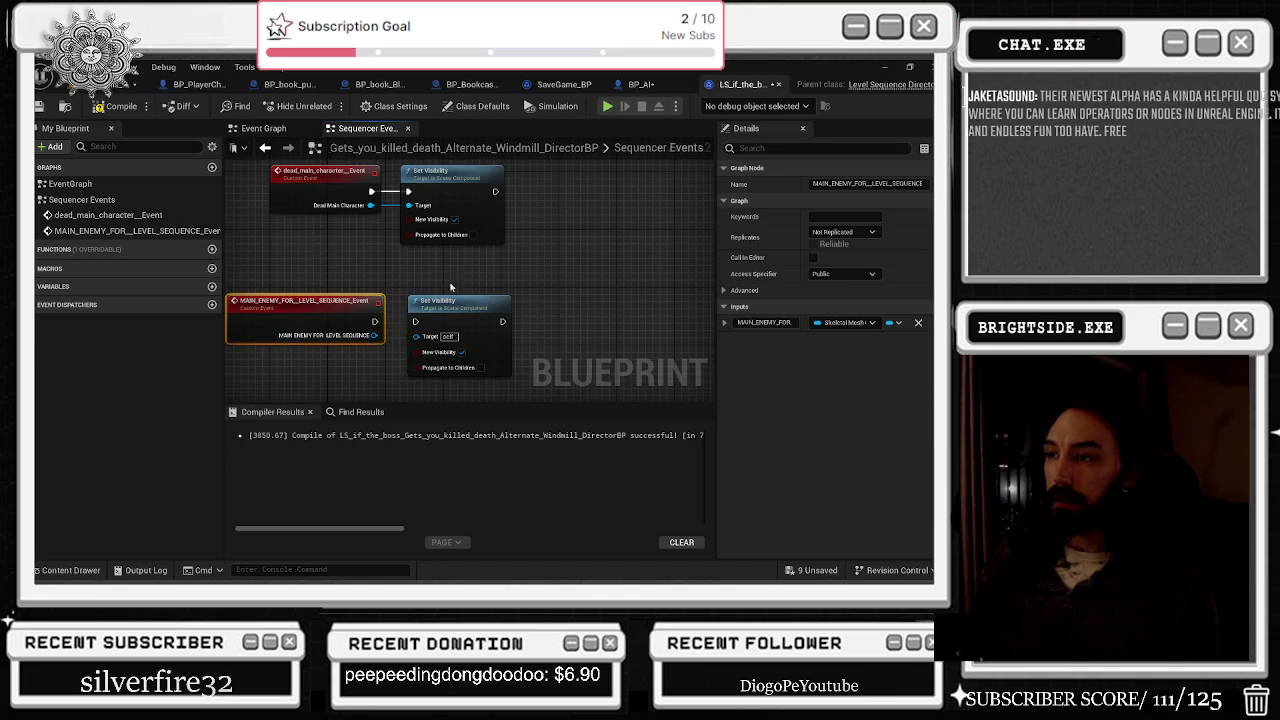
click(323, 287)
click(118, 106)
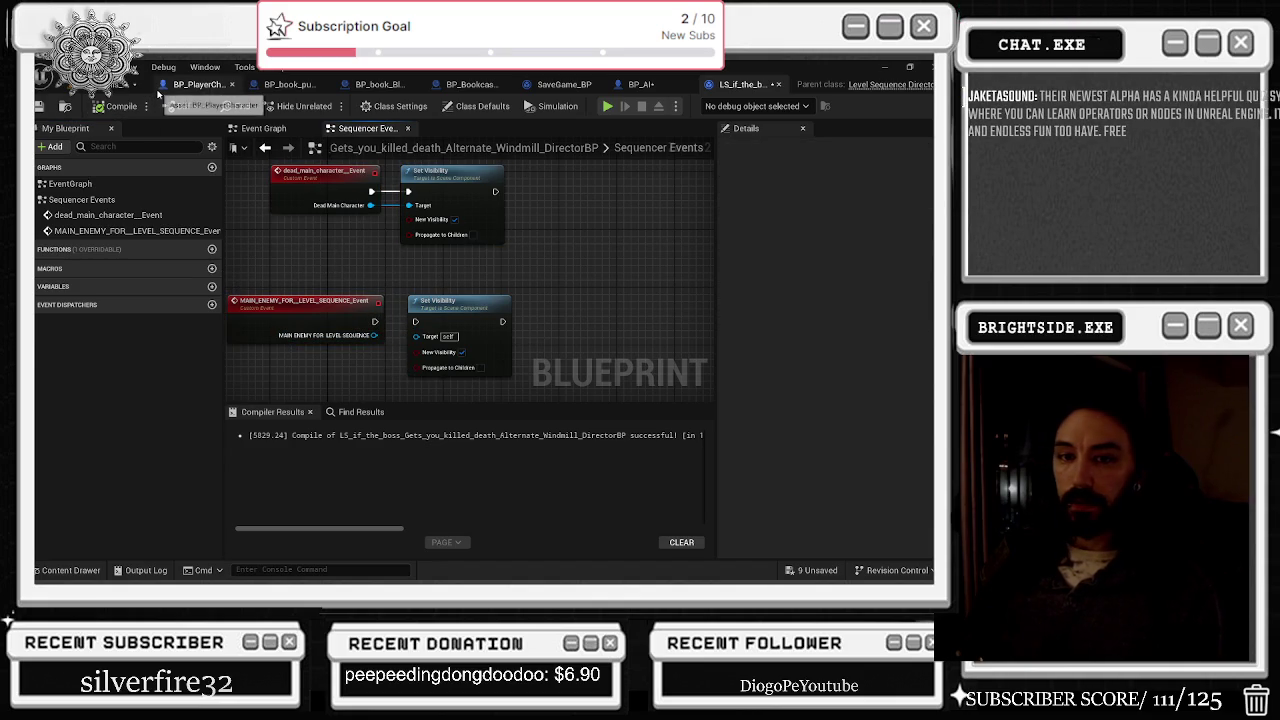
Step: Look through the other open blueprint tabs, then return to the level's Sequencer
click(158, 92)
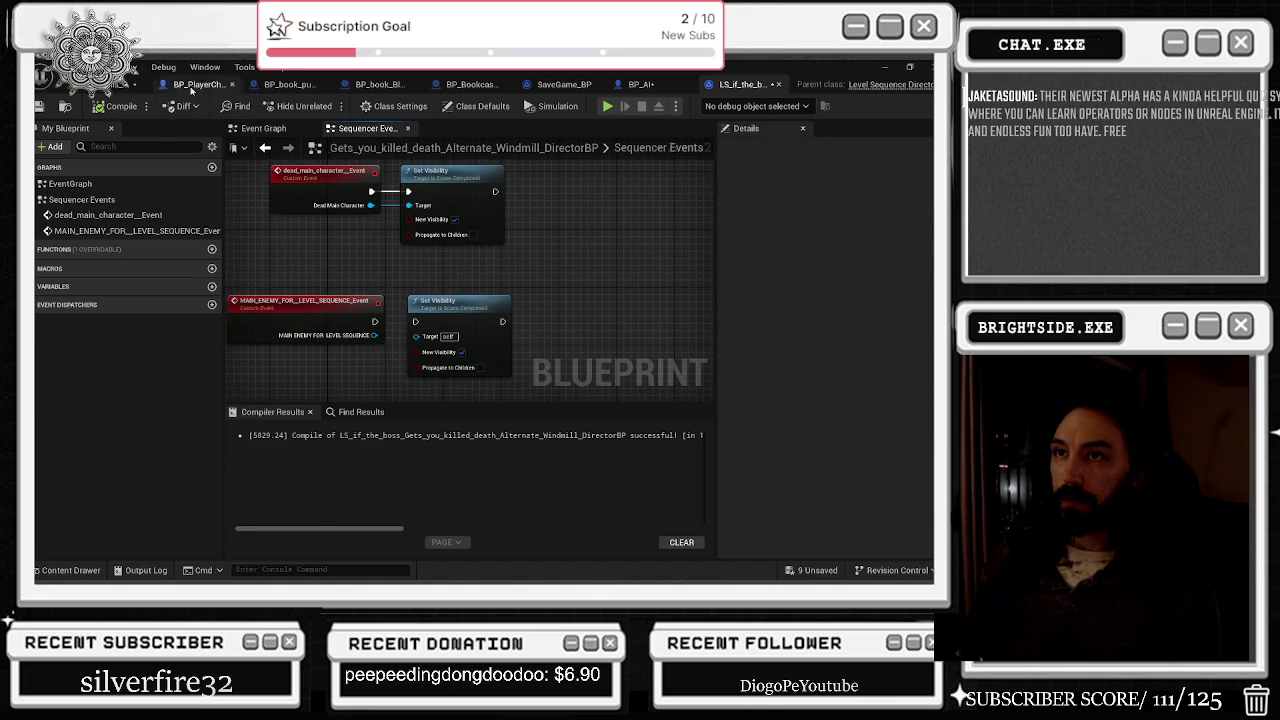
click(305, 84)
key(alt+Tab)
key(Tab)
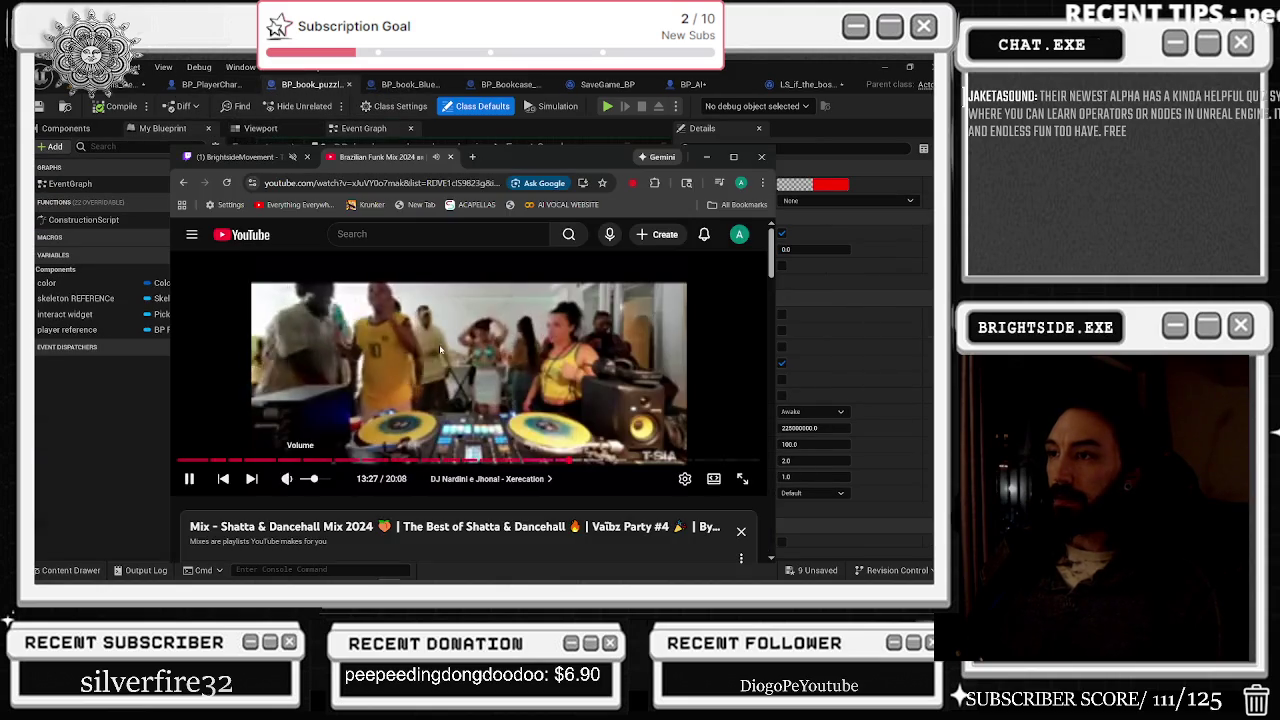
key(alt+Tab)
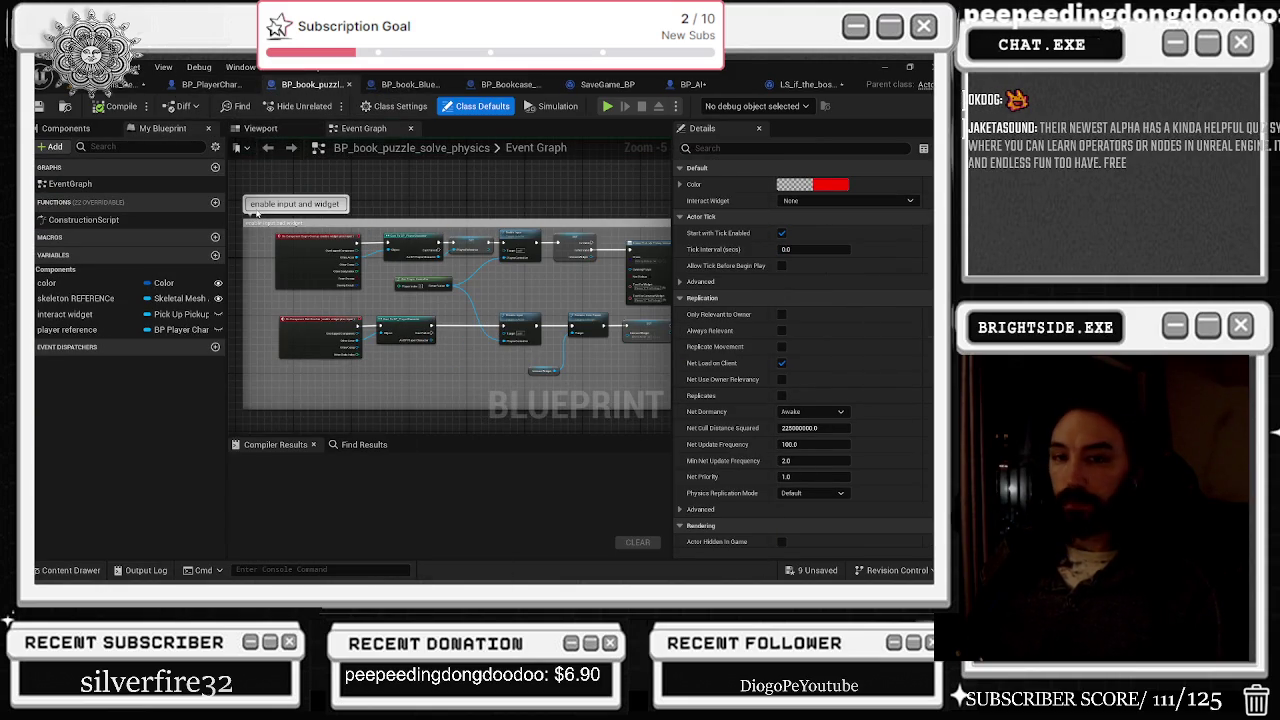
drag(480, 336, 265, 306)
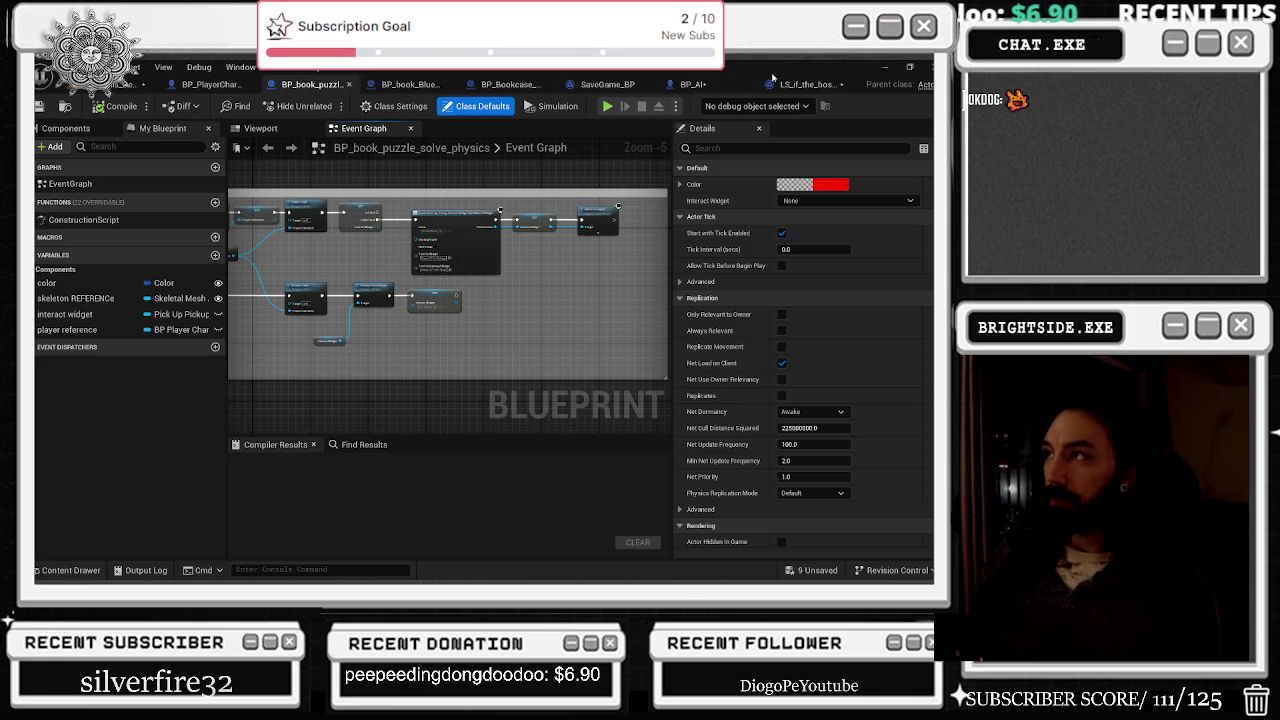
click(812, 85)
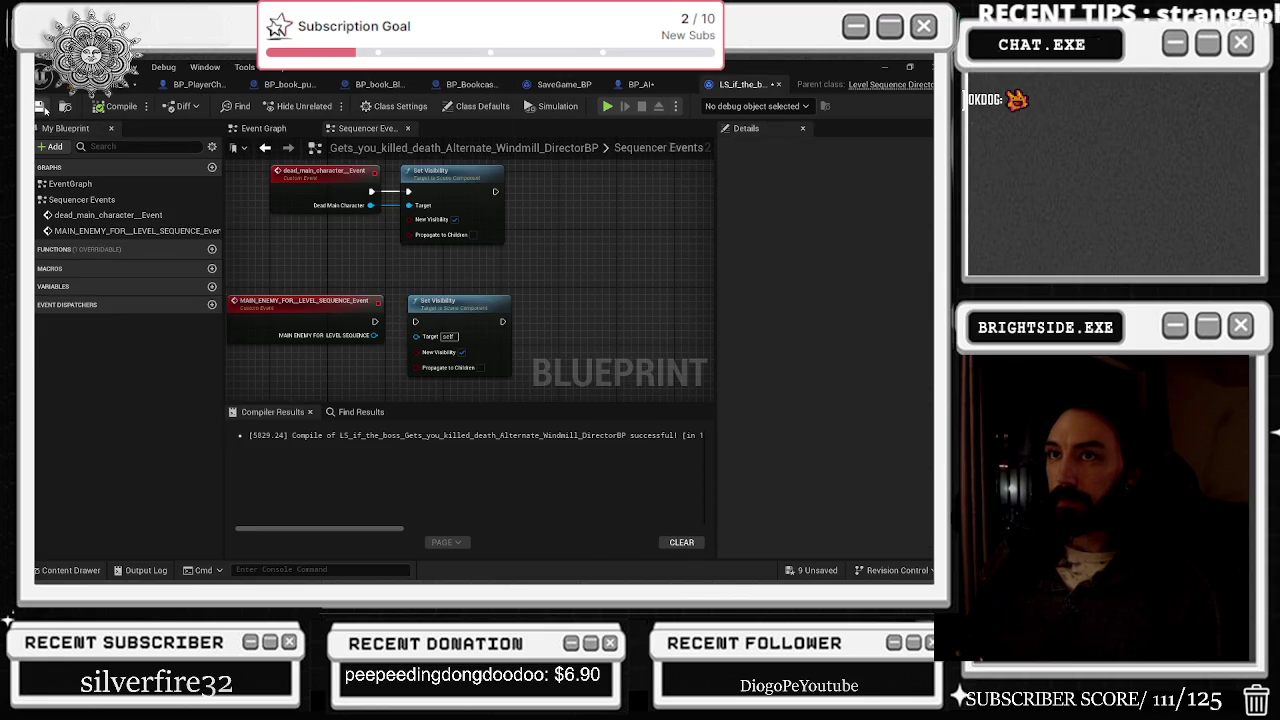
click(130, 84)
Step: Preview the sequence, shift an animation section 3.50s later, and rewind the playhead
key(space)
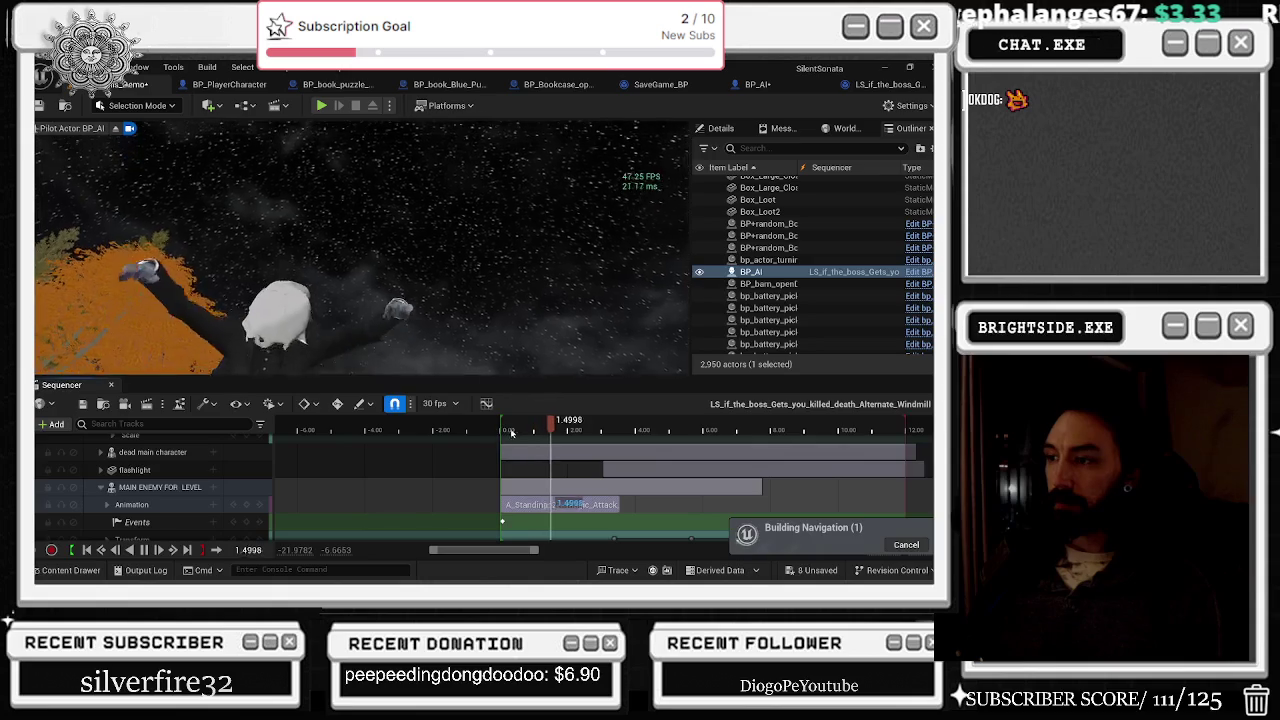
key(space)
key(g)
drag(553, 505, 668, 510)
click(498, 422)
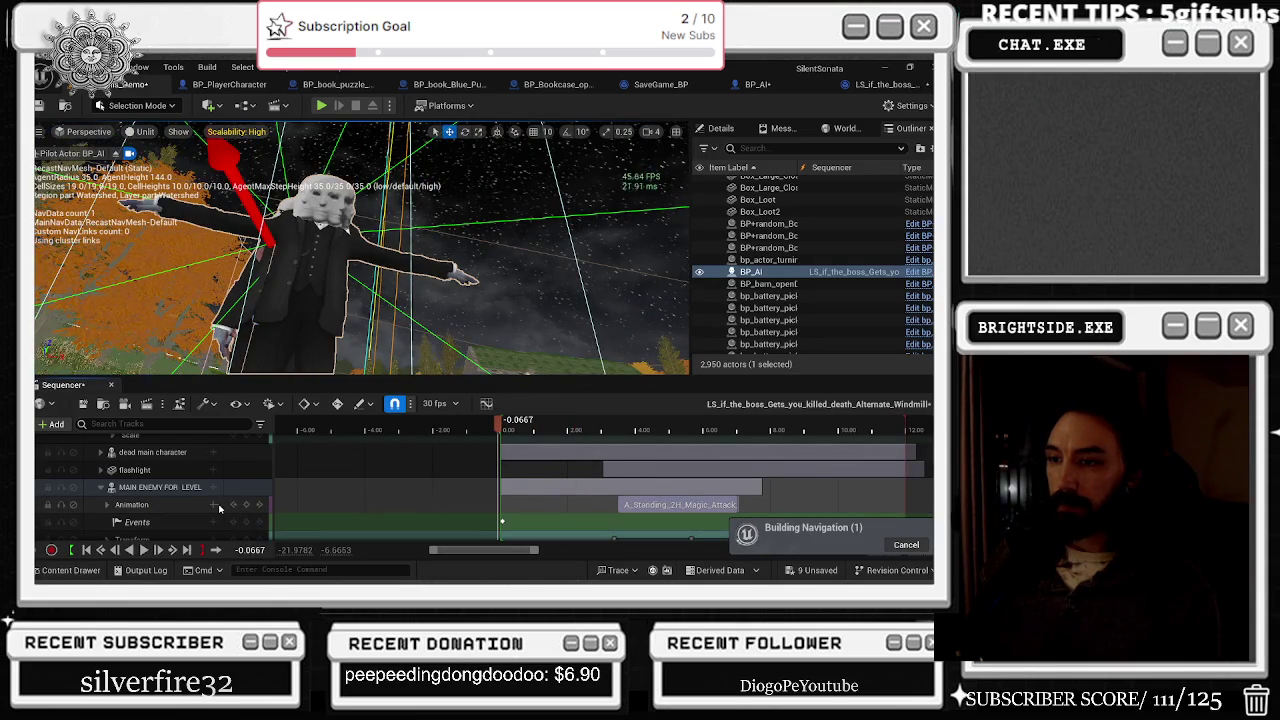
key(space)
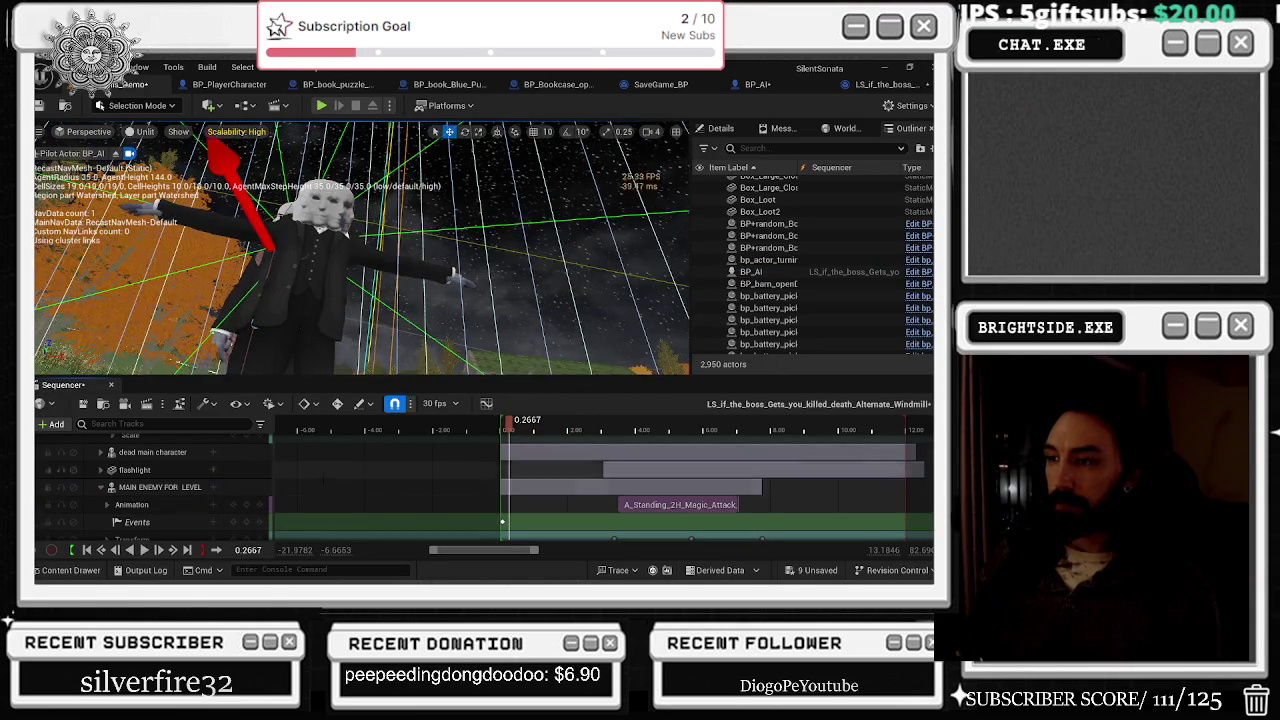
Step: Add A_Superhuman_Choke_Lift to the enemy's Animation track at 0.2667 and preview it
click(213, 505)
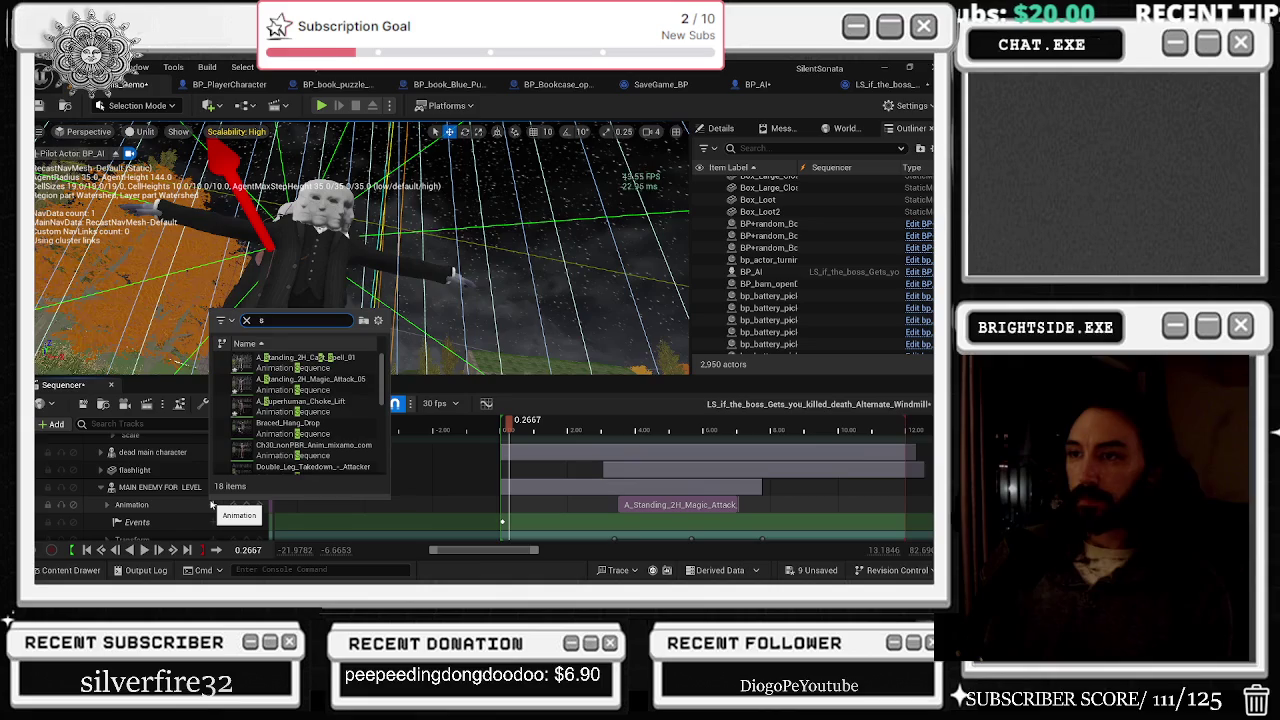
text(sy)
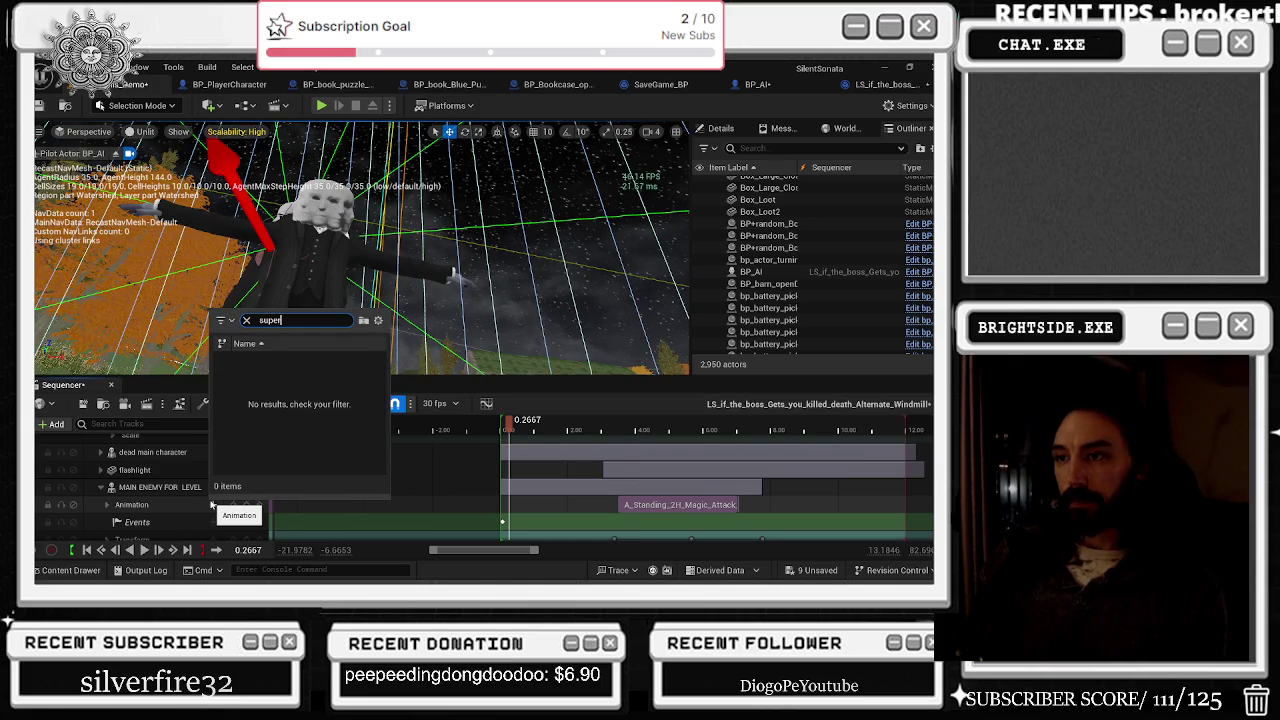
click(300, 362)
scroll(480, 470, down, 2)
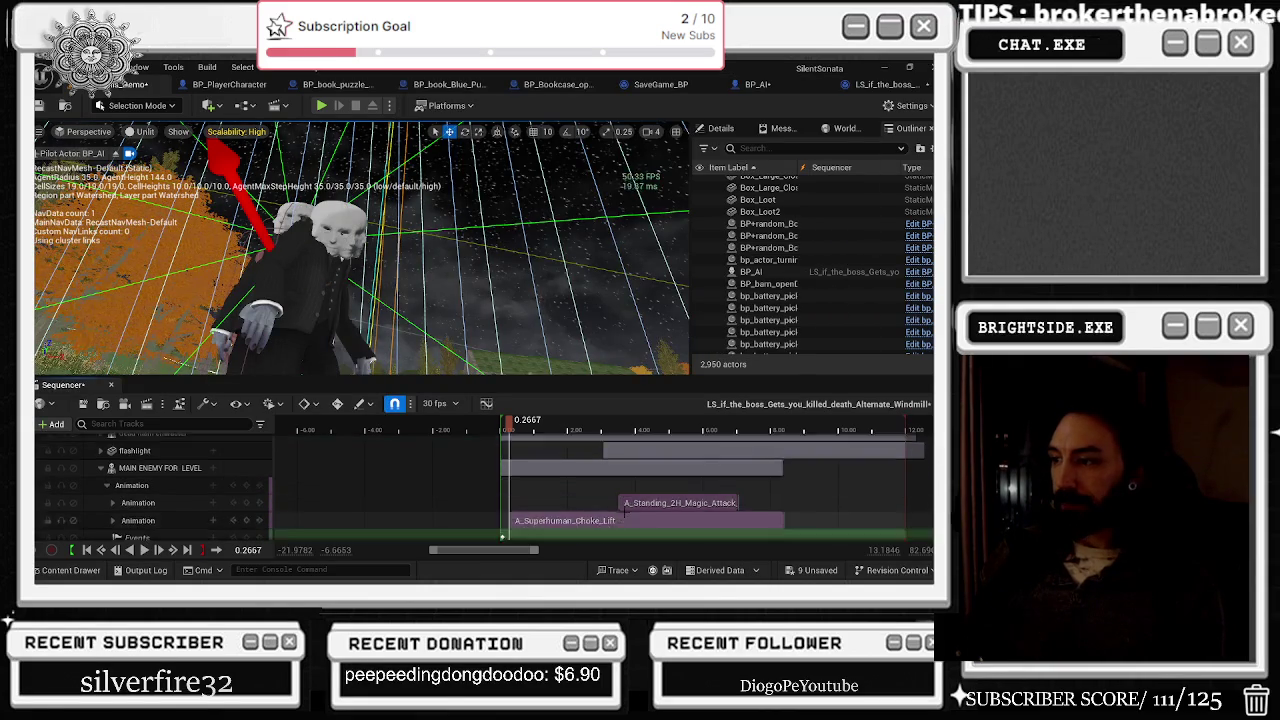
click(573, 497)
mouse_move(573, 497)
mouse_down()
mouse_move(500, 488)
mouse_move(582, 501)
mouse_up()
key(space)
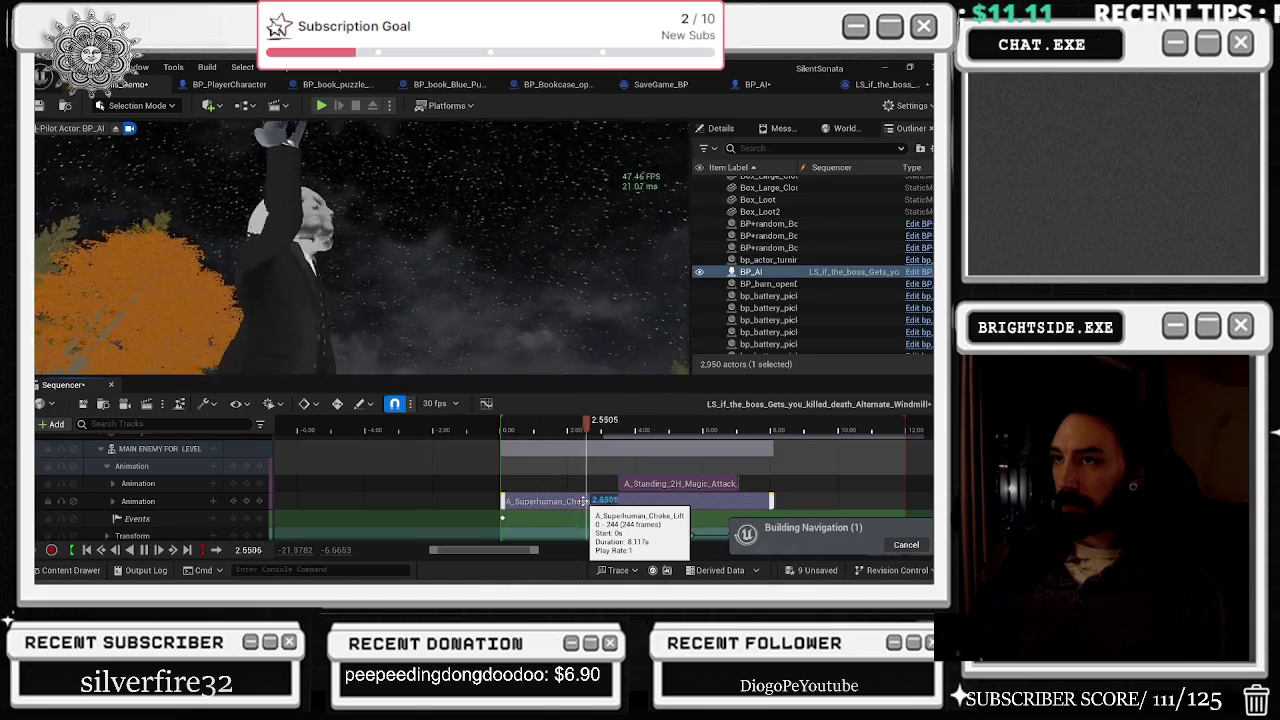
key(space)
Step: Set the Choke Lift section's play rate to 0.502715 and save the unsaved assets
right_click(574, 502)
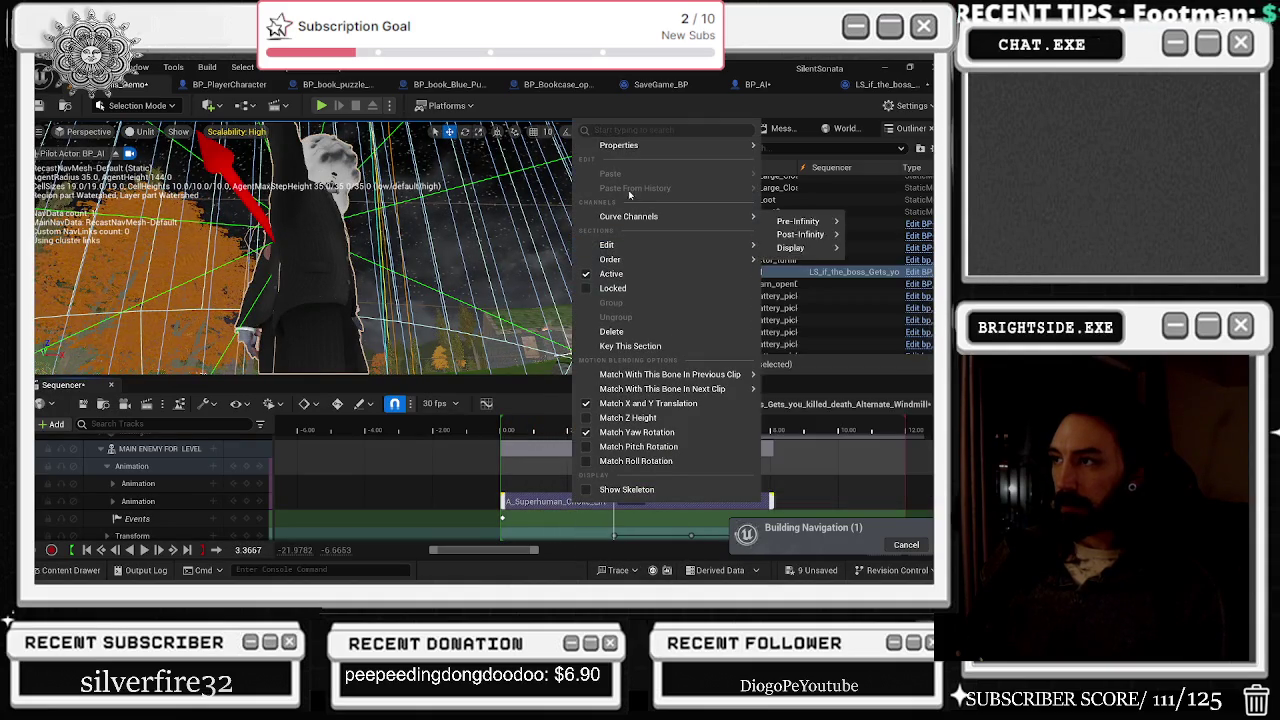
mouse_move(650, 145)
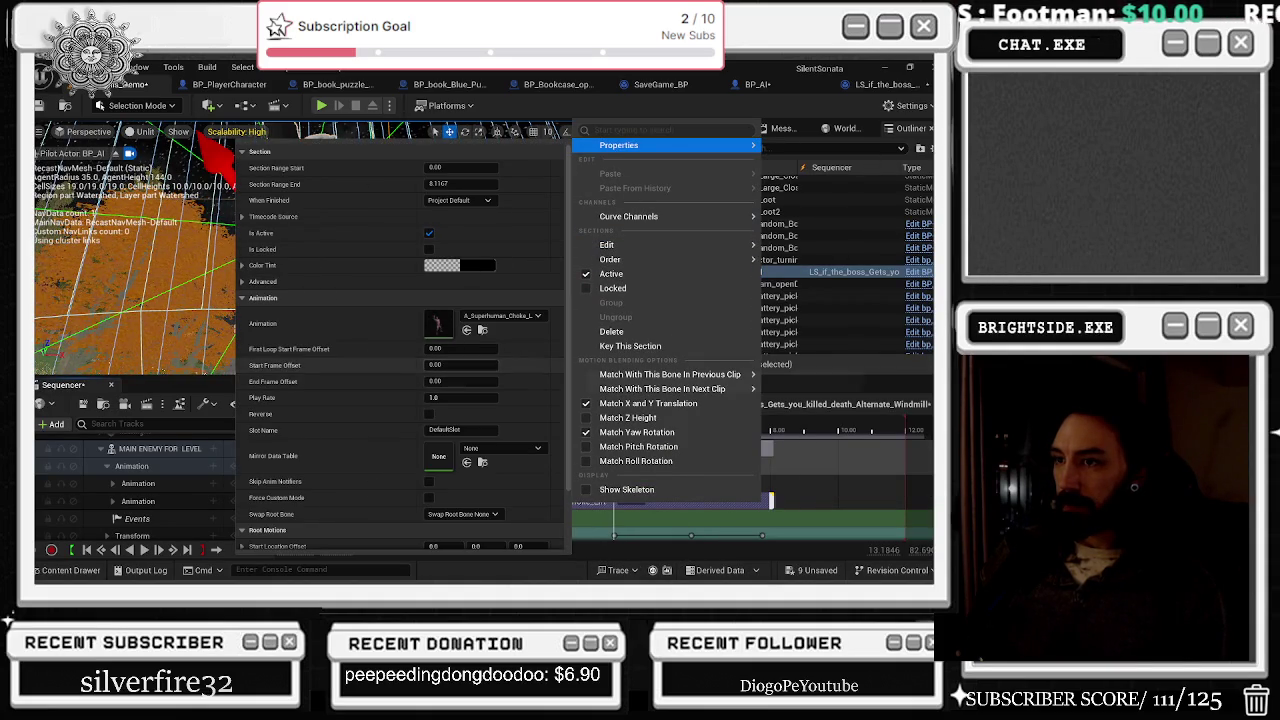
drag(460, 397, 490, 397)
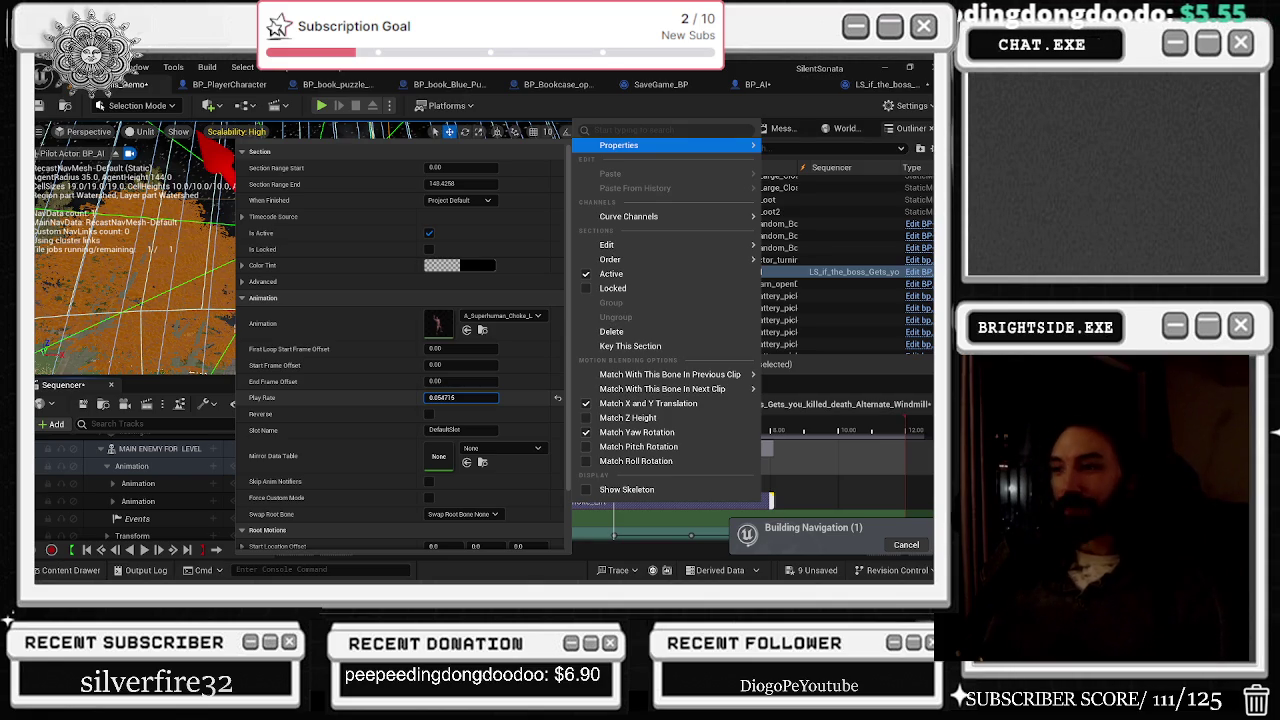
key(Return)
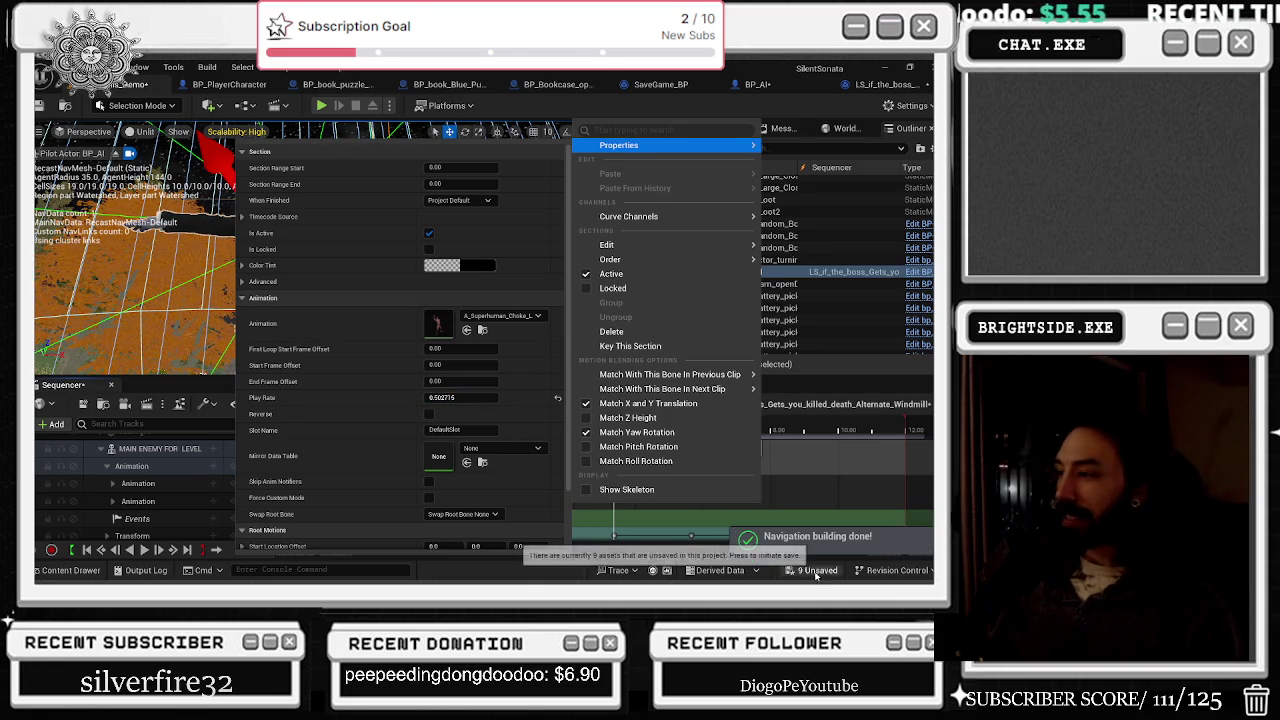
click(460, 397)
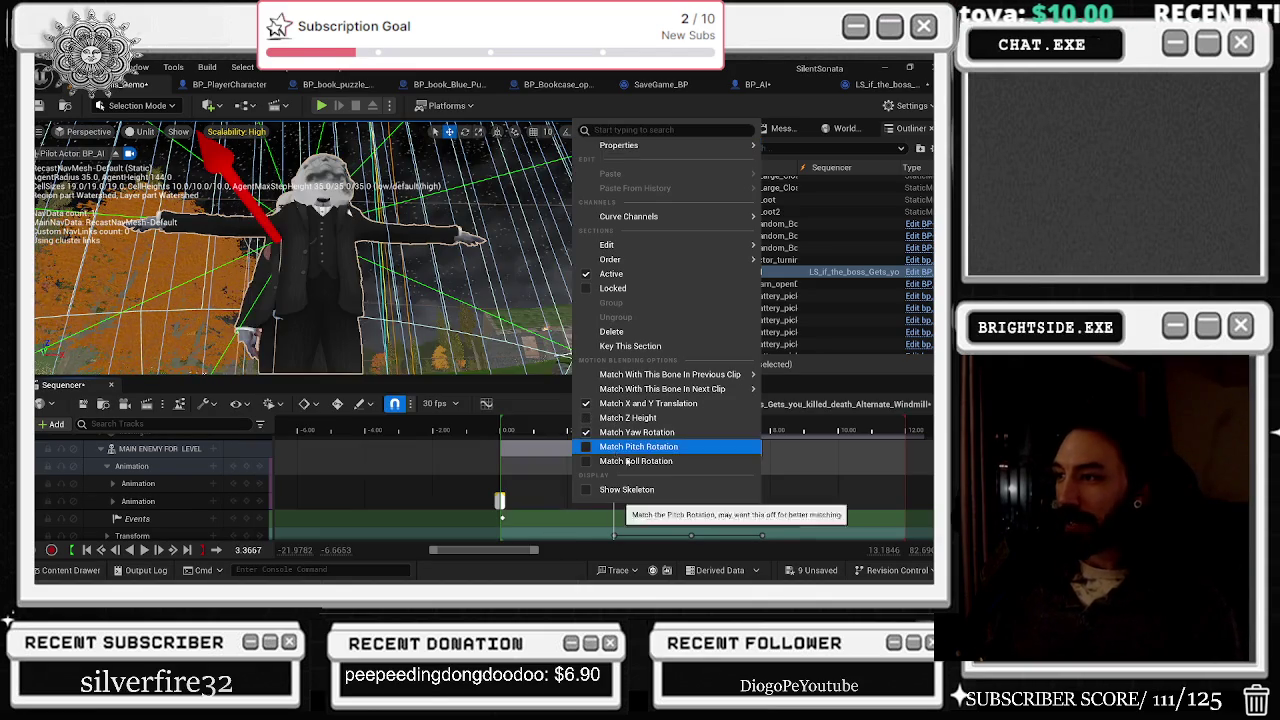
click(815, 570)
click(579, 462)
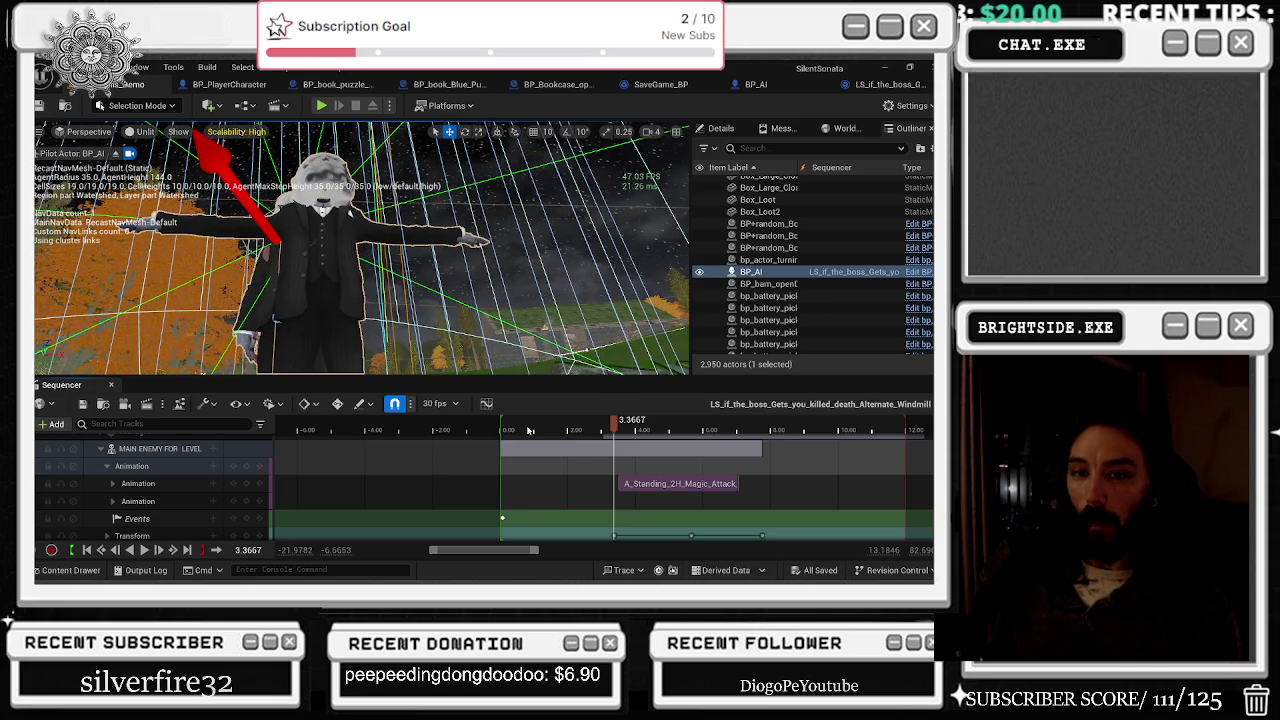
Step: Push the A_Standing_2H_Magic_Attack section 3.50s later to 7.00s, then rewind the playhead
key(space)
click(502, 430)
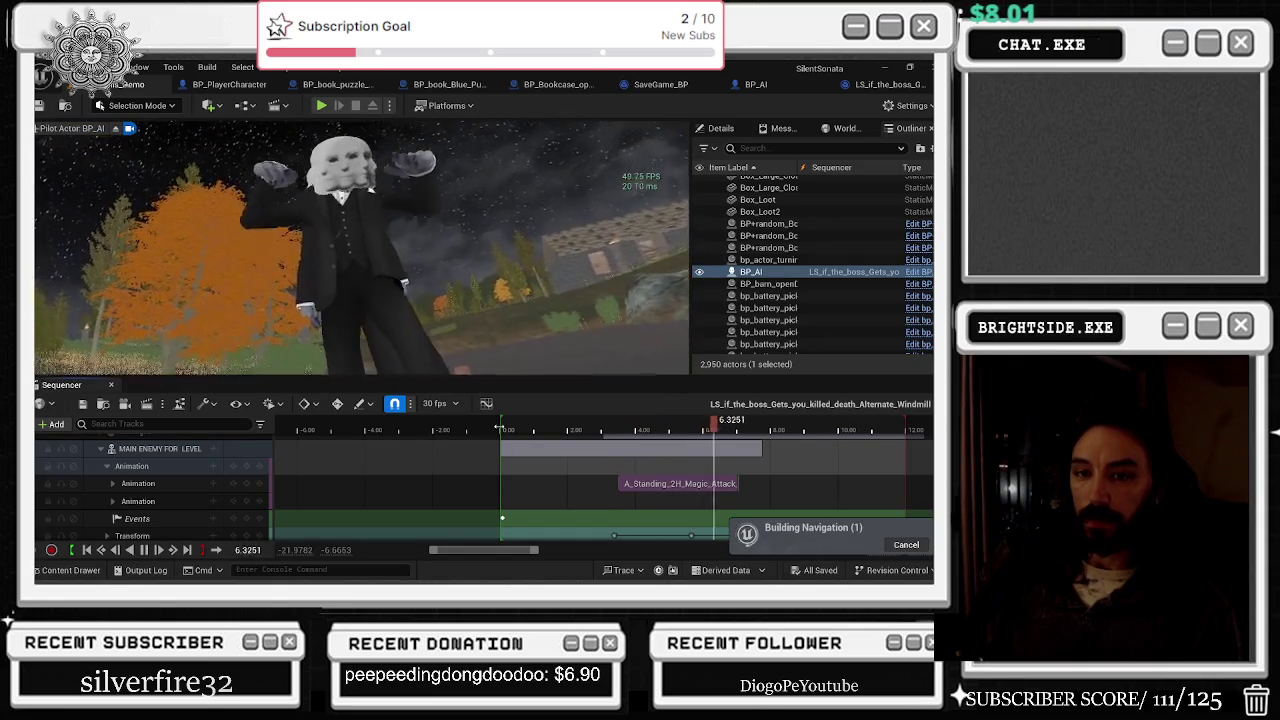
click(499, 428)
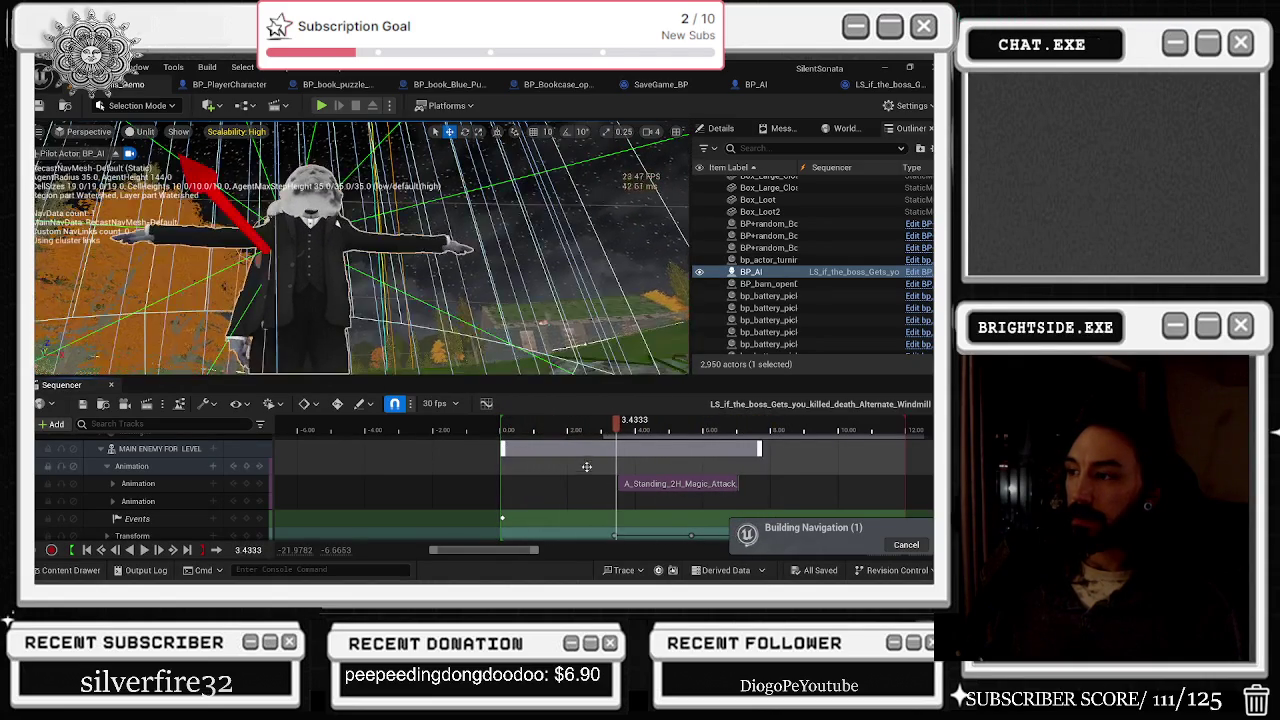
drag(679, 484, 796, 484)
click(546, 428)
drag(546, 428, 503, 428)
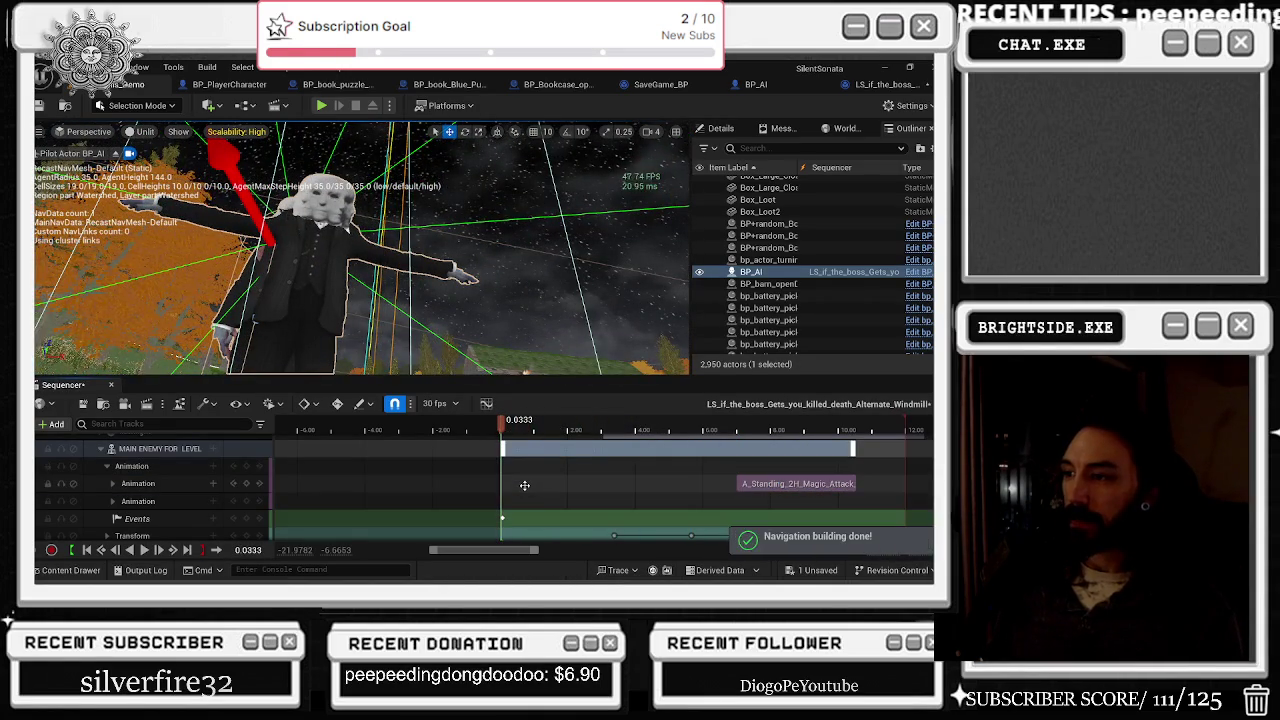
click(600, 490)
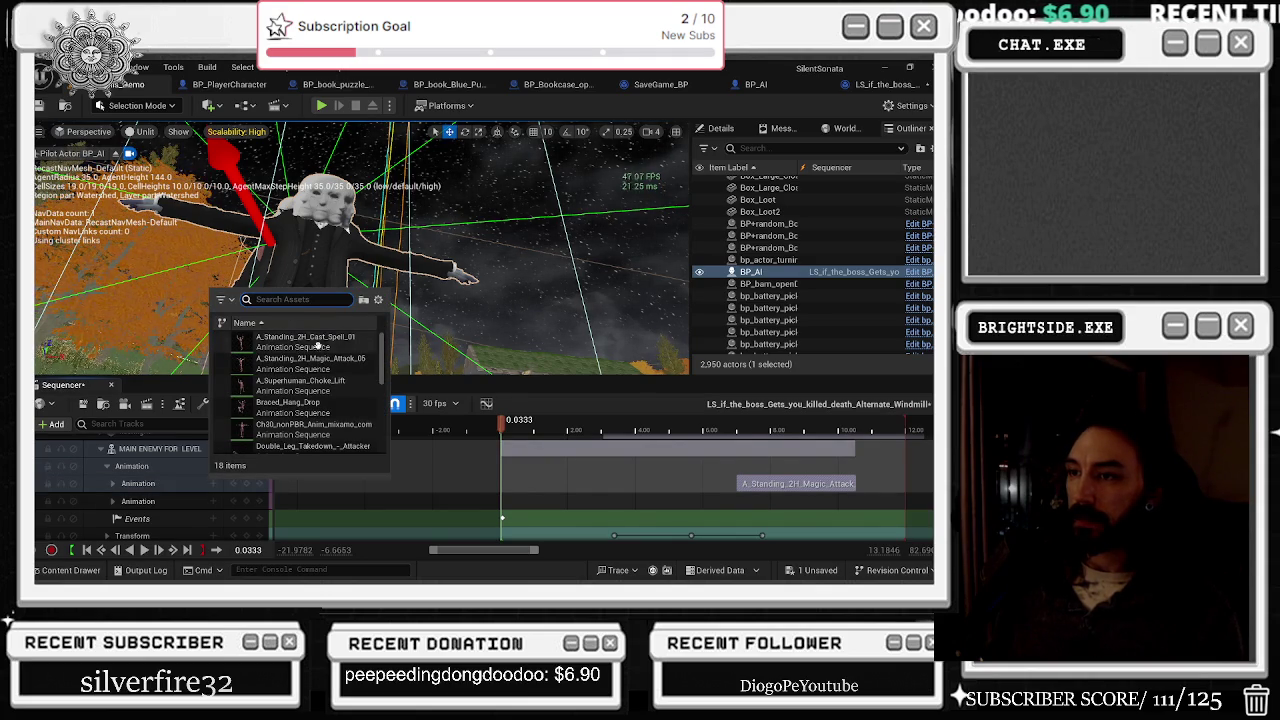
Step: Add an A_Standing_2H_Magic_Attack section at the start and lower its play rate to 0.7568
click(329, 367)
key(space)
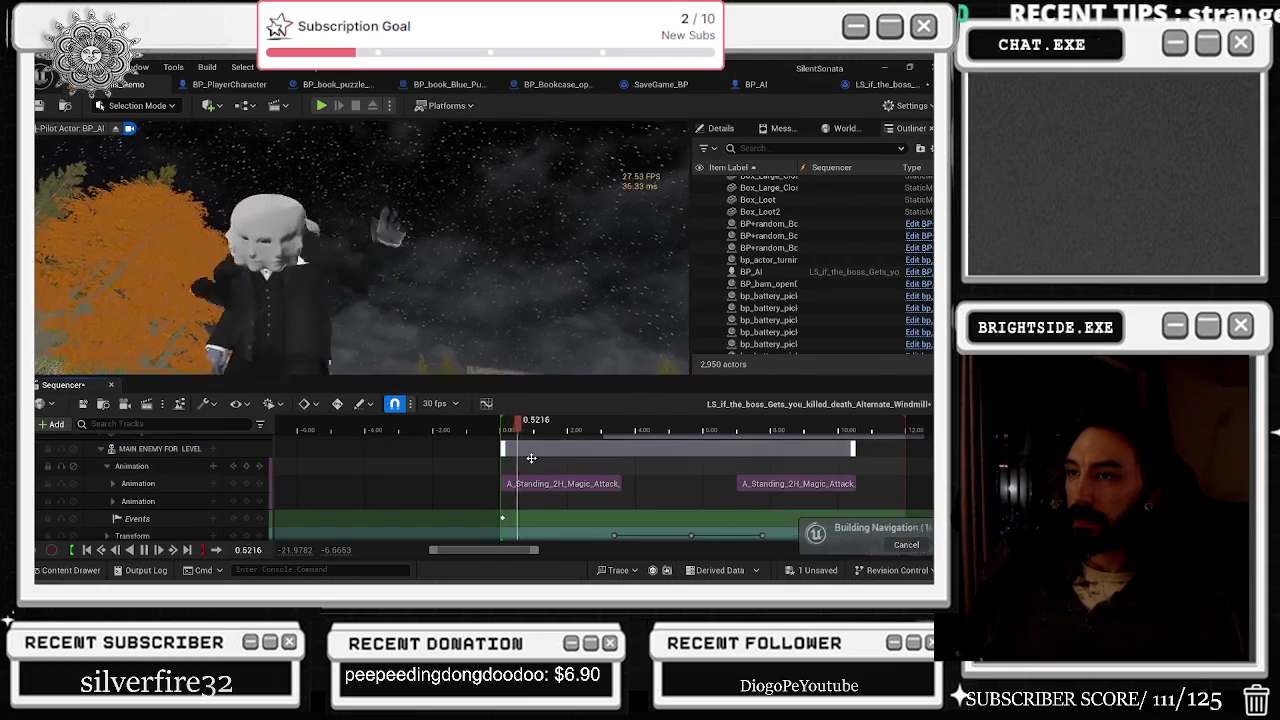
right_click(563, 483)
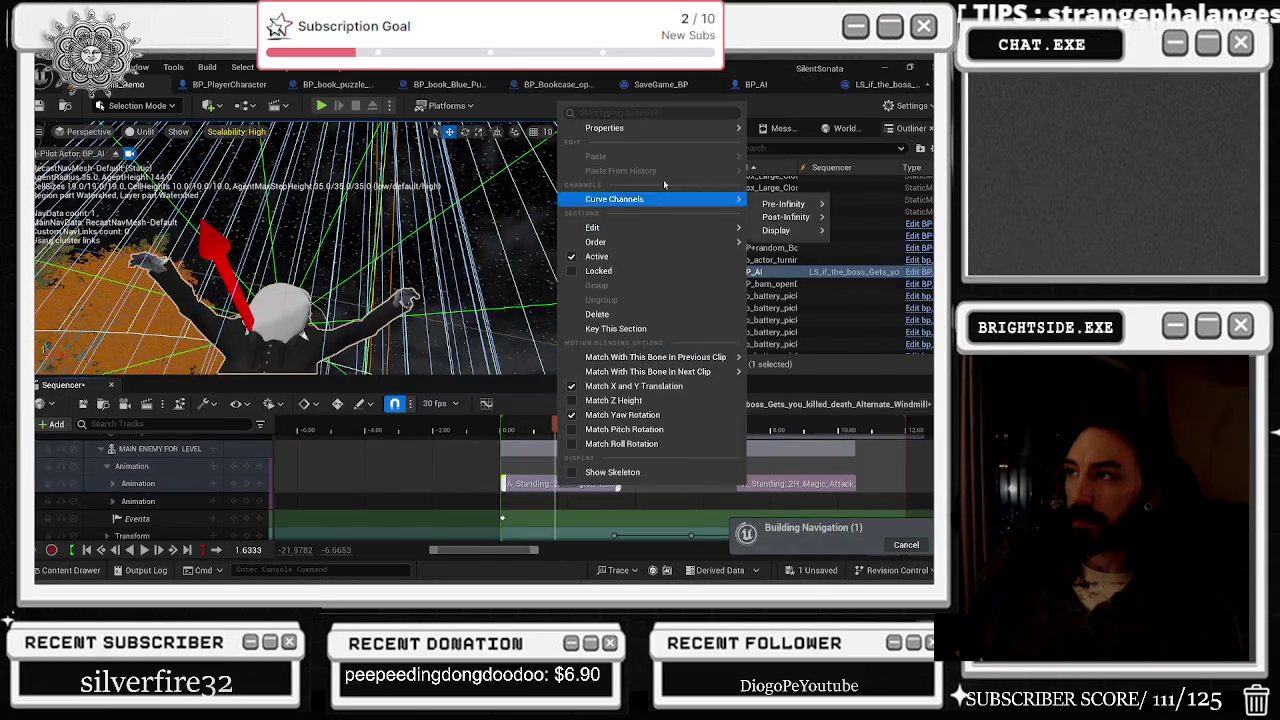
mouse_move(601, 131)
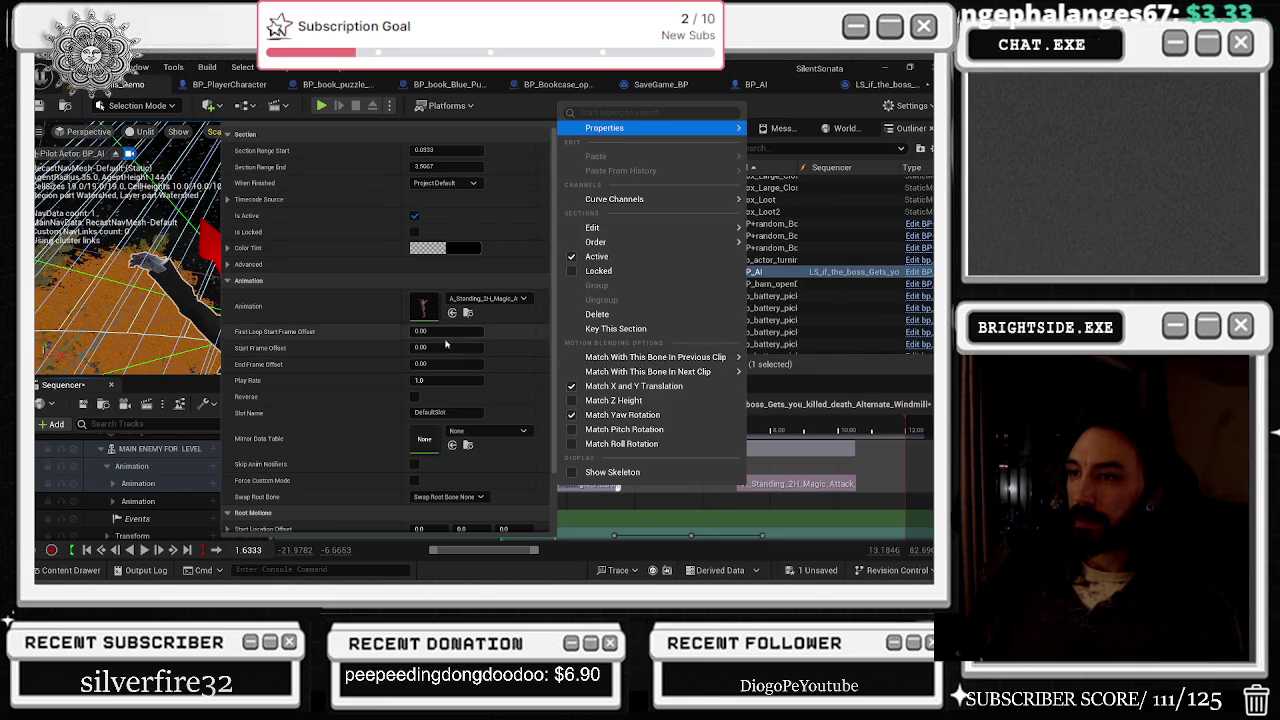
drag(447, 380, 423, 380)
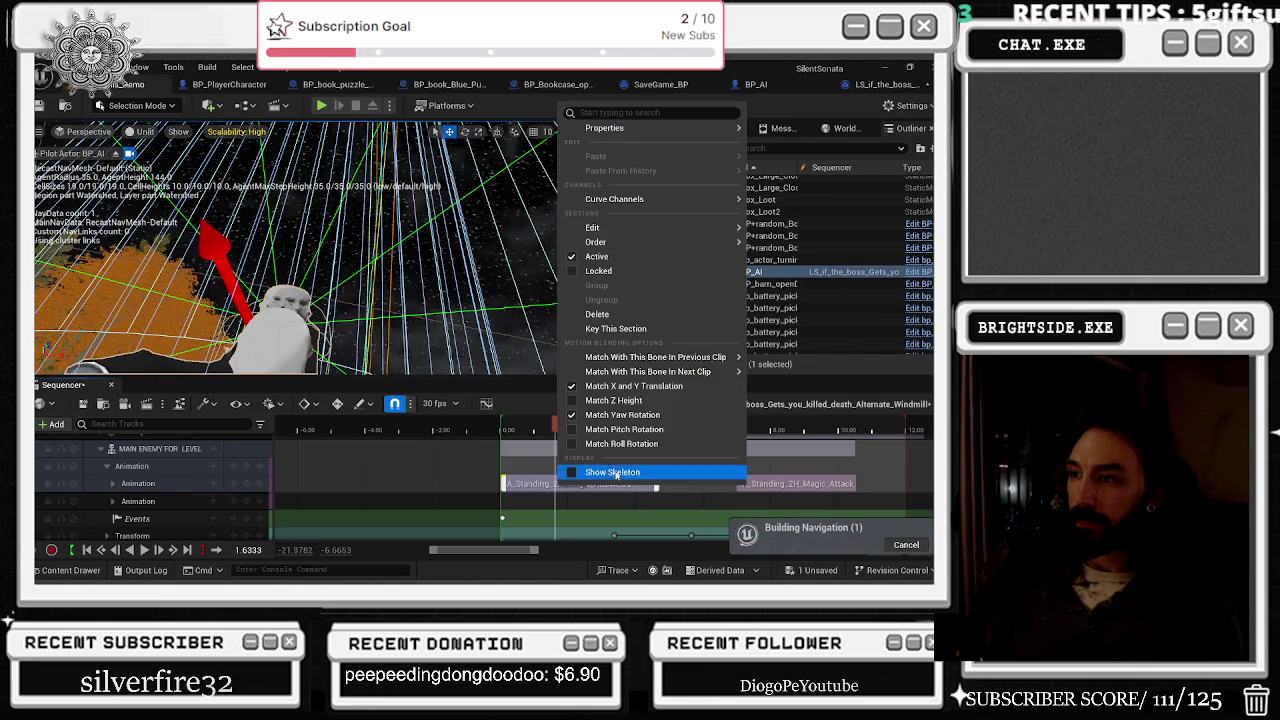
key(Escape)
Step: Preview the slowed attack from the start, leaving the time at 2.1333
click(502, 430)
key(space)
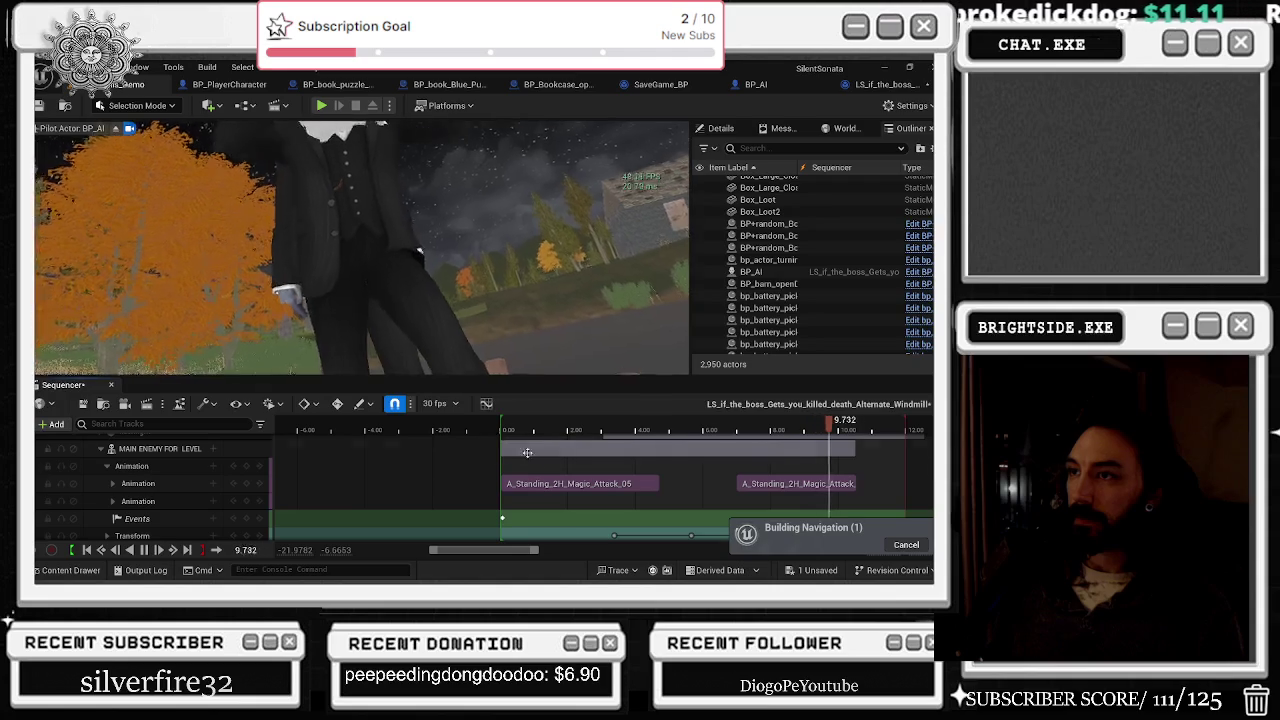
click(86, 549)
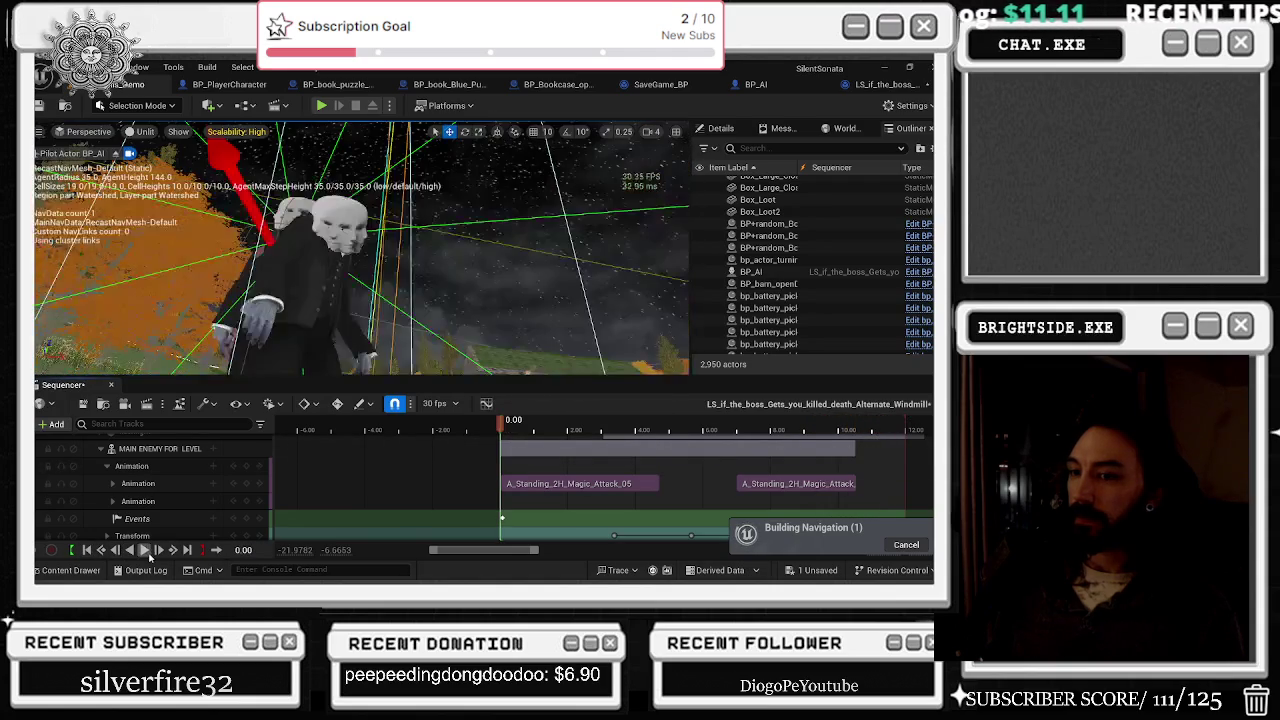
click(146, 550)
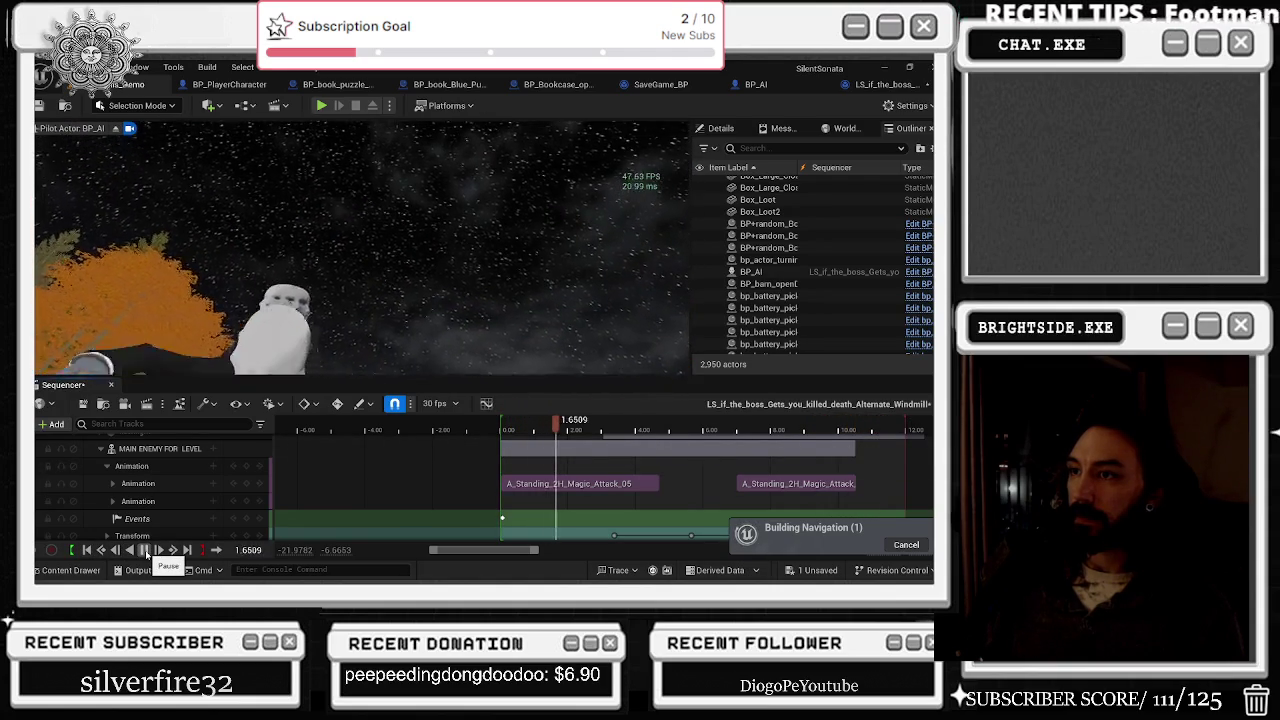
click(146, 550)
drag(590, 428, 572, 428)
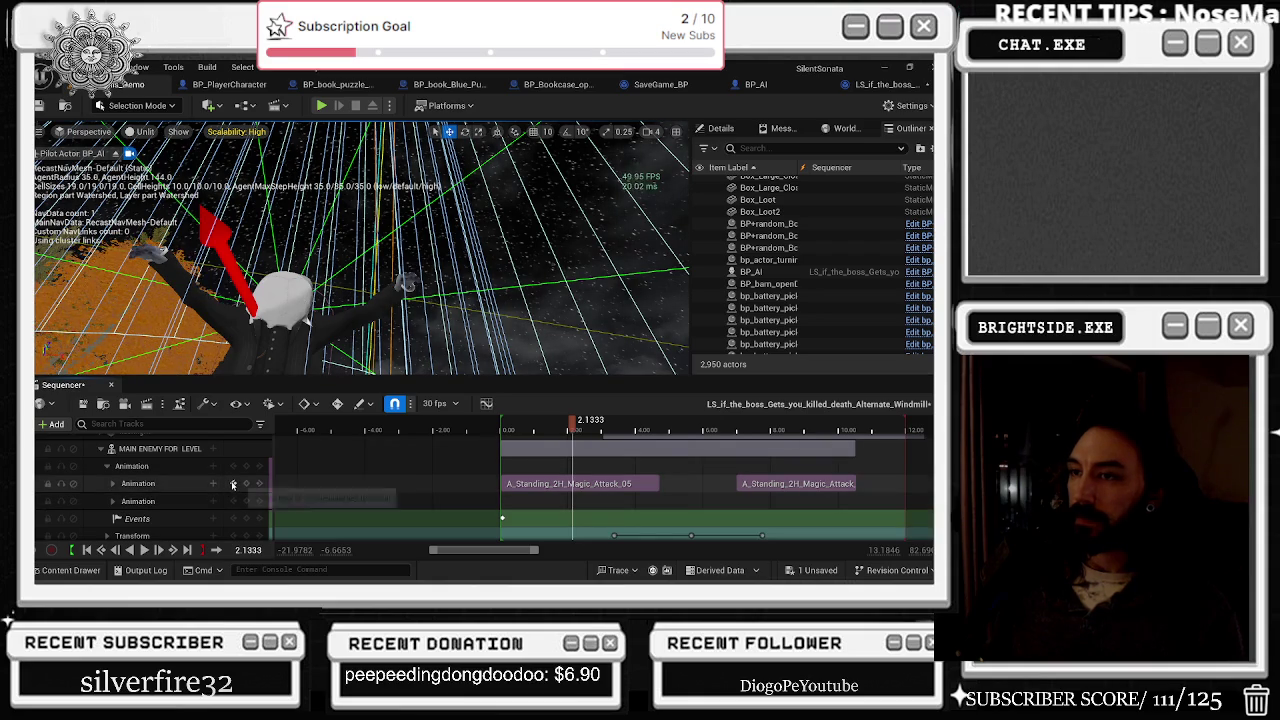
Step: Expand new head1's transform and set the pitch key at 1.9117 to 77
scroll(191, 500, down, 3)
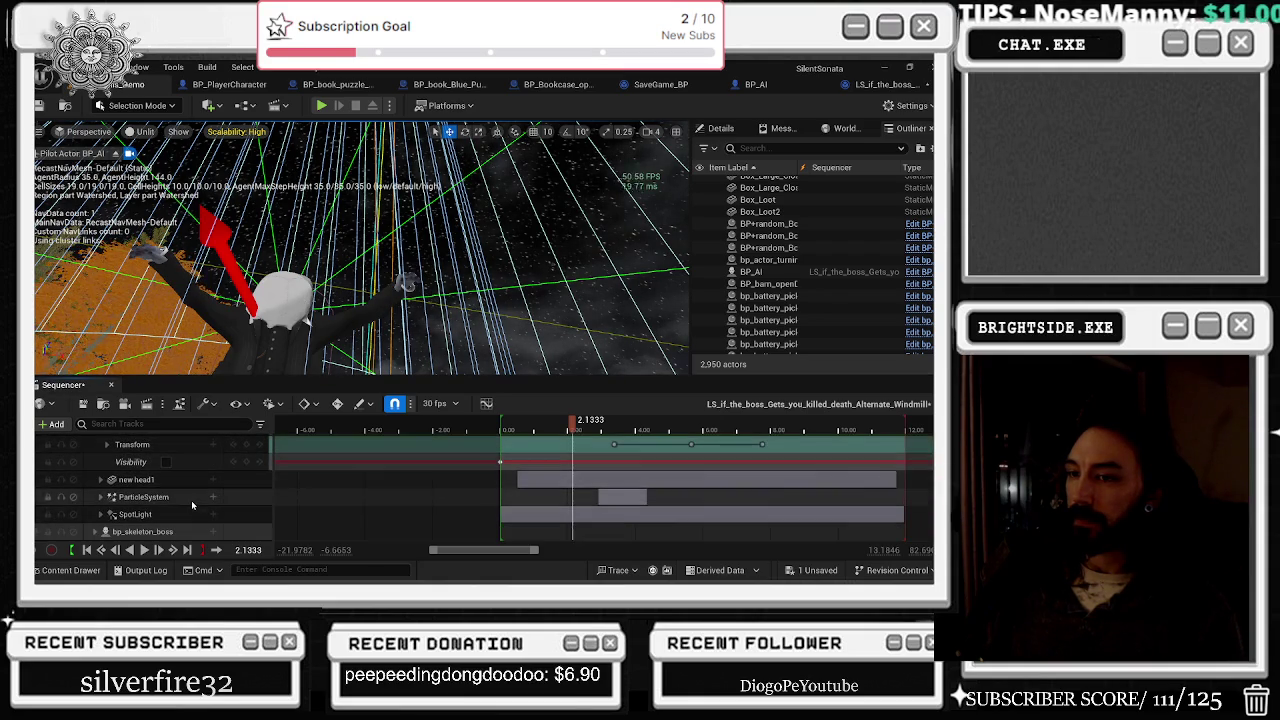
double_click(132, 483)
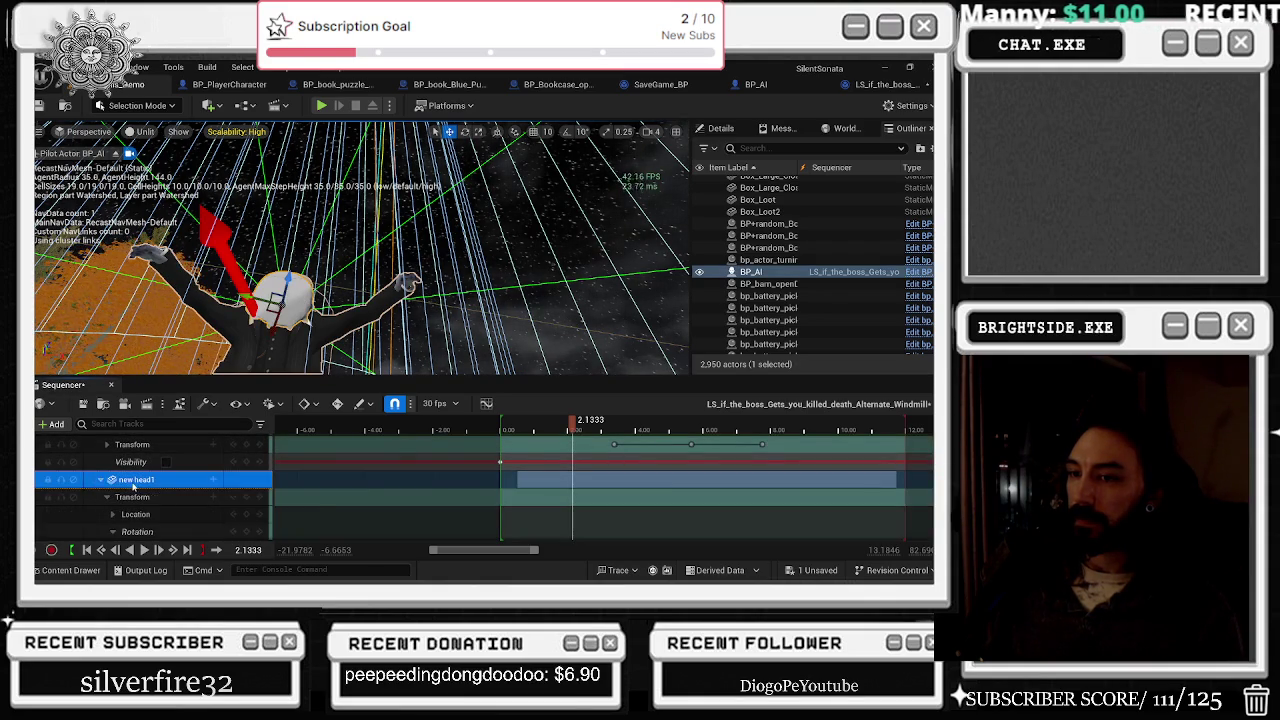
scroll(120, 486, down, 3)
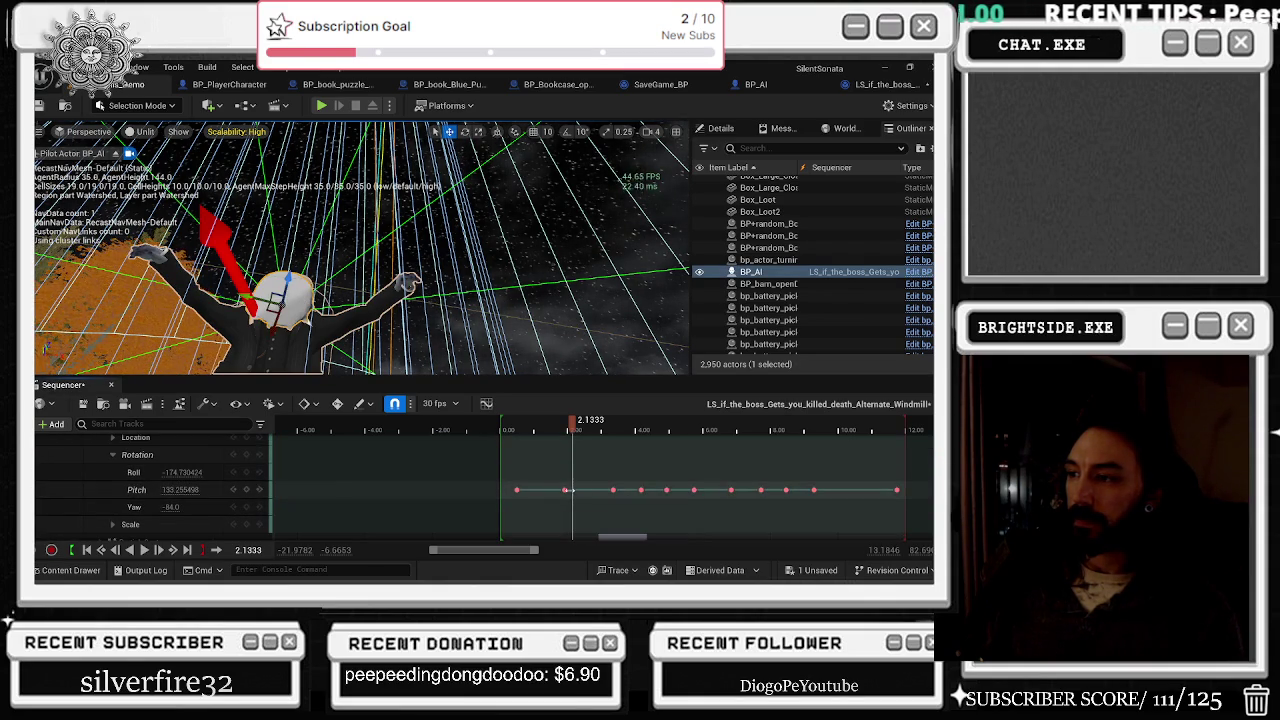
click(566, 490)
click(170, 490)
text(77)
key(Return)
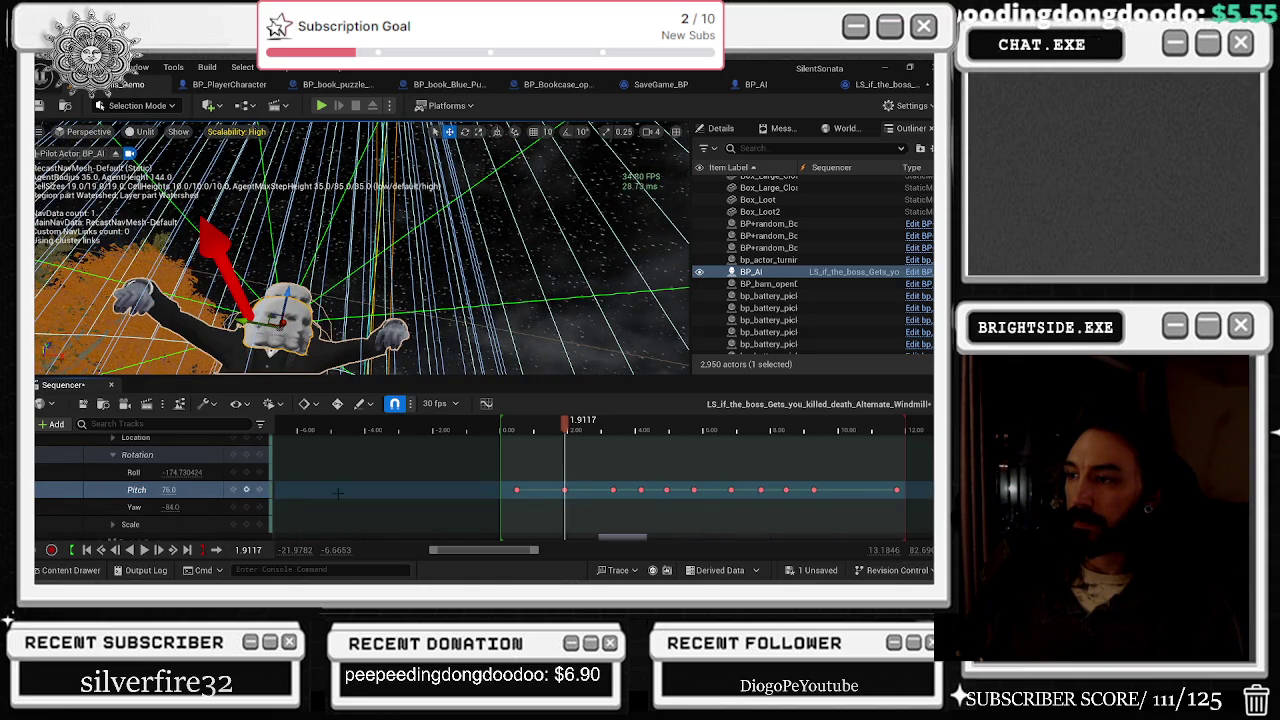
Step: Key the head pitch at 95 further along the timeline
key(space)
key(space)
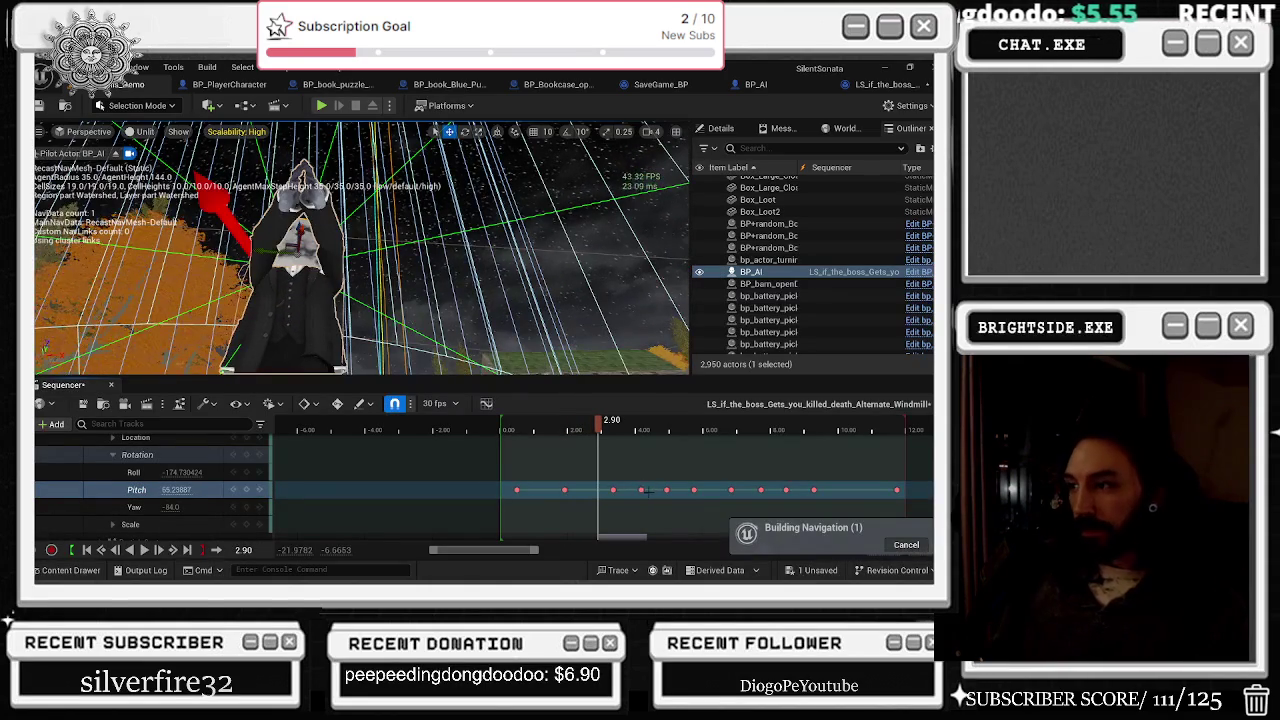
text(95)
key(Return)
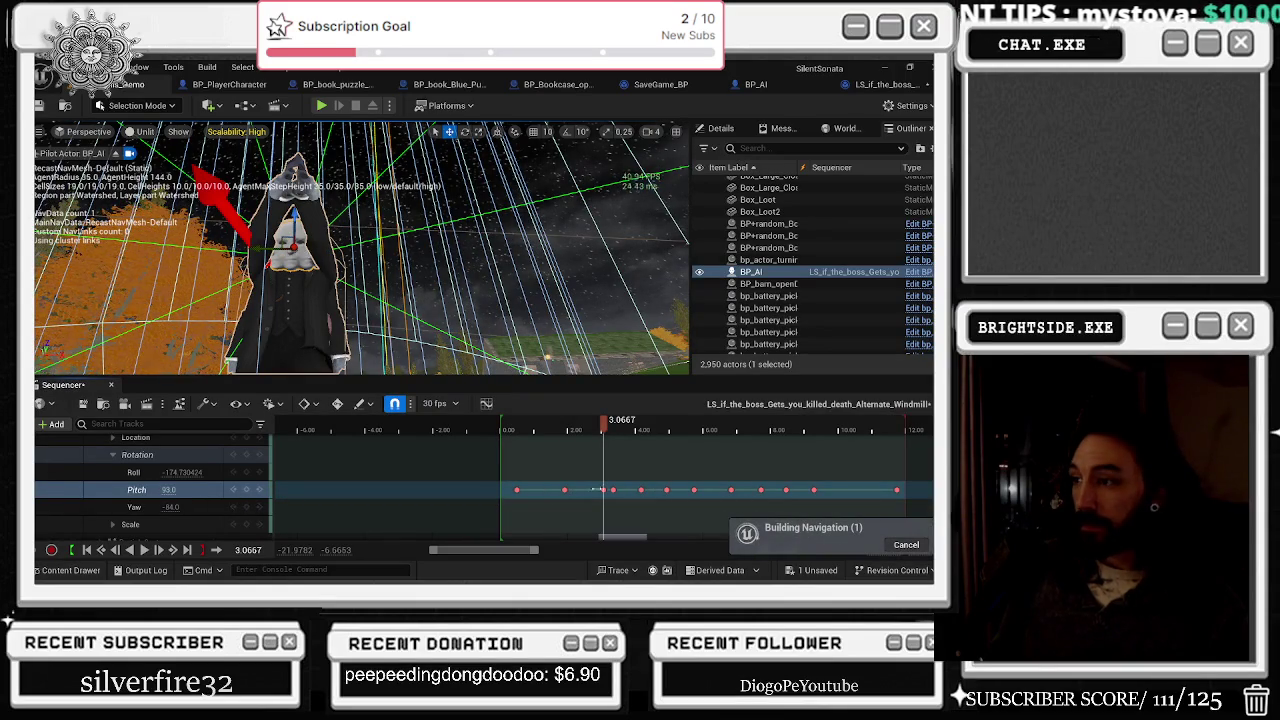
click(609, 481)
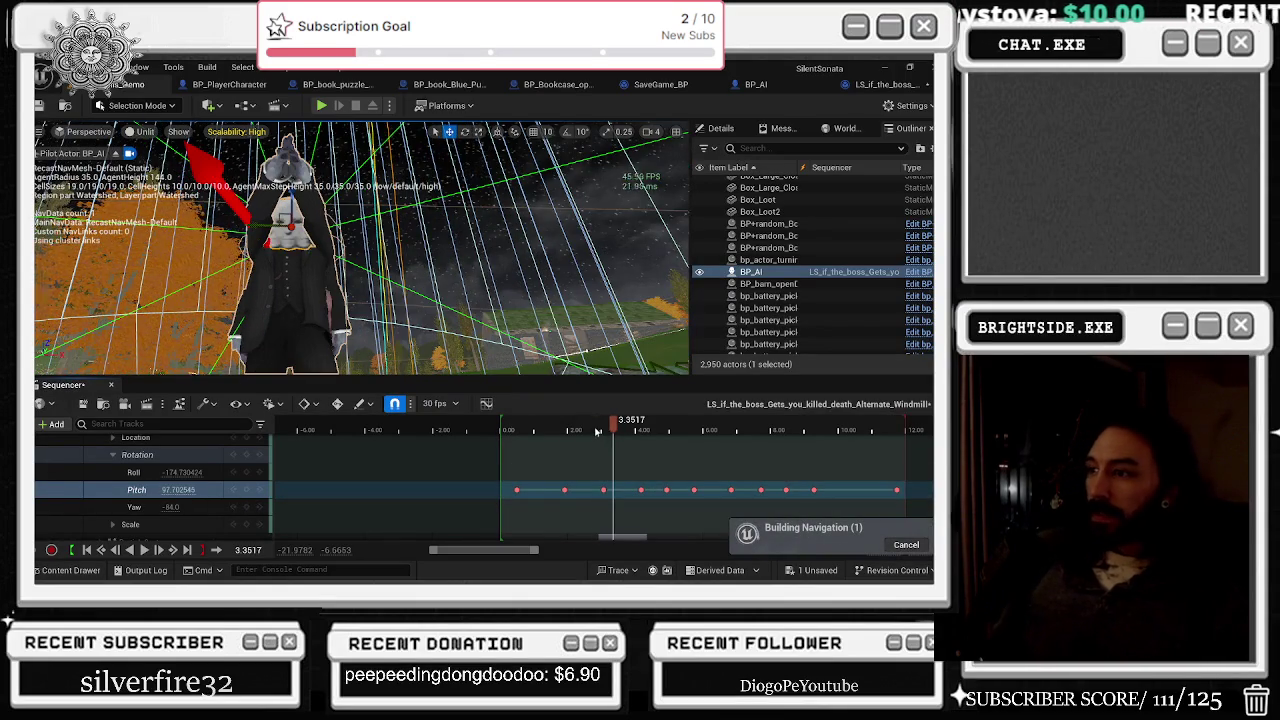
Step: Preview the head motion, collapse the rotation channels, and pause at 3.0333
click(508, 428)
key(space)
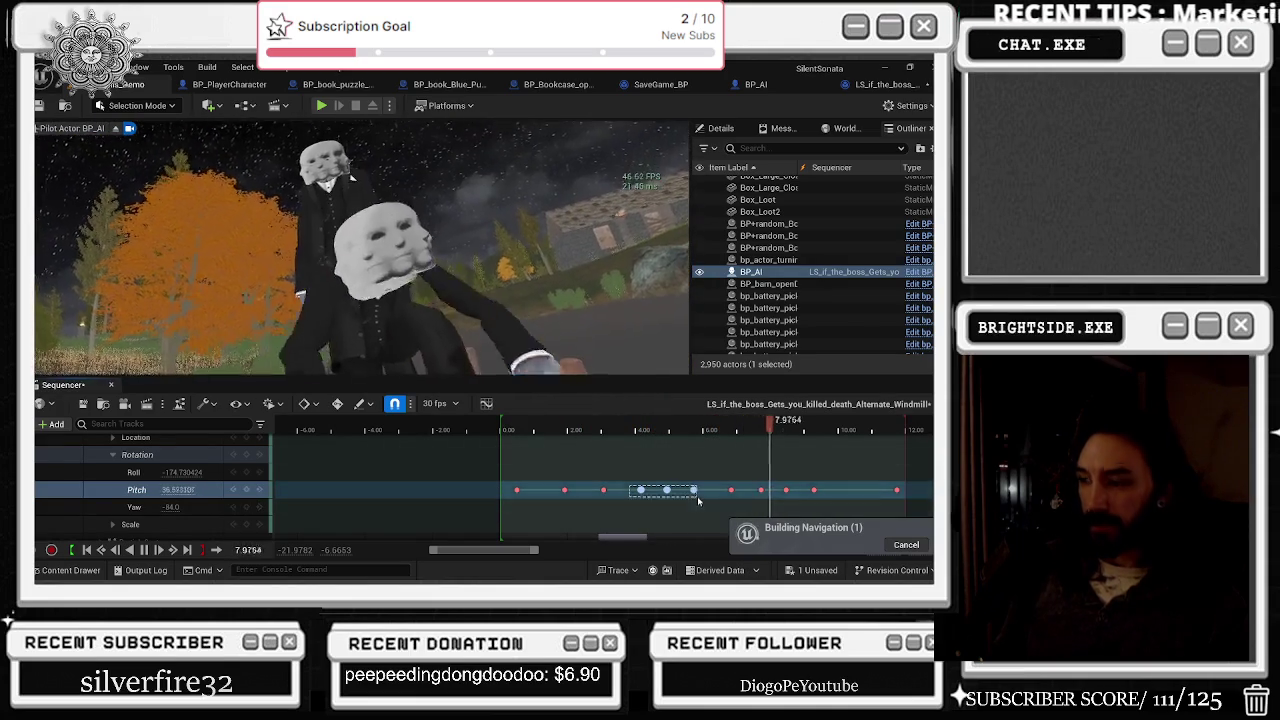
click(513, 428)
key(space)
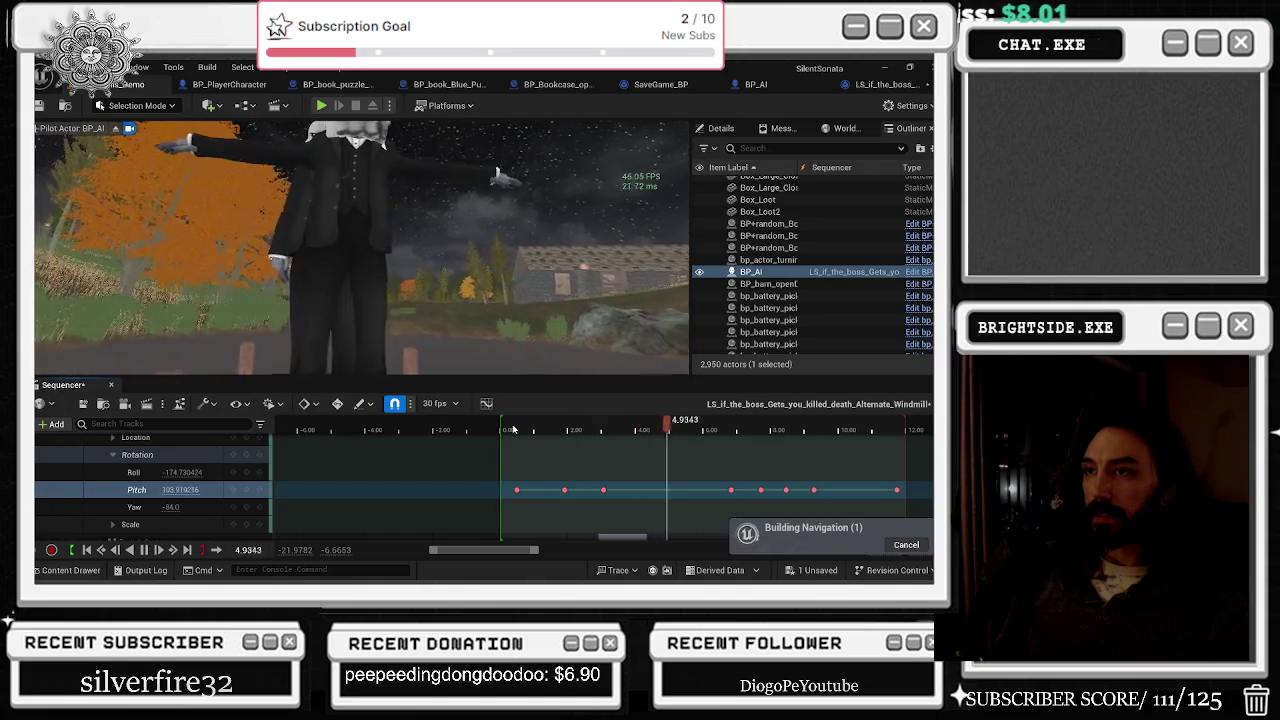
scroll(180, 480, up, 1)
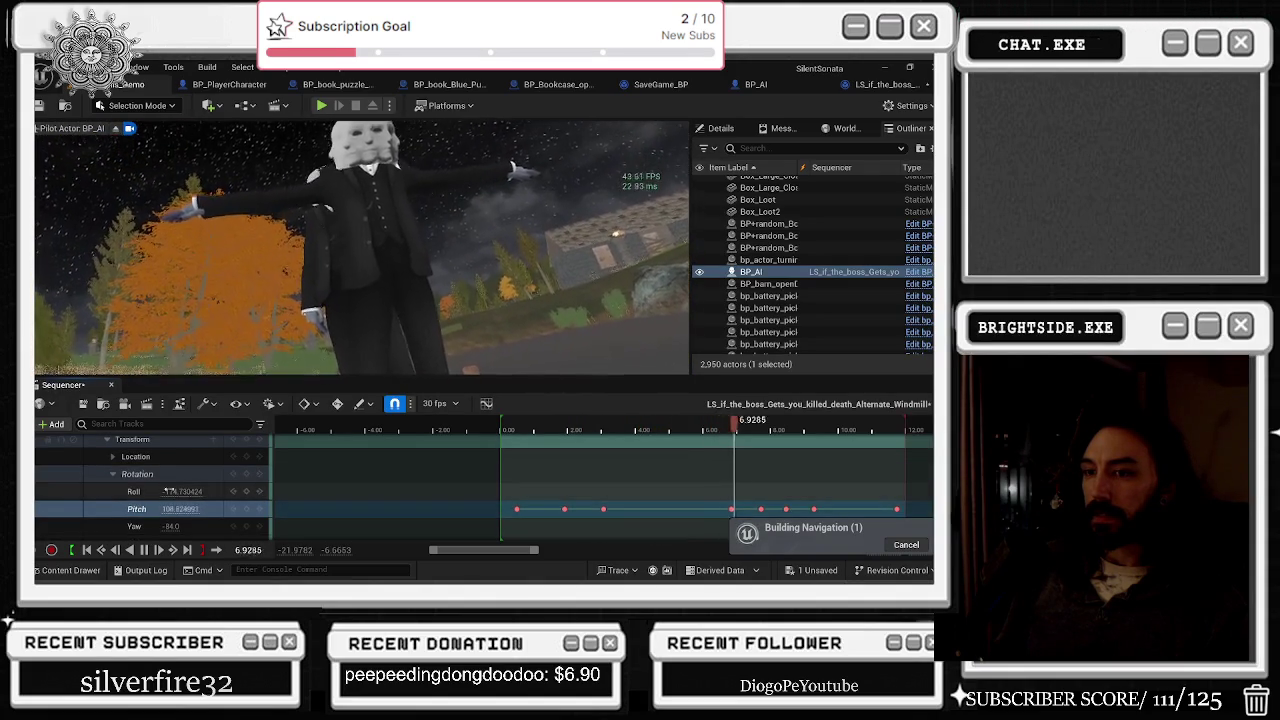
click(112, 476)
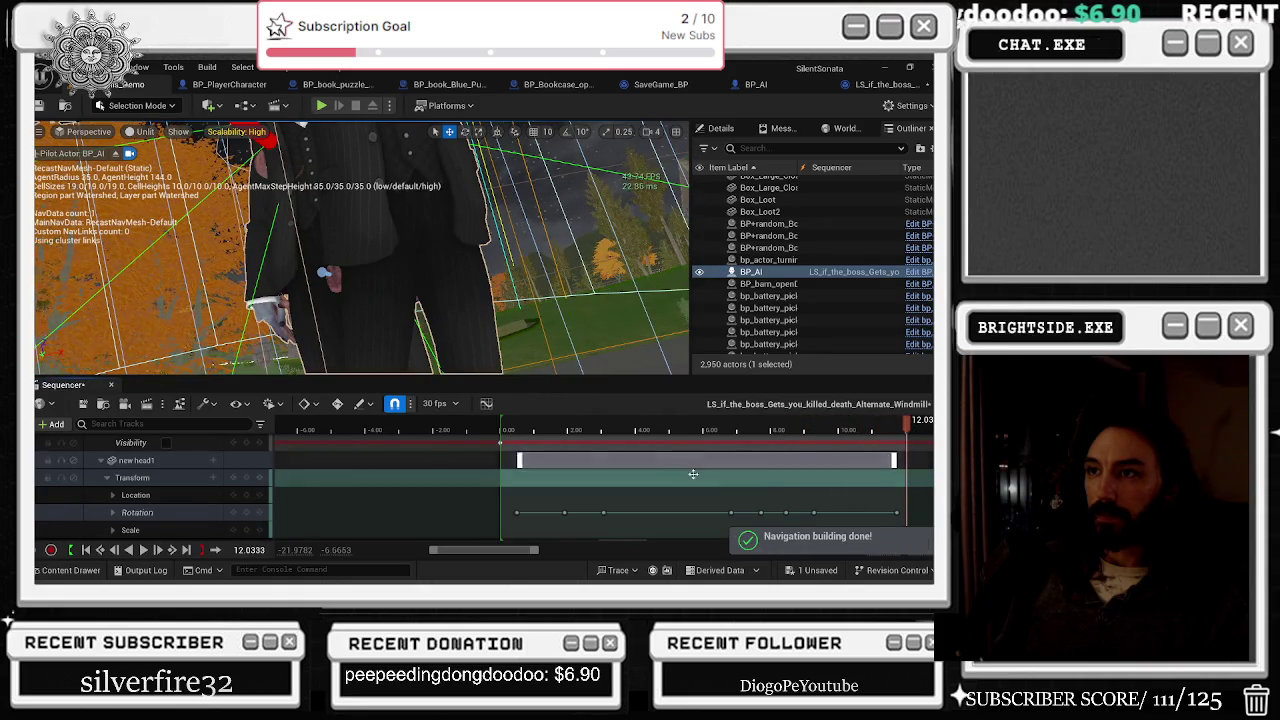
key(space)
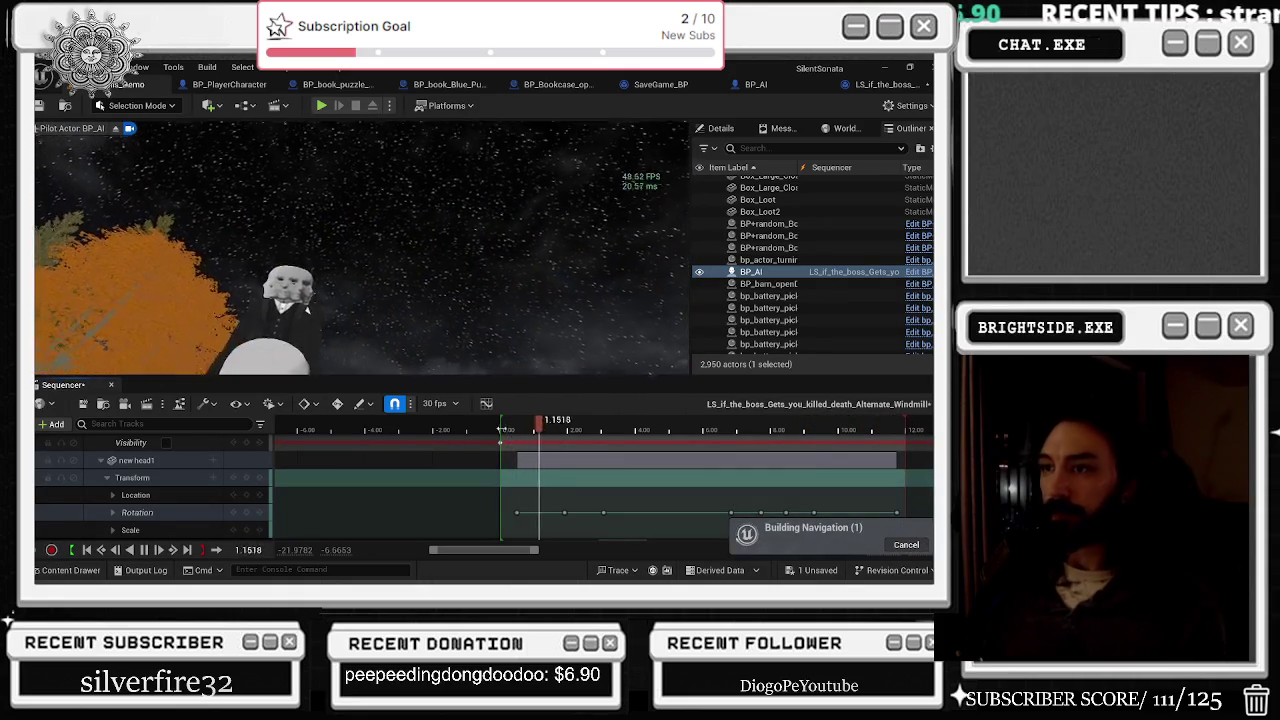
key(space)
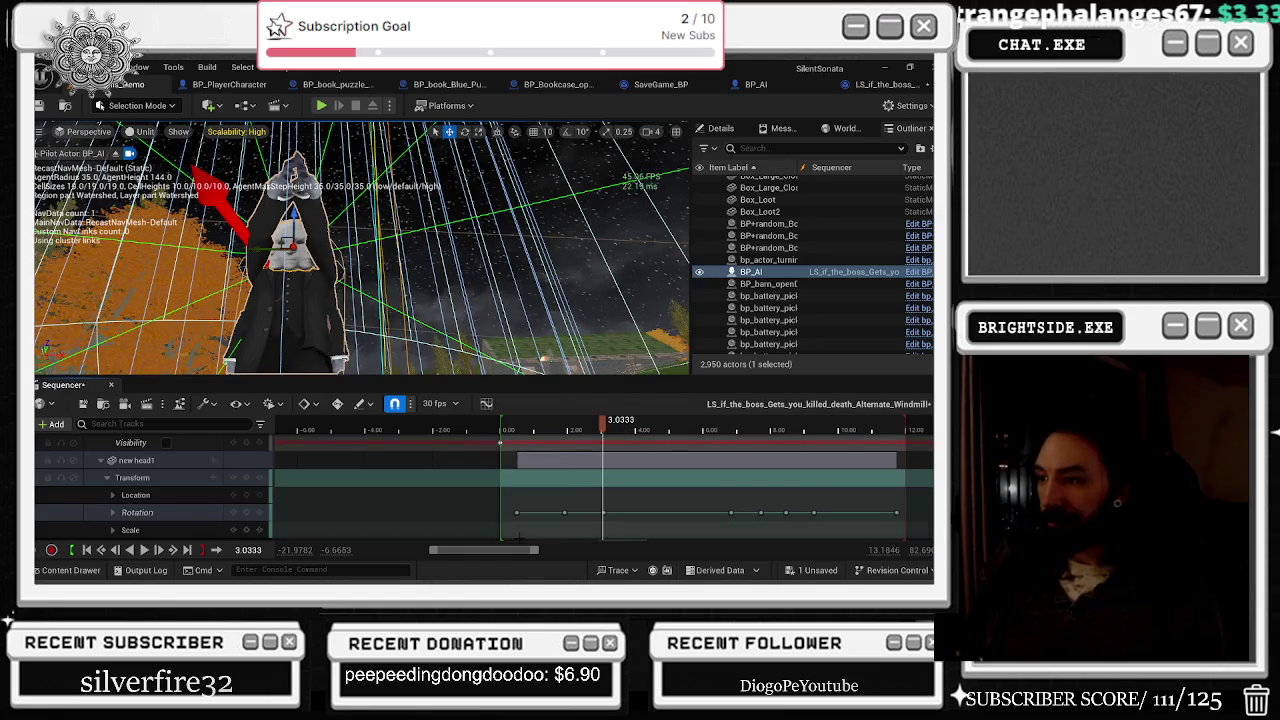
scroll(547, 514, up, 3)
scroll(547, 514, up, 2)
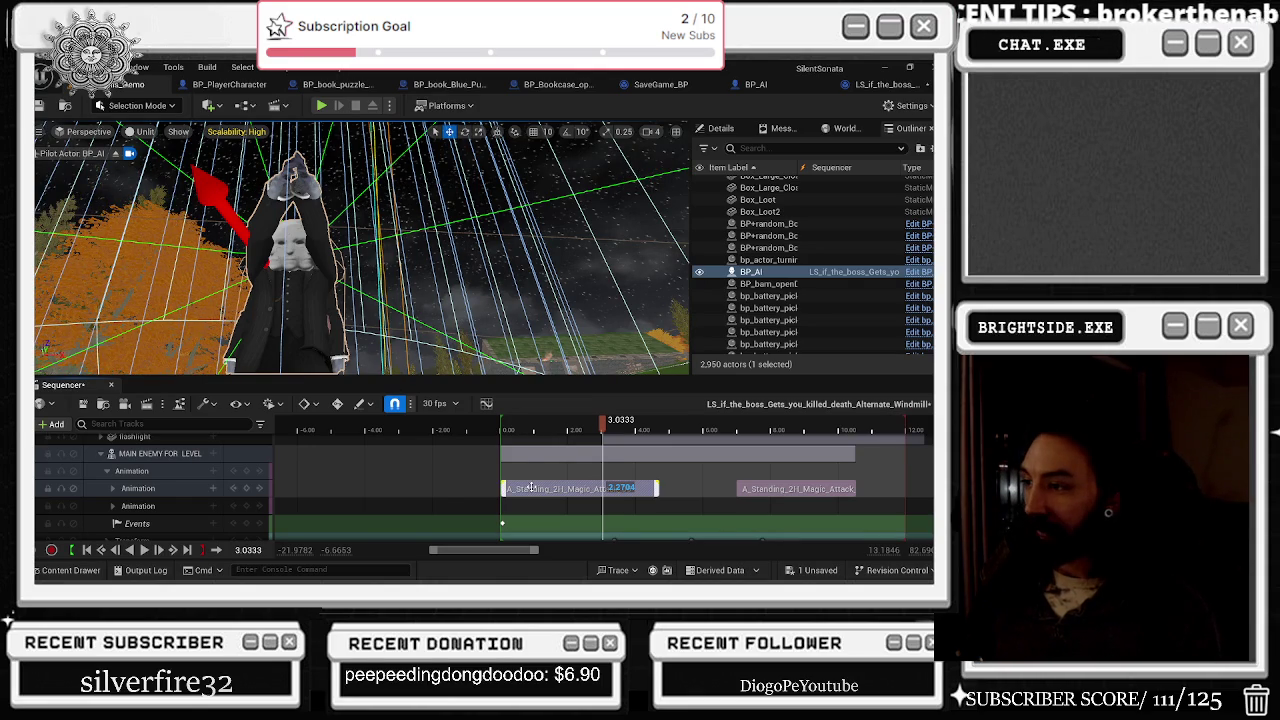
Step: Swap the attack section's animation to A_Superhuman_Choke_Lift
right_click(576, 488)
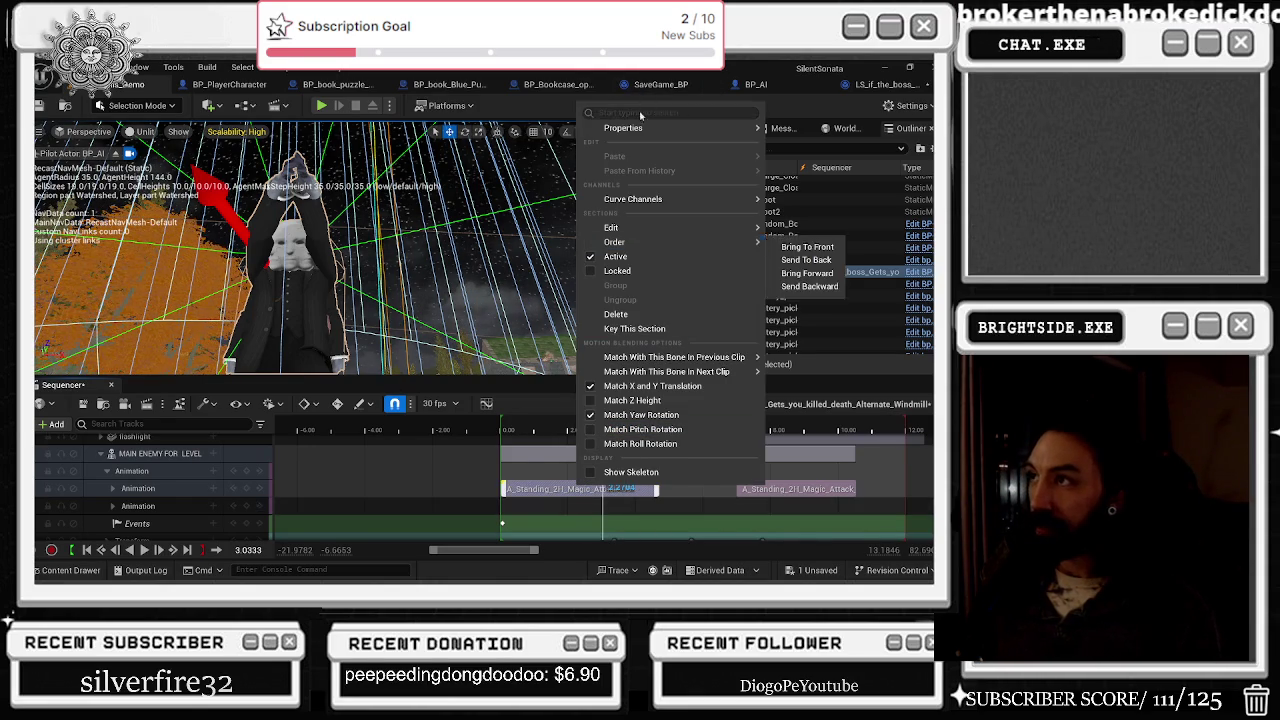
mouse_move(623, 128)
text(su)
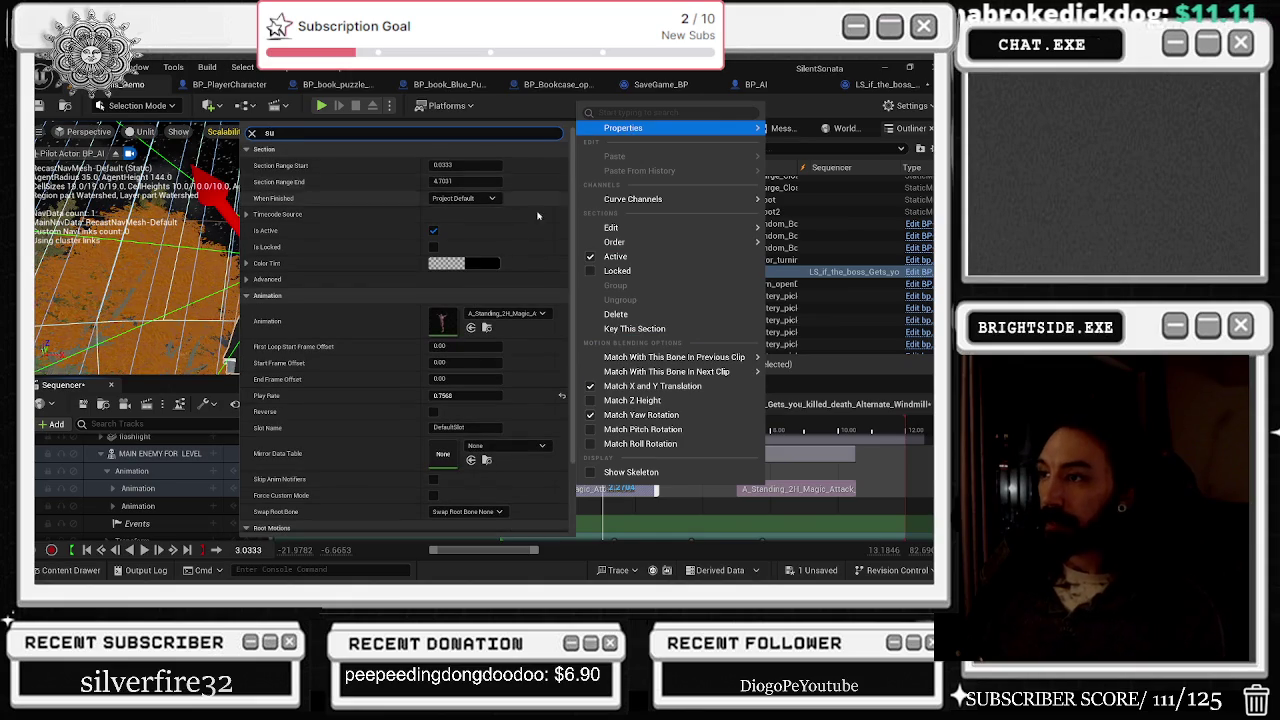
click(505, 313)
text(super)
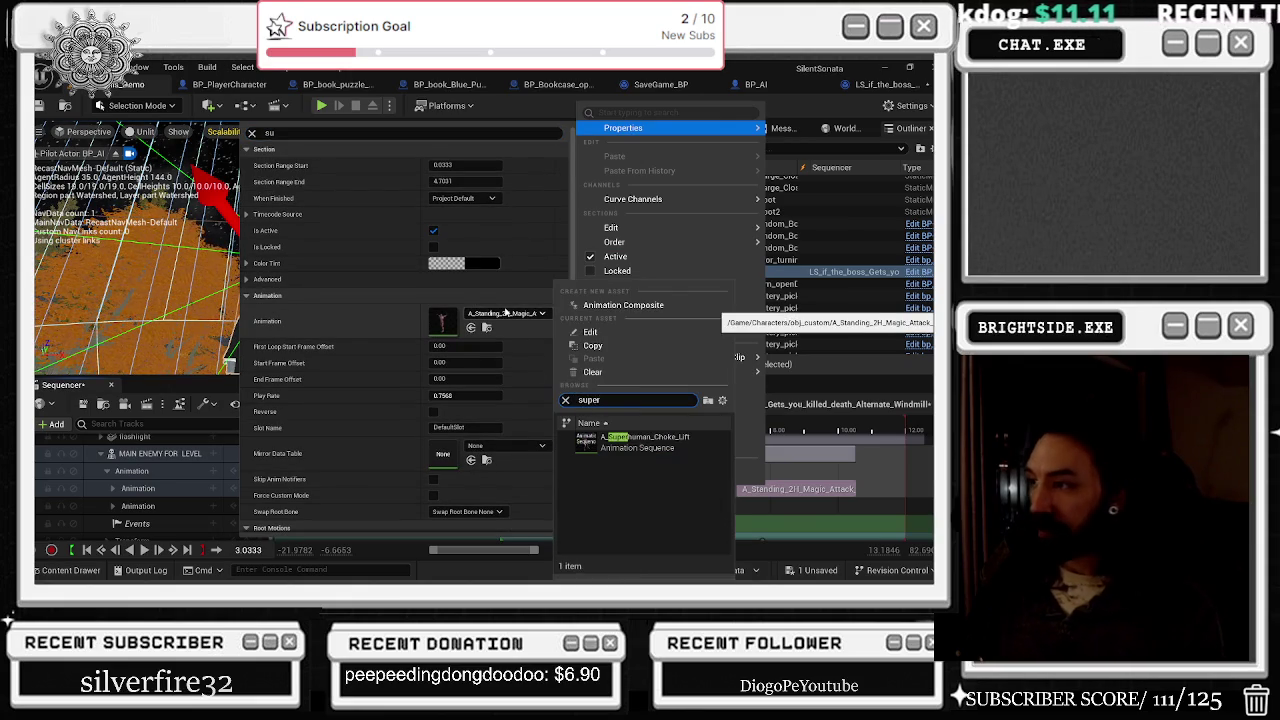
click(645, 437)
click(500, 428)
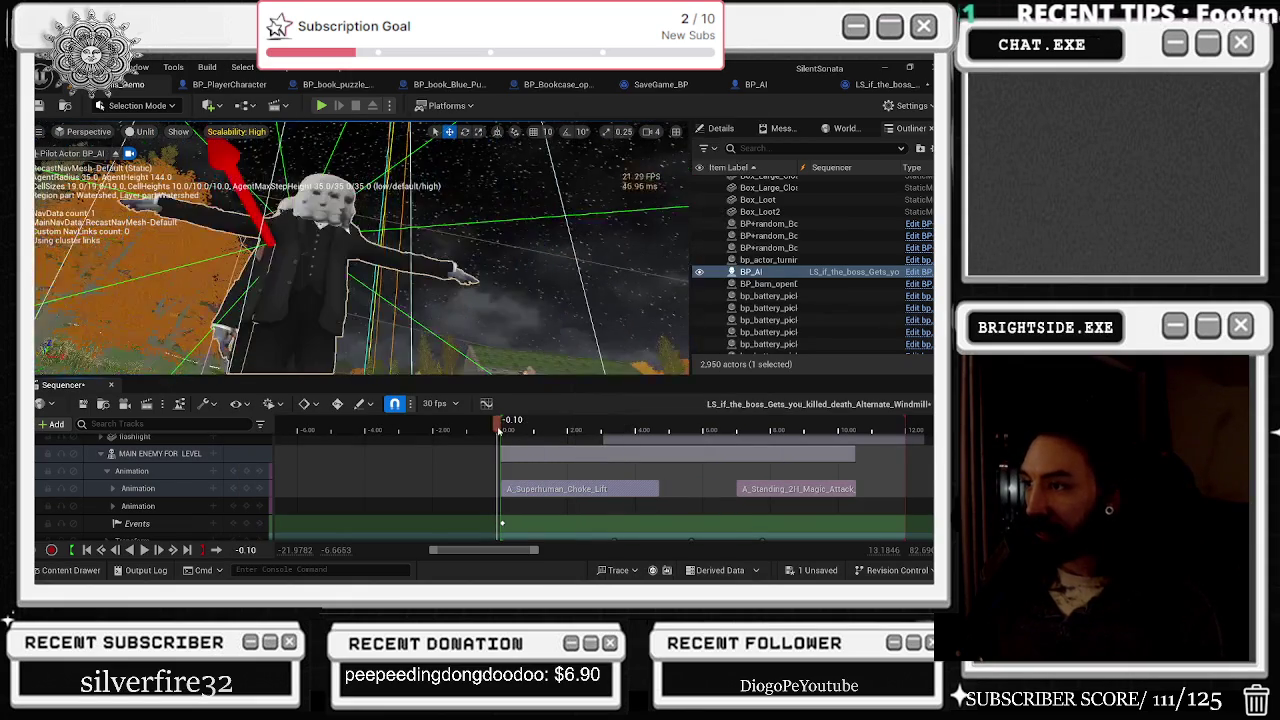
Step: Preview the new animation several times, then collapse the MAIN ENEMY FOR LEVEL track
key(space)
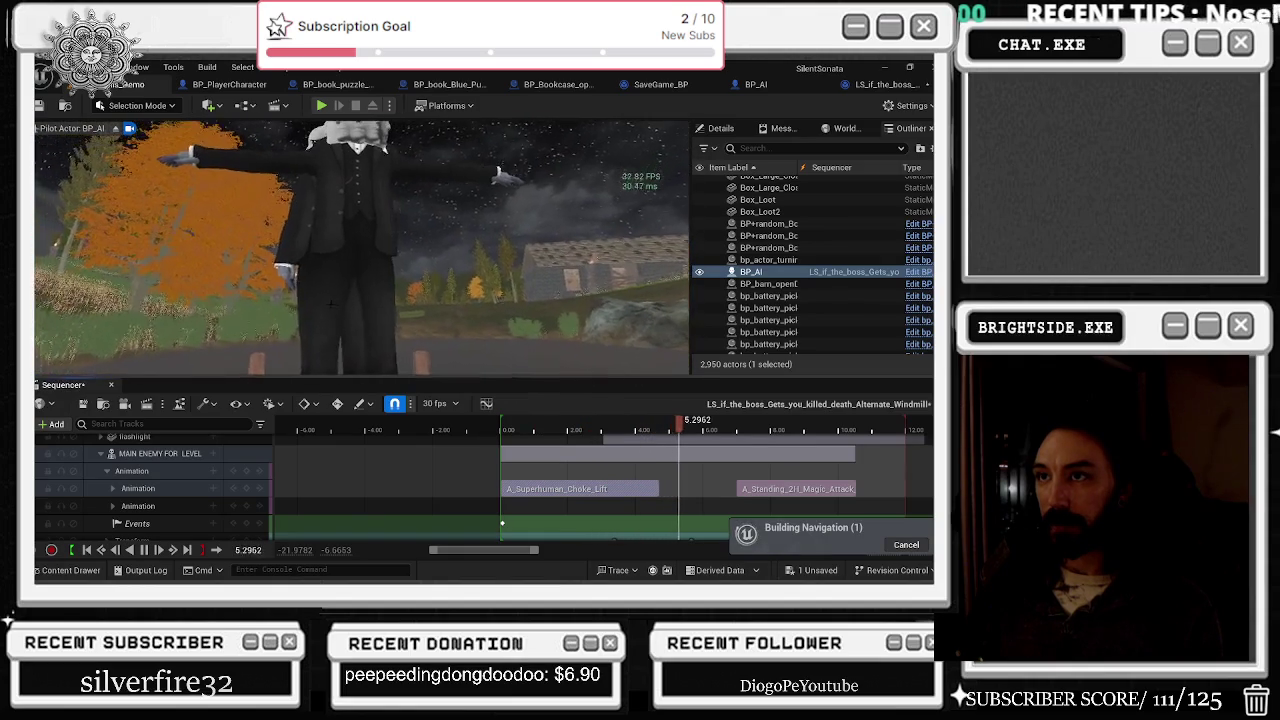
key(space)
click(515, 428)
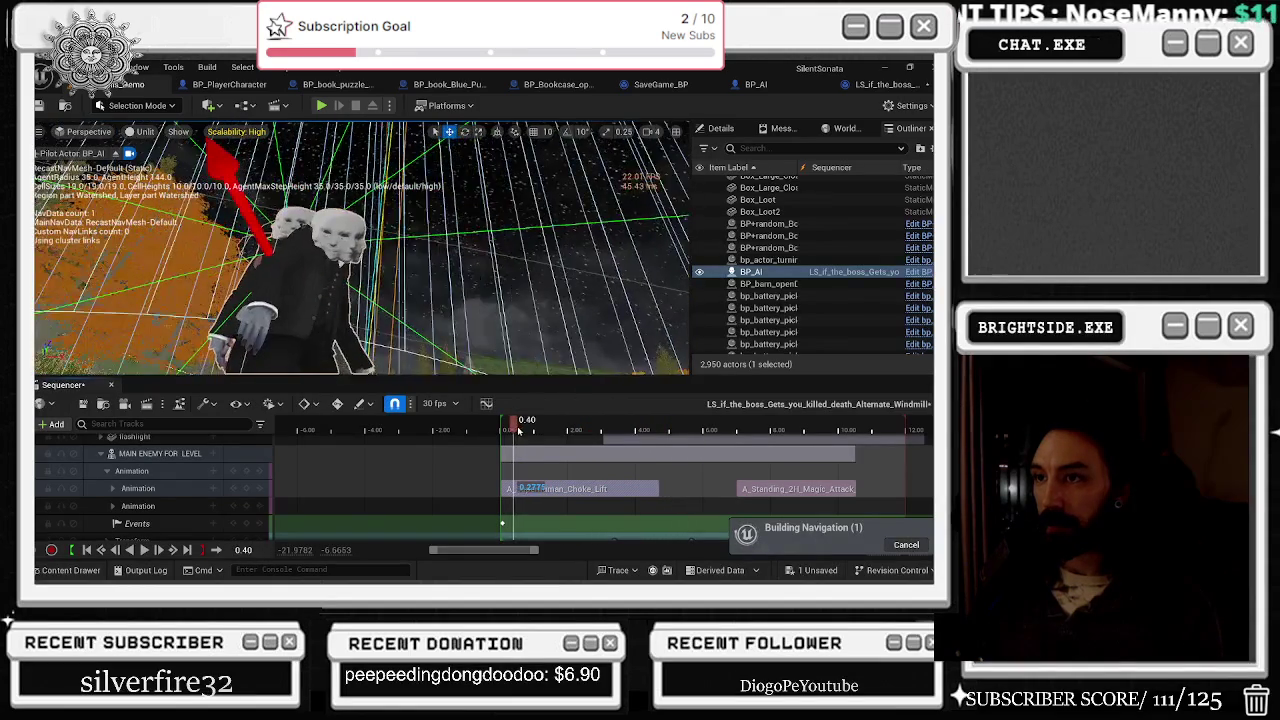
key(space)
key(space)
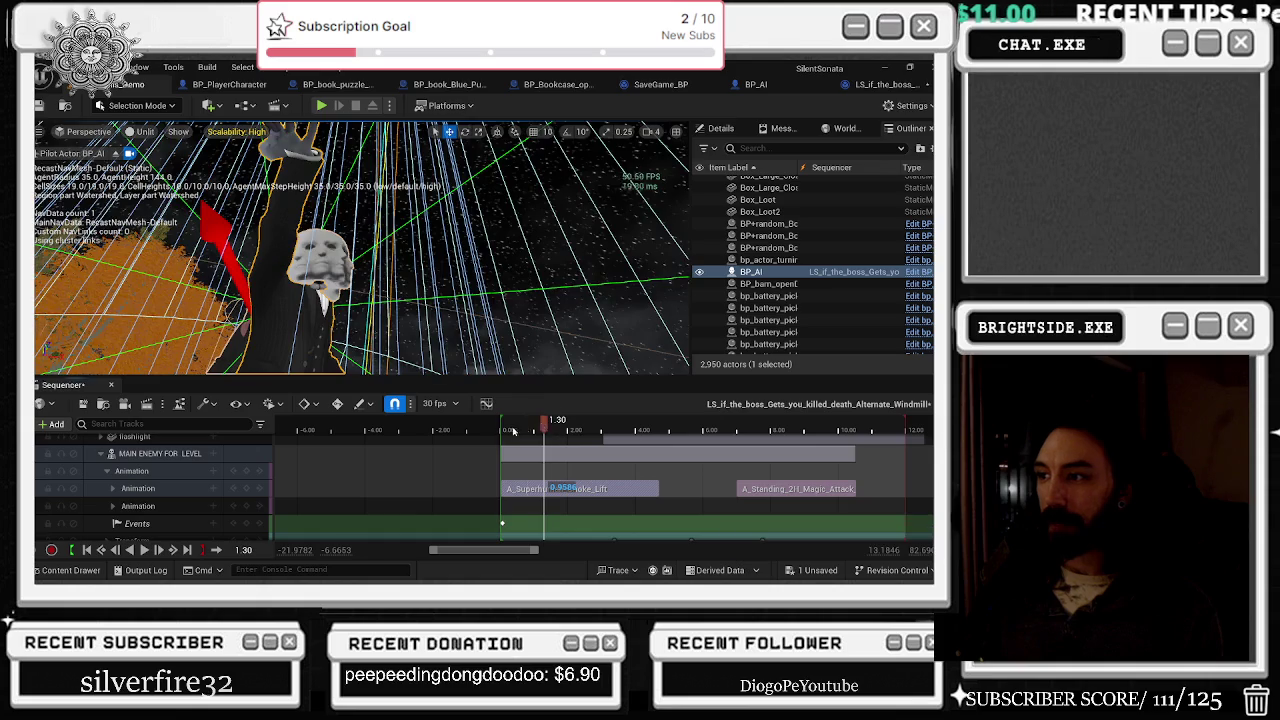
click(507, 430)
key(space)
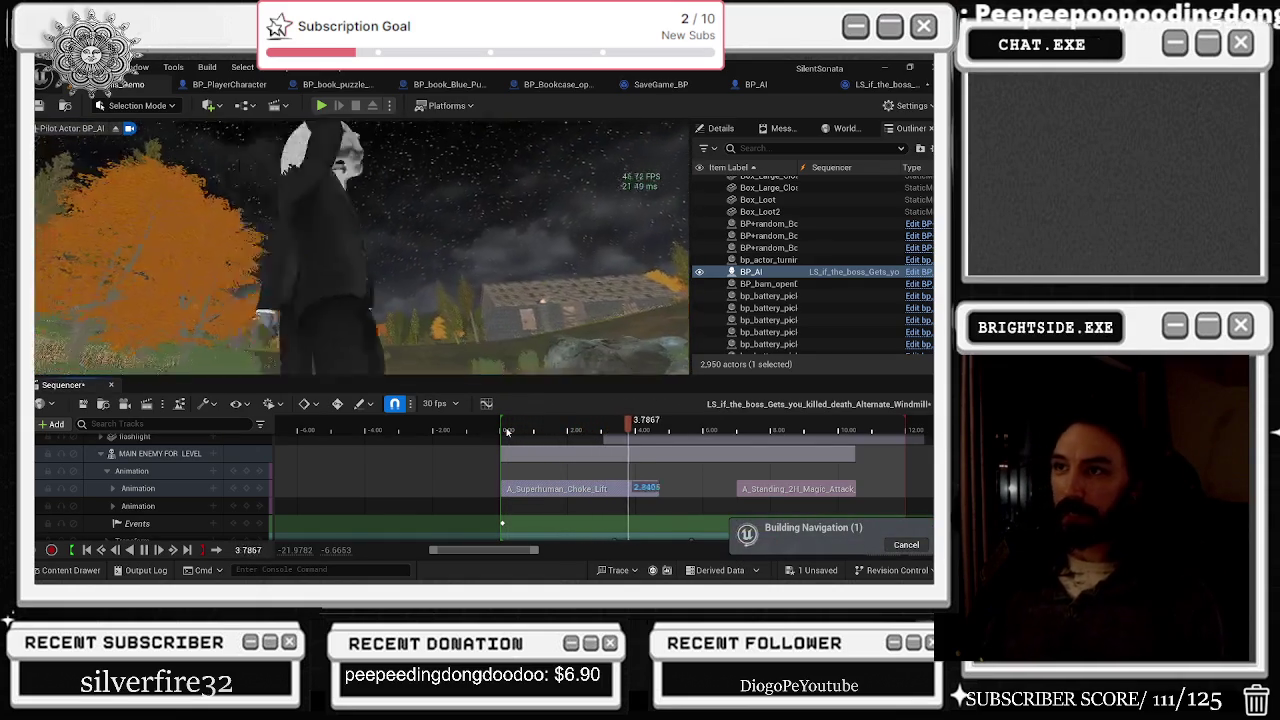
drag(535, 431, 503, 430)
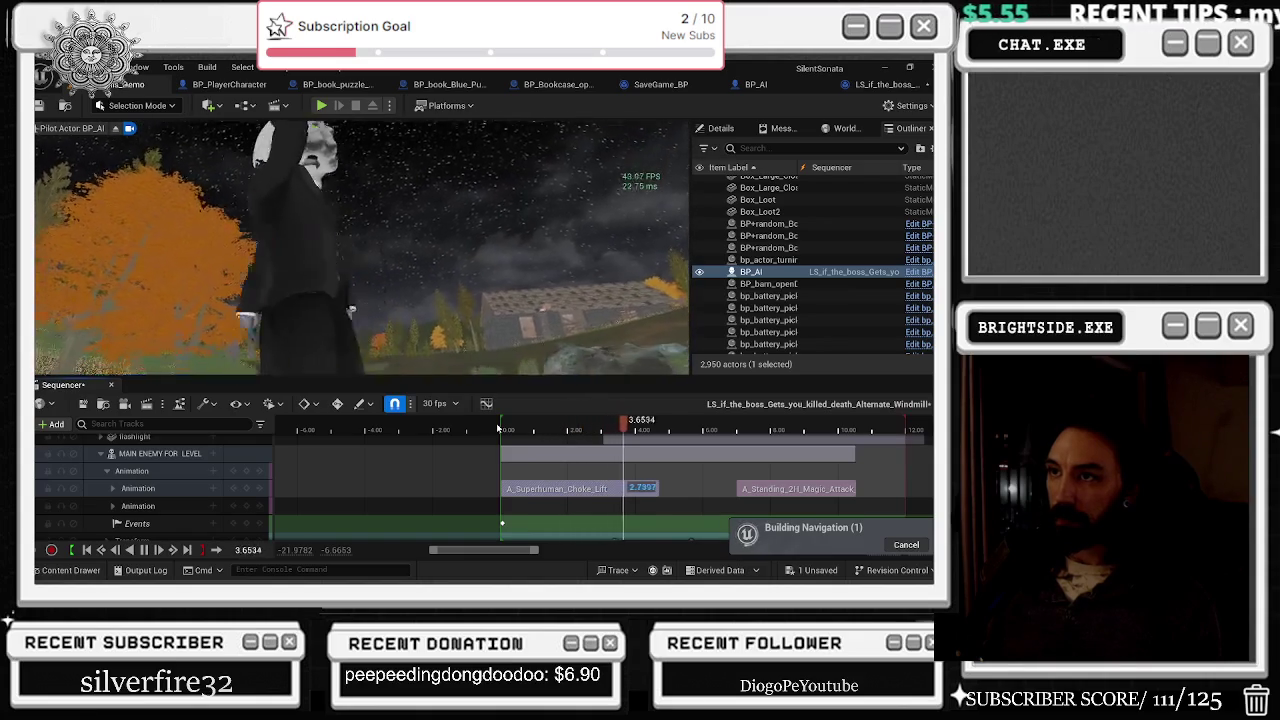
key(space)
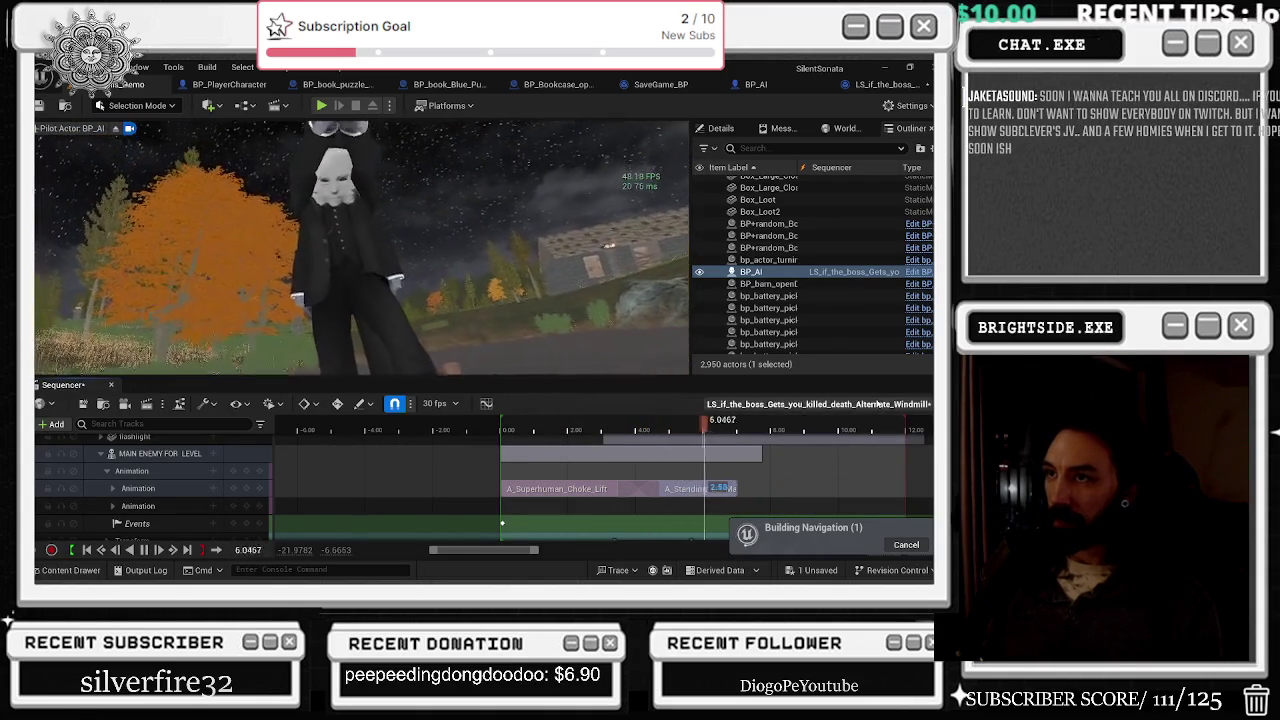
drag(604, 432, 524, 432)
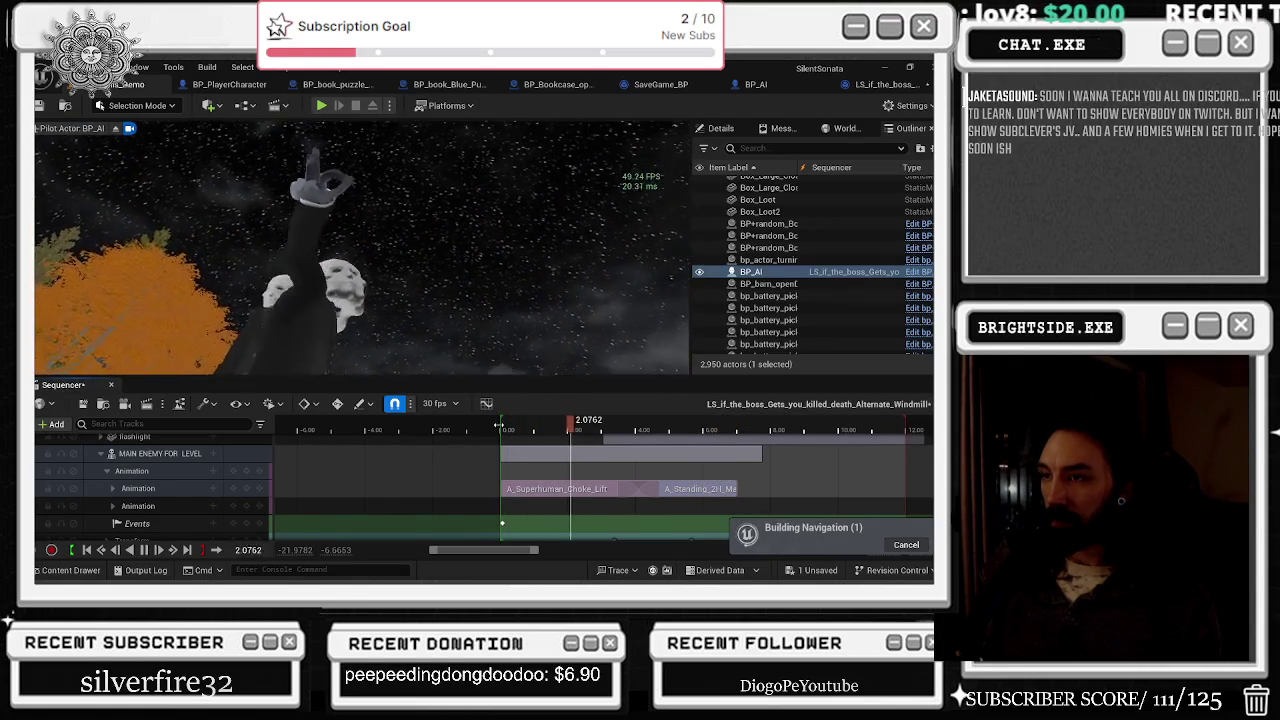
key(space)
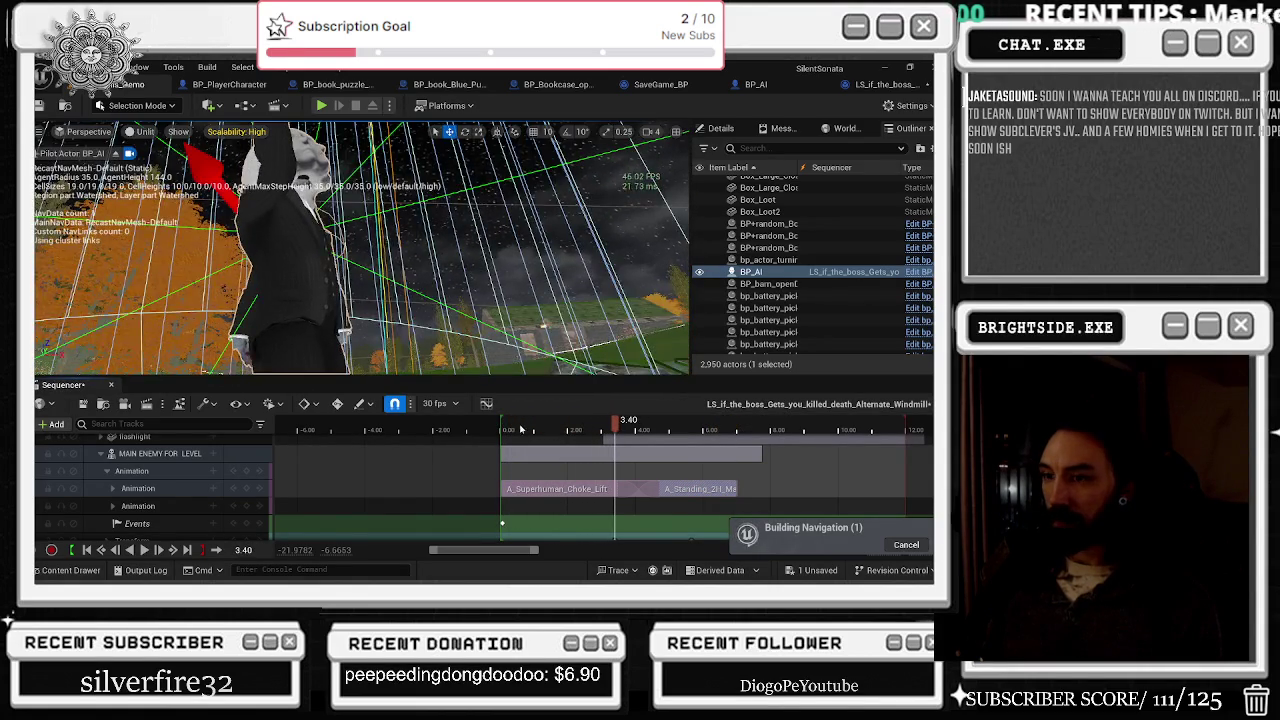
click(549, 428)
click(101, 453)
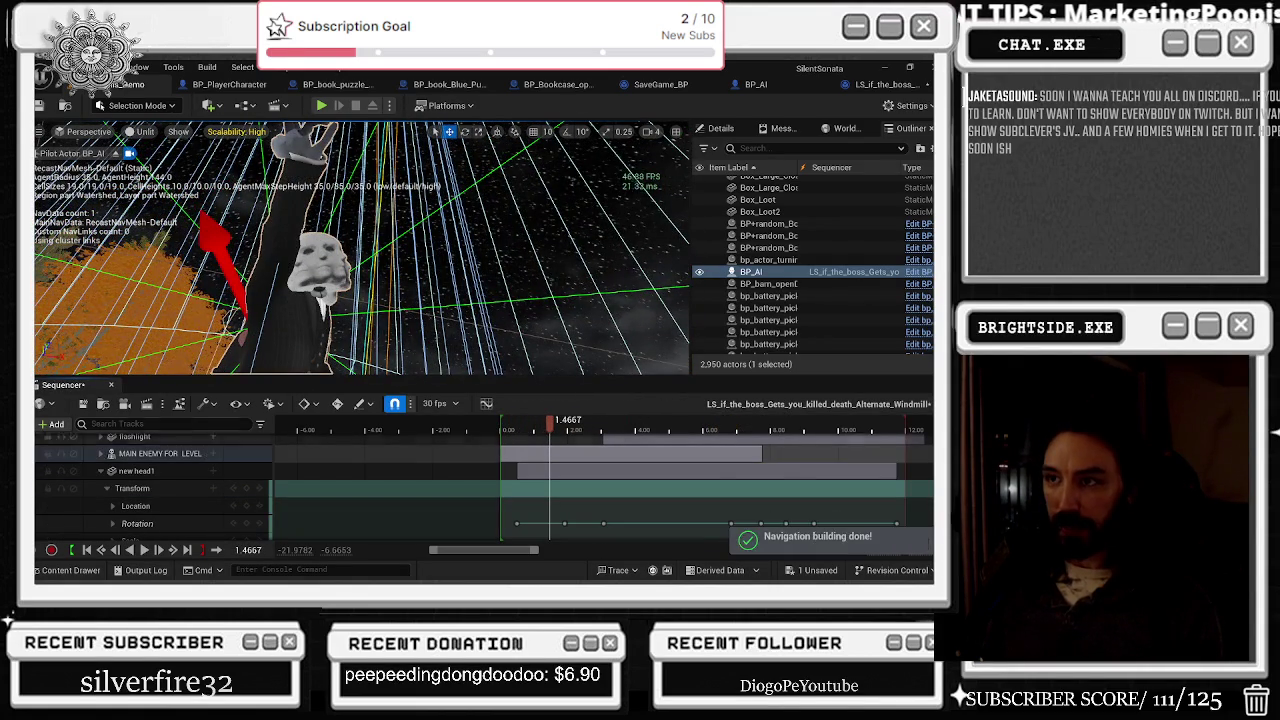
Step: Replay the cutscene from the start, stopping at 1.70 seconds
scroll(138, 470, down, 5)
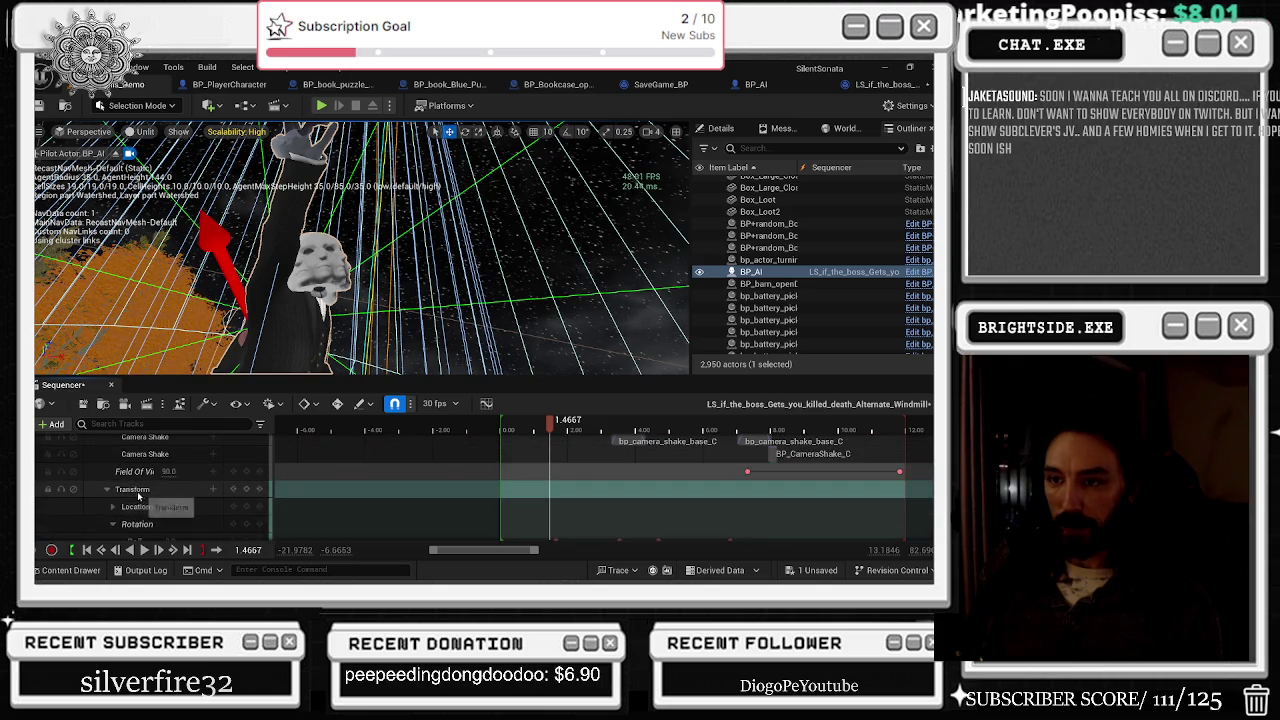
scroll(110, 493, up, 6)
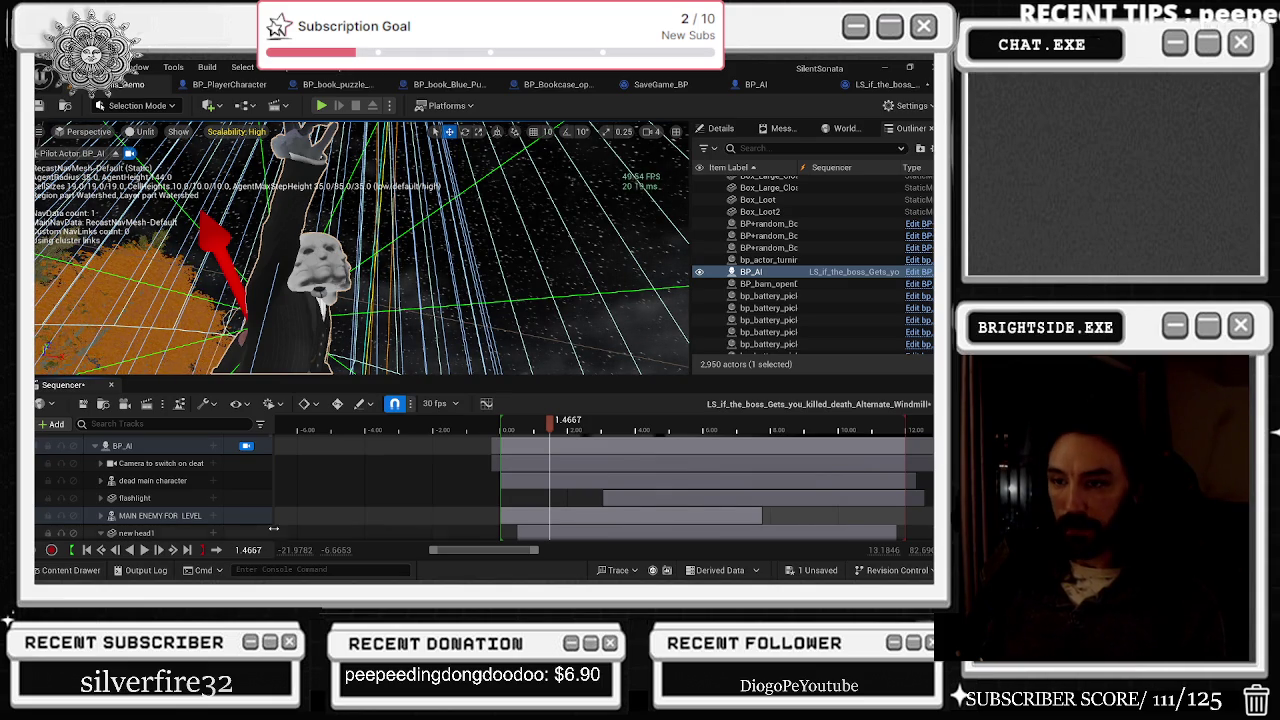
drag(557, 432, 505, 434)
key(space)
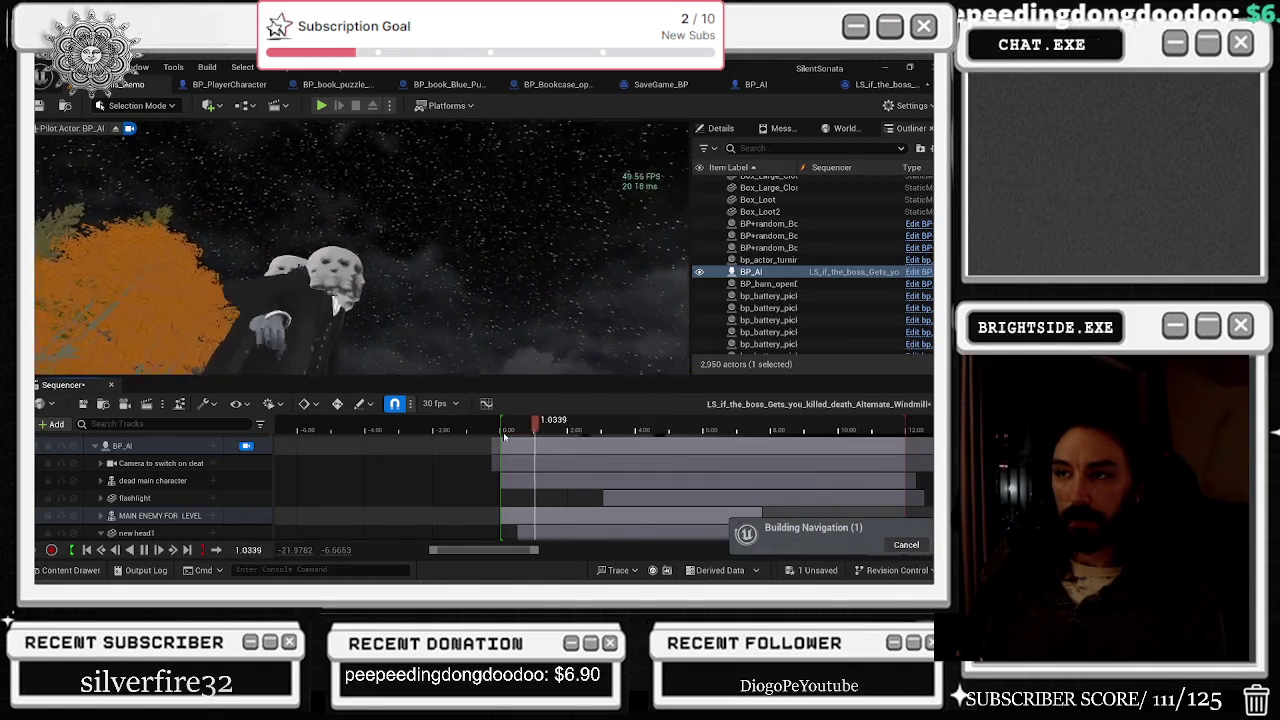
key(space)
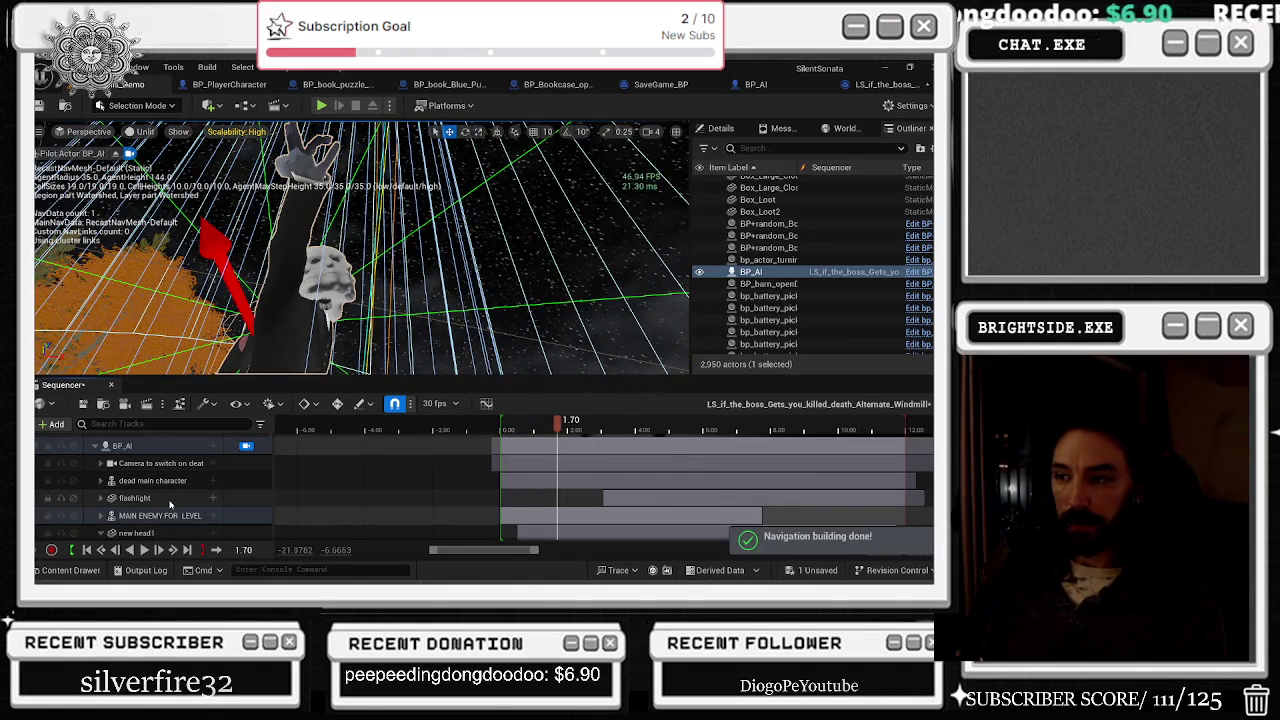
Step: Expand the MAIN ENEMY FOR LEVEL SEQUENCE track and preview again, stopping at 1.60 seconds
click(106, 516)
click(101, 516)
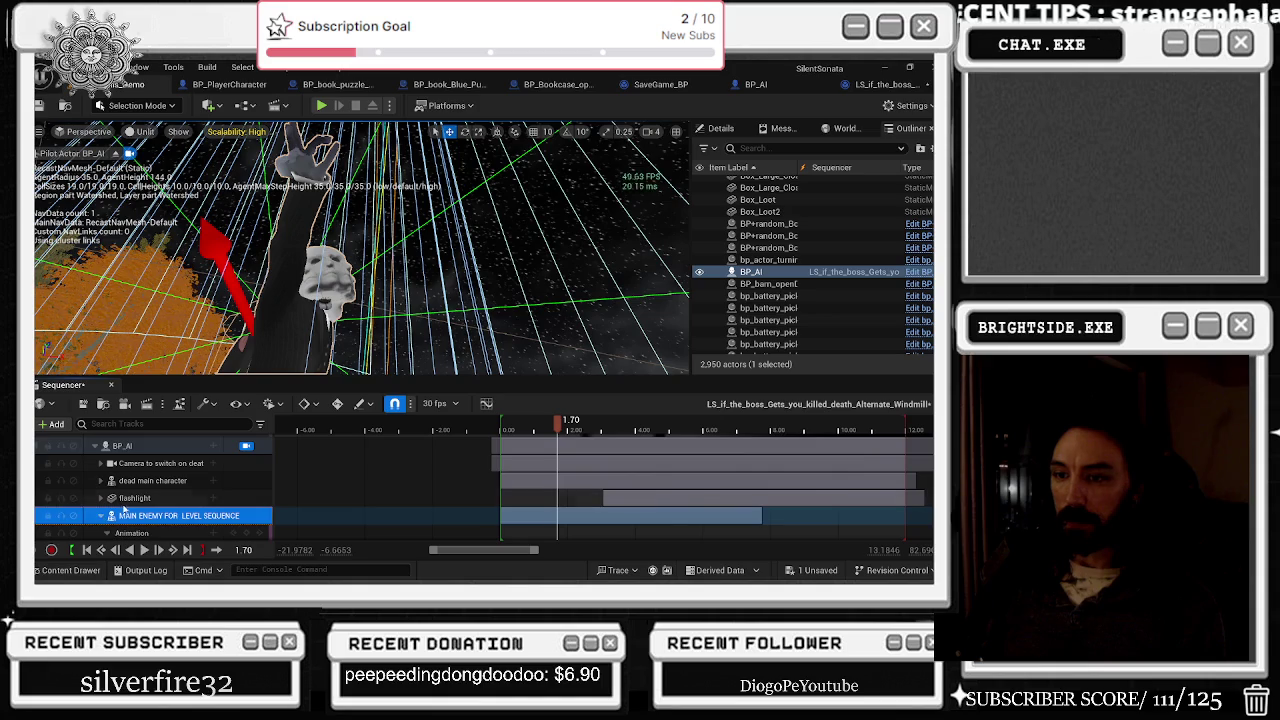
scroll(126, 510, down, 1)
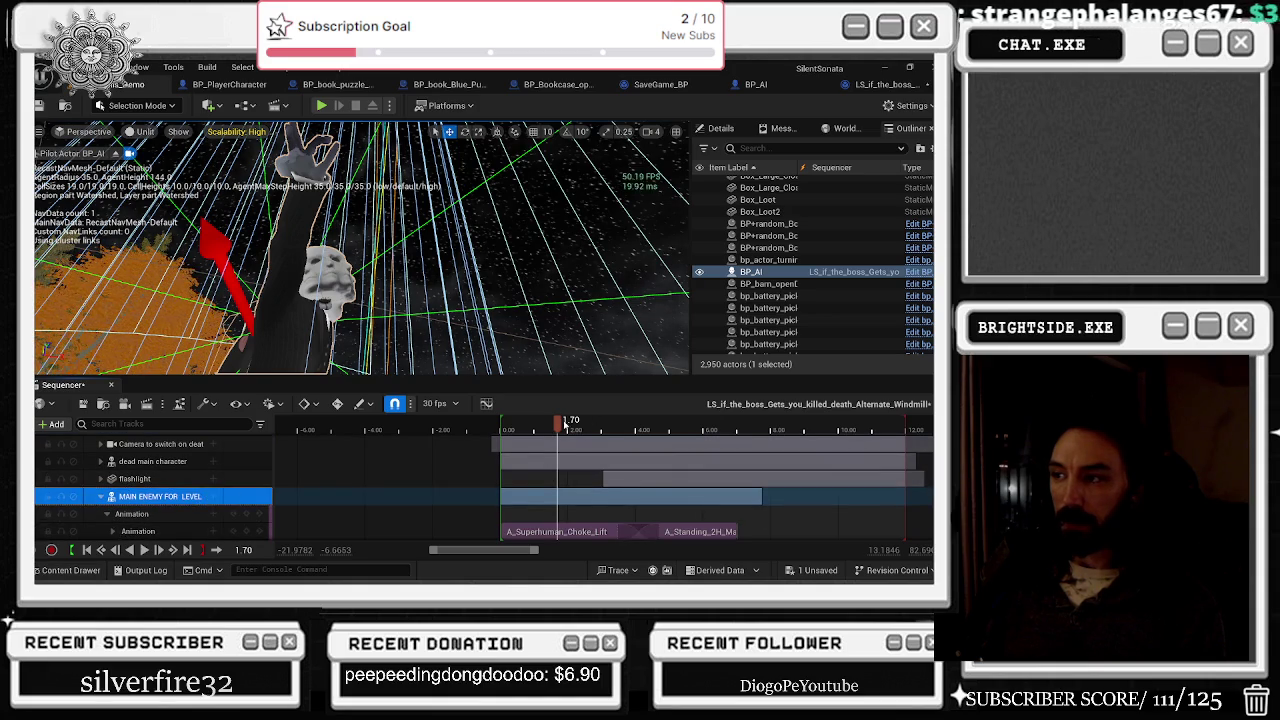
click(564, 426)
click(508, 428)
key(space)
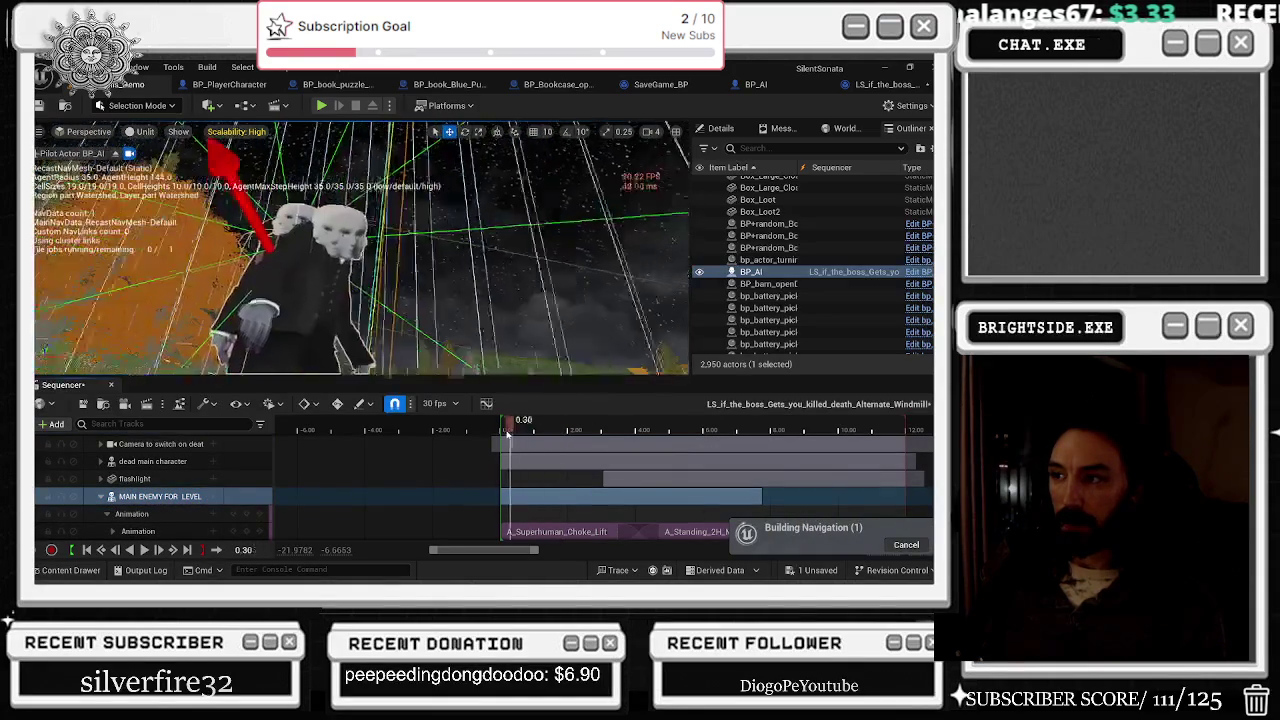
key(space)
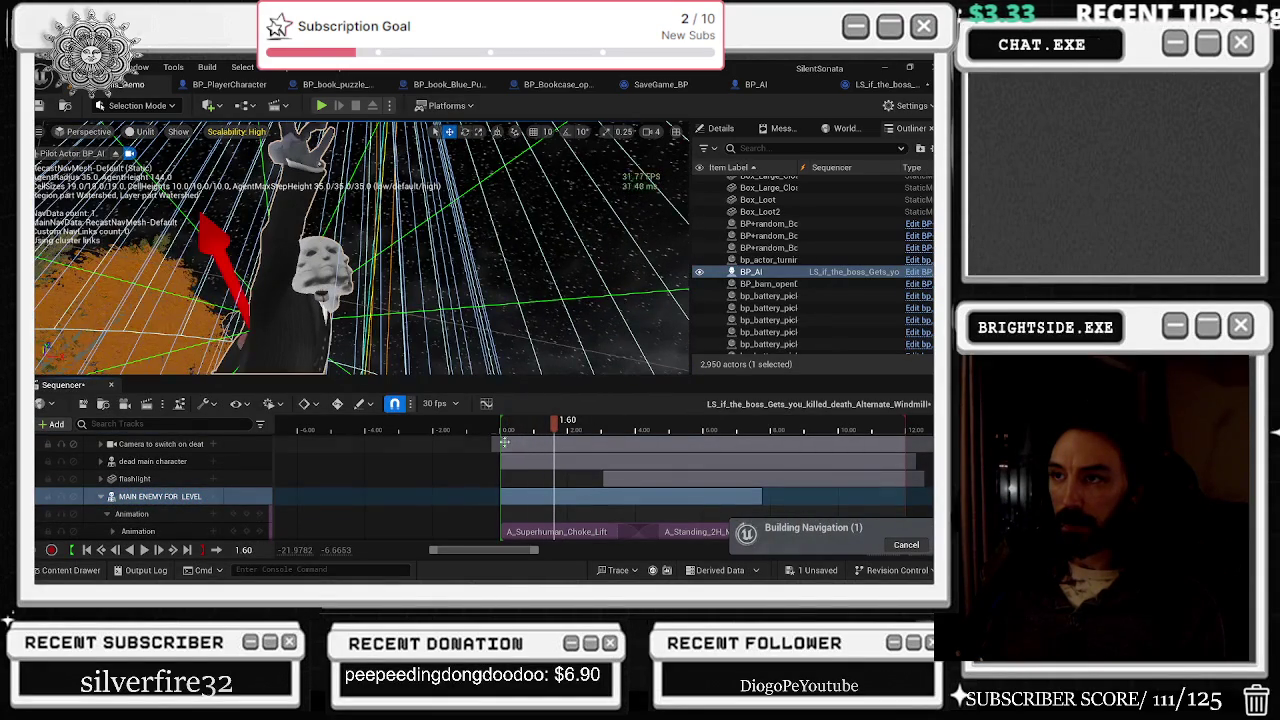
Step: Expand 'Camera to switch on death' to reveal its camera shake, Field of View and Transform tracks
scroll(200, 480, up, 2)
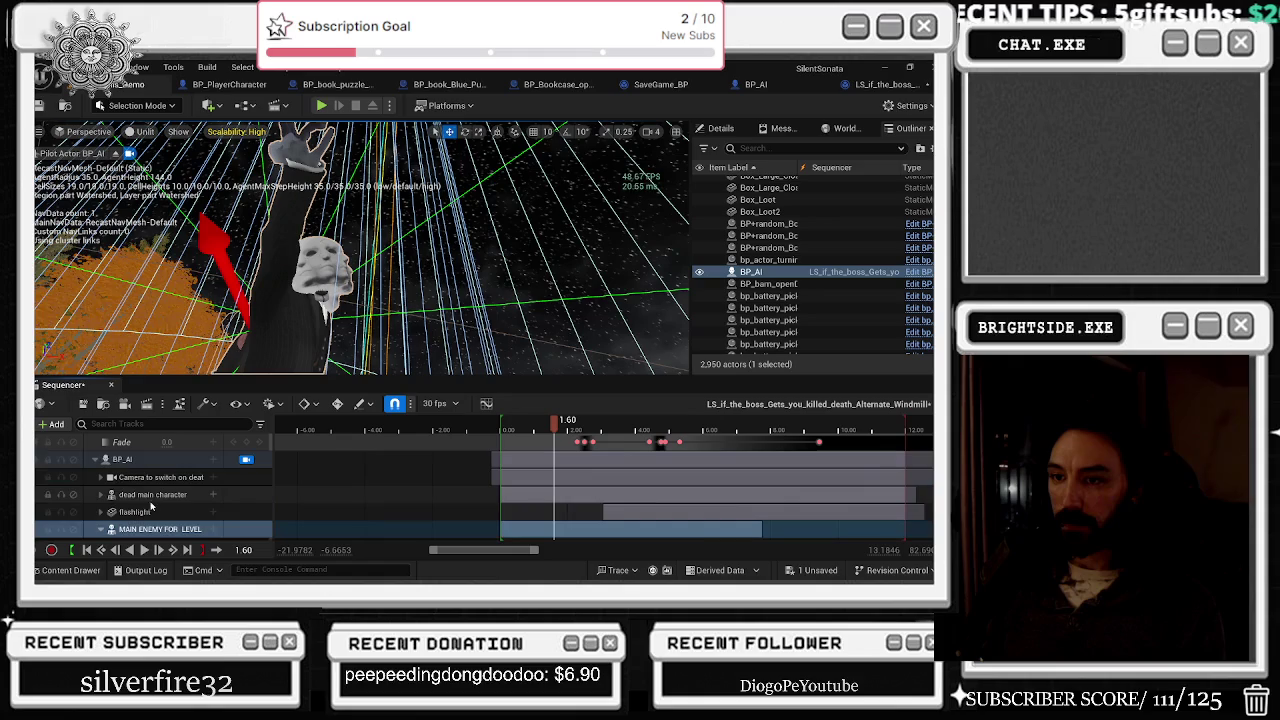
click(112, 478)
scroll(288, 493, down, 2)
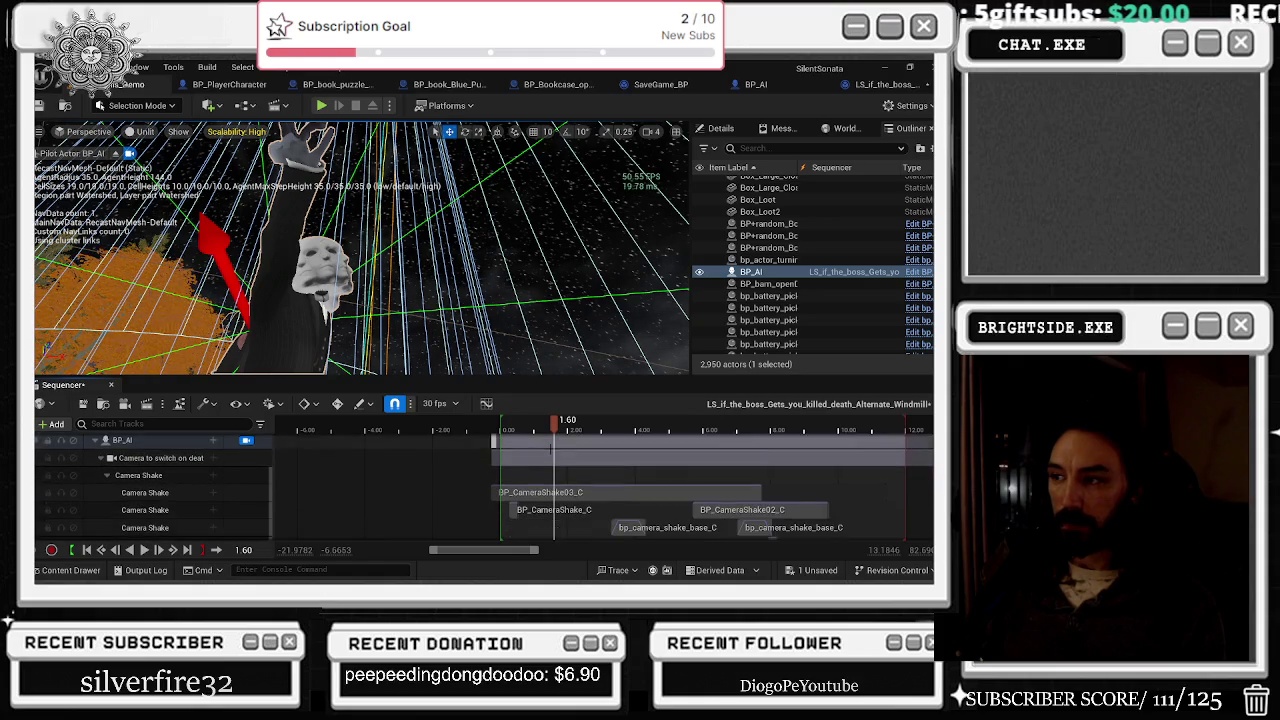
scroll(156, 514, down, 2)
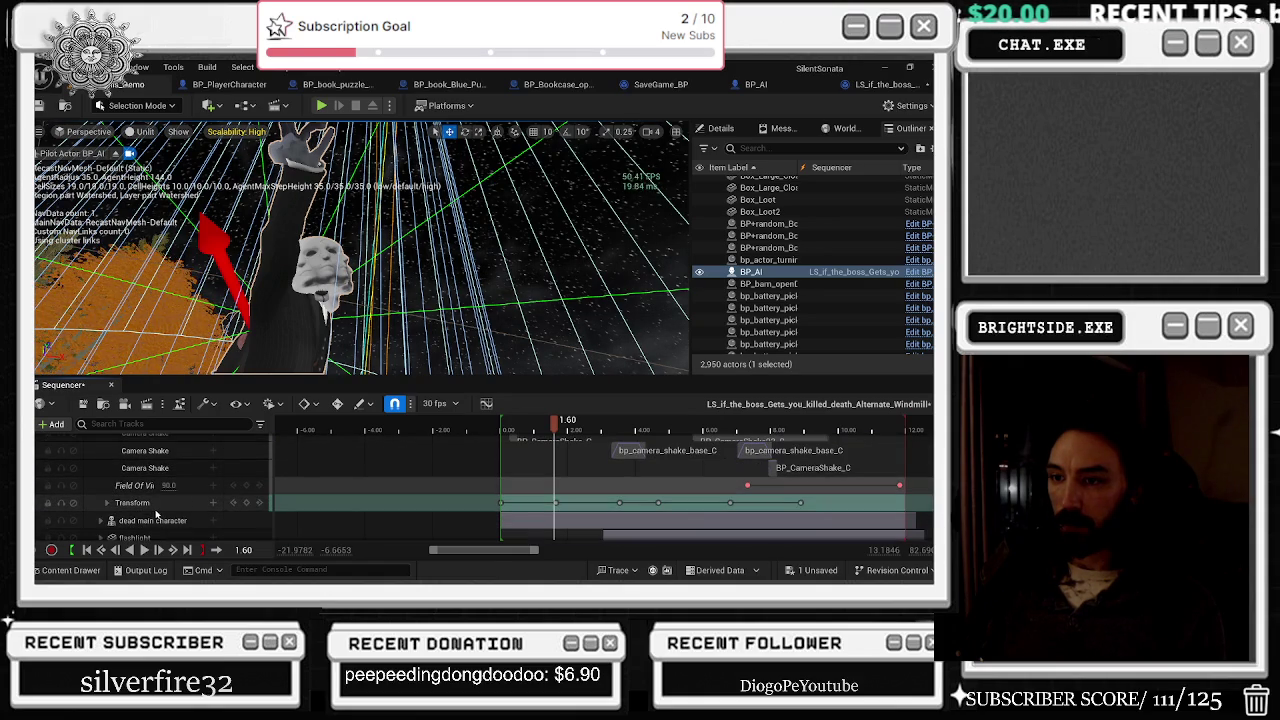
Step: Set the camera's pitch to 8 at the Roll key near 1.66 seconds
click(108, 503)
scroll(330, 490, down, 1)
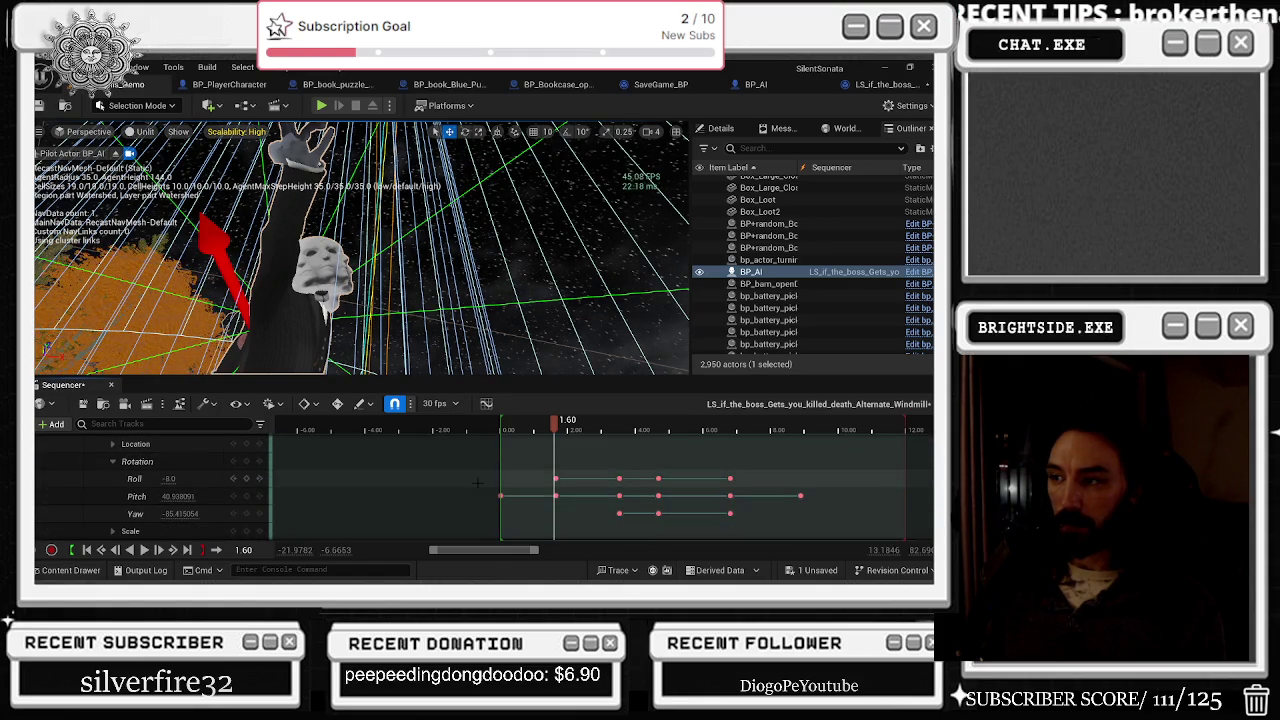
click(557, 479)
drag(168, 496, 210, 496)
text(8)
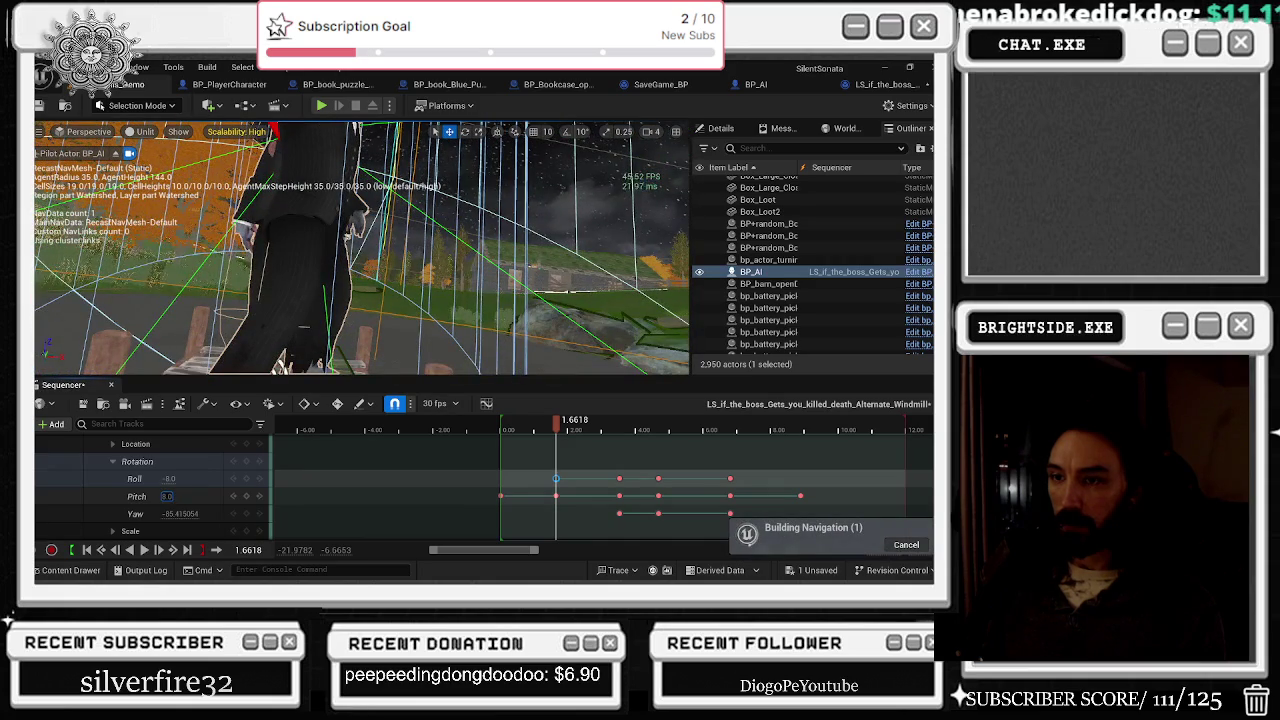
Step: Raise the camera's Z location to 135 and key its X, Y and Z location
click(113, 444)
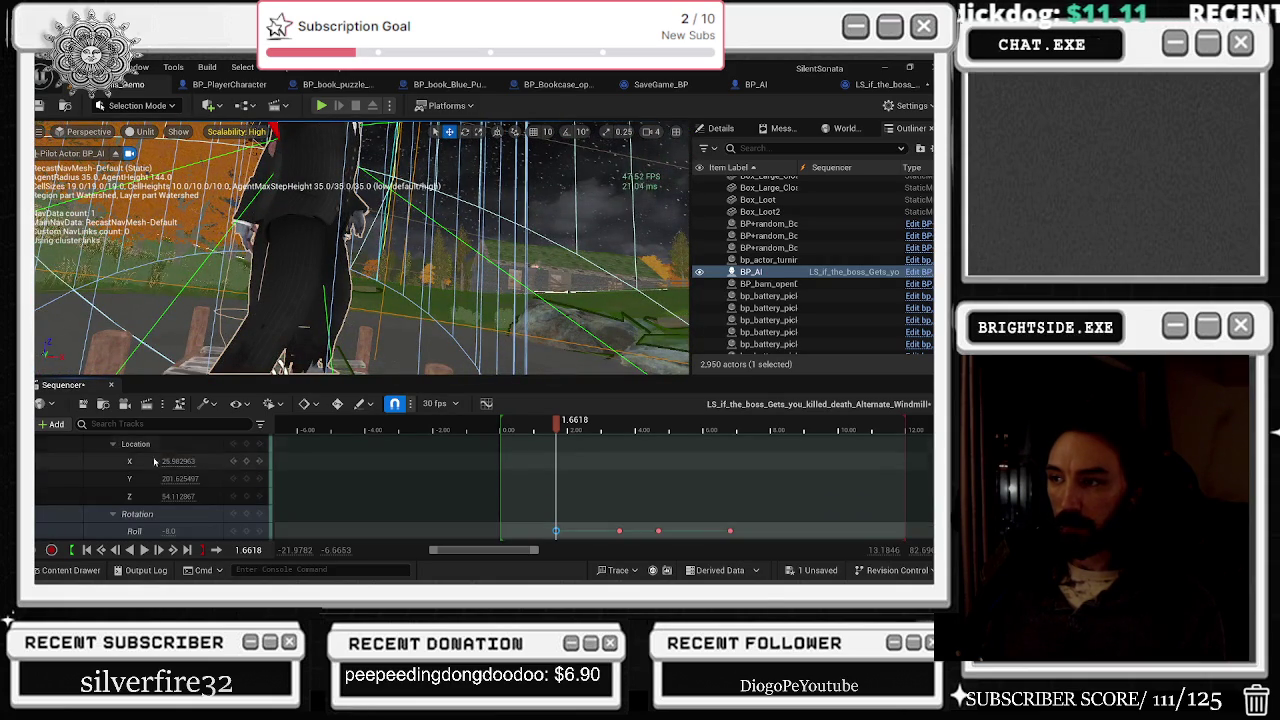
double_click(170, 496)
text(125)
key(Return)
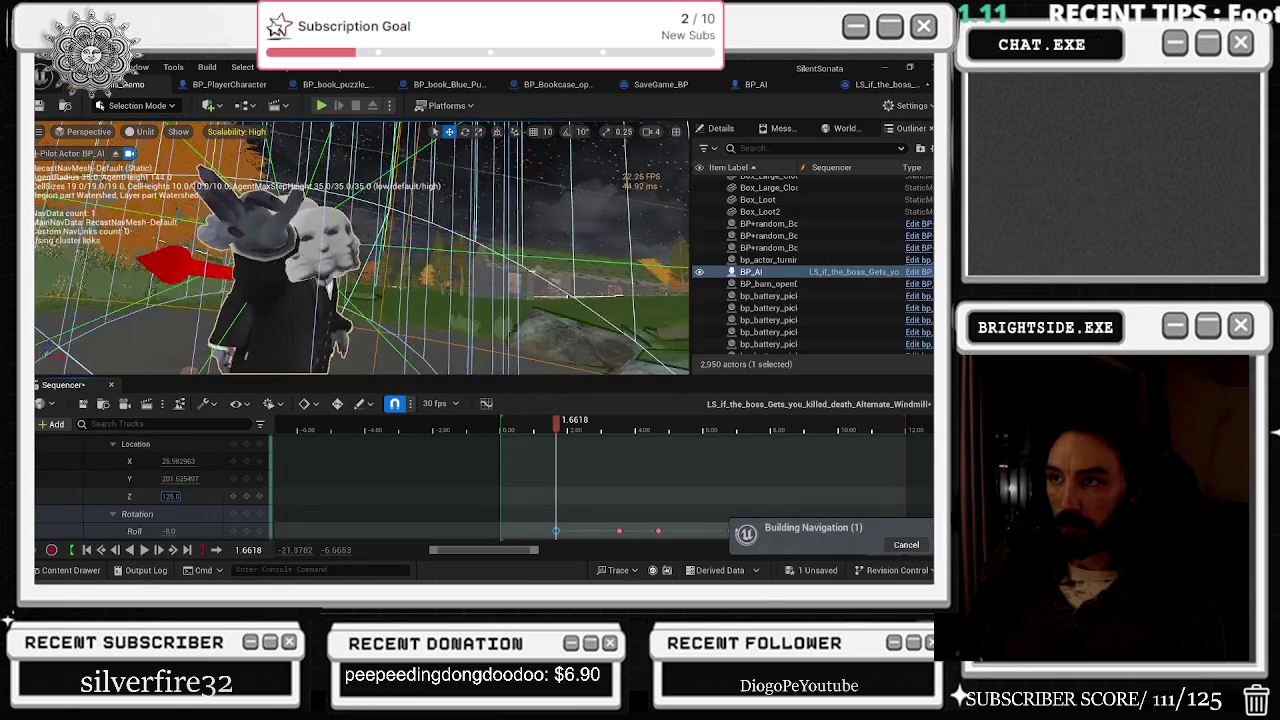
text(135)
key(Return)
click(247, 444)
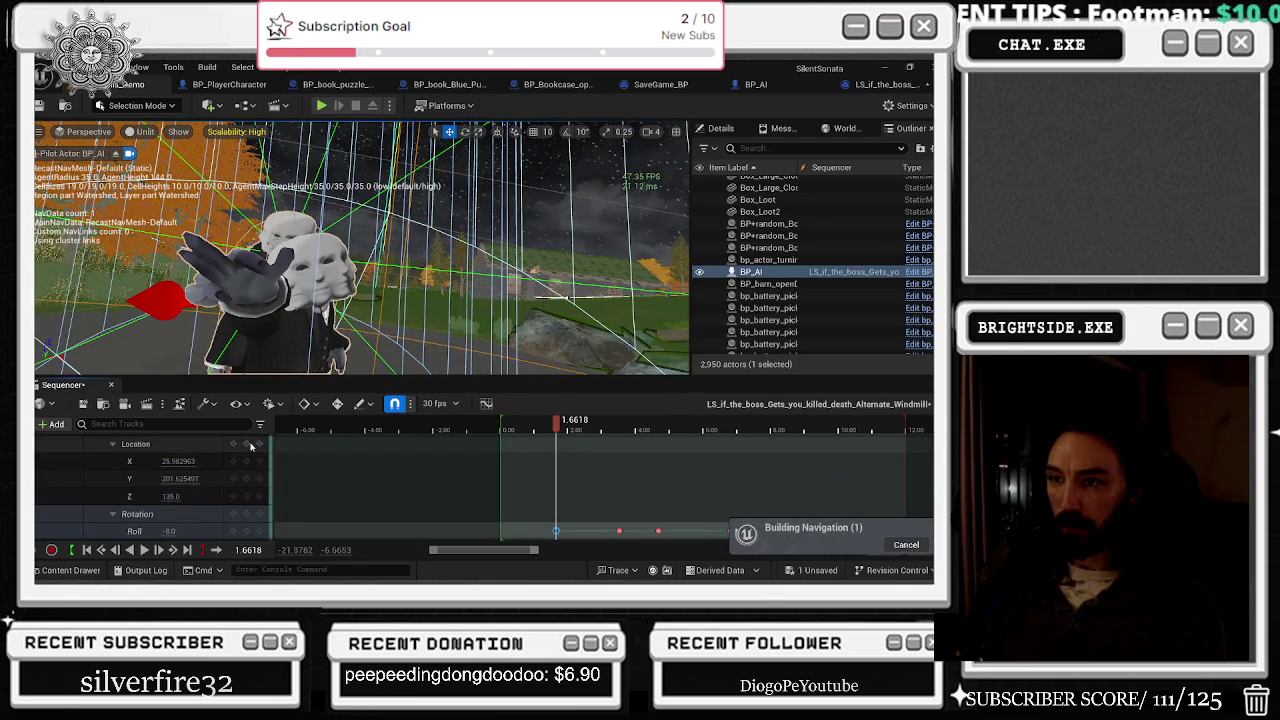
mouse_move(500, 437)
mouse_down()
mouse_move(538, 440)
mouse_move(501, 440)
mouse_up()
scroll(538, 468, down, 2)
Step: Adjust the camera pitch at the start and play back to check the camera move
drag(168, 490, 200, 490)
key(space)
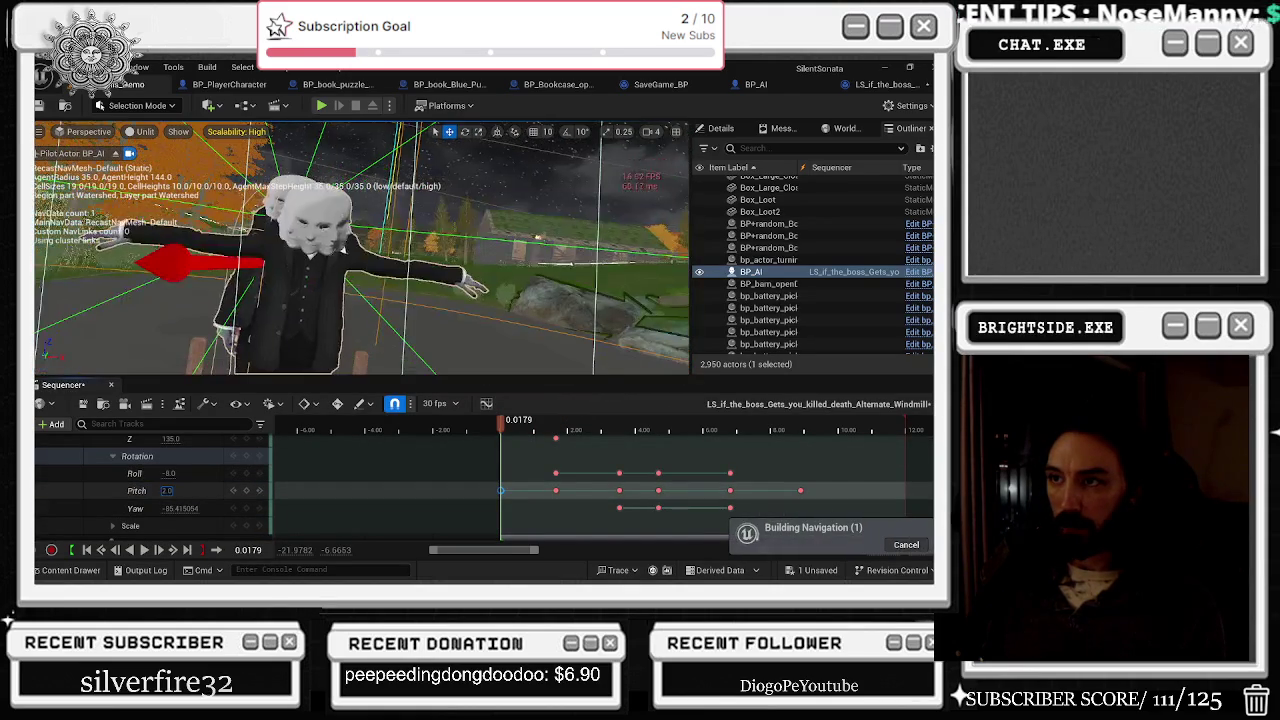
key(space)
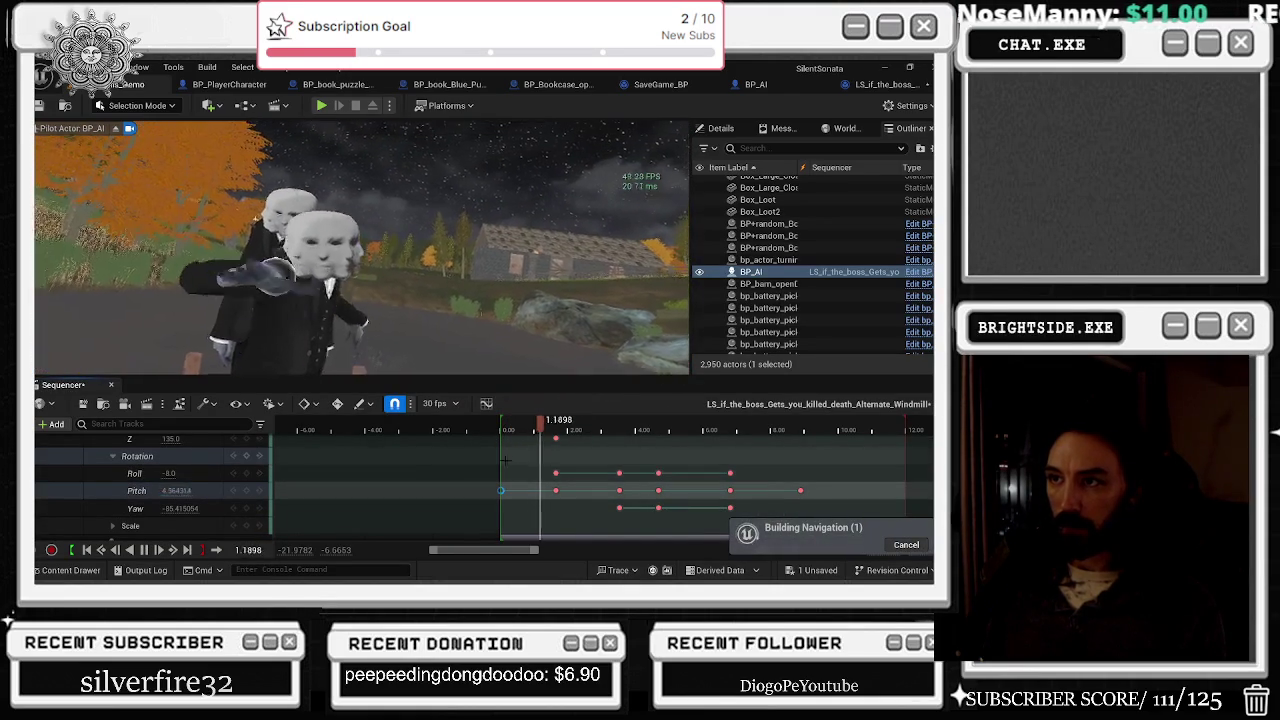
Step: Trim the Superhuman_Choke_Lift clip to start at 0.53 s and preview it from the start
scroll(557, 474, down, 1)
scroll(557, 474, down, 3)
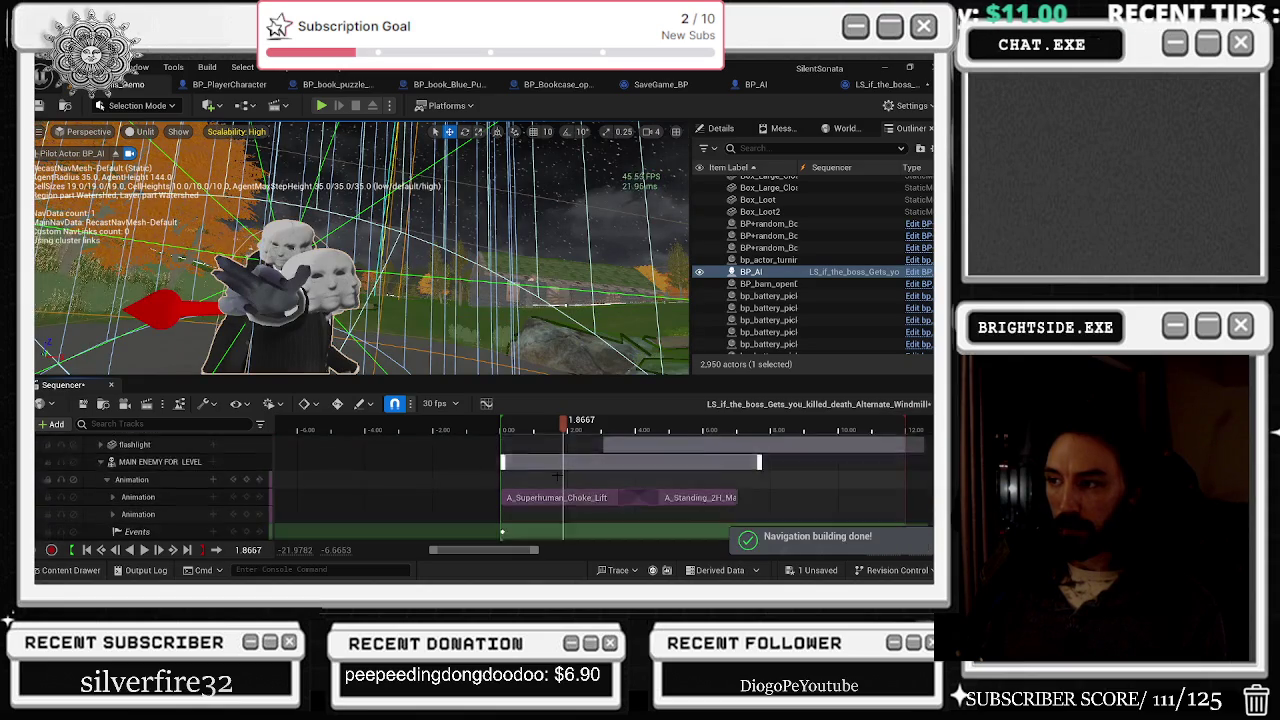
mouse_move(505, 478)
mouse_down()
mouse_move(552, 476)
mouse_move(572, 497)
mouse_up()
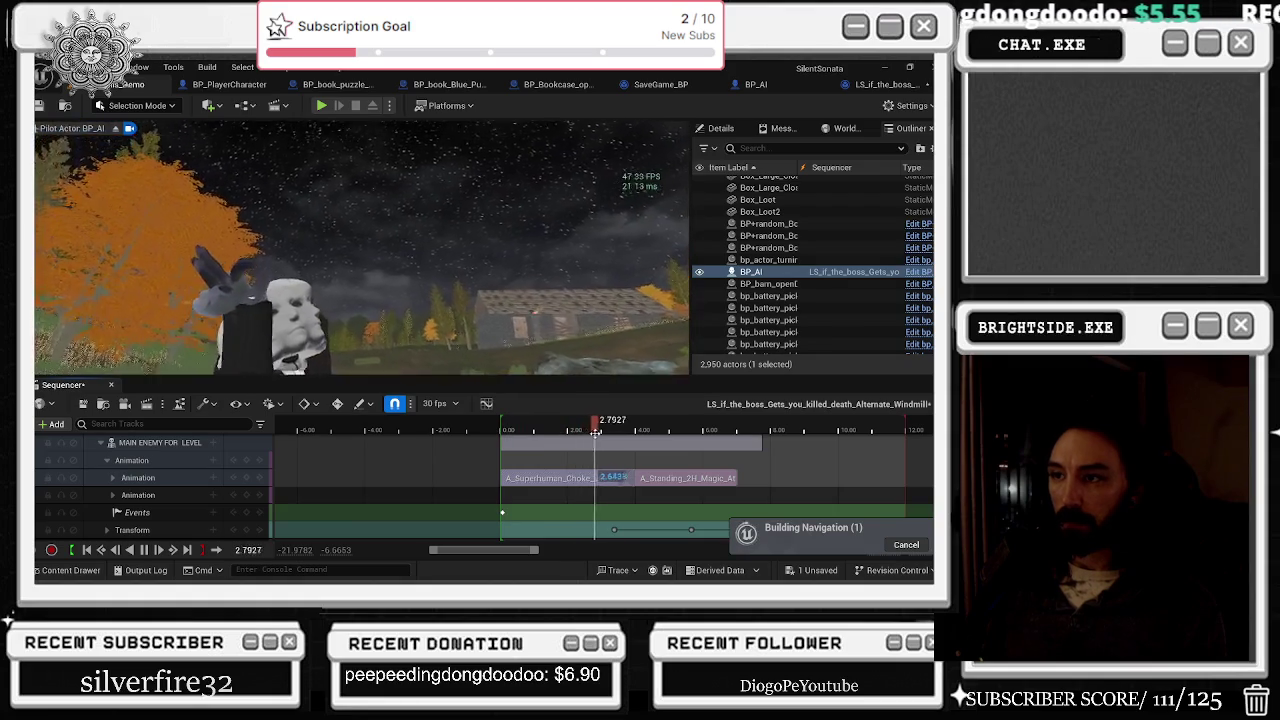
scroll(645, 467, down, 5)
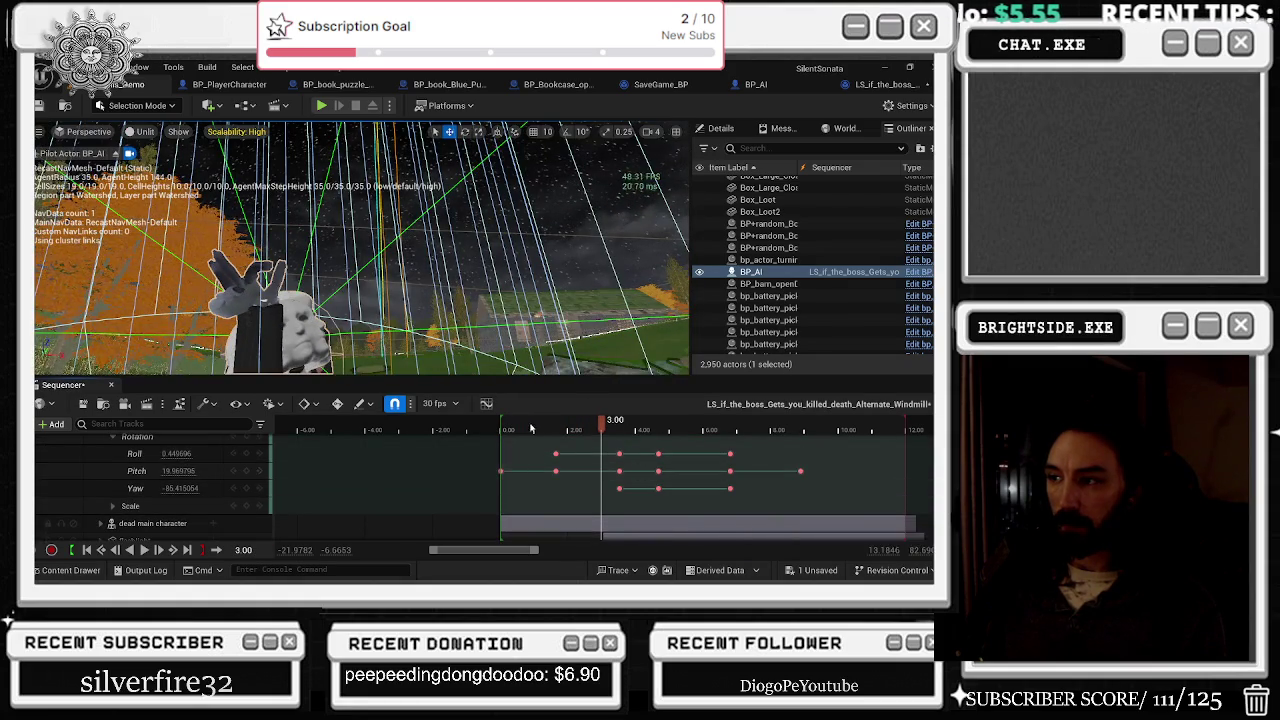
click(502, 428)
key(space)
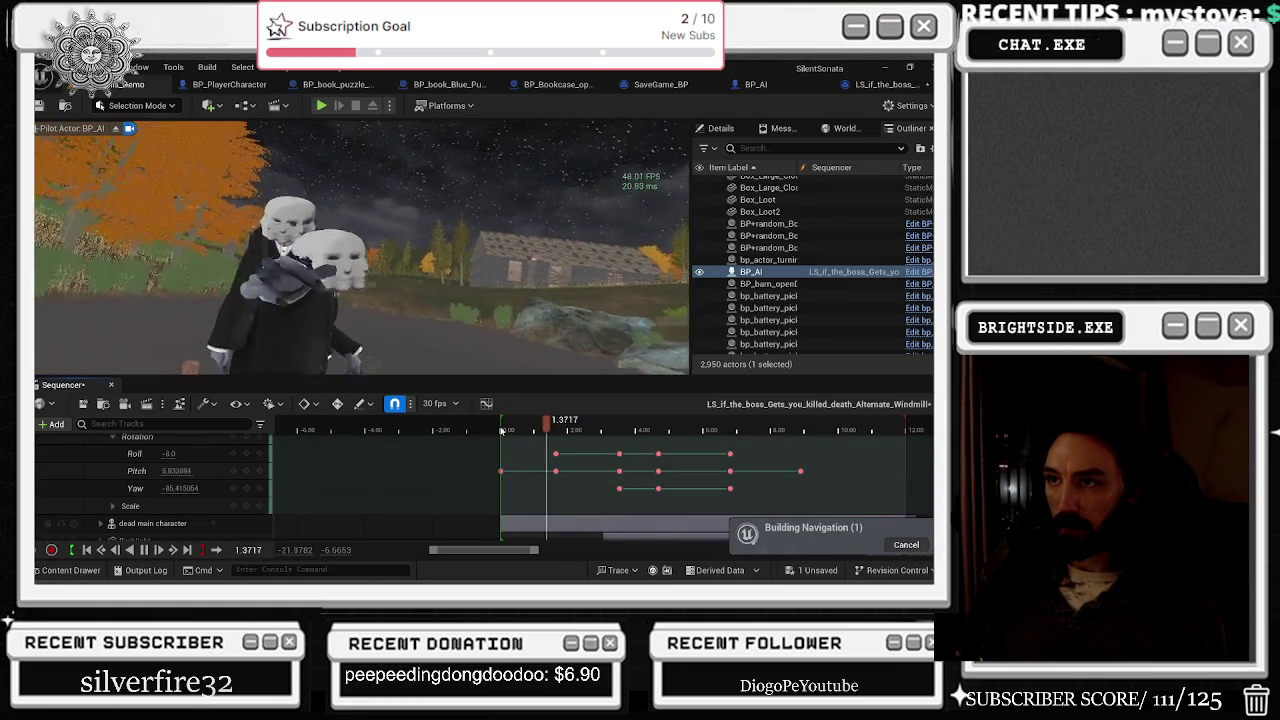
click(506, 430)
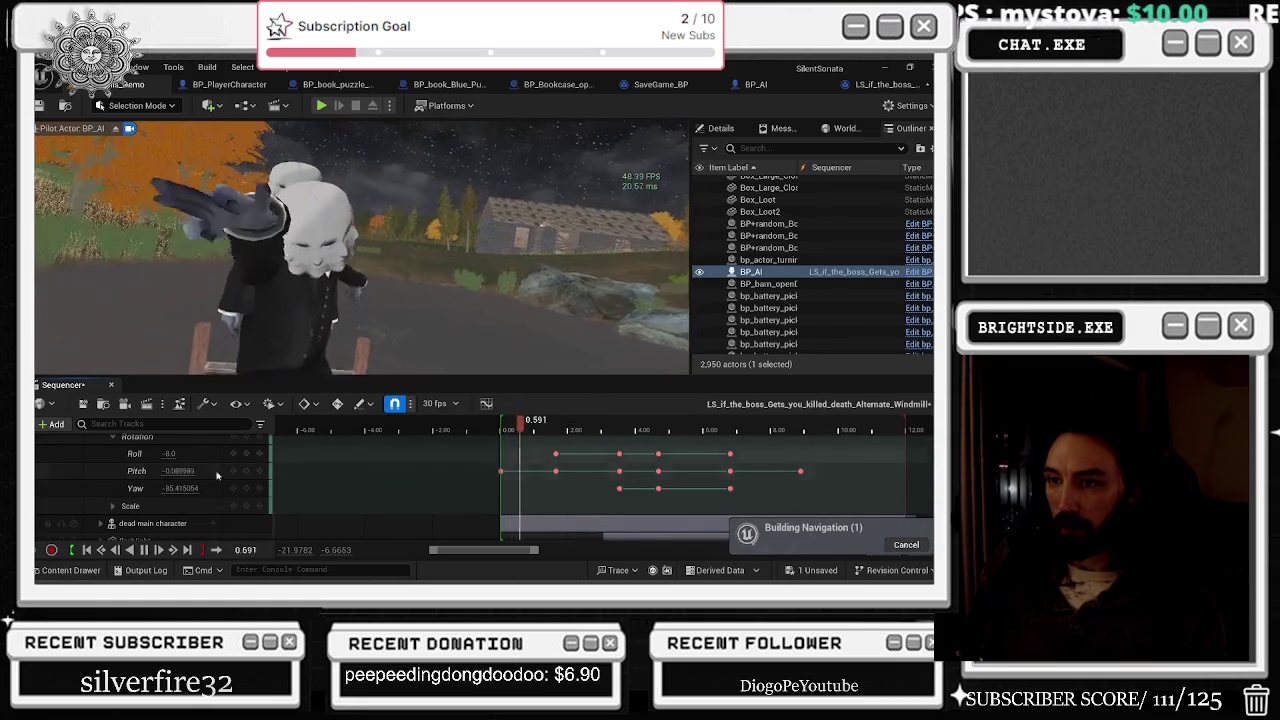
key(space)
Step: Raise the pitch, shift a pitch key later, then delete the two selected Pitch keys
drag(187, 470, 265, 470)
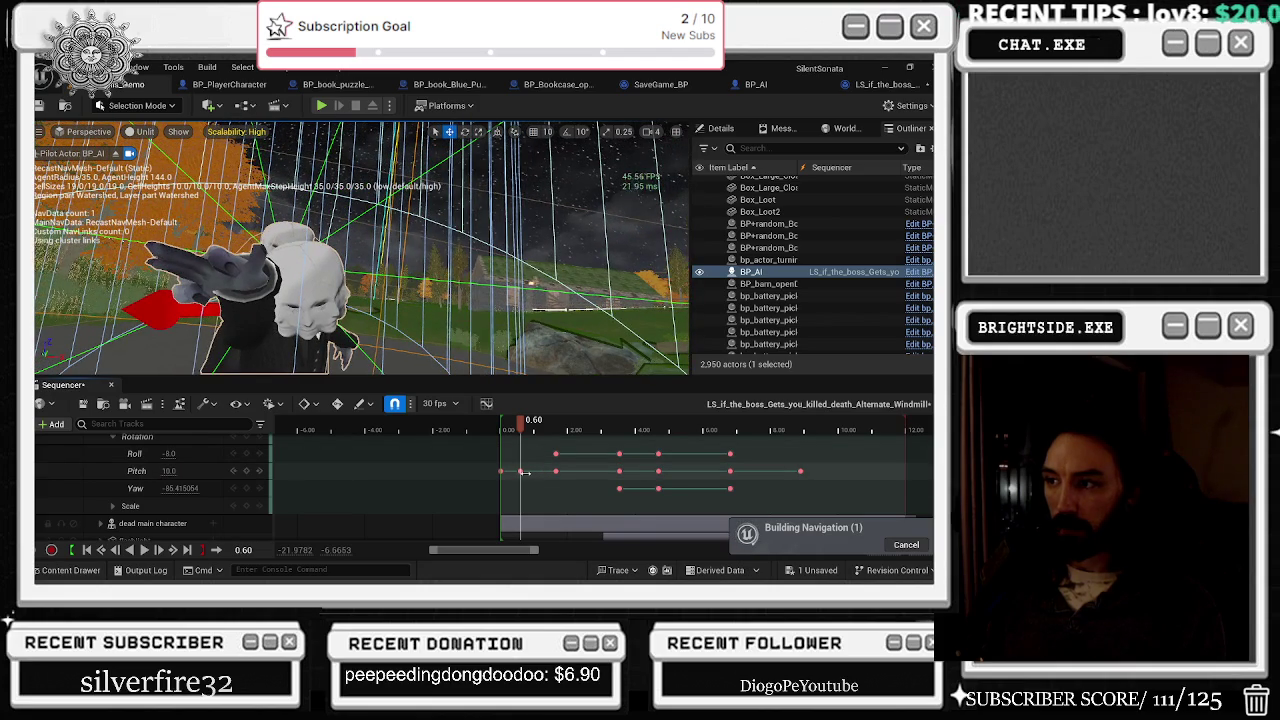
click(520, 471)
mouse_move(523, 470)
mouse_down()
mouse_move(508, 428)
mouse_move(535, 428)
mouse_up()
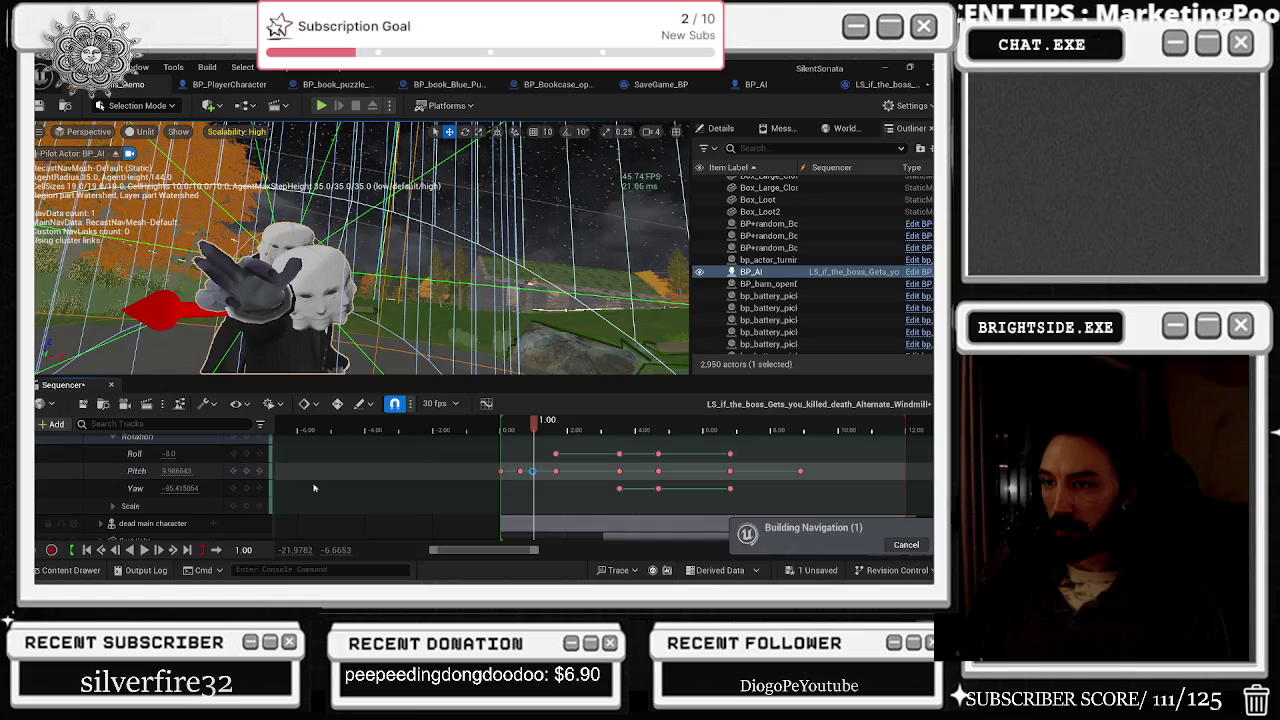
key(Delete)
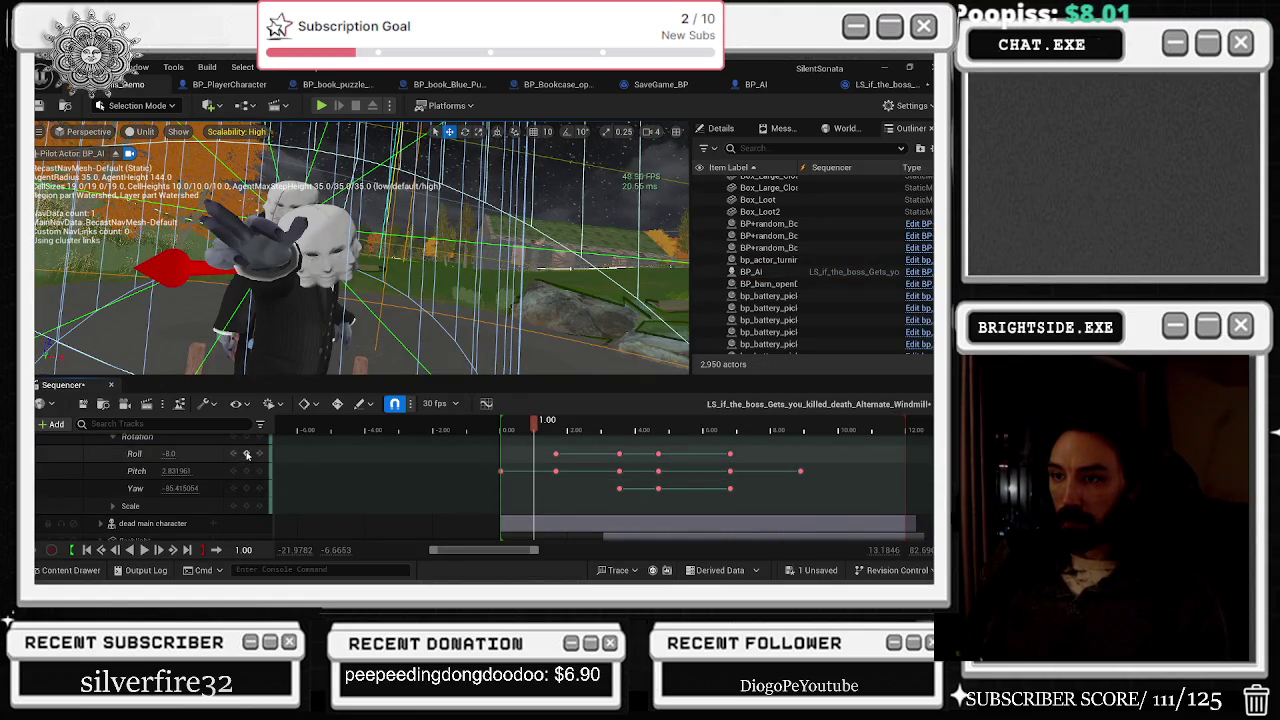
drag(530, 428, 514, 428)
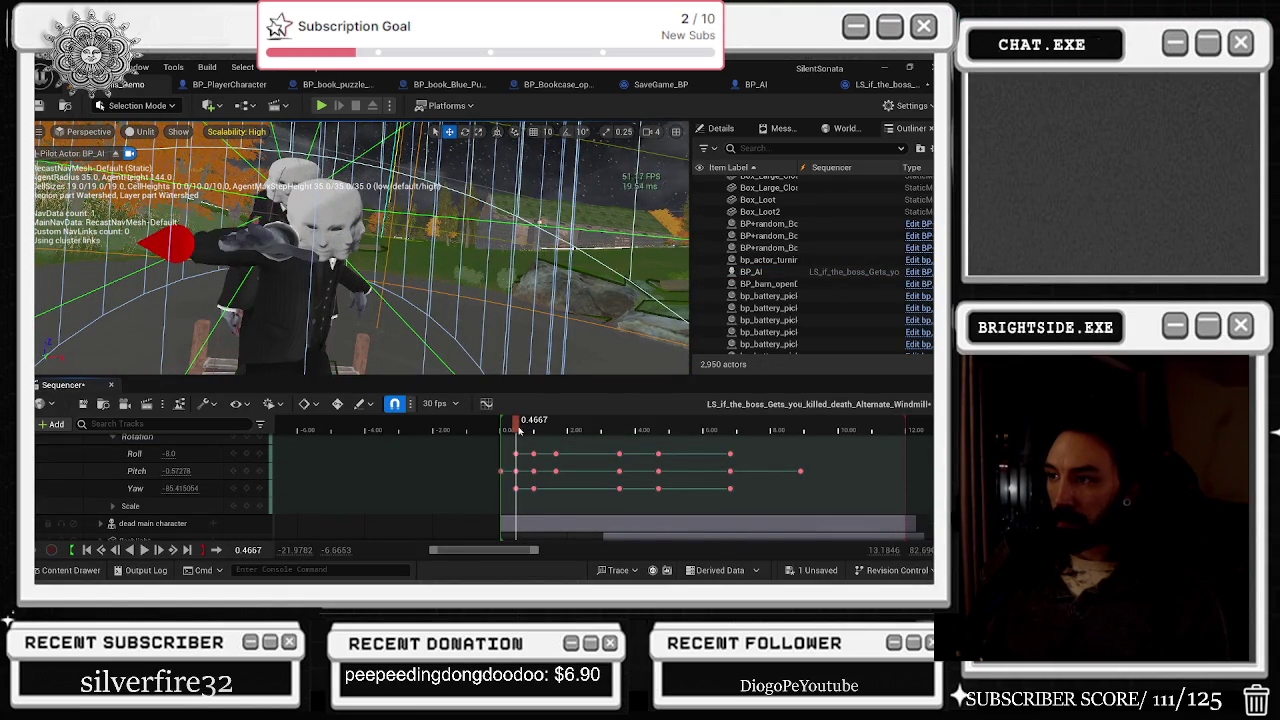
Step: Set the enemy's Pitch to -7 at 0.7333 seconds
click(524, 428)
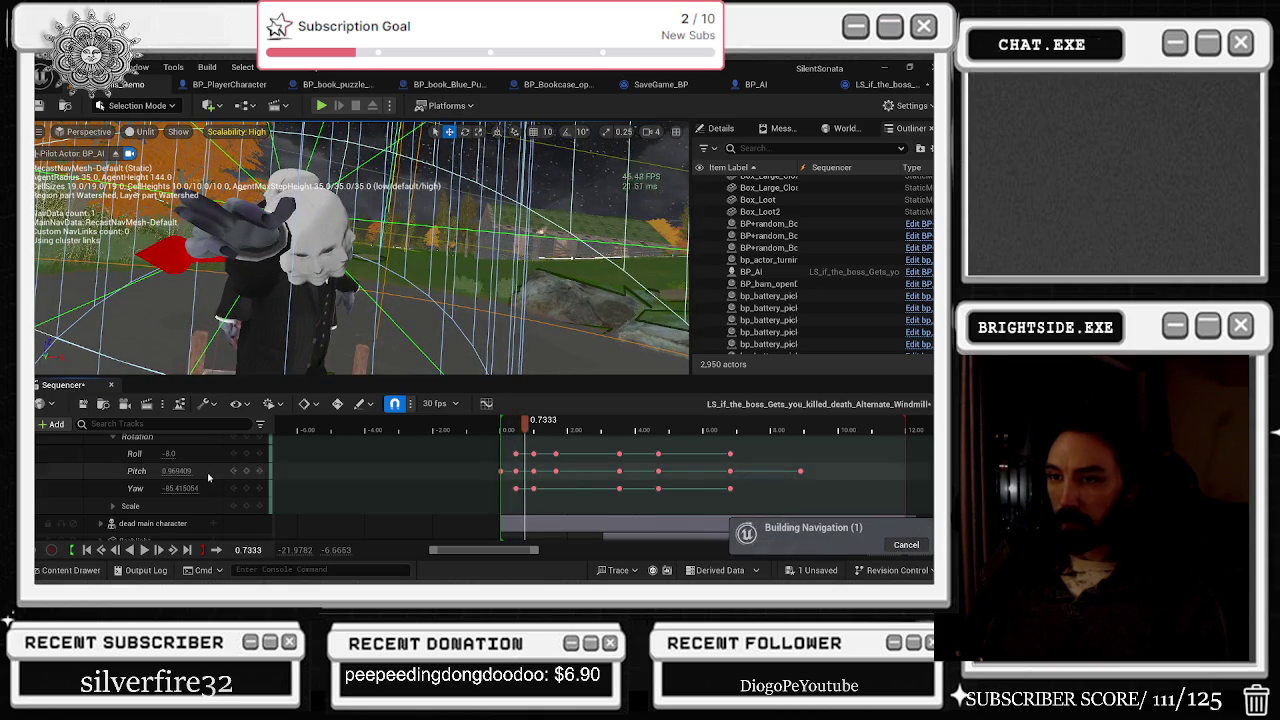
scroll(207, 472, up, 1)
drag(167, 490, 140, 490)
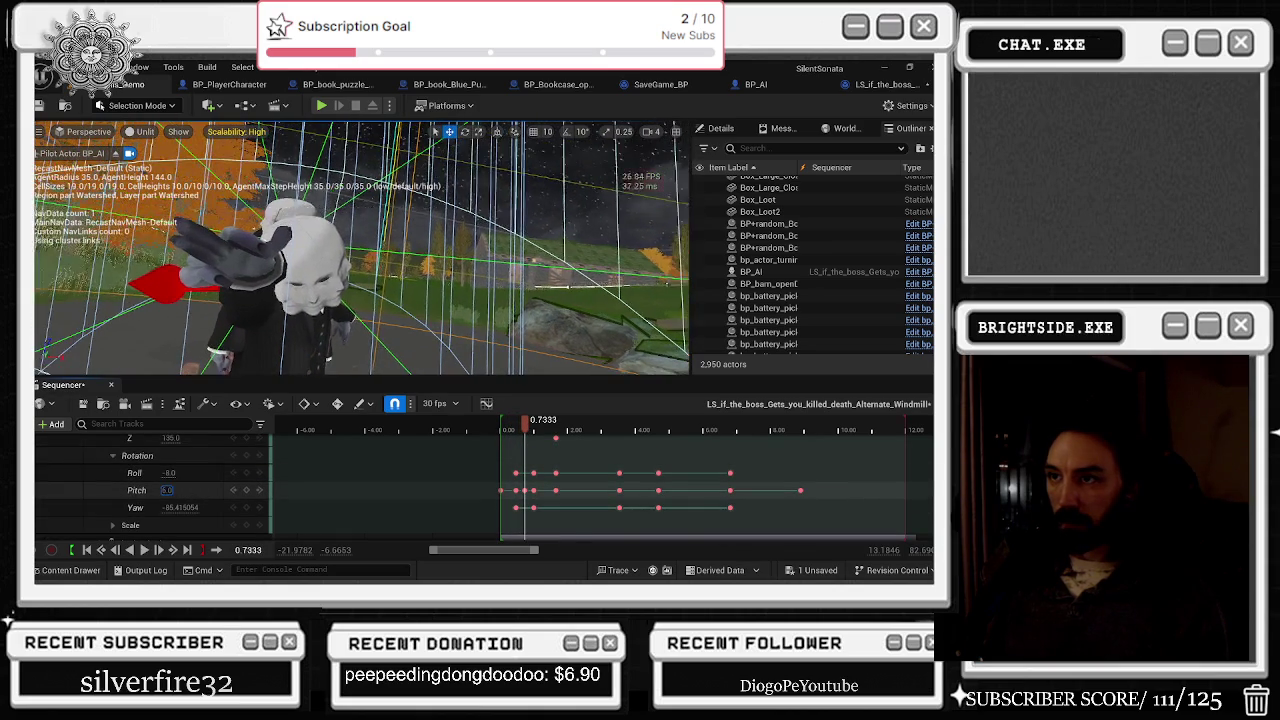
text(-7)
key(Return)
Step: Set the enemy's Y location to 195, replacing an interim 236
scroll(207, 472, up, 2)
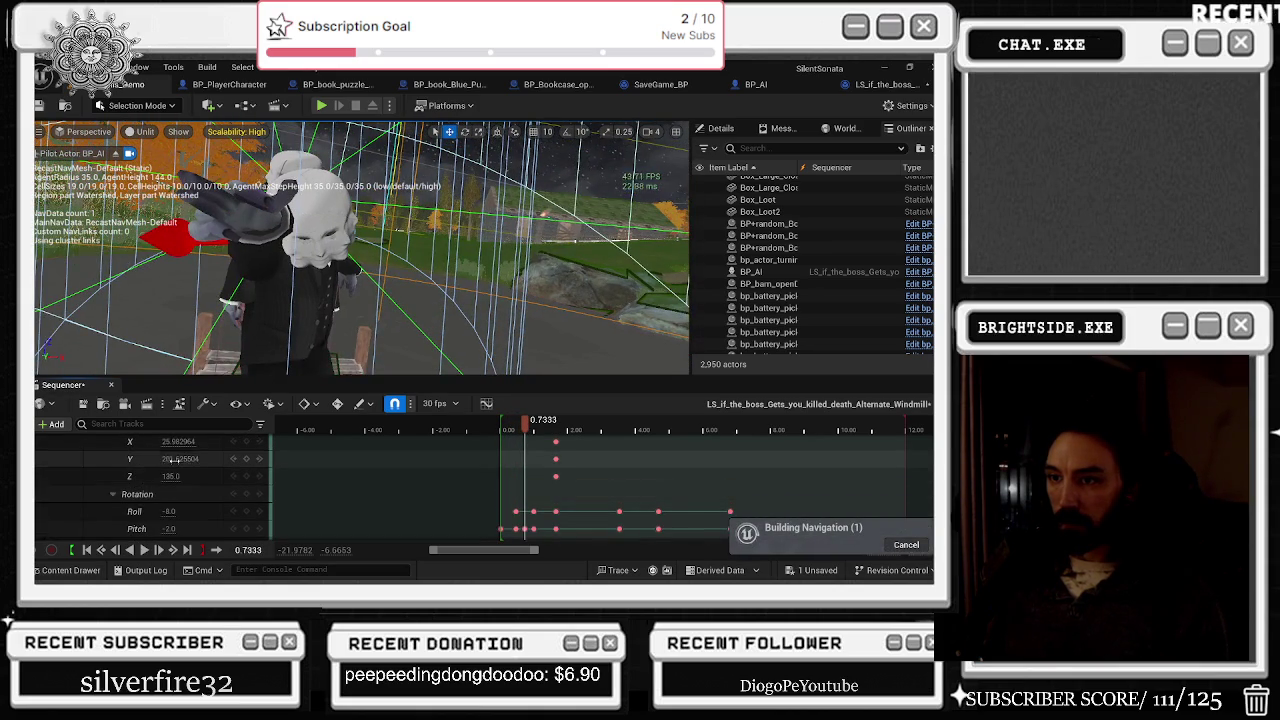
click(170, 458)
text(236)
key(Return)
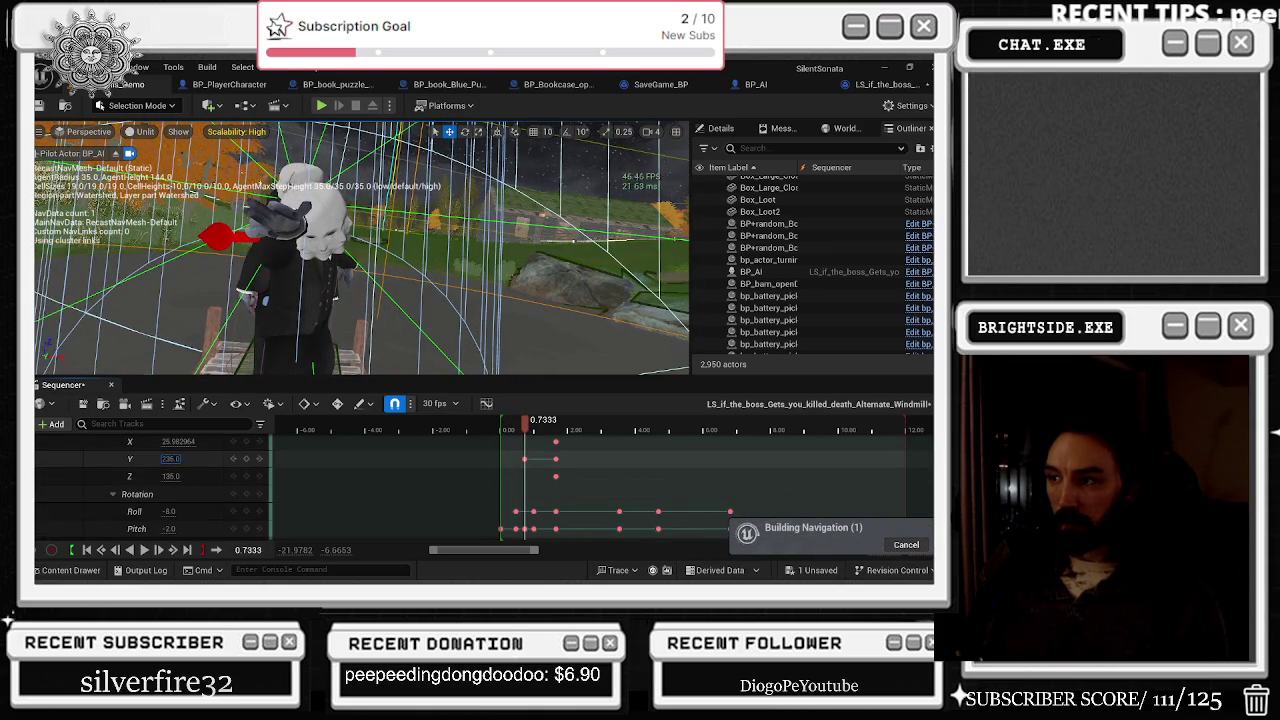
text(195)
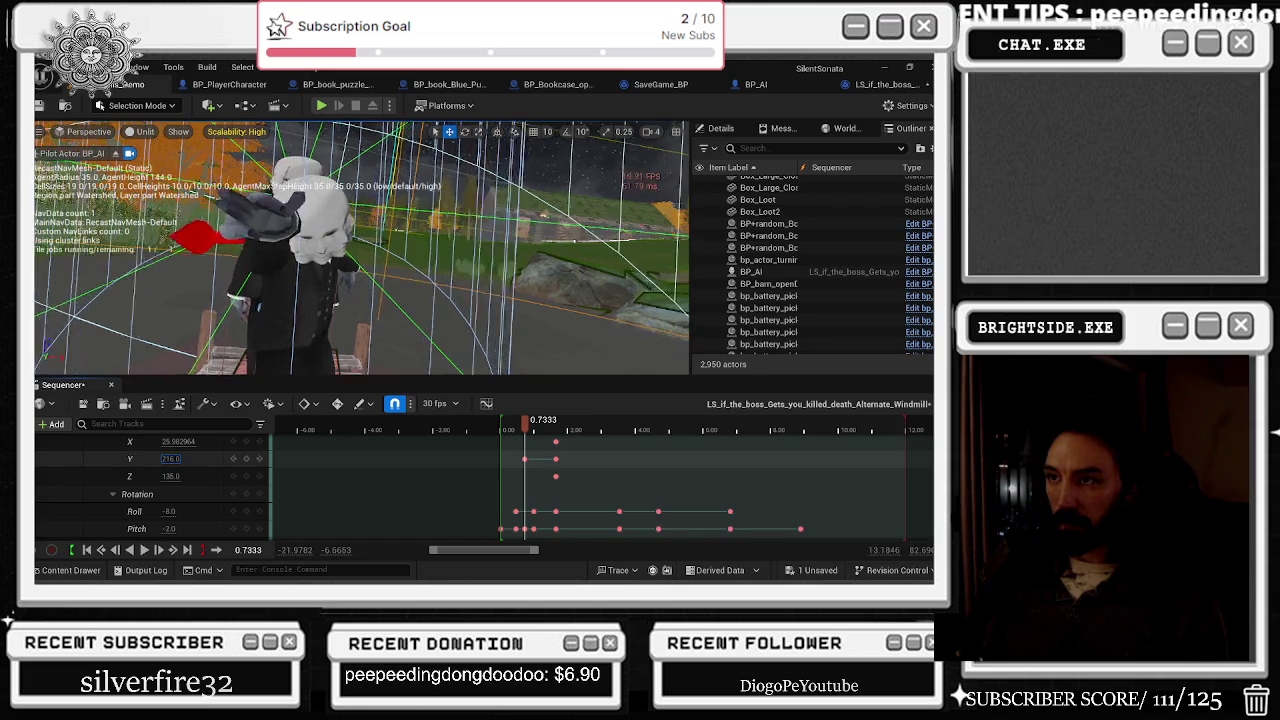
key(Return)
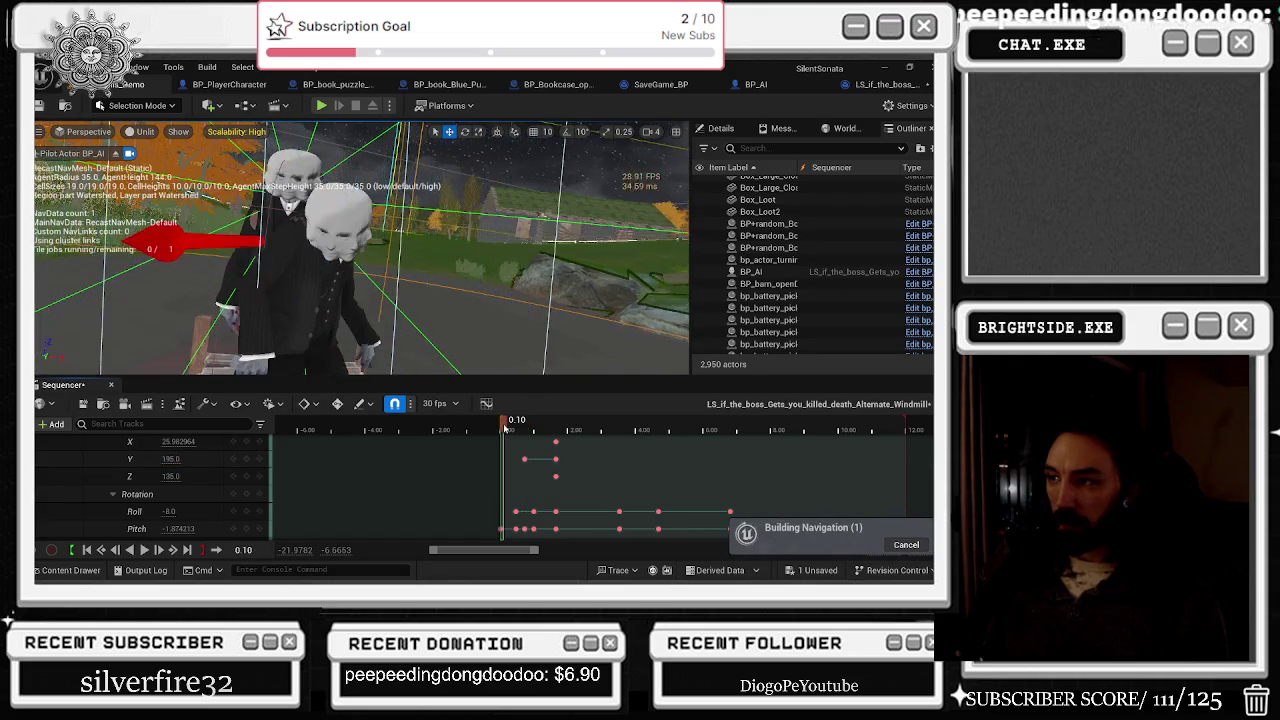
Step: Preview the sequence through the cutscene camera, stopping at 1.2667 seconds
click(503, 428)
key(space)
key(space)
key(p)
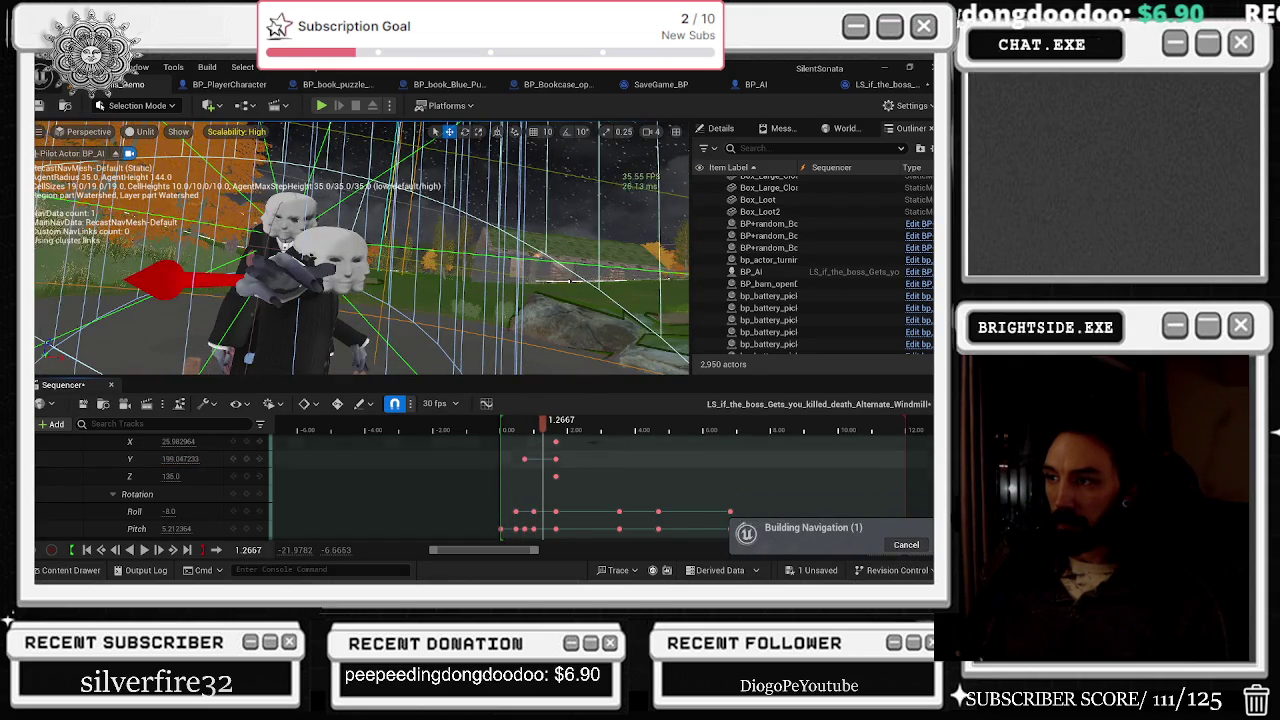
scroll(500, 505, up, 2)
Step: Shift the column of rotation keys 0.27 seconds earlier and play to check the timing
mouse_move(489, 486)
mouse_down()
mouse_move(507, 533)
mouse_move(510, 508)
mouse_up()
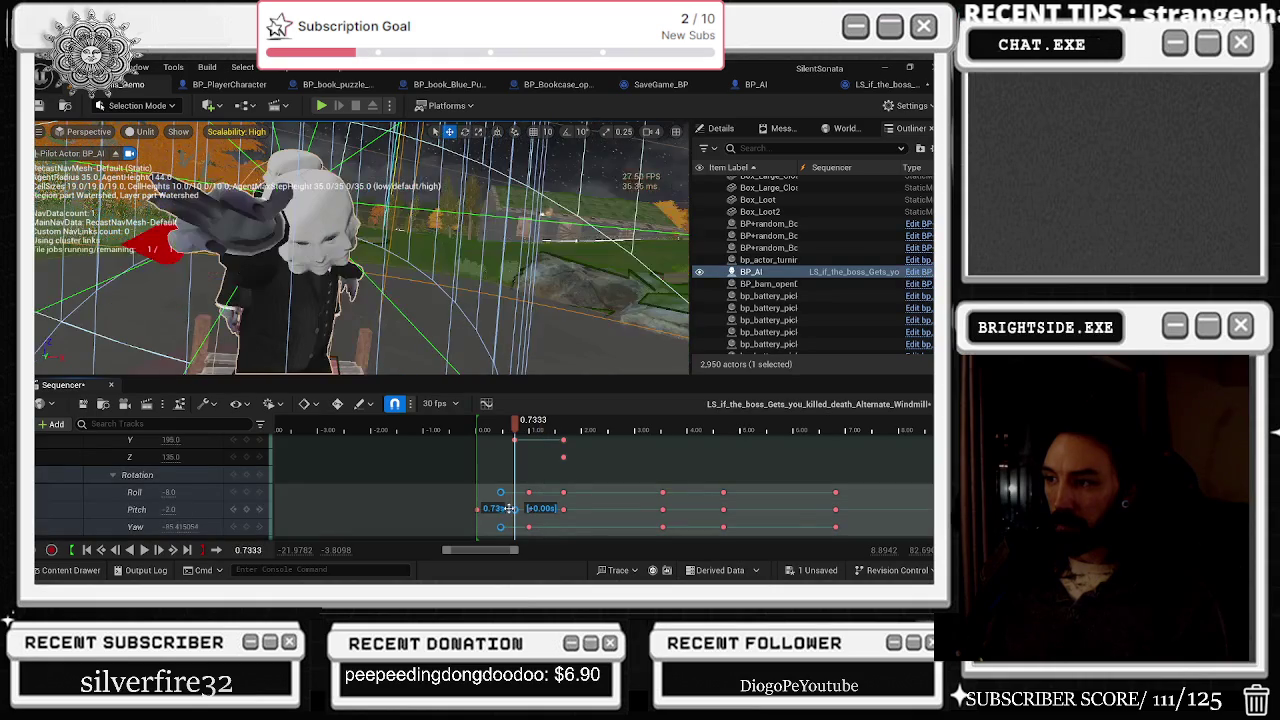
scroll(504, 510, up, 3)
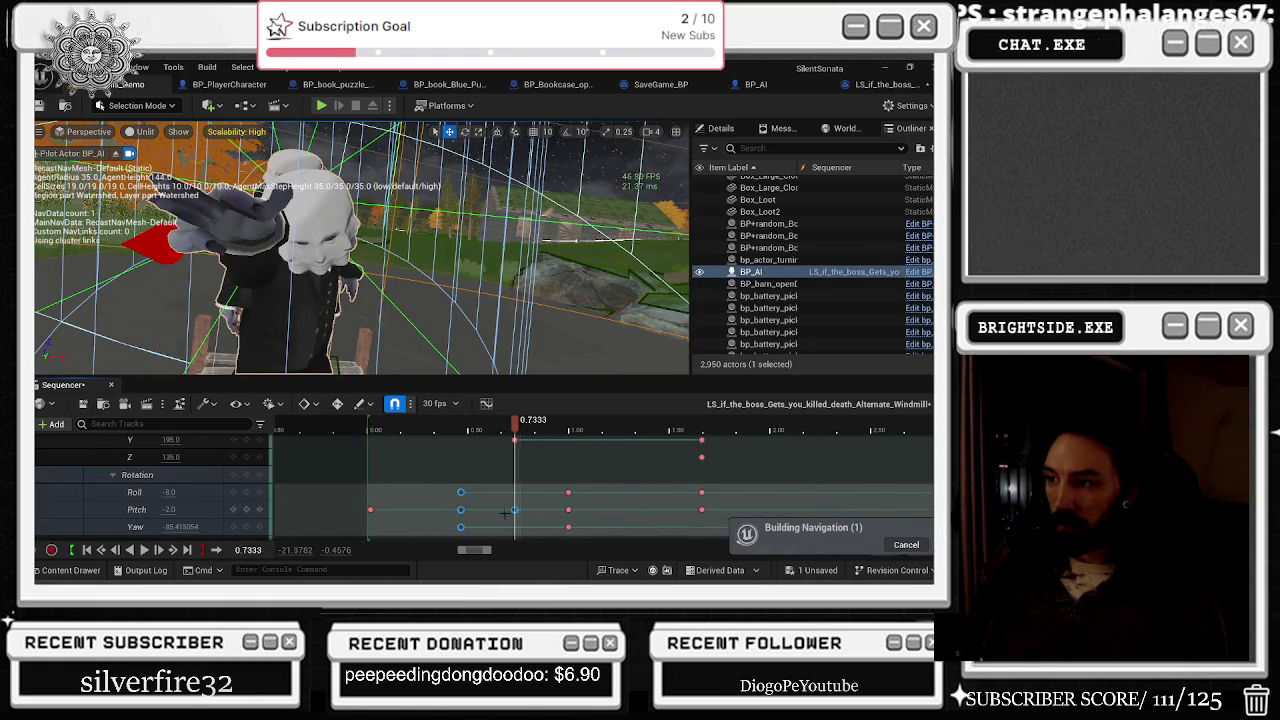
drag(514, 510, 463, 510)
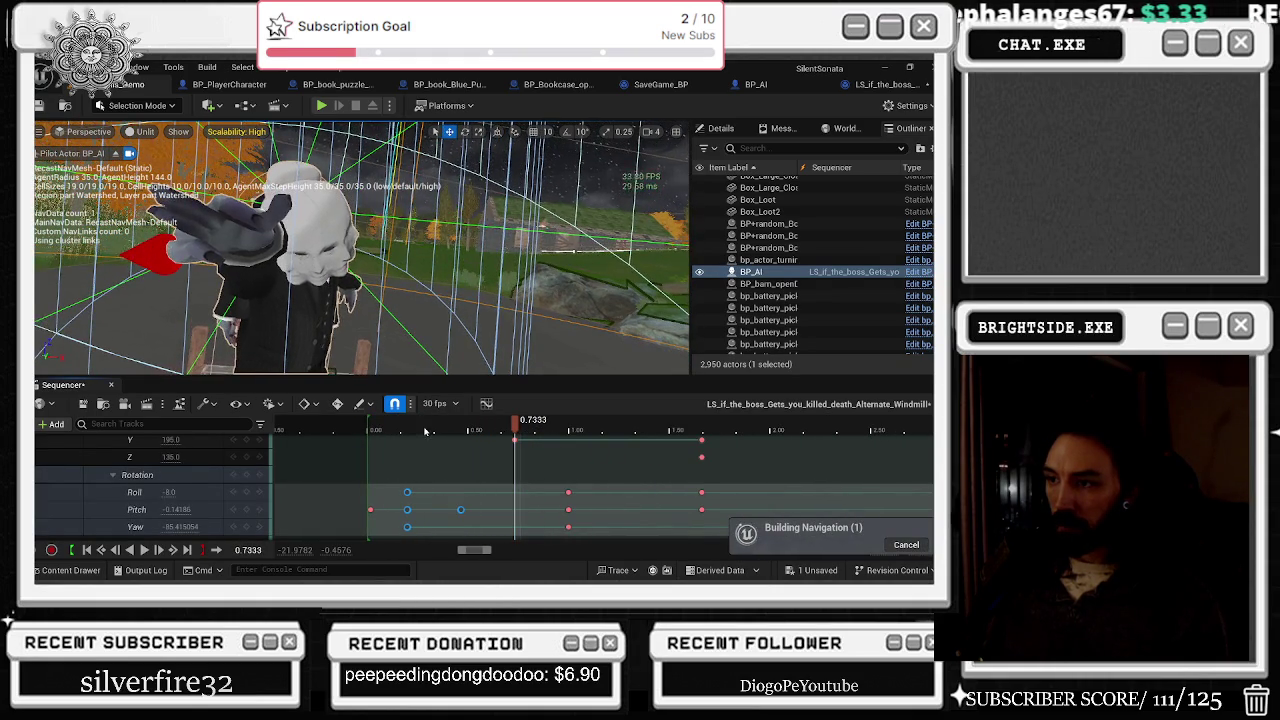
key(space)
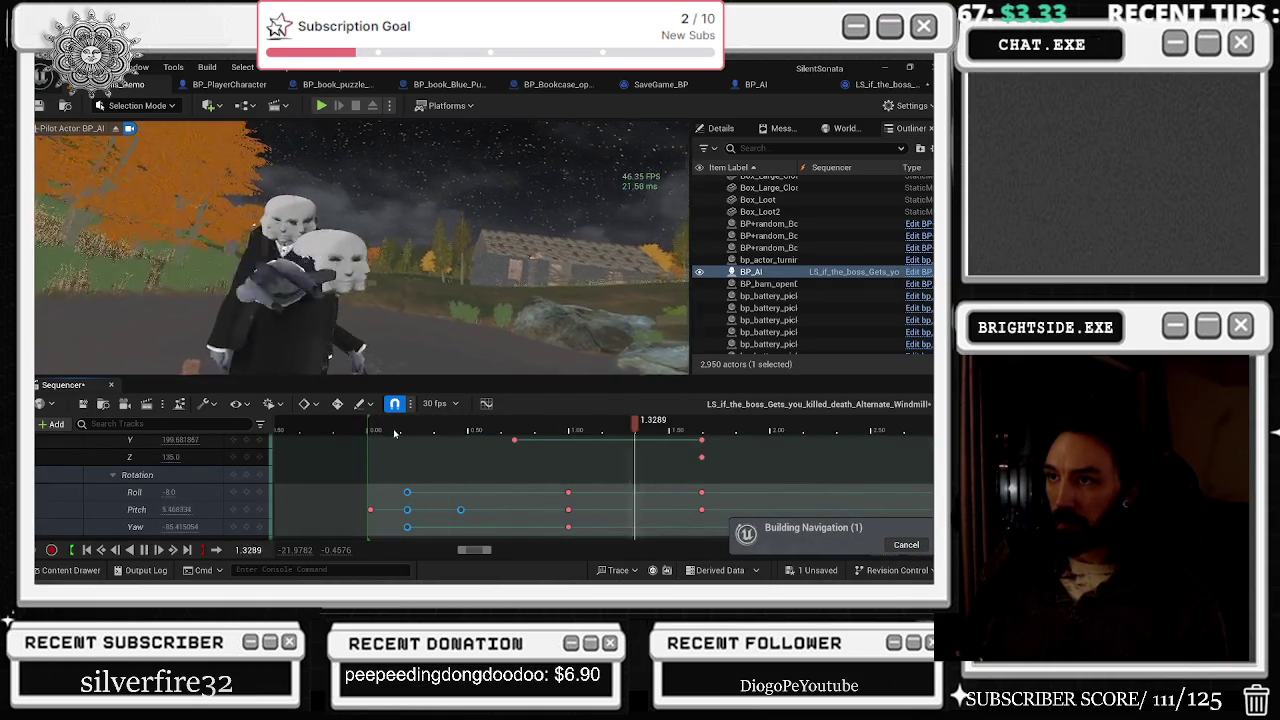
click(369, 430)
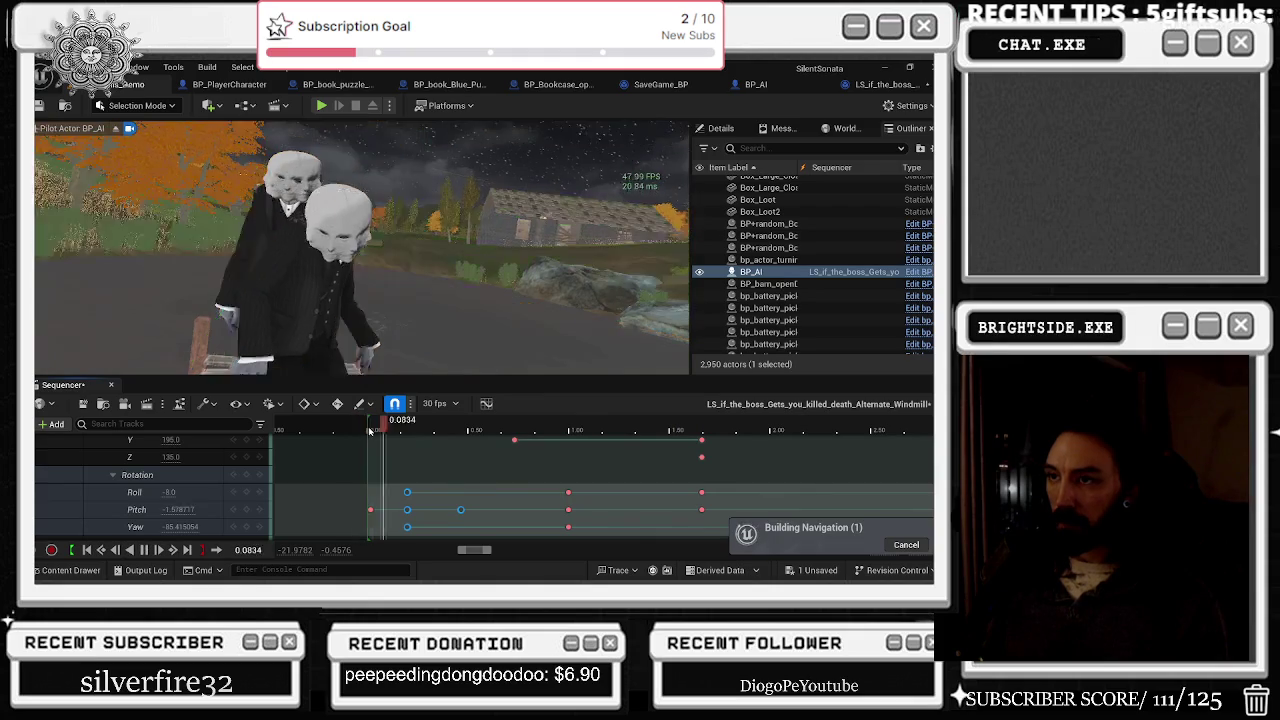
key(space)
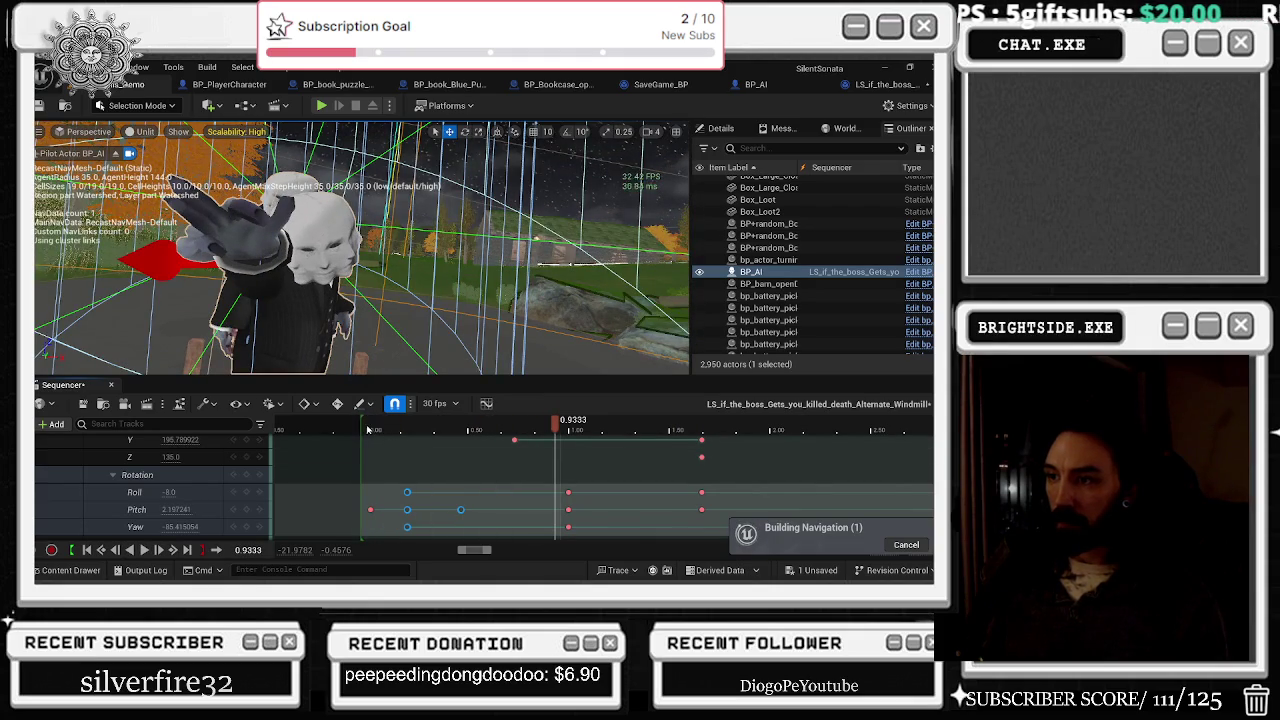
Step: At 0.5333 s raise Pitch from -2 to 1 and move that key to 0.60
click(369, 430)
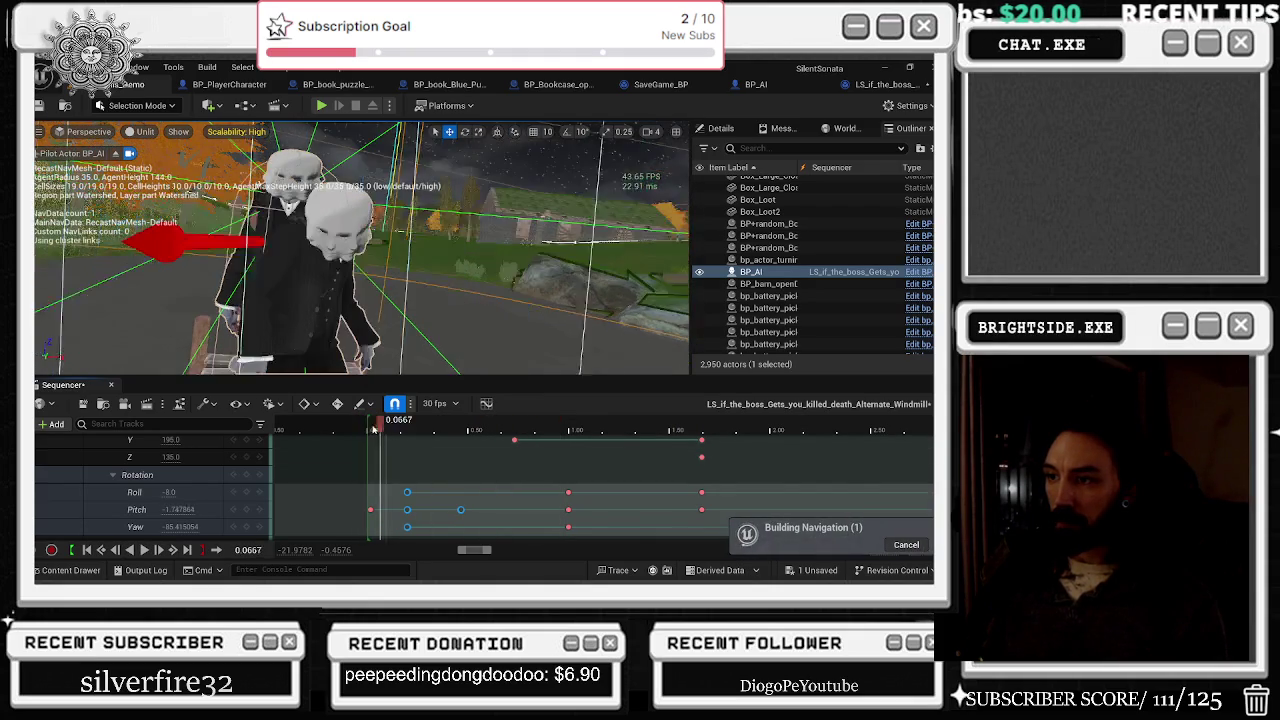
click(478, 430)
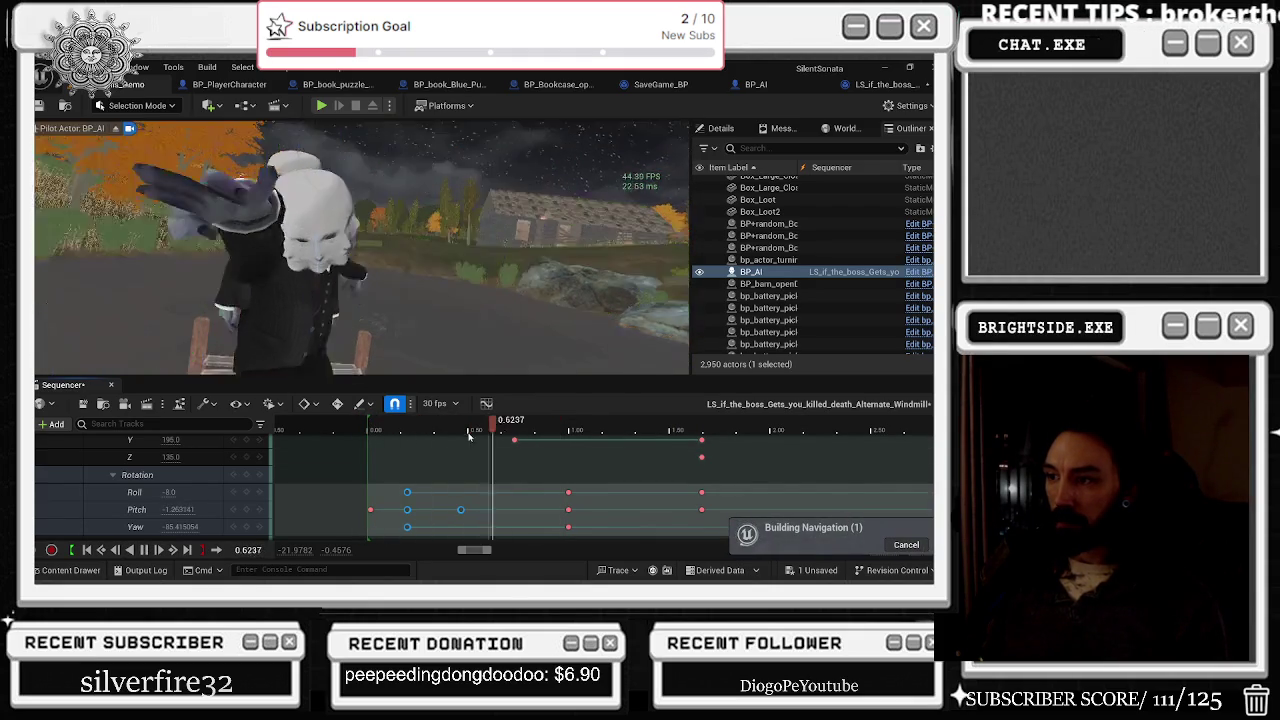
click(390, 430)
drag(369, 428, 474, 430)
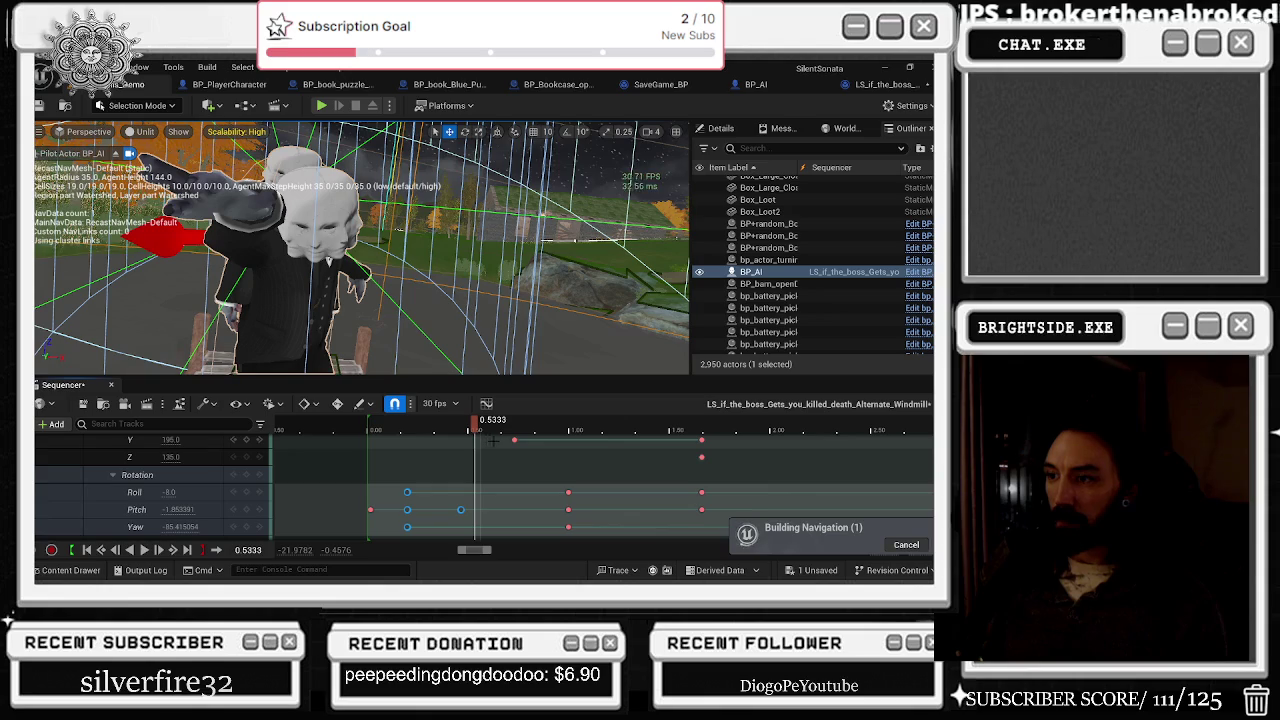
click(195, 493)
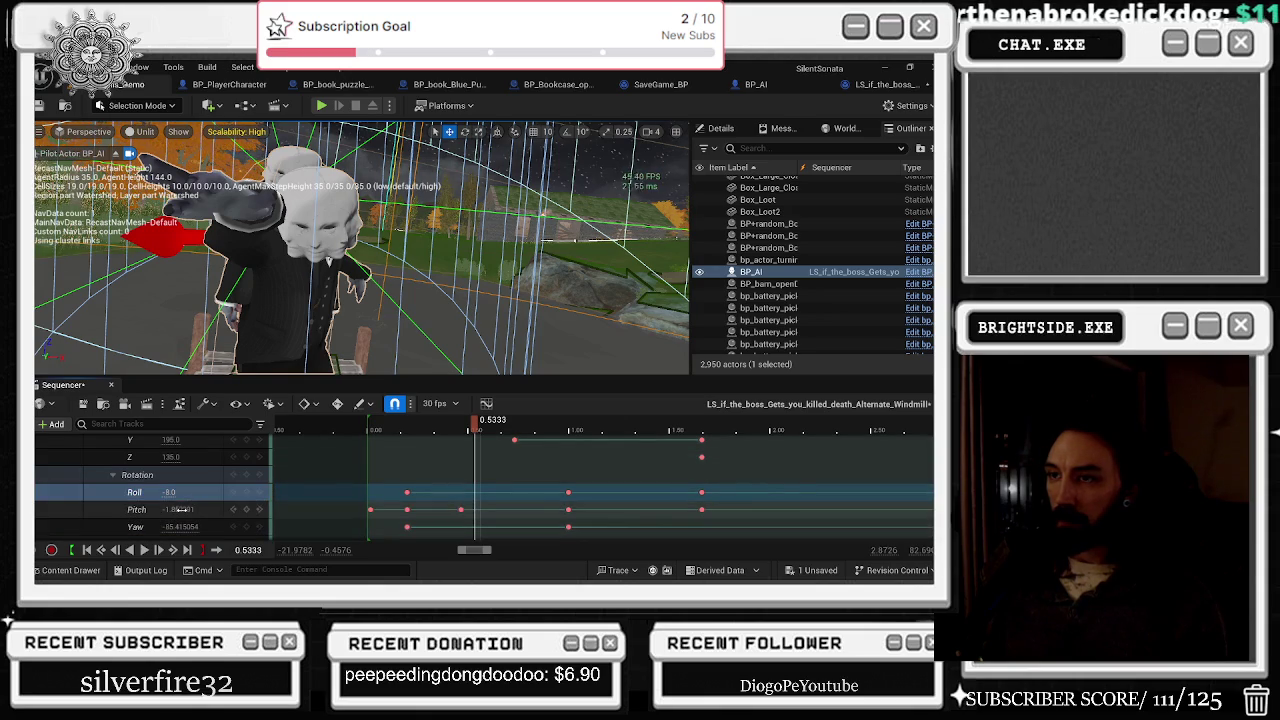
text(-2)
drag(168, 509, 175, 509)
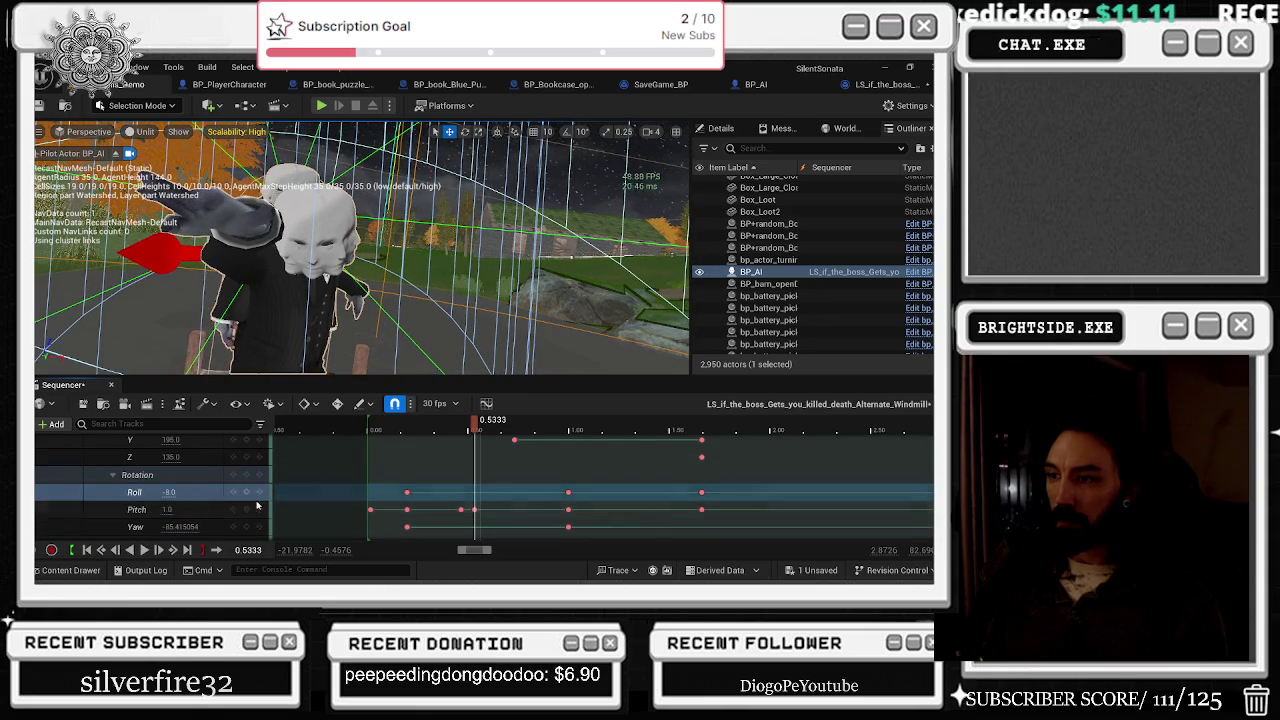
drag(474, 510, 487, 510)
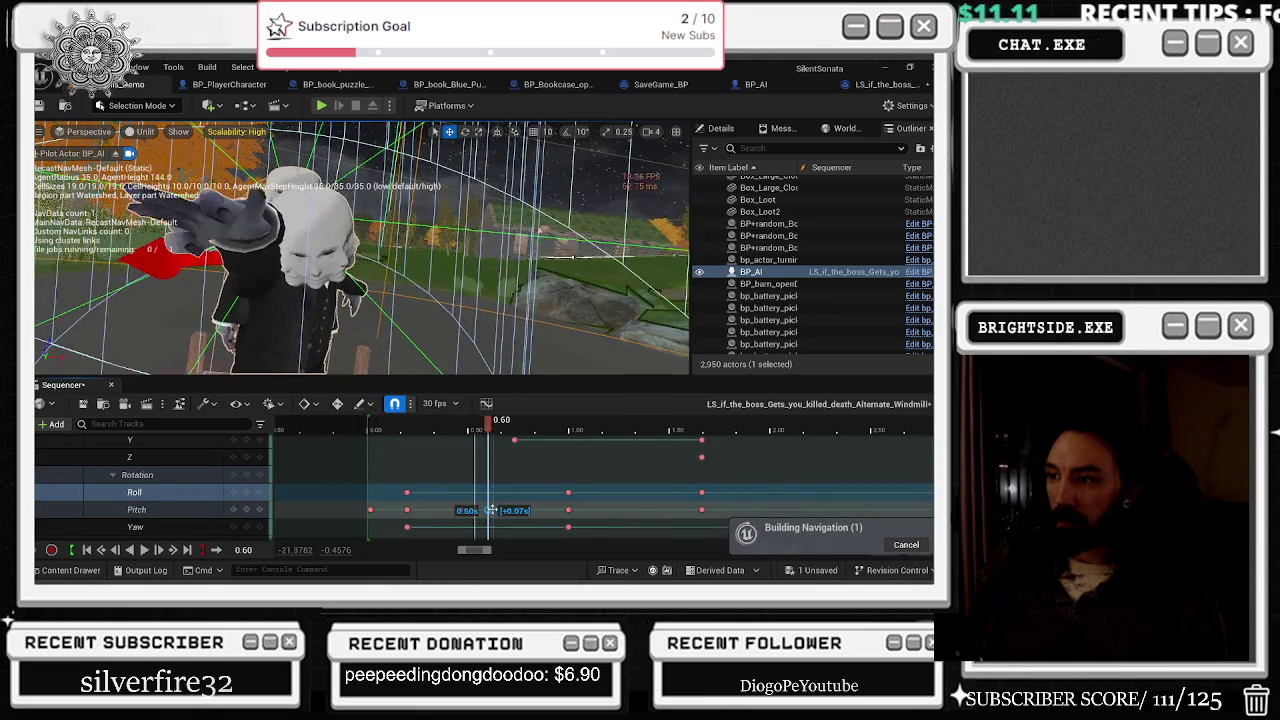
Step: Play back the change, then drag the Z location up toward 147
key(space)
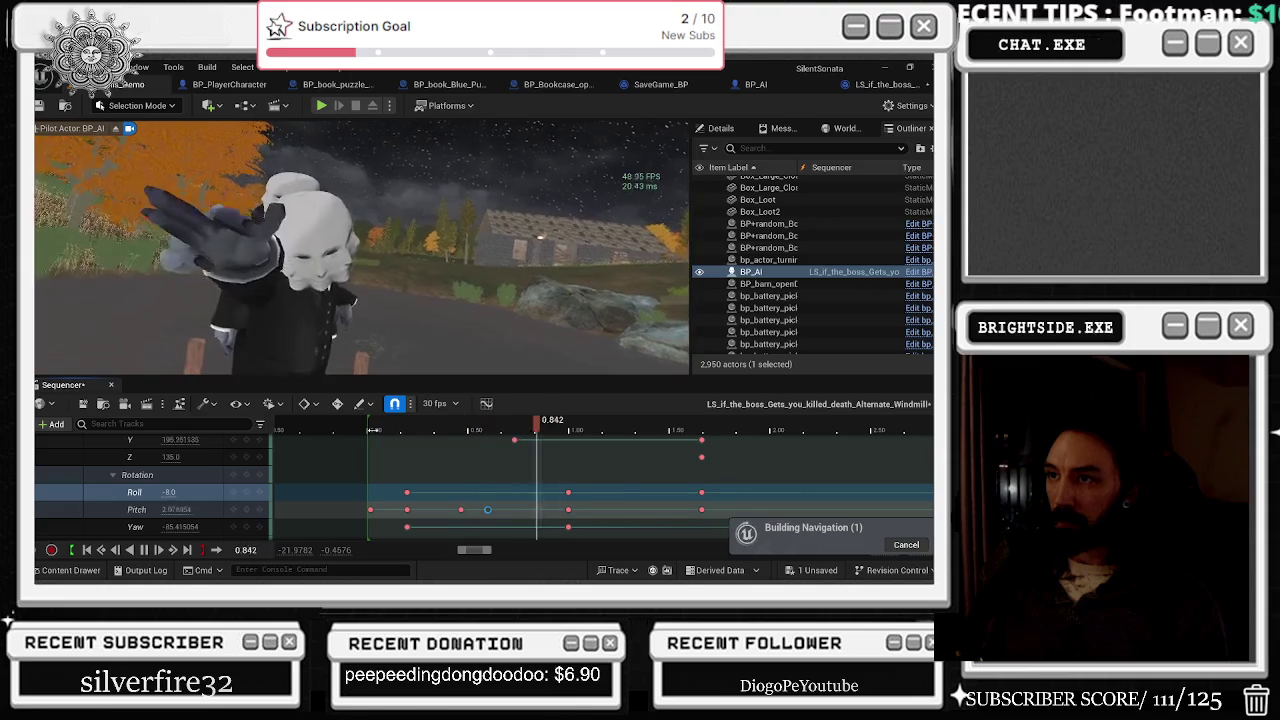
key(space)
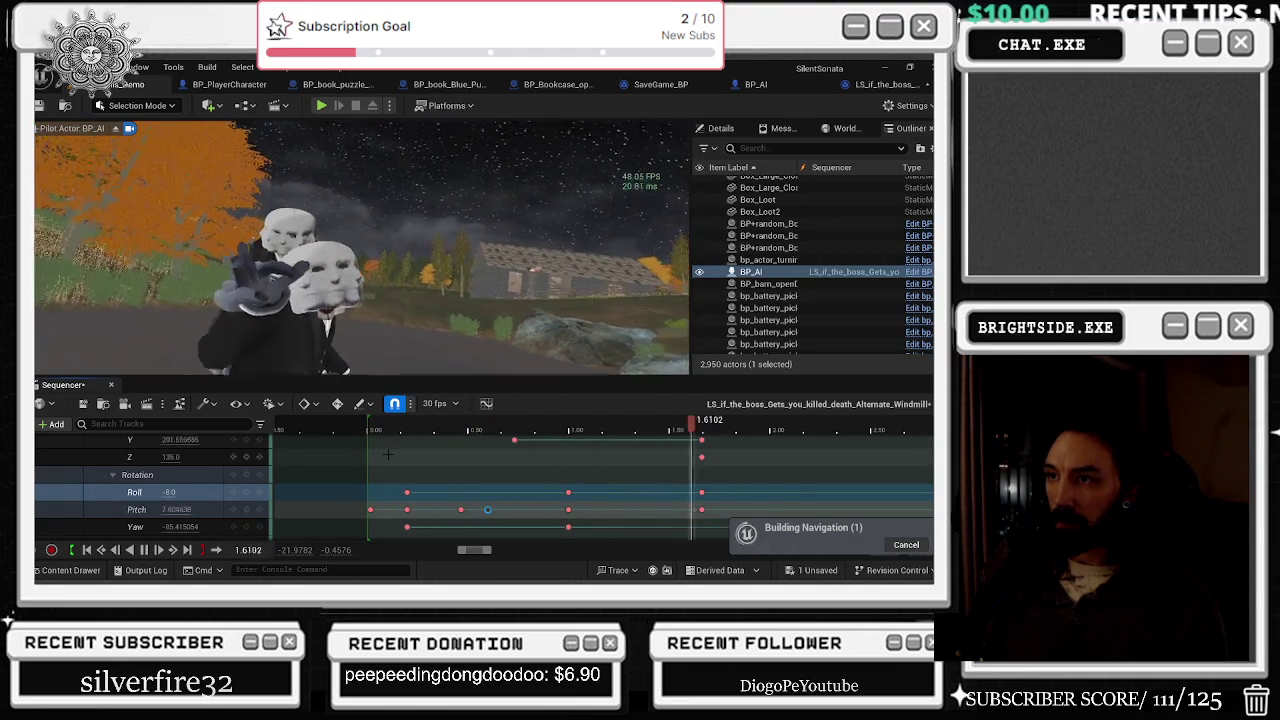
scroll(191, 492, up, 1)
drag(171, 476, 200, 476)
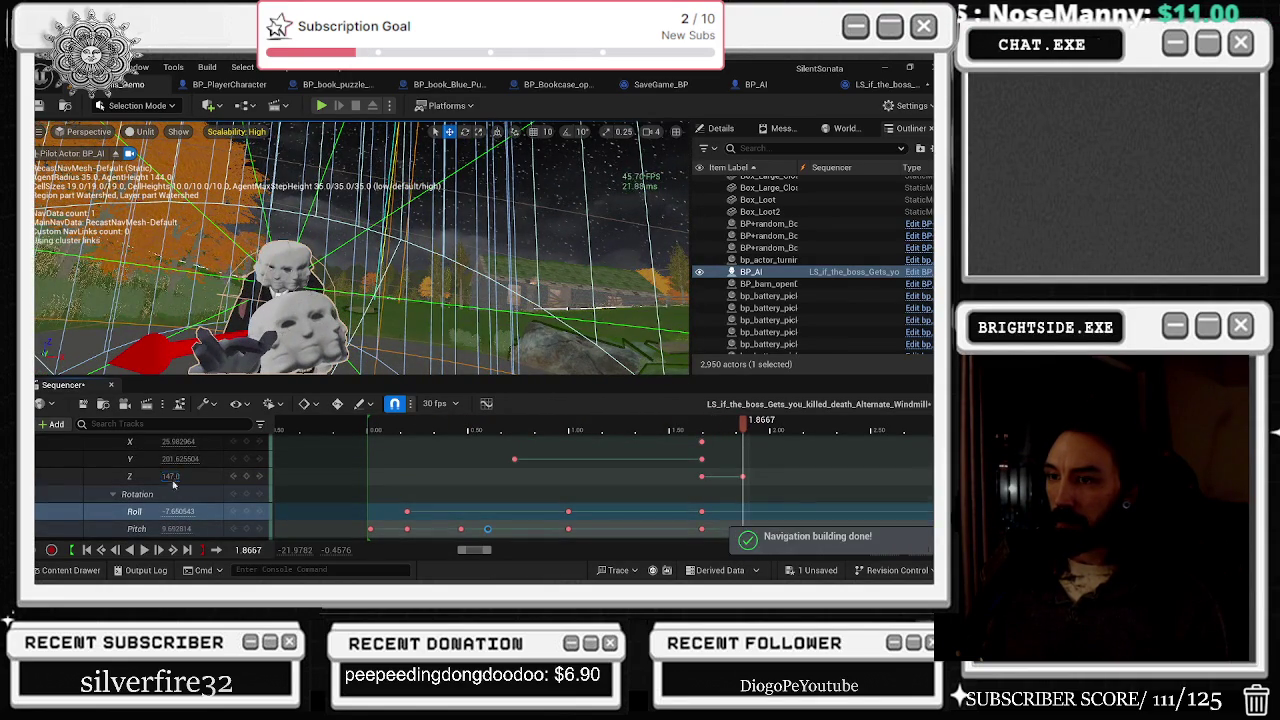
Step: Key a Pitch of -2 at the playhead and play from the start
scroll(175, 495, down, 1)
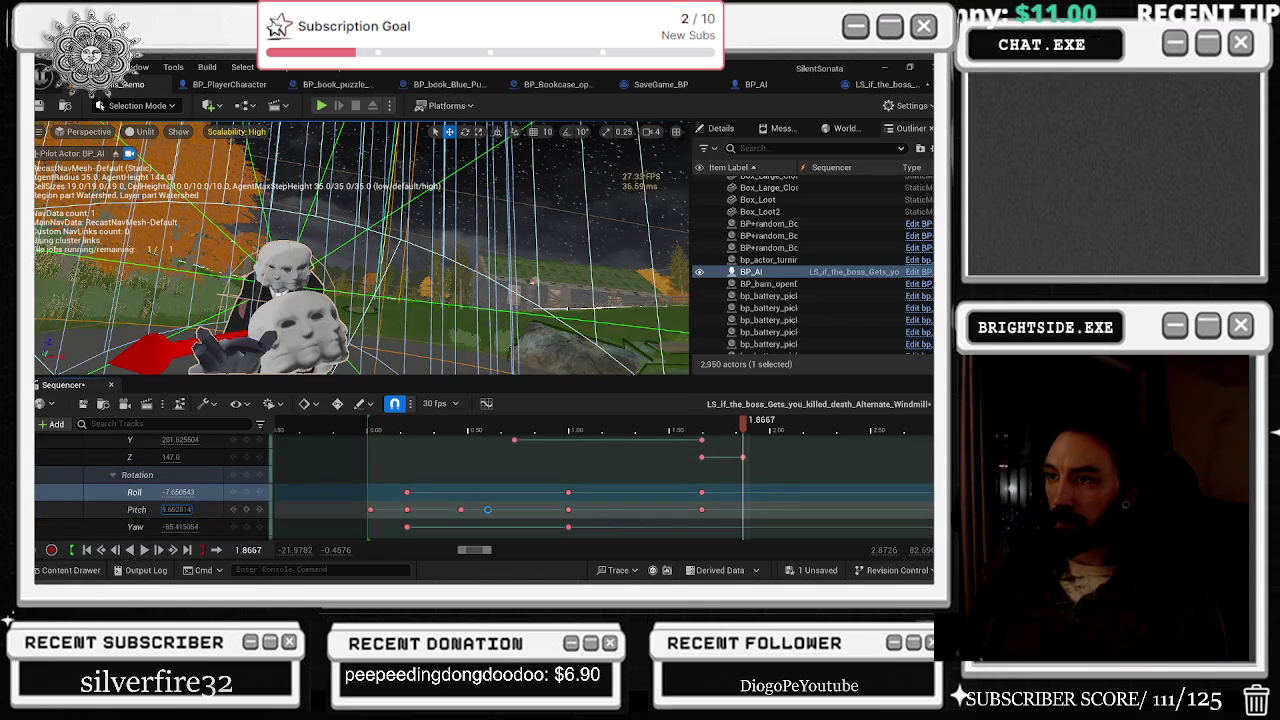
click(193, 508)
text(-2)
key(Return)
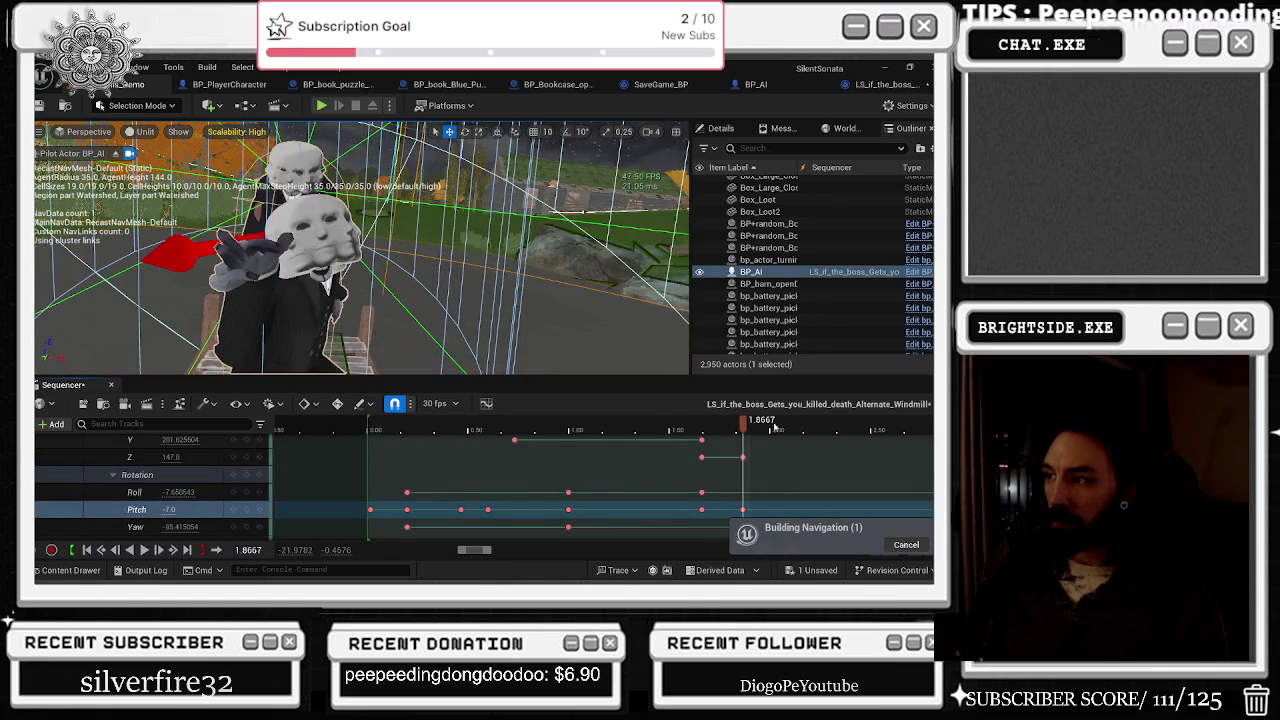
key(space)
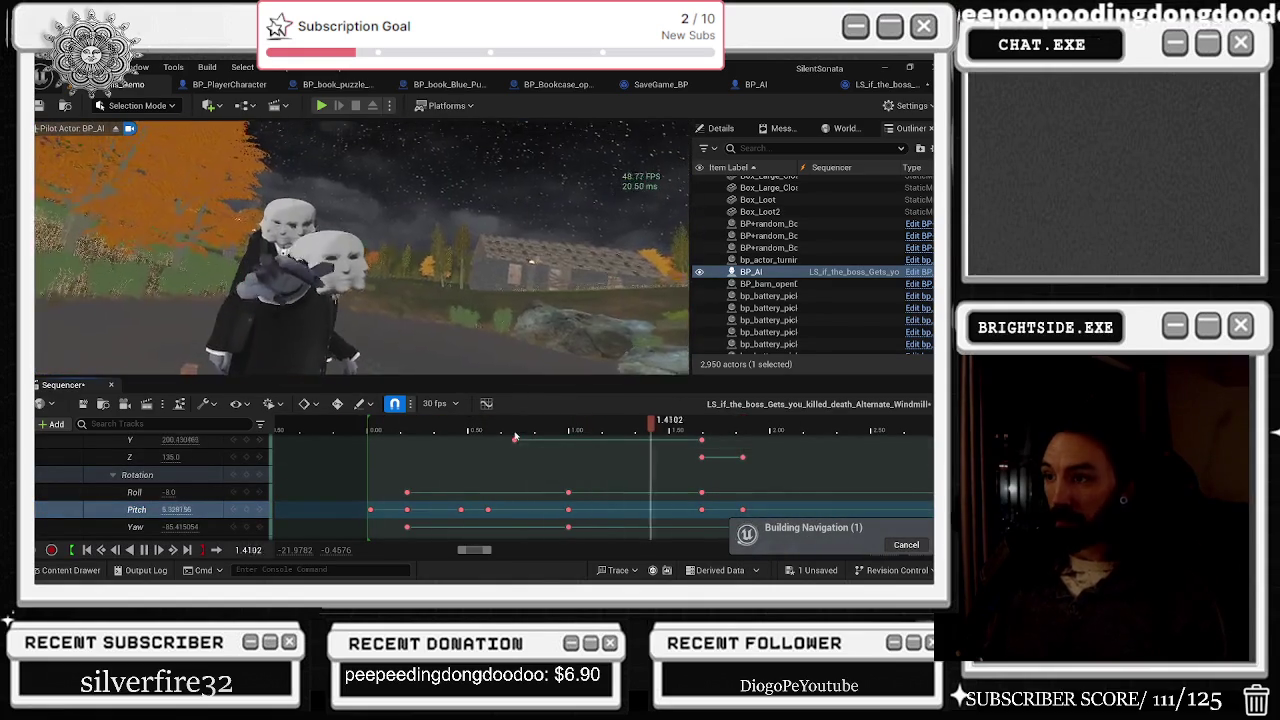
Step: Move a Pitch key to 0.7333 seconds and set its value to 5
drag(420, 430, 474, 435)
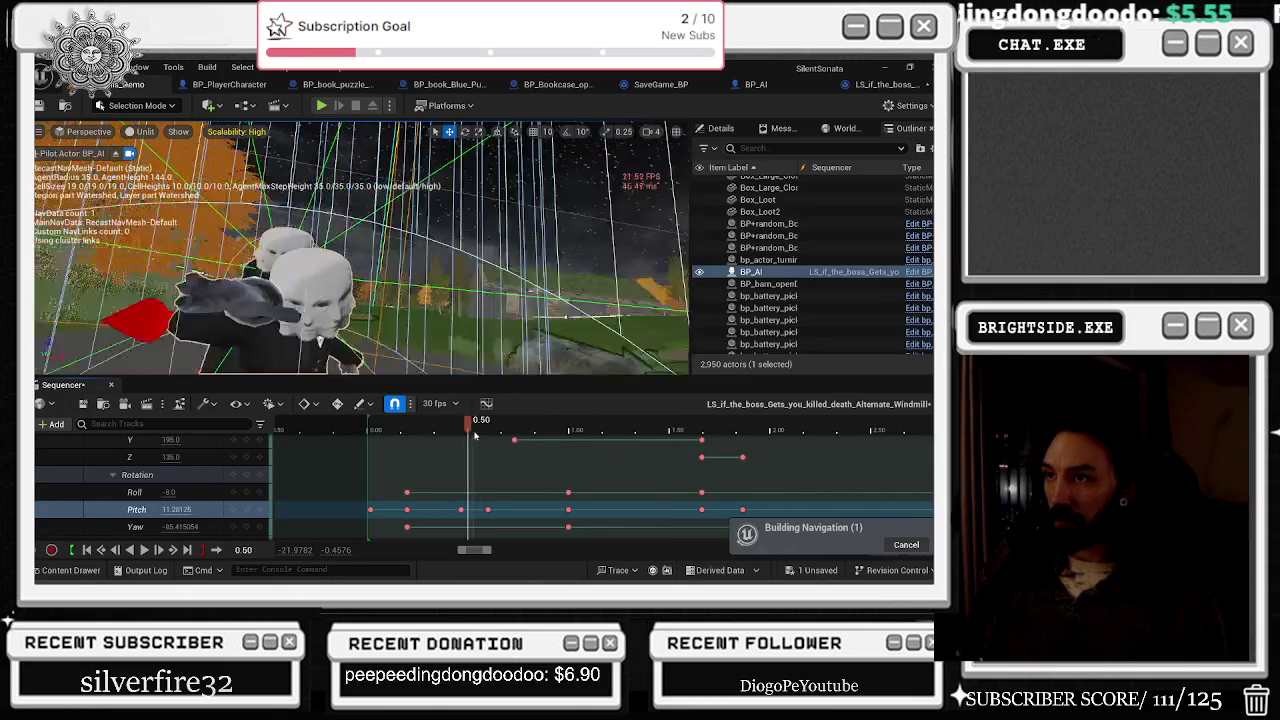
drag(490, 509, 522, 509)
text(5)
key(Return)
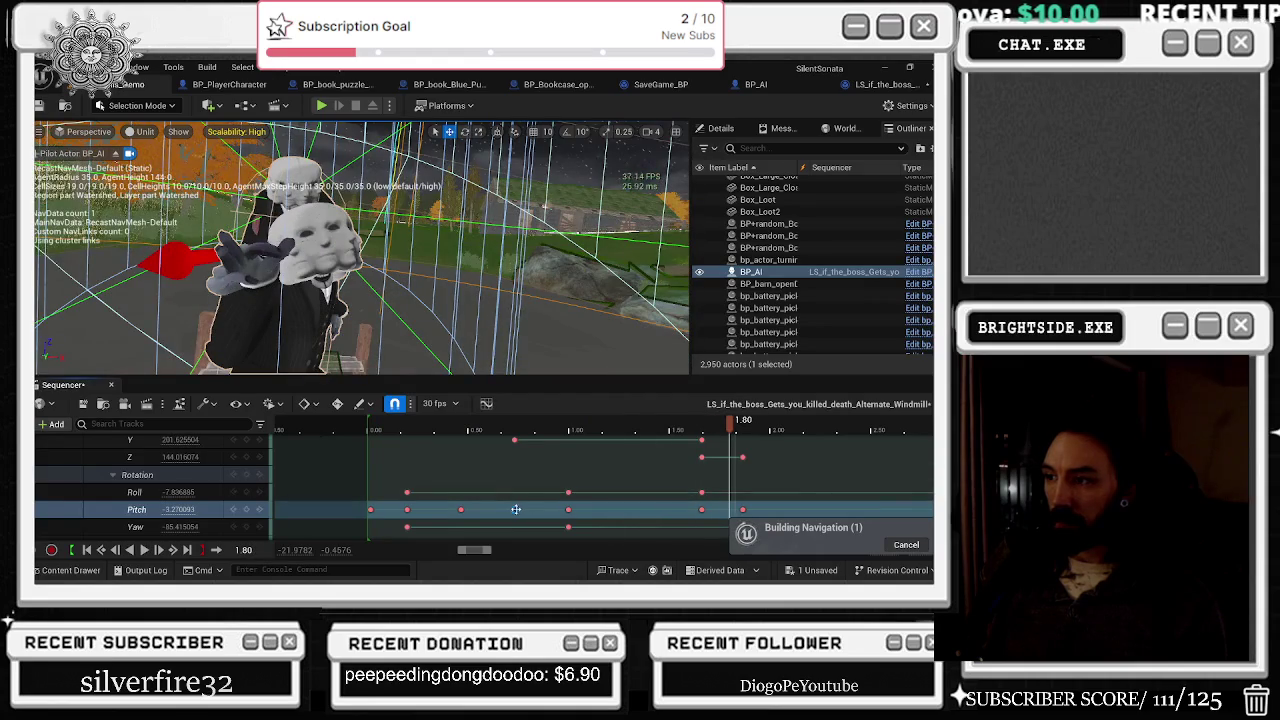
click(512, 512)
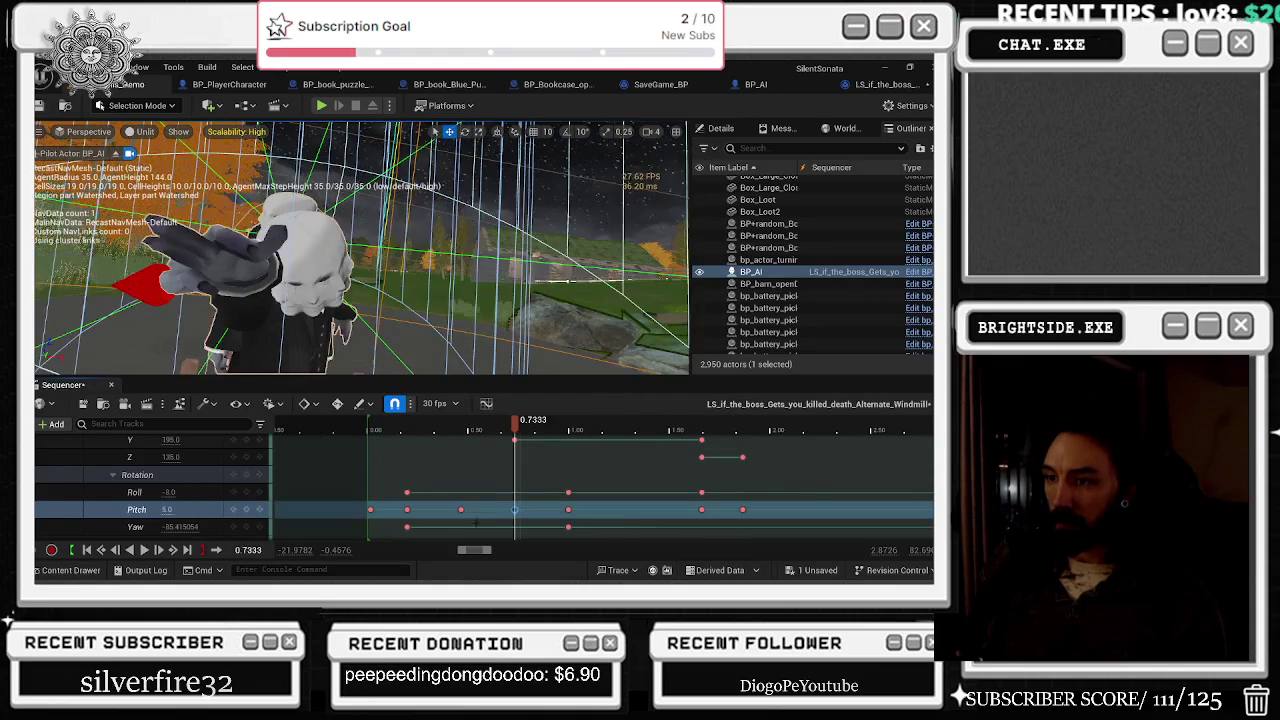
text(-4)
key(Return)
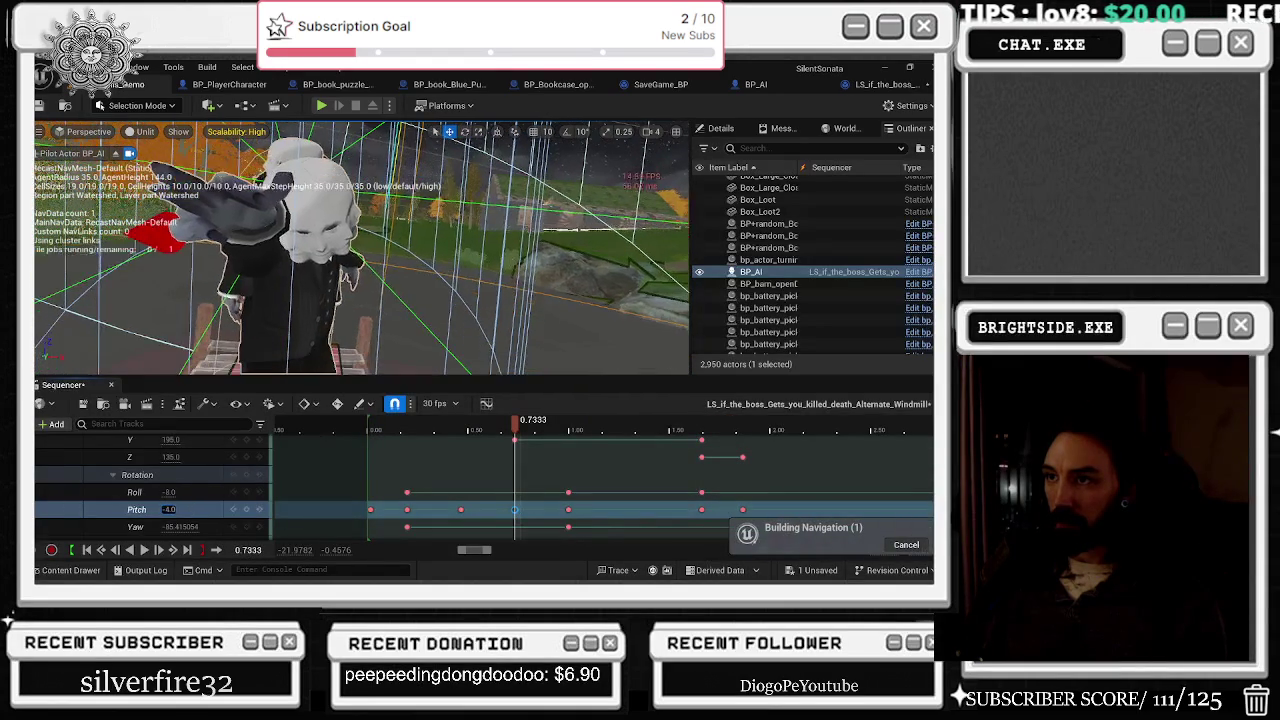
Step: Drag the Pitch key earlier to about 0.8667 and replay the motion from the start
key(space)
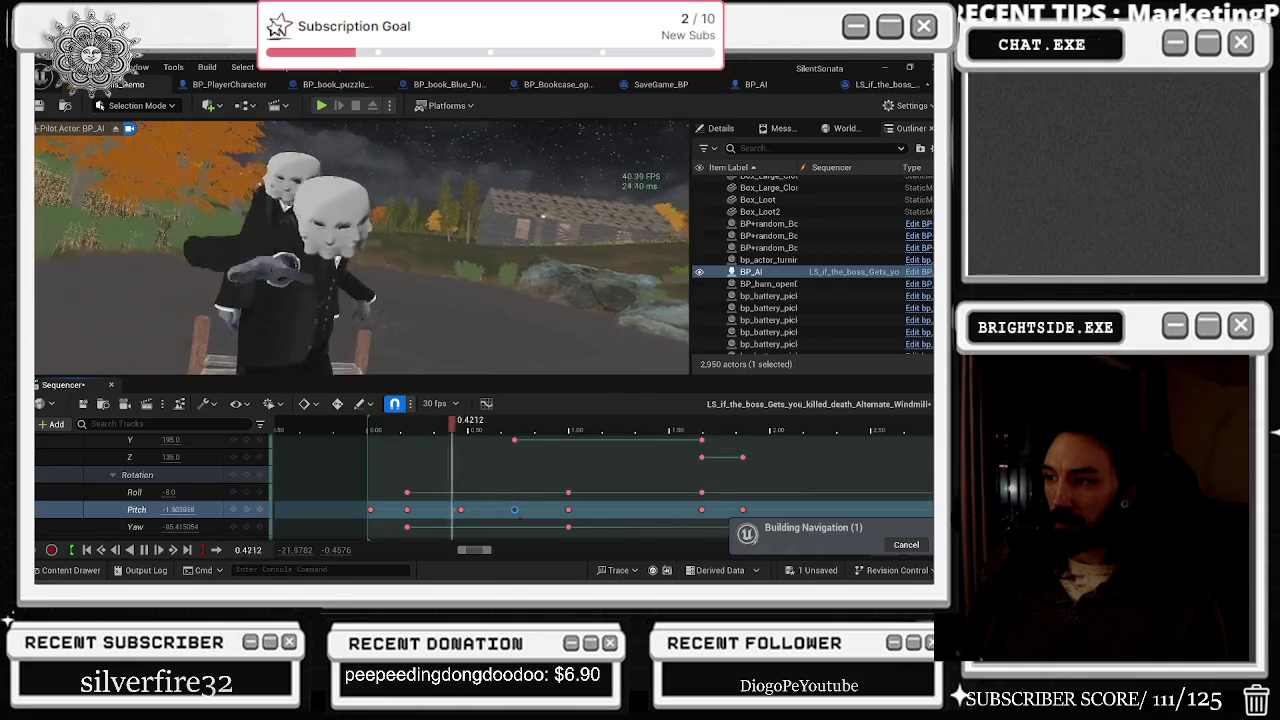
key(space)
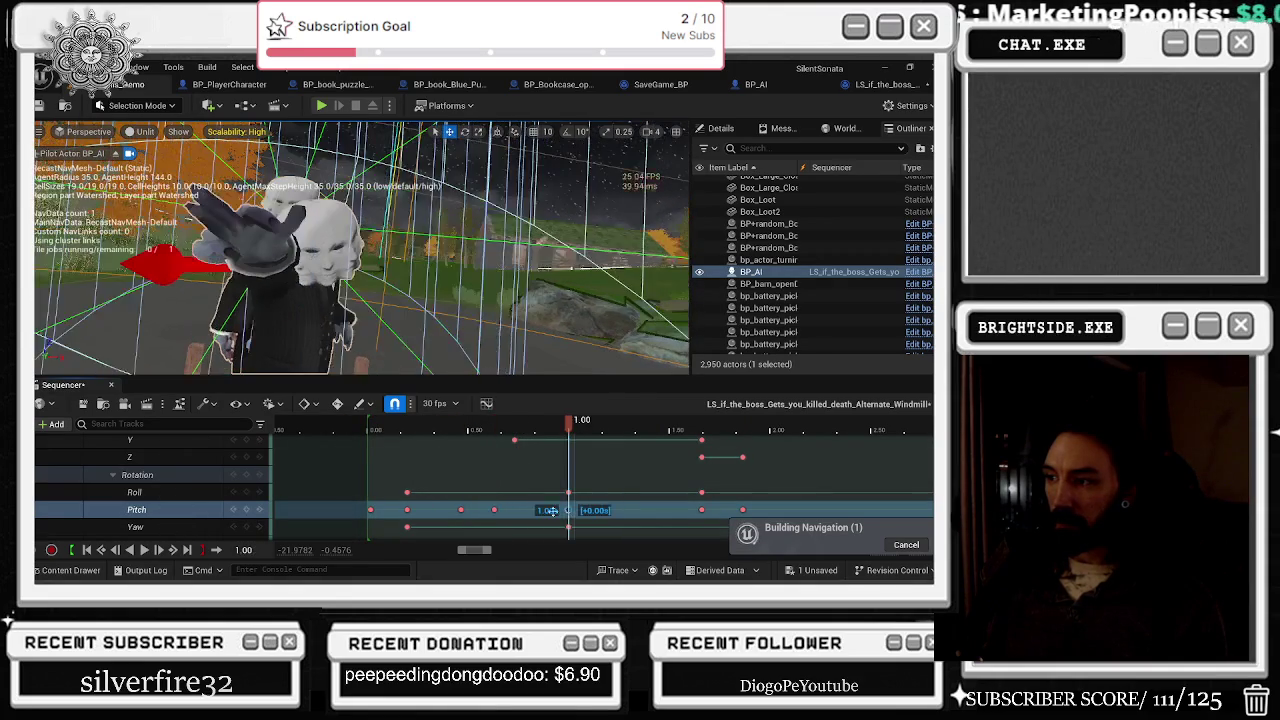
drag(560, 510, 541, 510)
click(375, 431)
key(space)
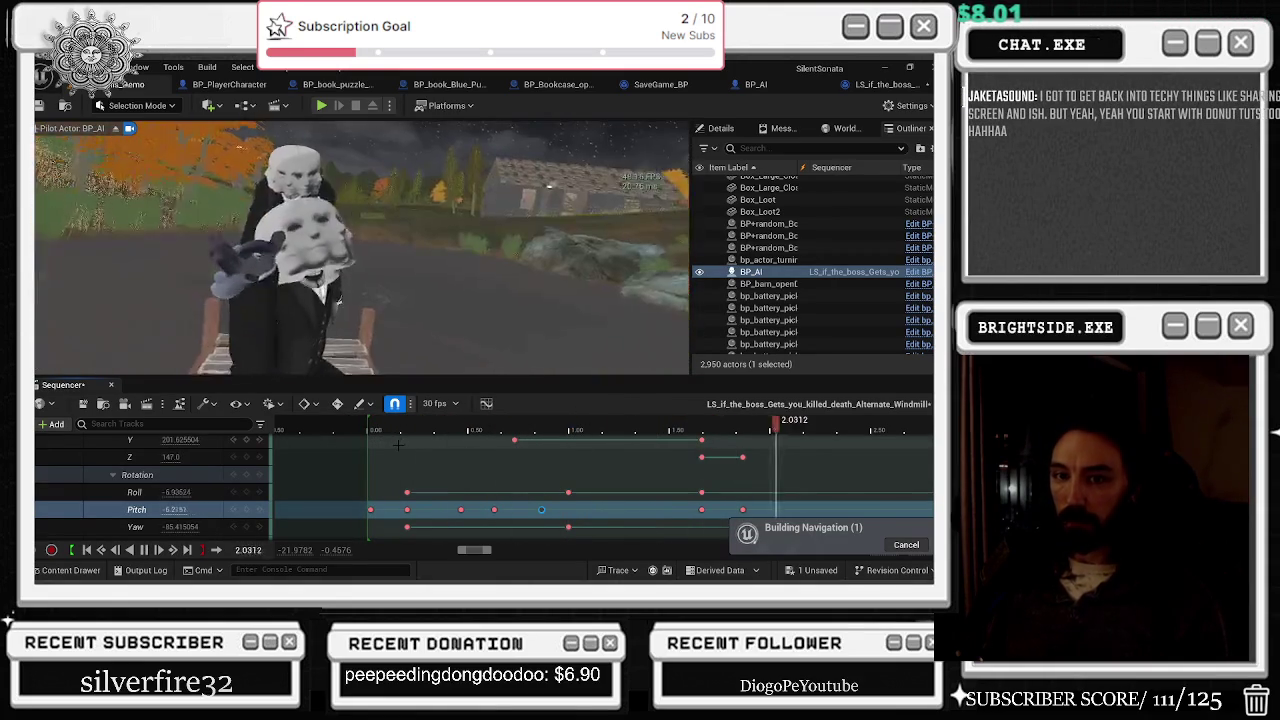
click(377, 437)
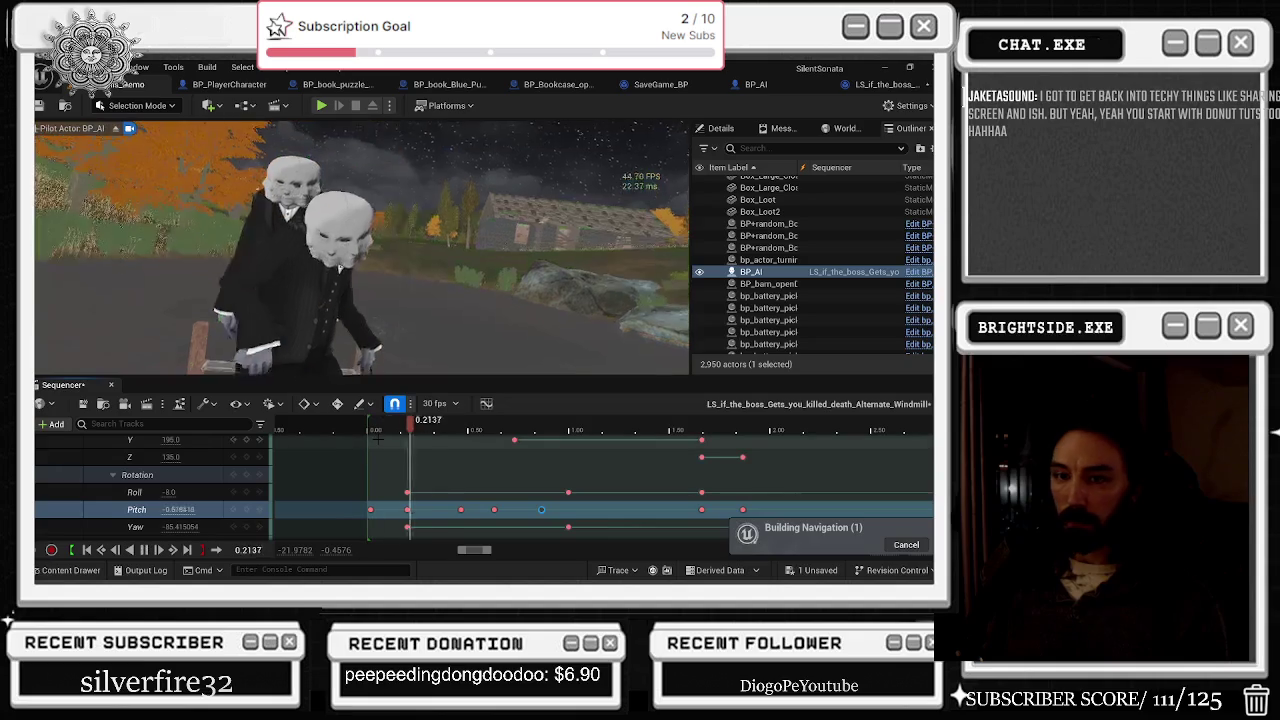
key(space)
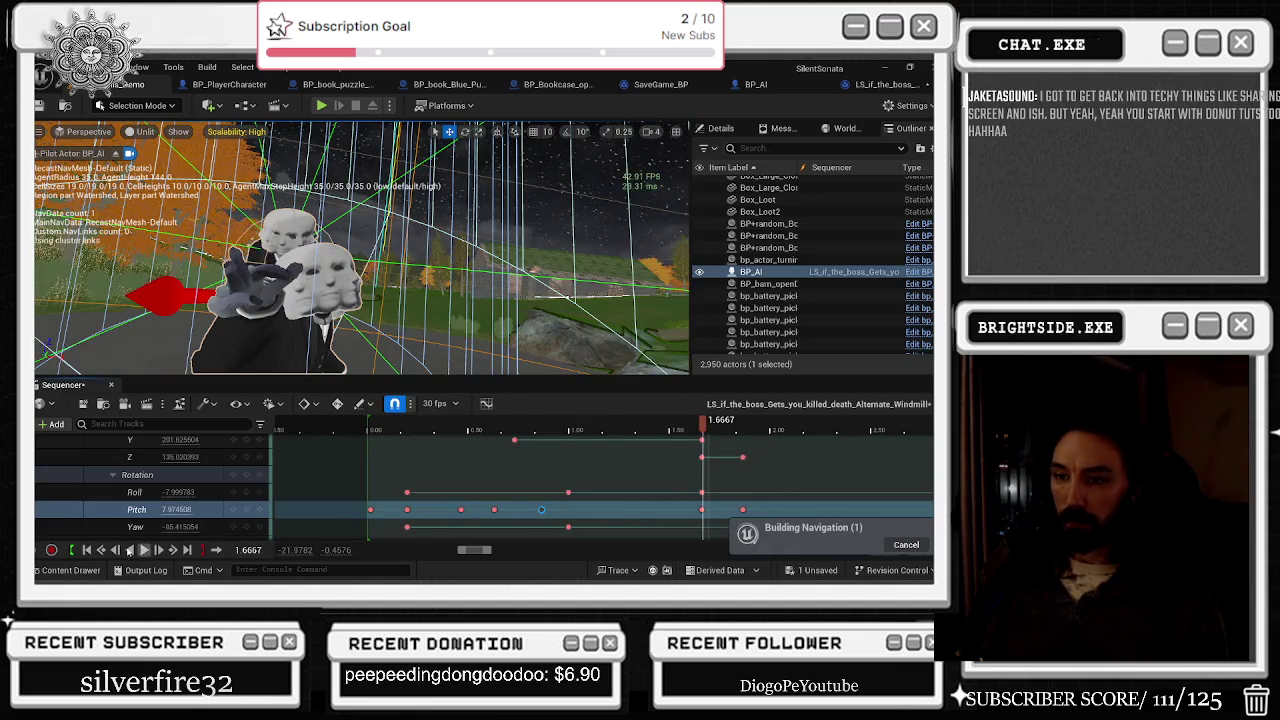
click(88, 550)
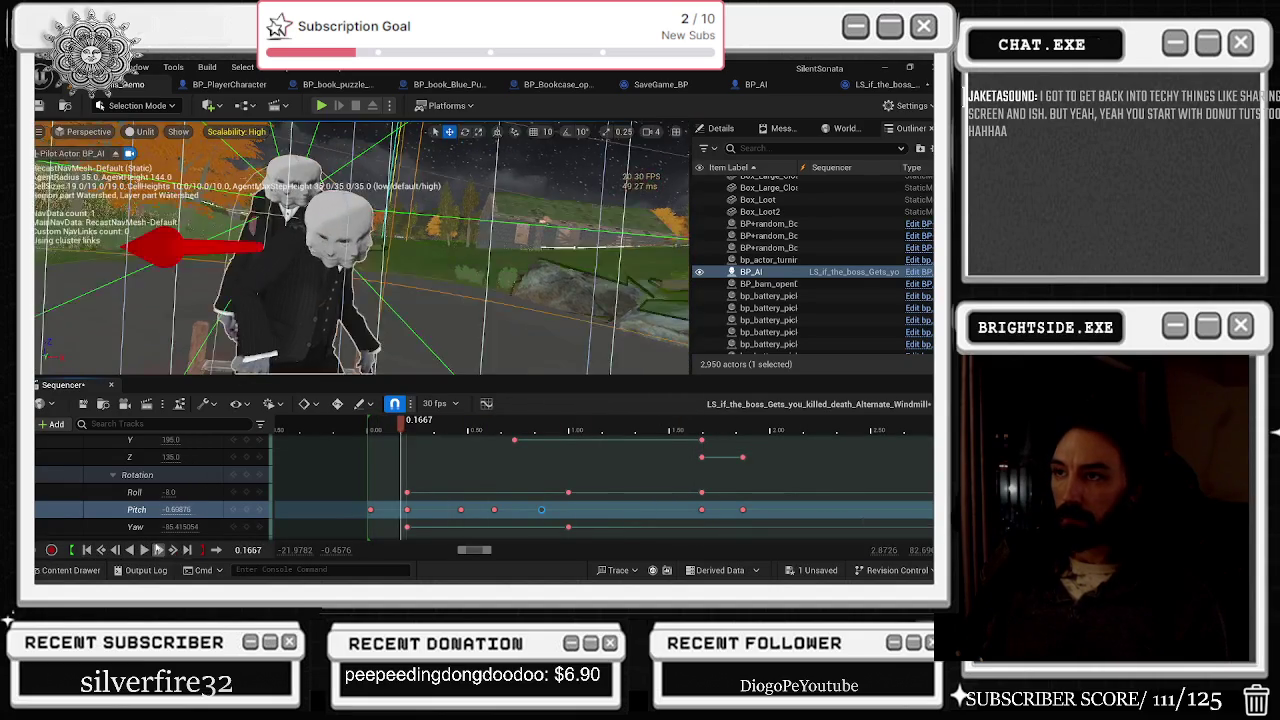
click(158, 550)
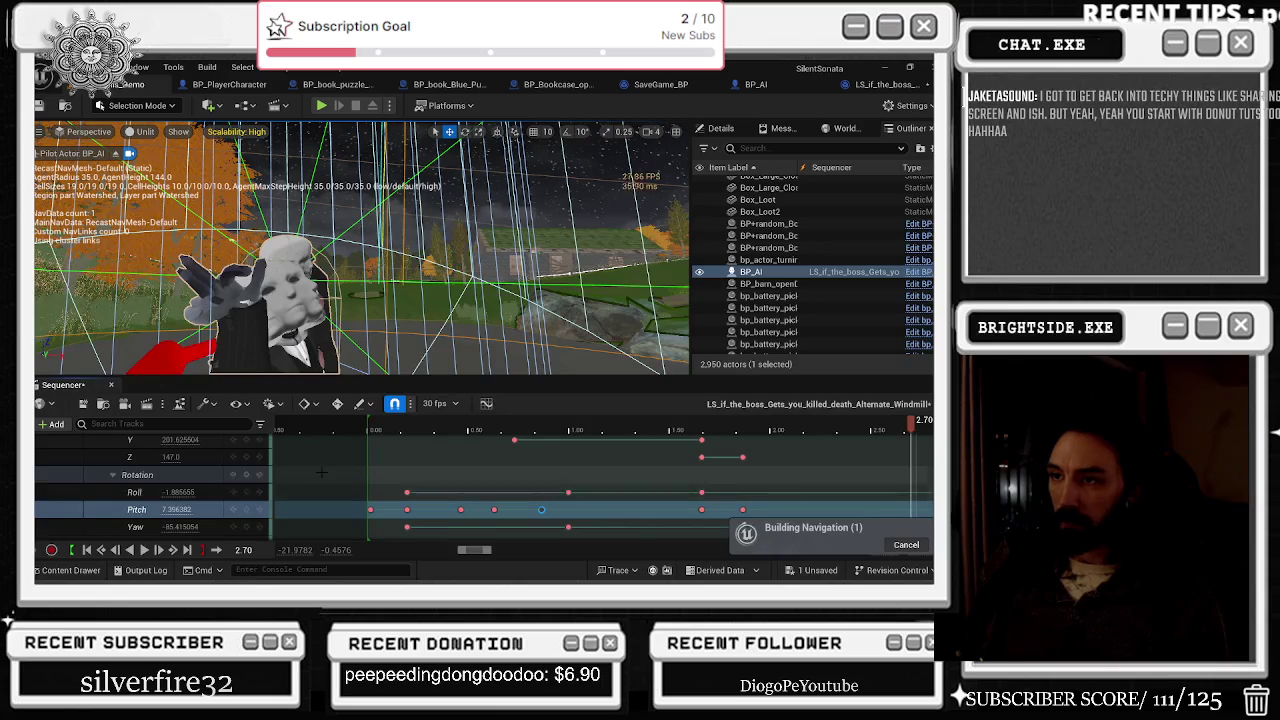
Step: Set the enemy's Y location to 244 at 2.70 seconds
scroll(178, 488, up, 1)
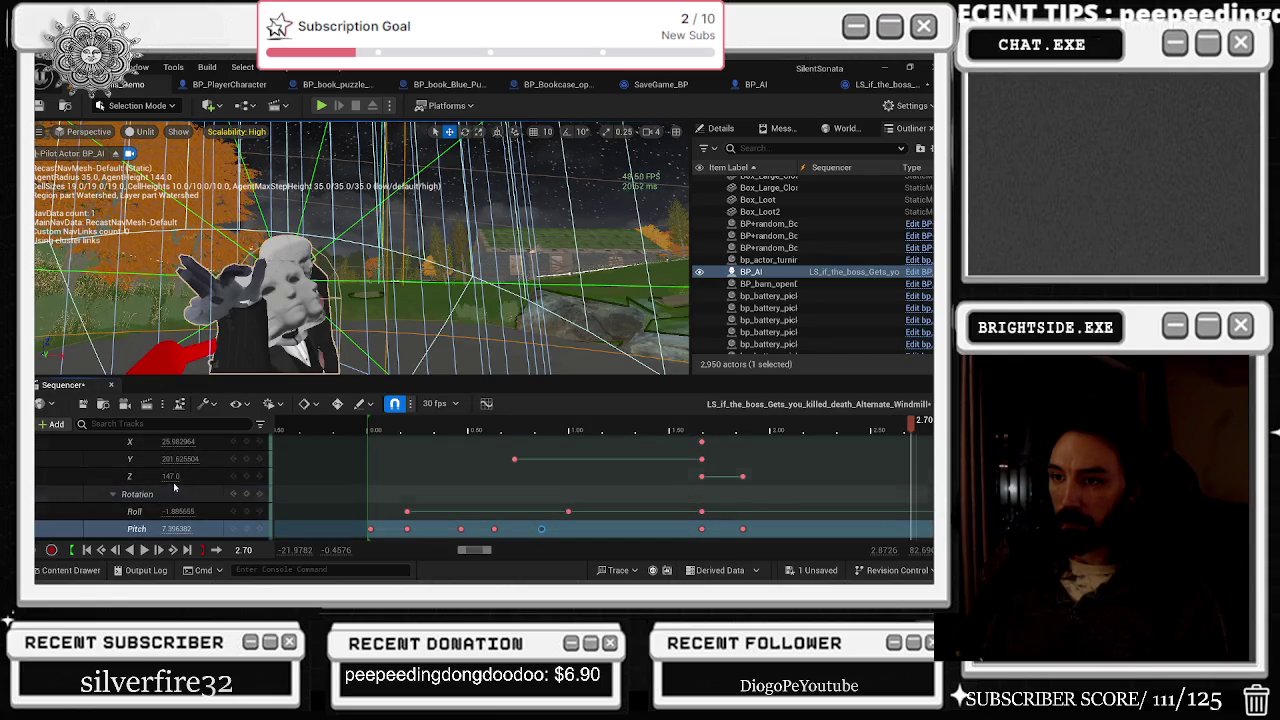
scroll(702, 490, down, 3)
scroll(702, 490, up, 3)
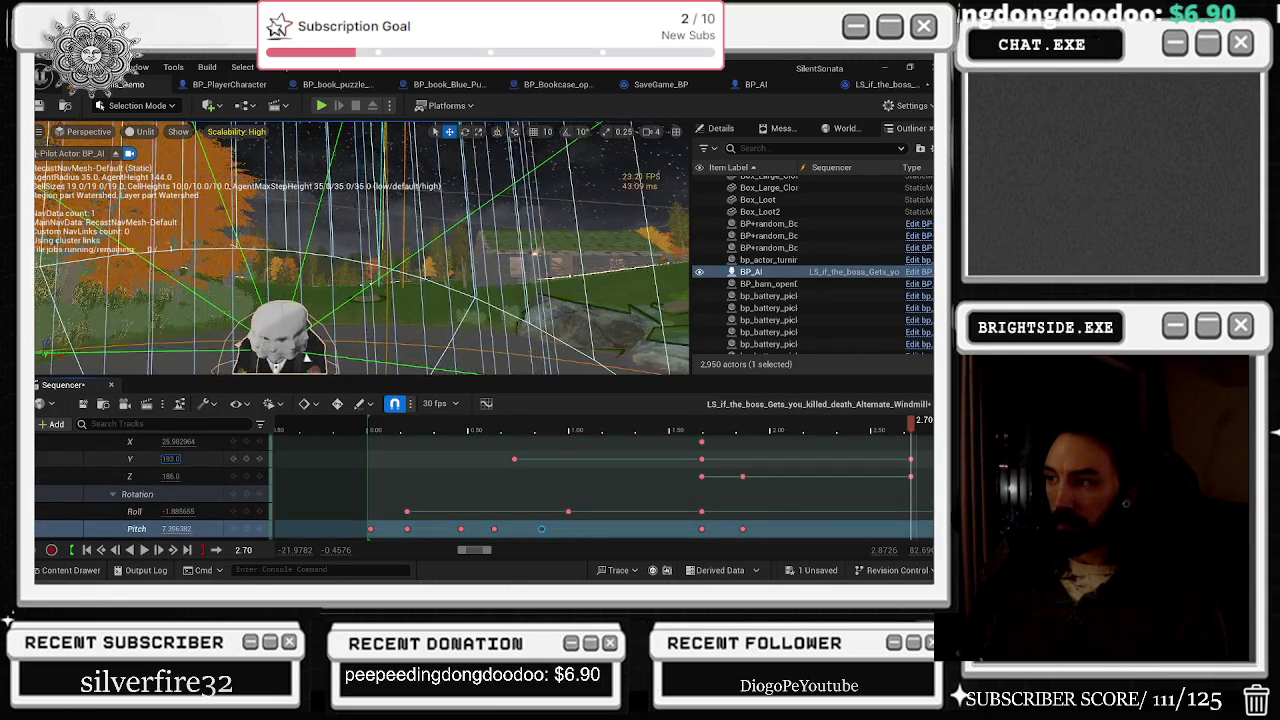
text(244)
key(Return)
Step: Delete the later Roll, Pitch and Yaw keys beyond about 4.47 seconds
scroll(675, 463, down, 1)
scroll(675, 463, up, 1)
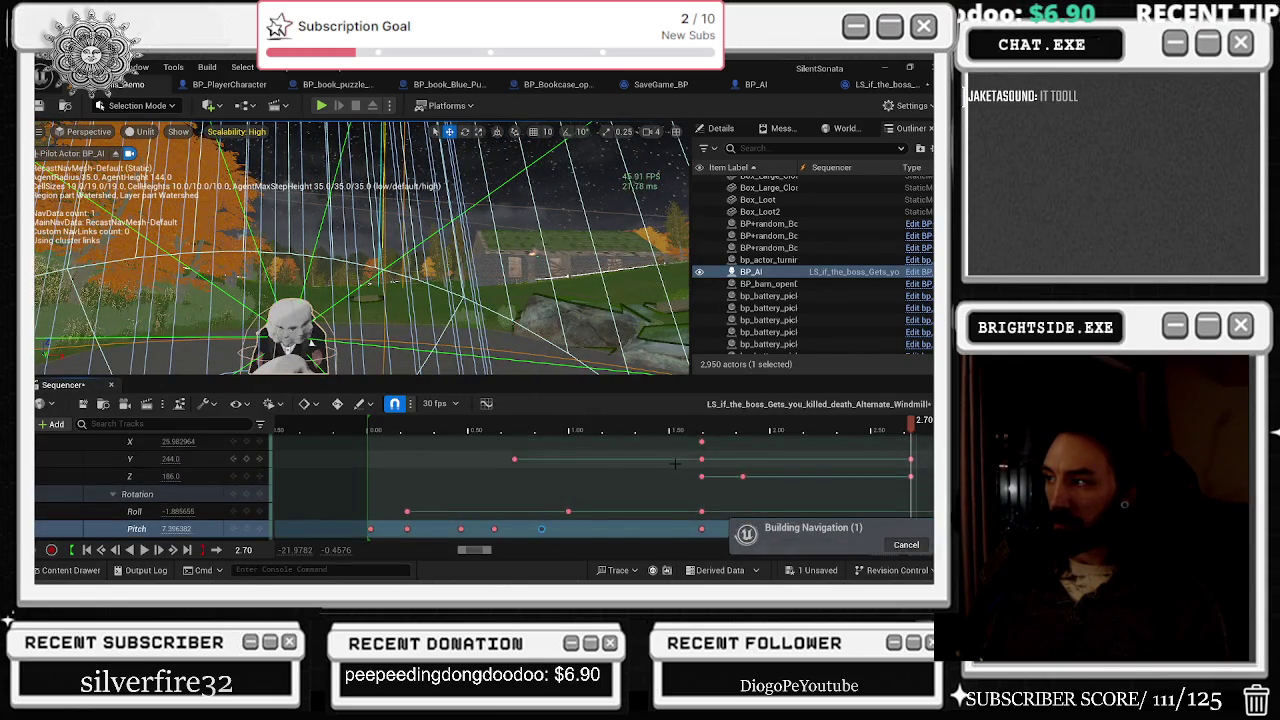
scroll(675, 463, down, 5)
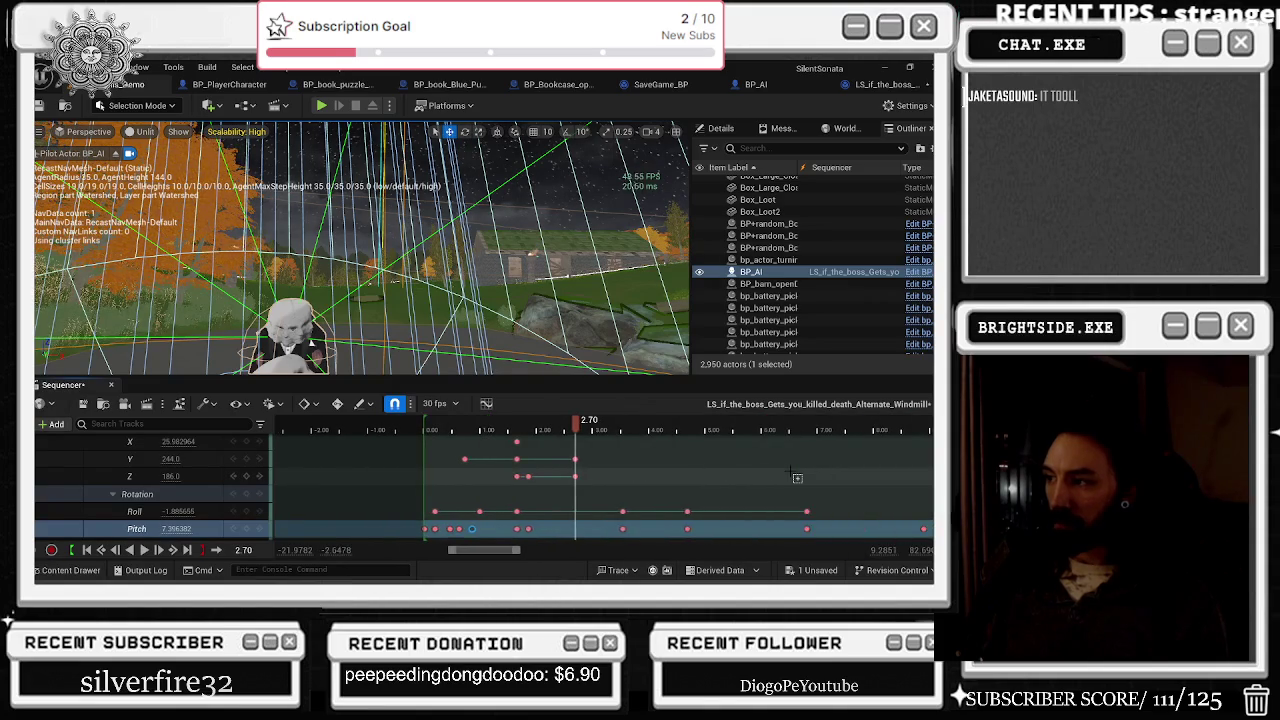
drag(516, 425, 651, 438)
scroll(667, 471, down, 2)
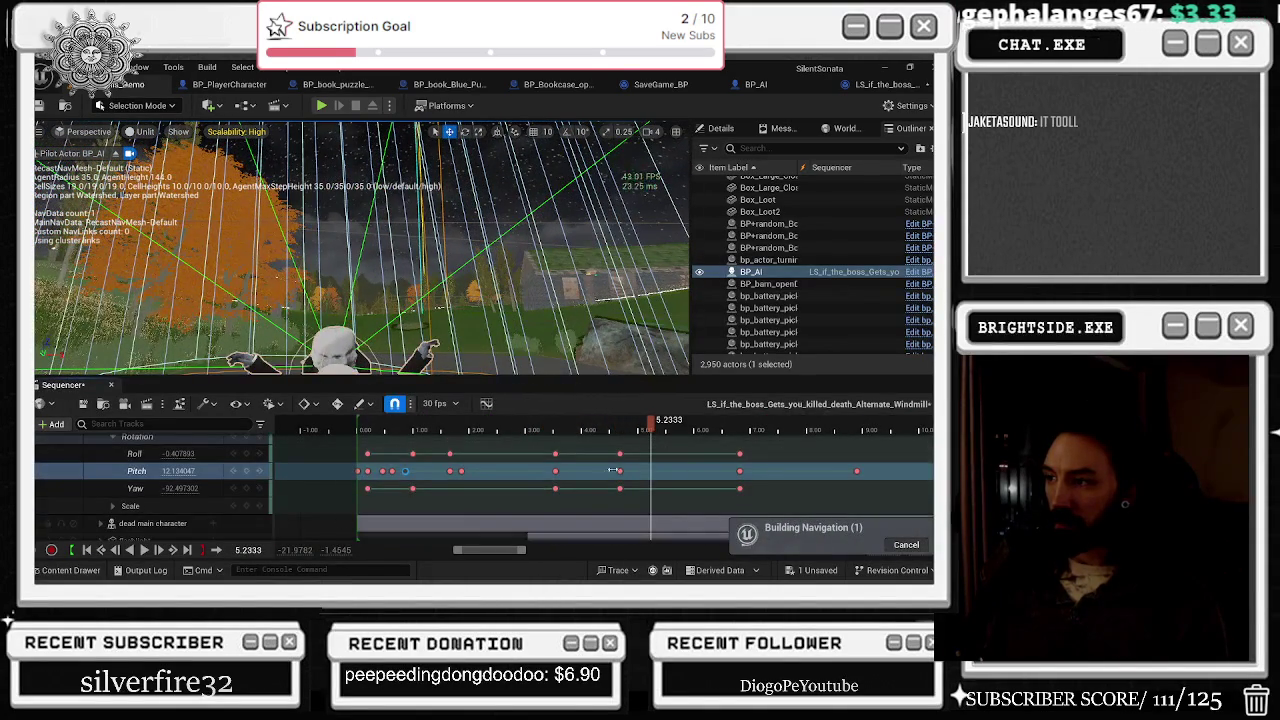
drag(545, 442, 753, 490)
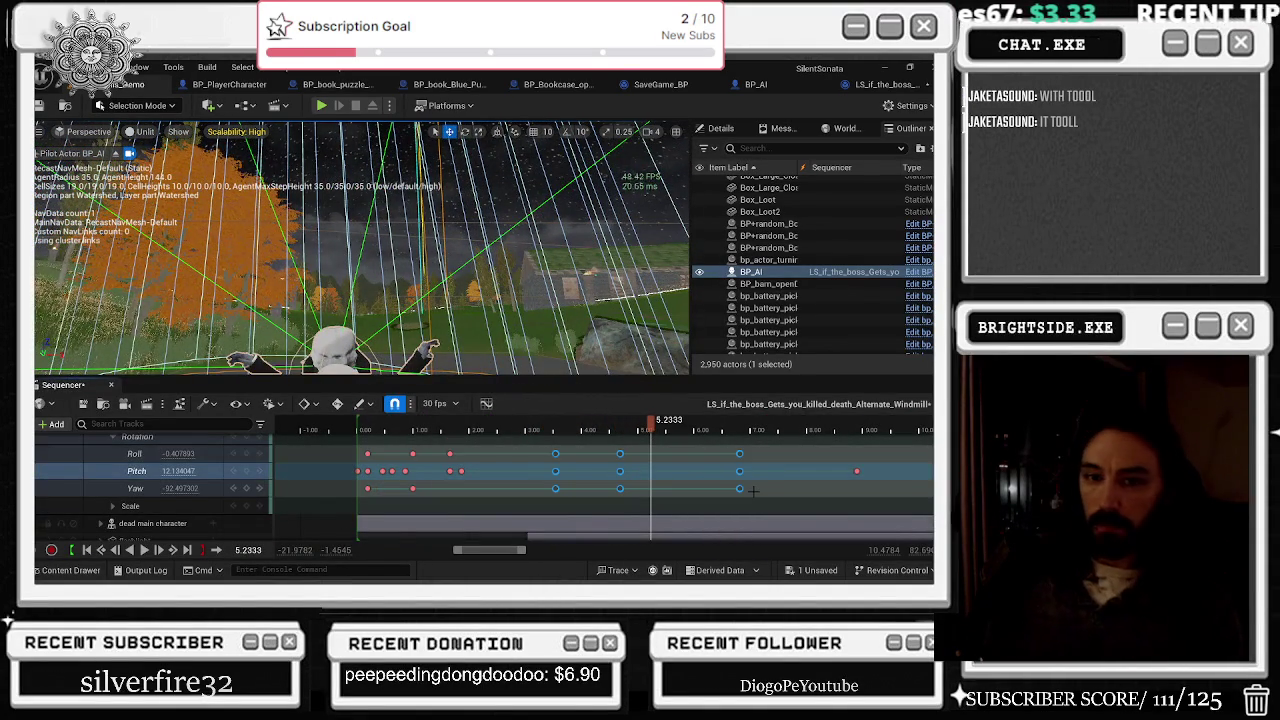
key(Delete)
Step: Replay the whole sequence, checking the final -17 Pitch key near 8.9 seconds
drag(413, 427, 359, 440)
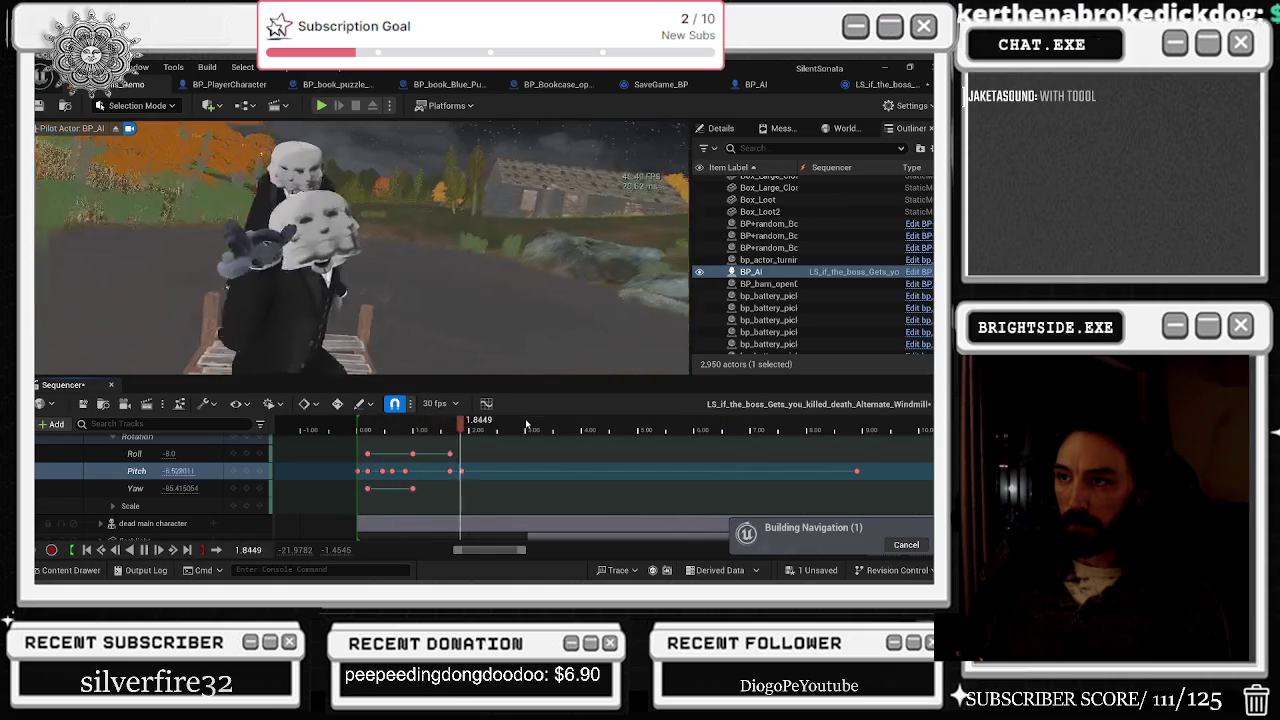
key(g)
key(space)
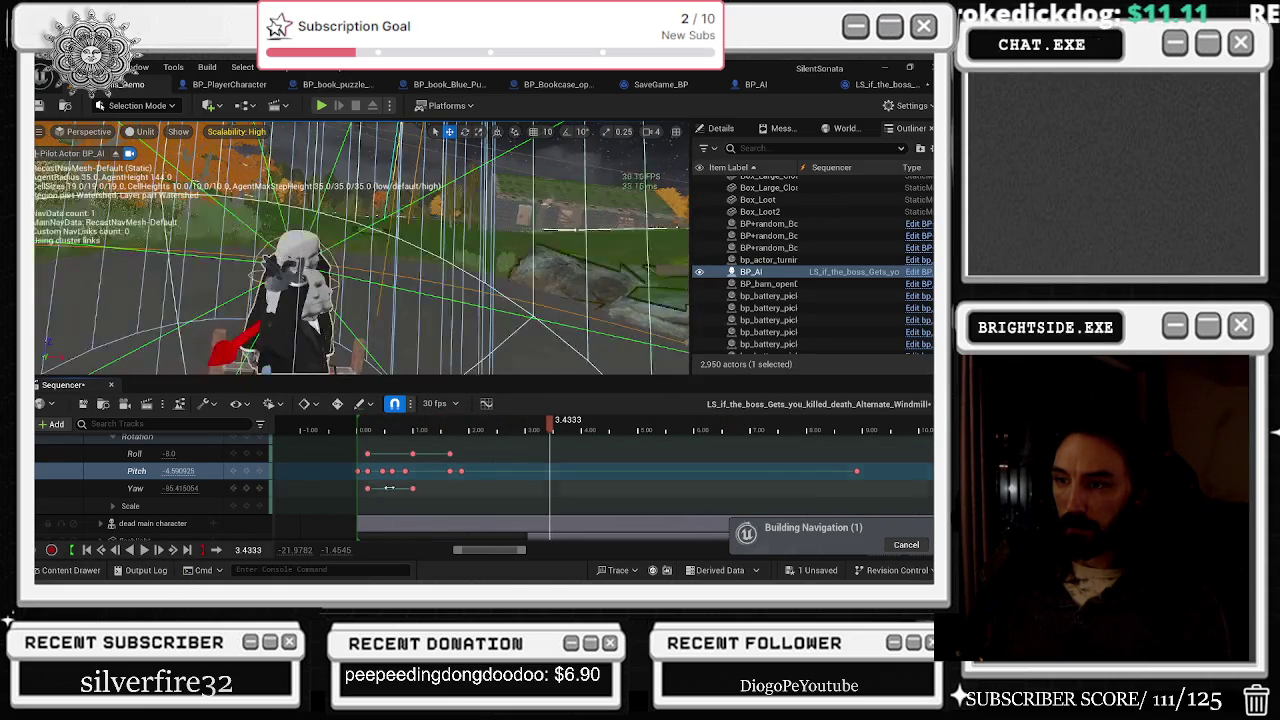
click(852, 470)
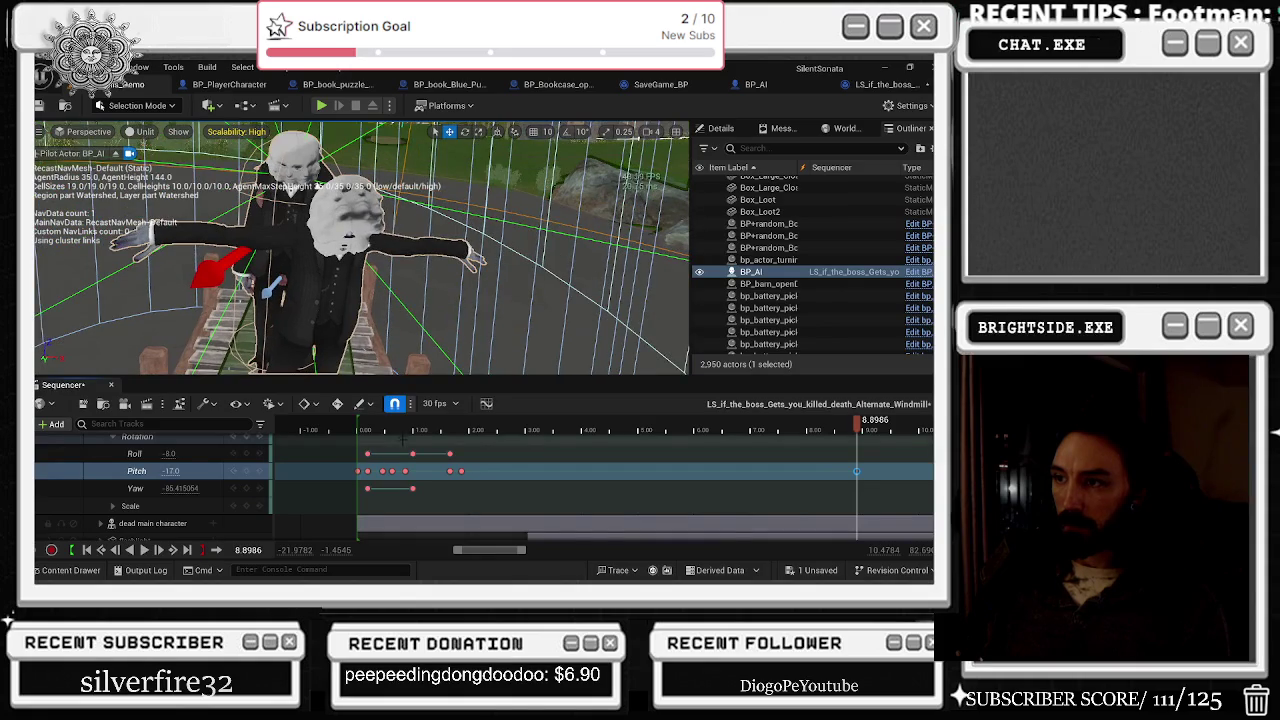
key(g)
key(space)
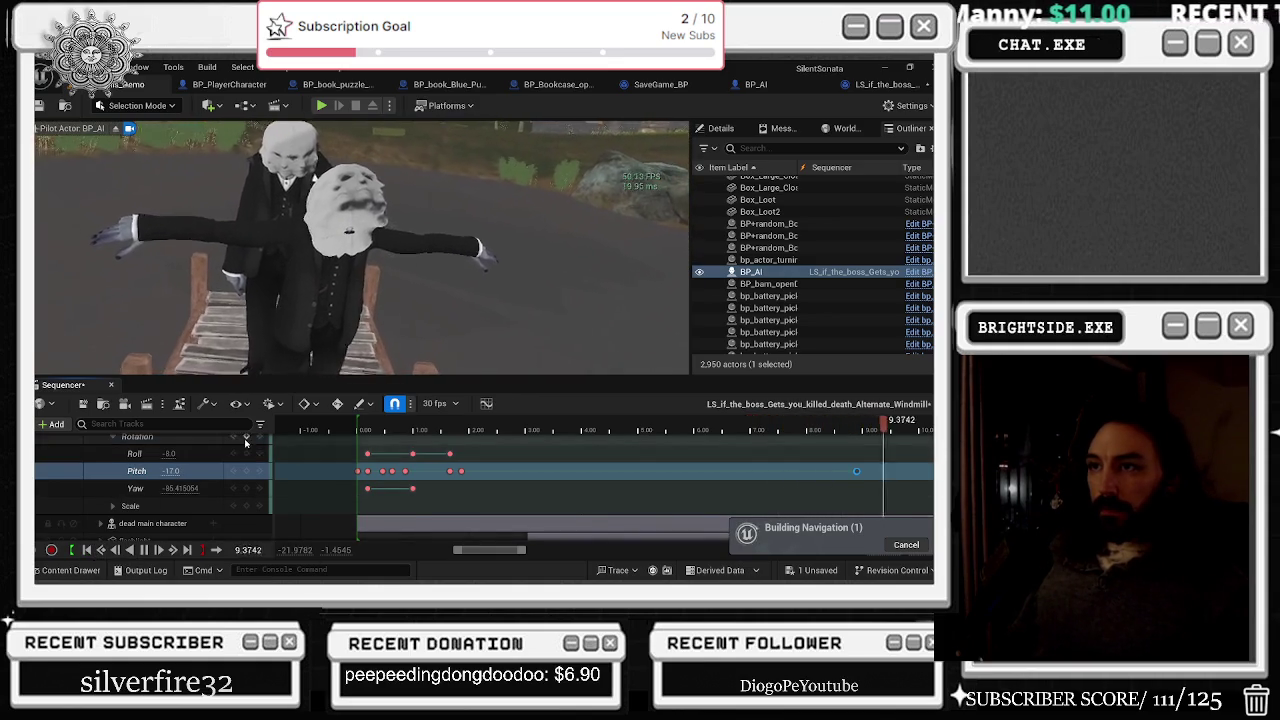
key(space)
scroll(480, 485, up, 5)
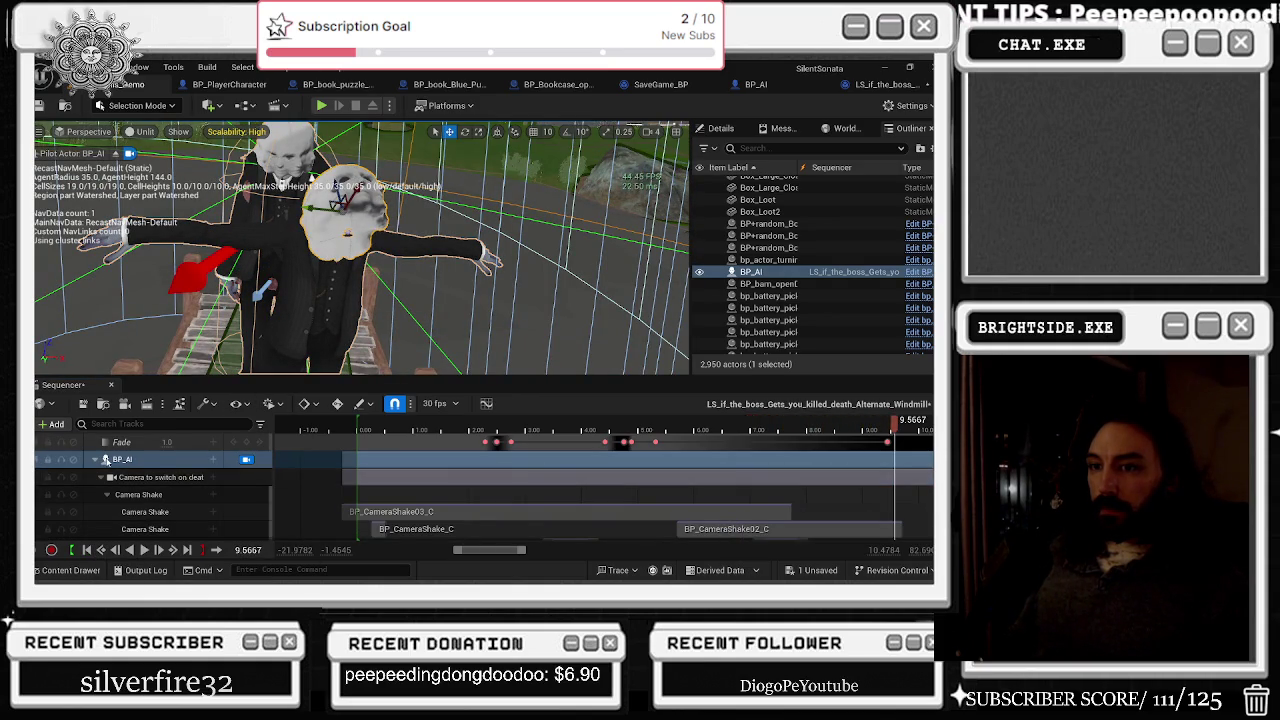
Step: Expand the new head1 track to reveal its Roll, Pitch and Yaw channels
click(97, 460)
click(97, 460)
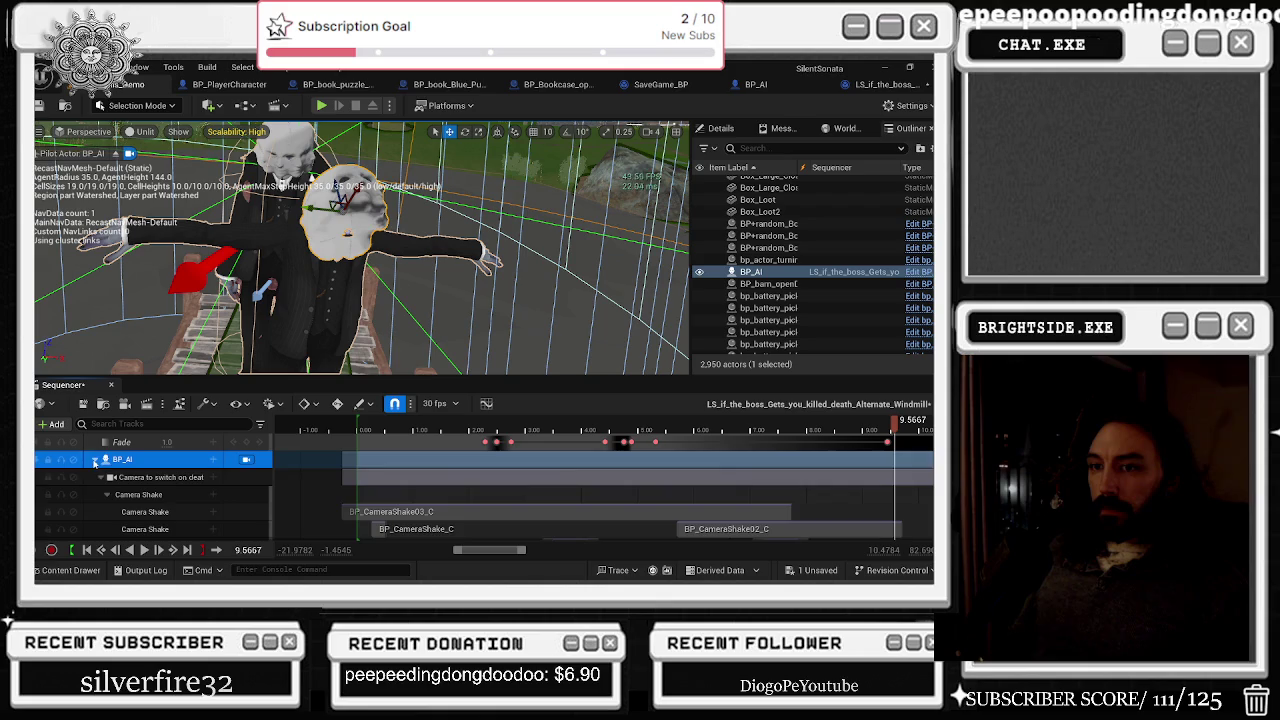
click(101, 479)
scroll(101, 479, down, 1)
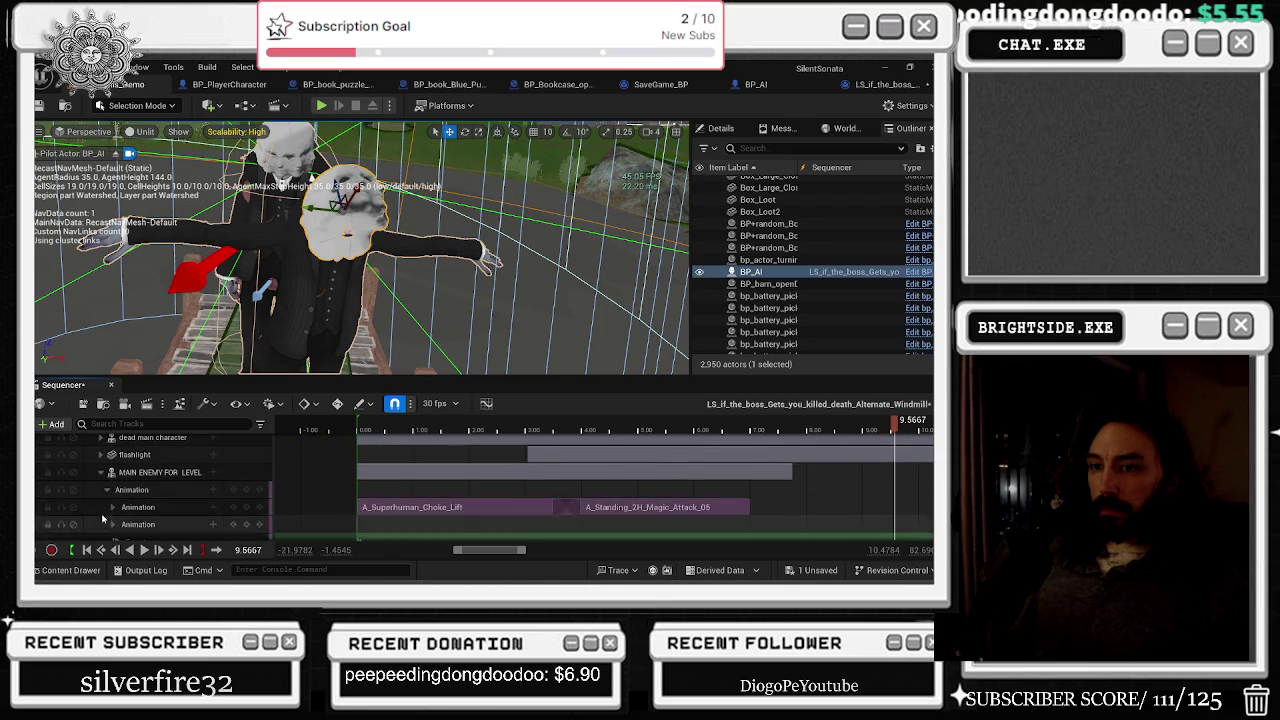
click(99, 477)
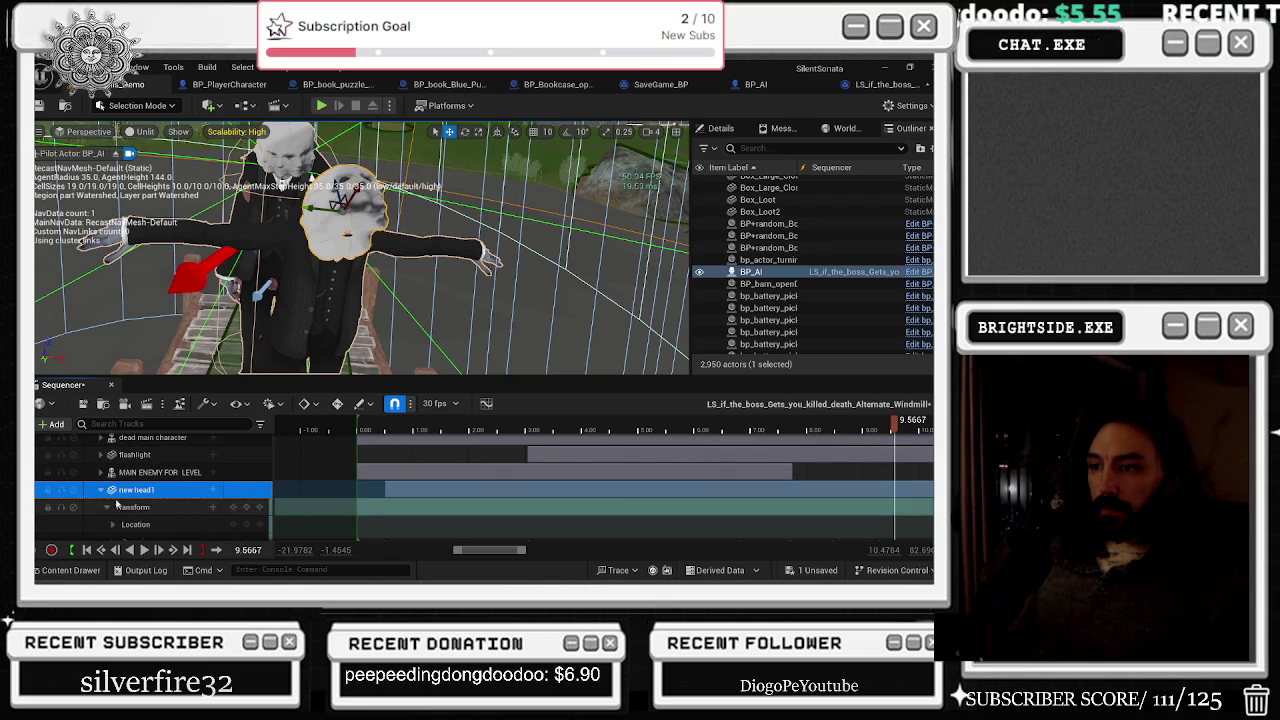
scroll(118, 506, down, 2)
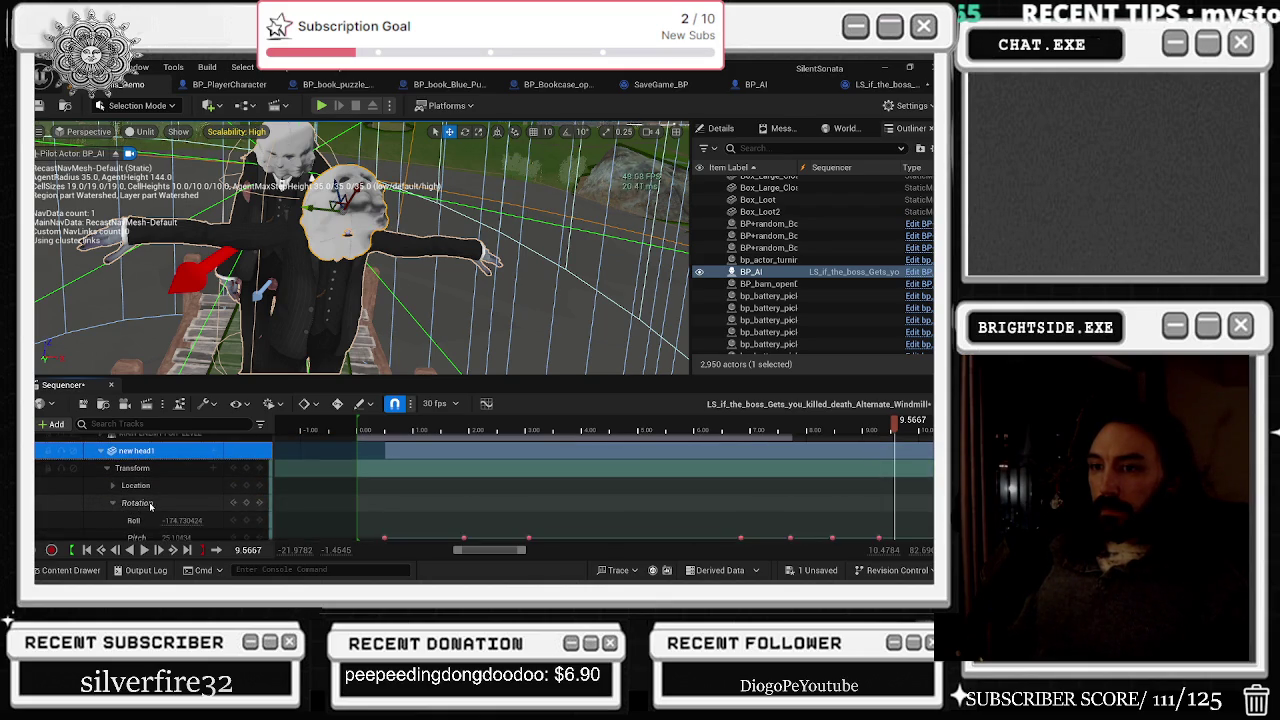
click(113, 503)
scroll(118, 506, down, 1)
Step: Raise the head's Pitch key at 9.2925 s to about 108, then go to the browser
click(880, 503)
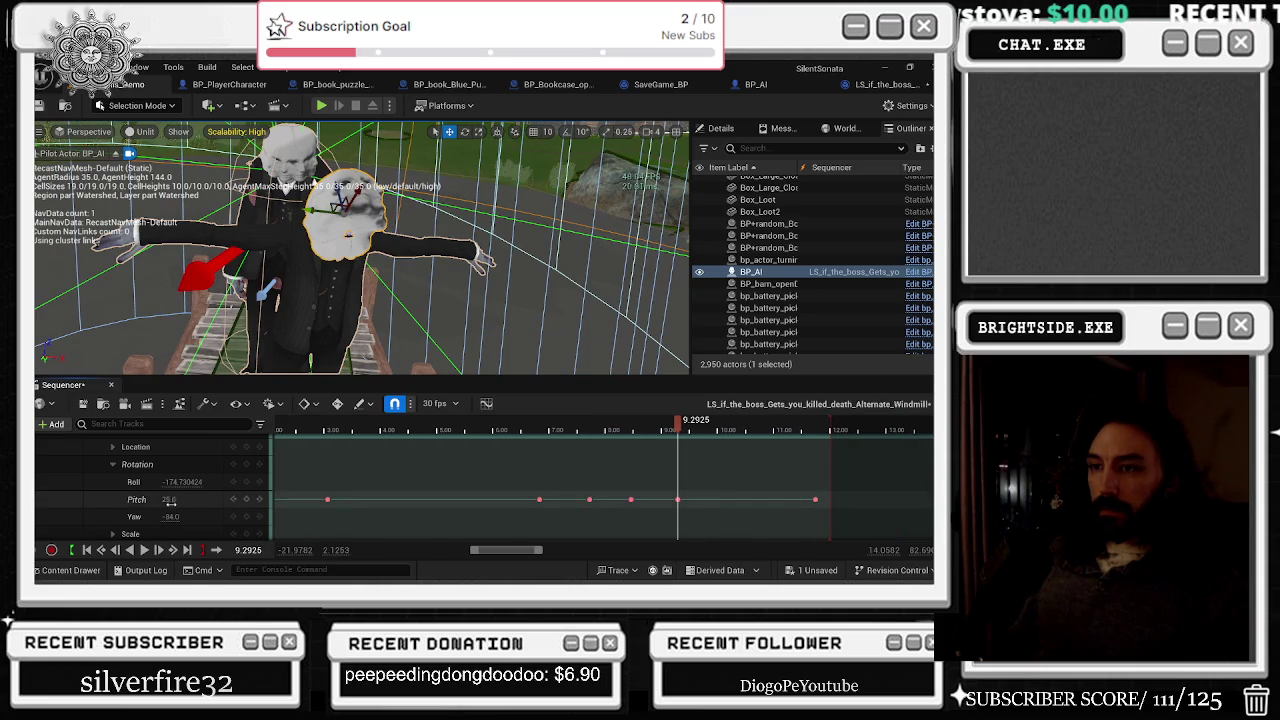
drag(168, 499, 215, 499)
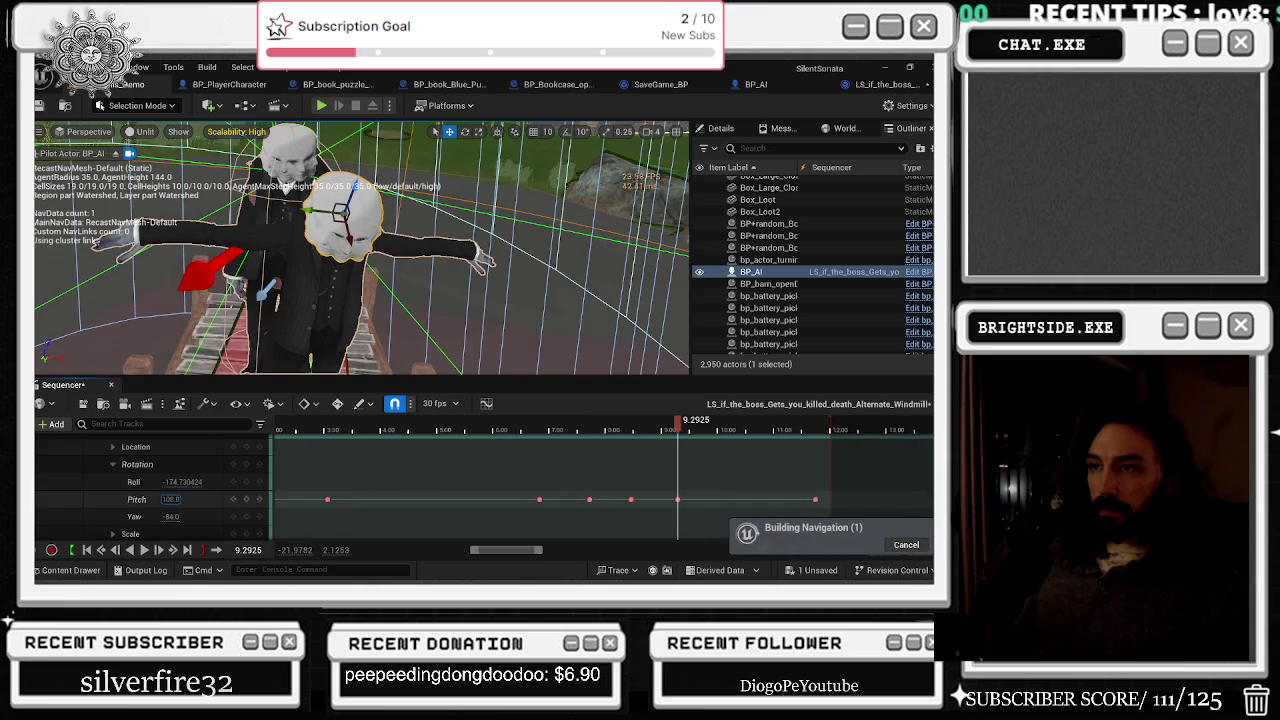
mouse_move(668, 430)
mouse_down()
mouse_move(595, 430)
mouse_move(630, 430)
mouse_up()
key(alt+Tab)
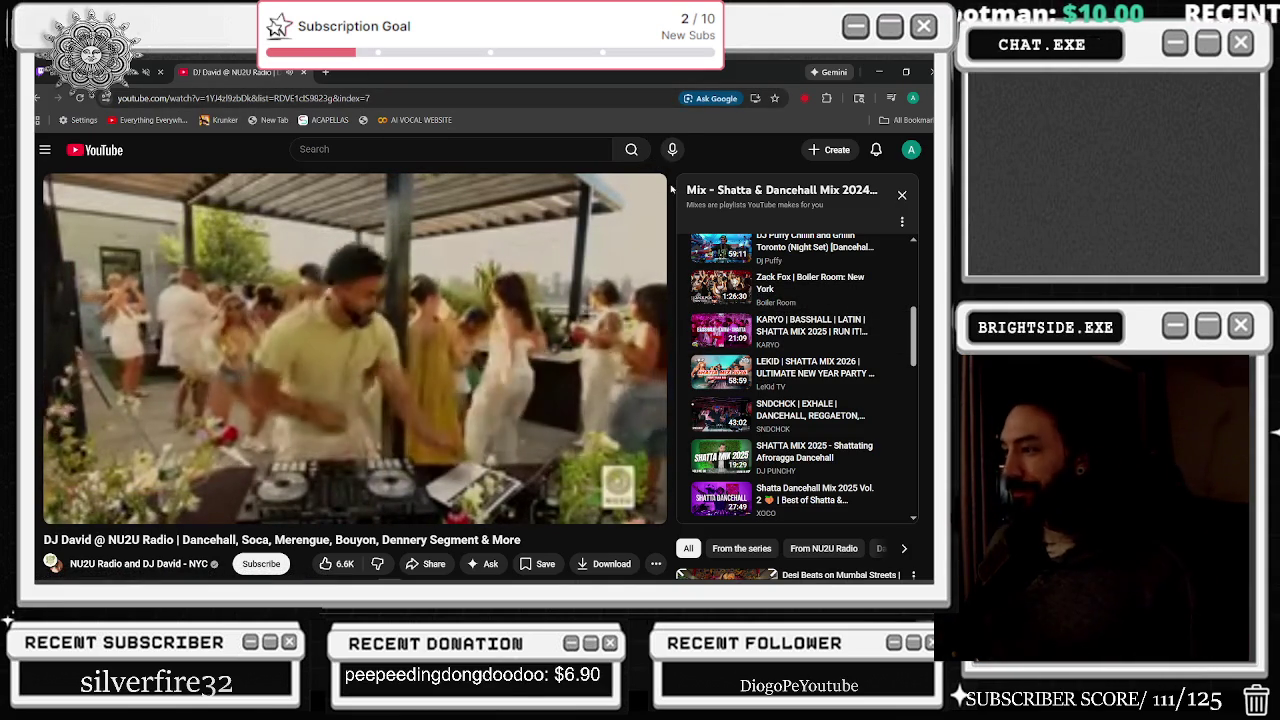
Step: Glance over the DJ mix video page, then return to Unreal Engine
mouse_move(373, 268)
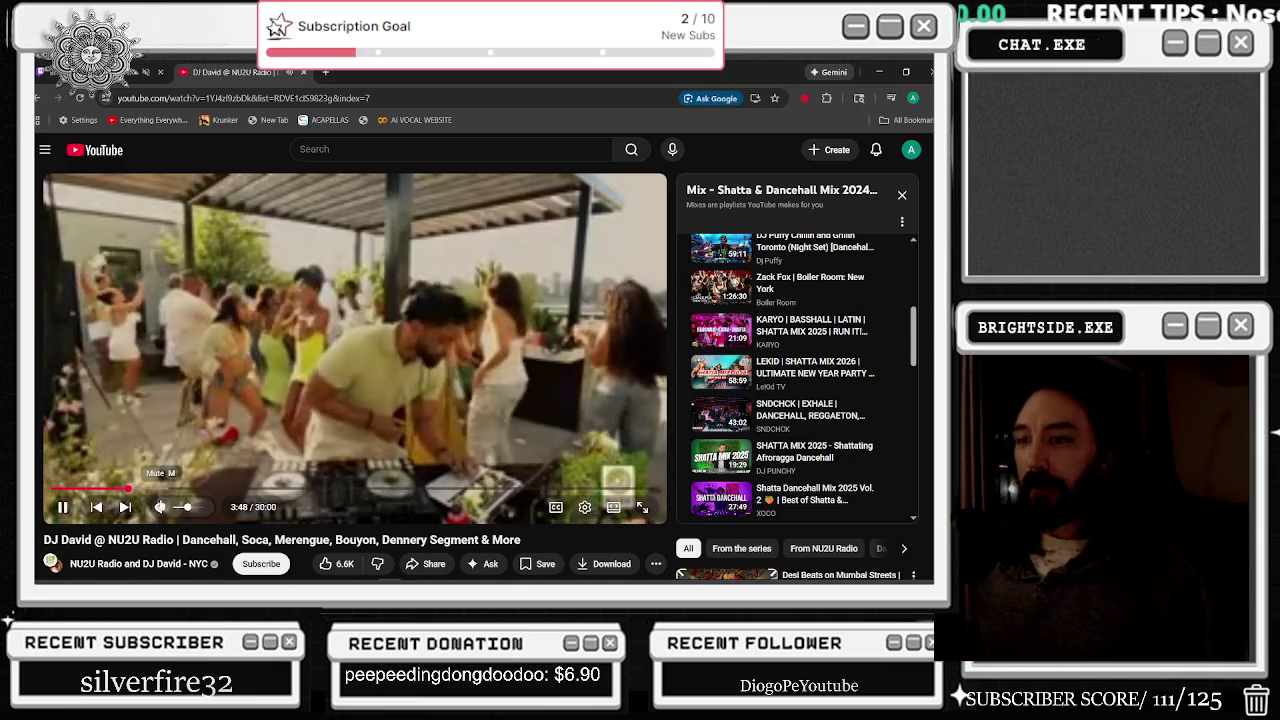
scroll(374, 268, down, 1)
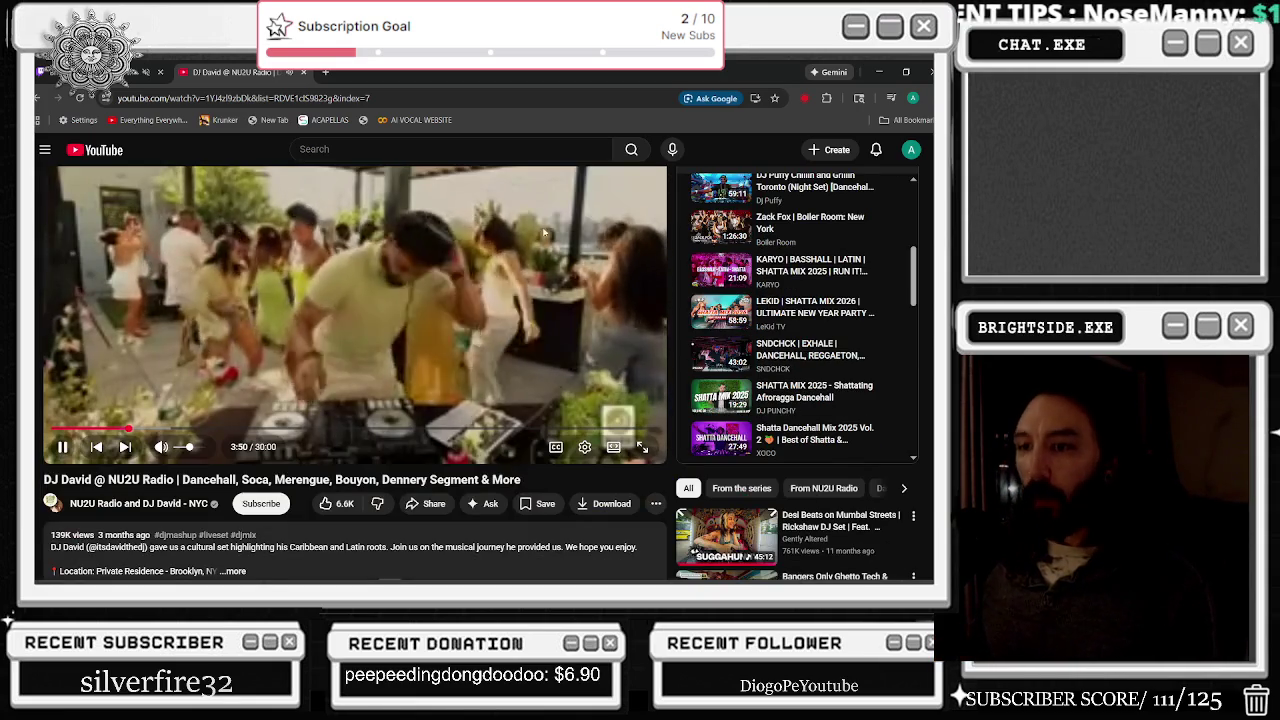
scroll(685, 462, up, 1)
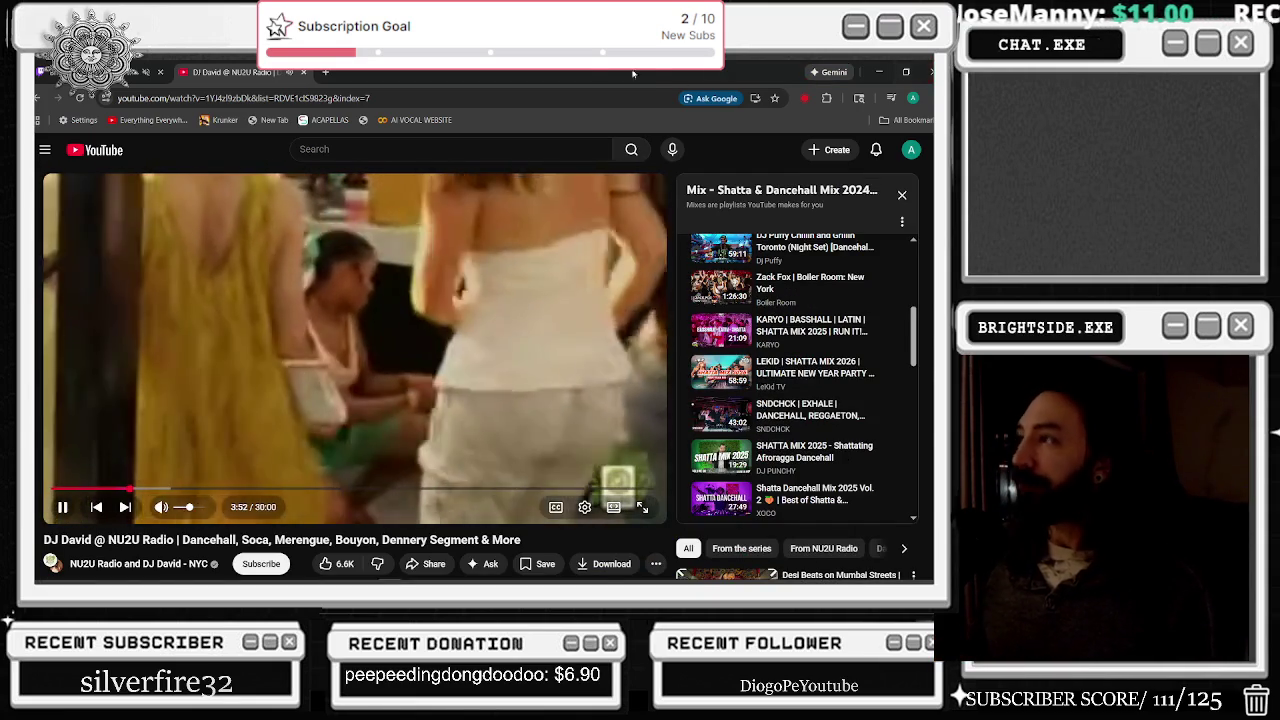
key(alt+Tab)
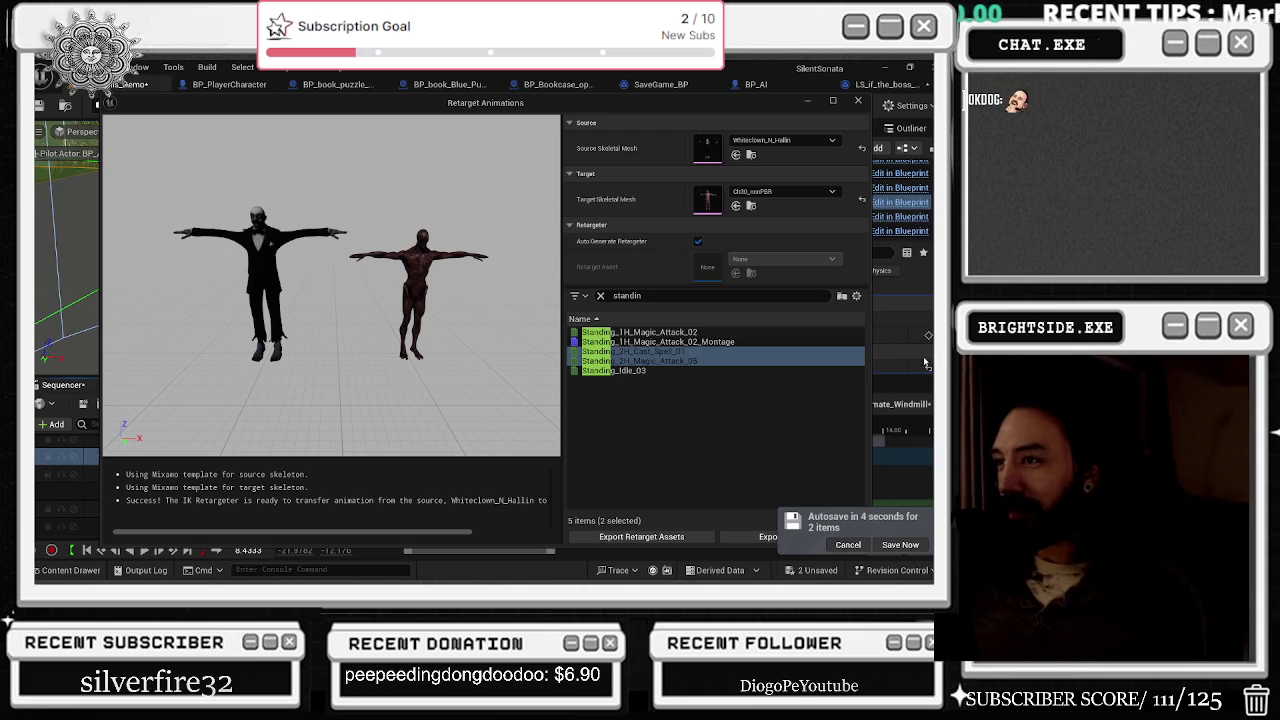
Step: Postpone the autosave and bring the level editor in front of Retarget Animations
click(845, 545)
click(559, 433)
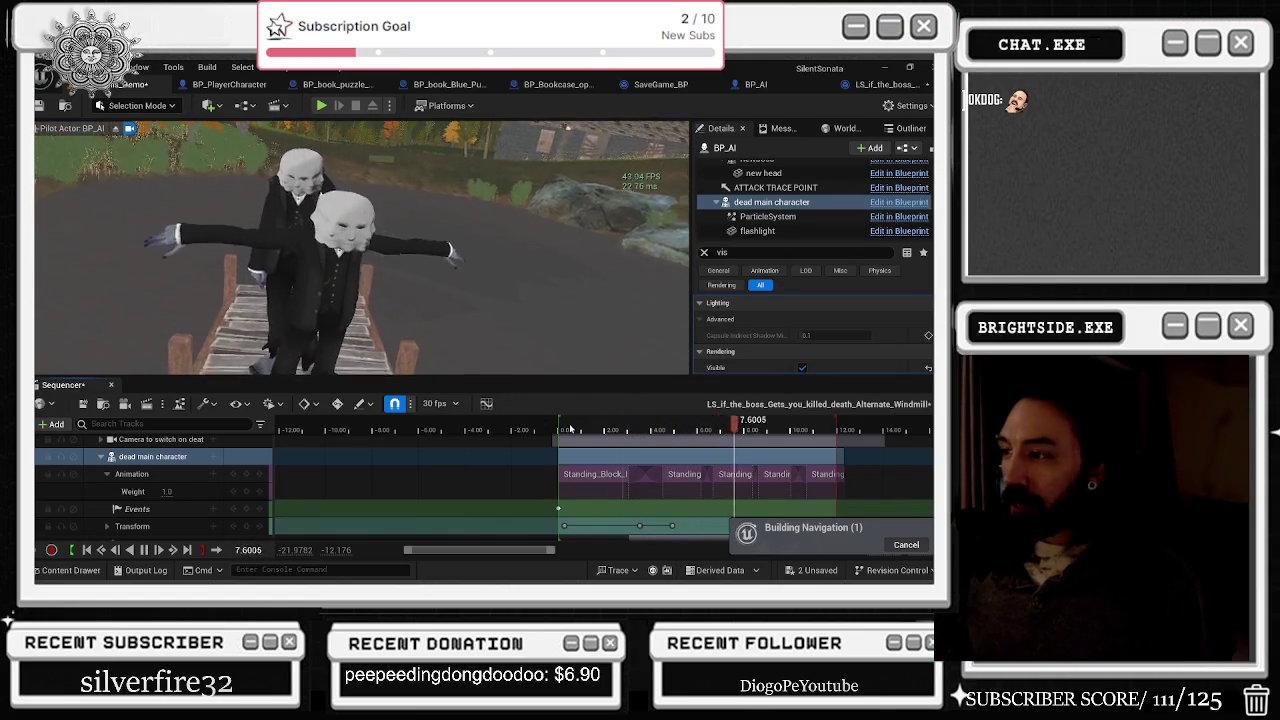
Step: Preview the cutscene opening, stop at 4.83 s, then scrub back to 0.60 s
click(570, 428)
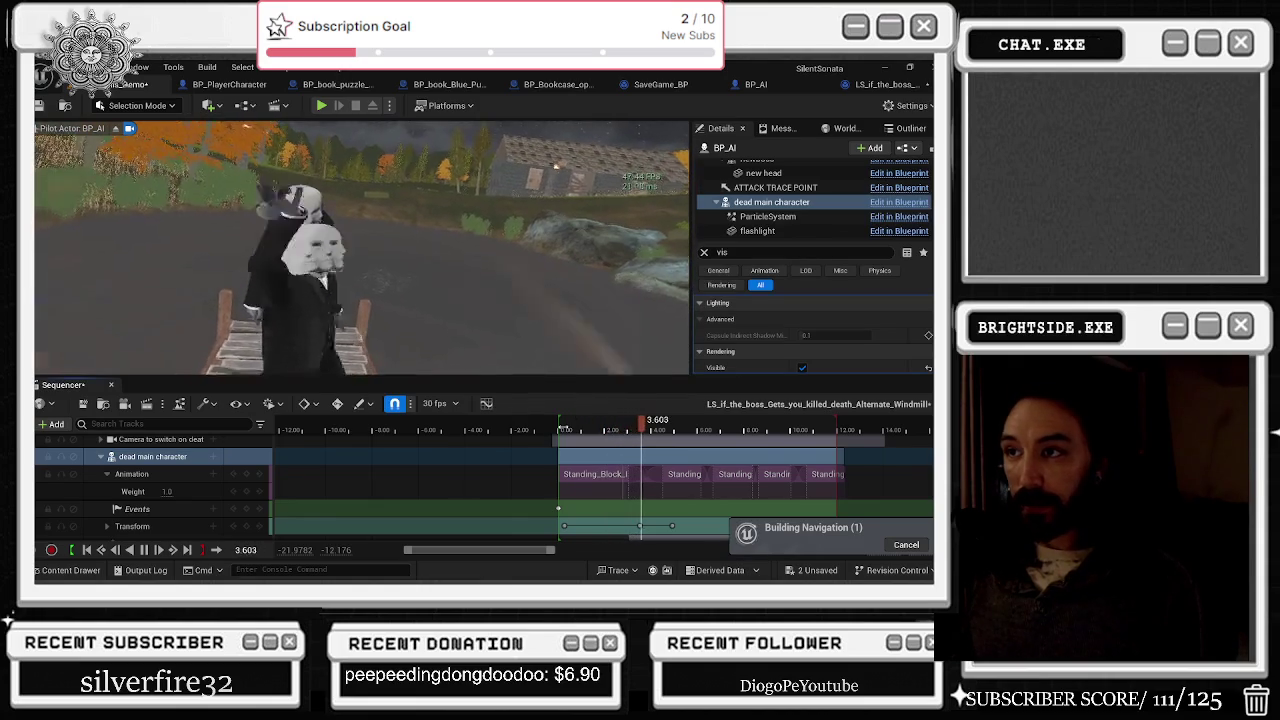
click(668, 430)
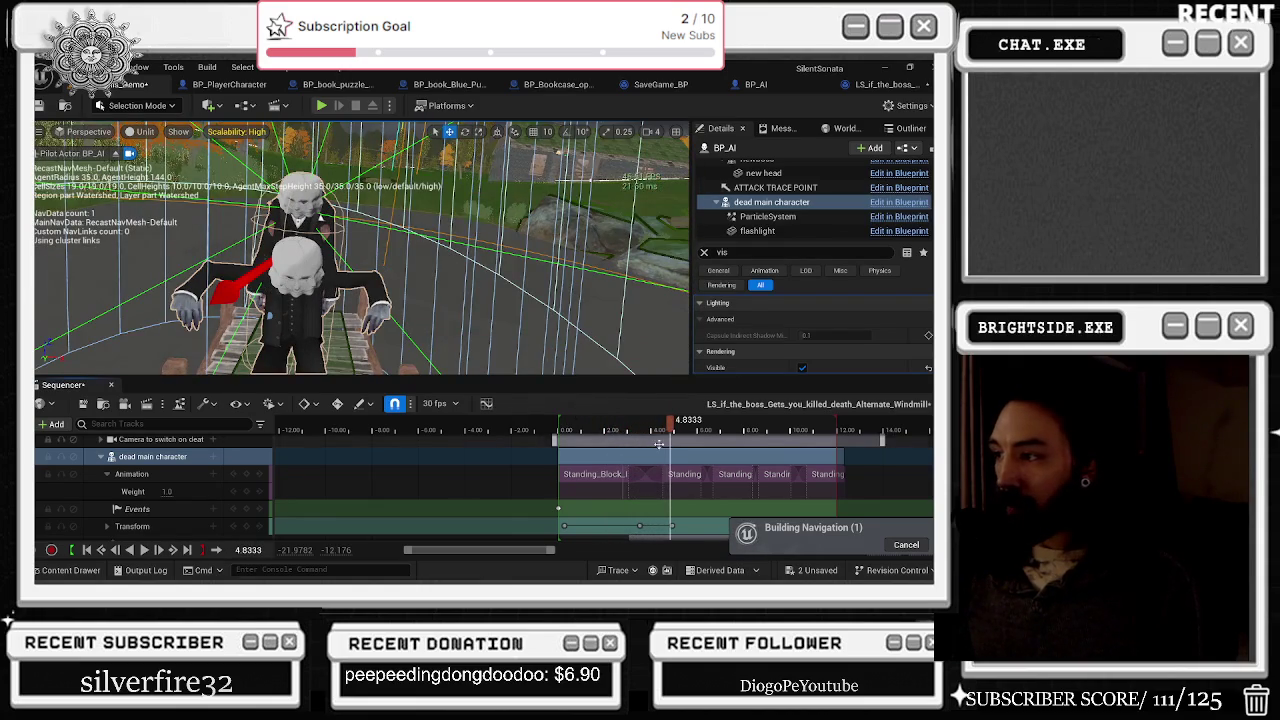
click(563, 441)
key(space)
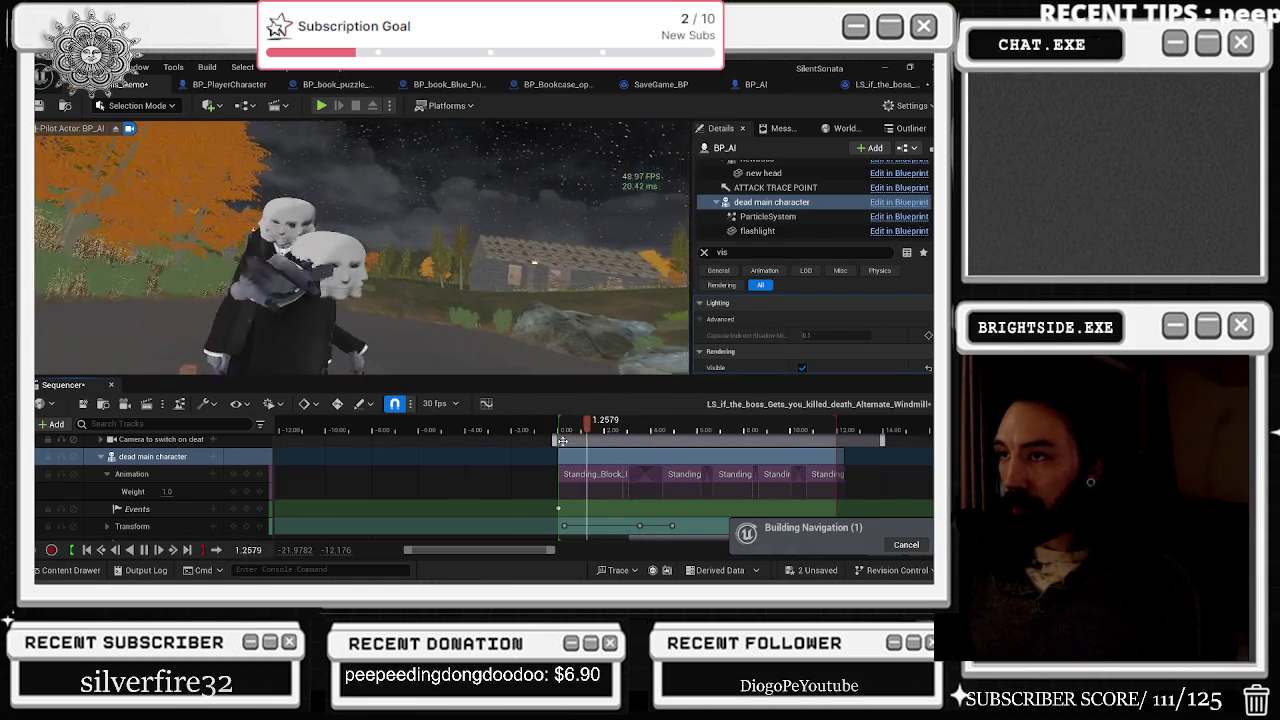
drag(563, 441, 575, 438)
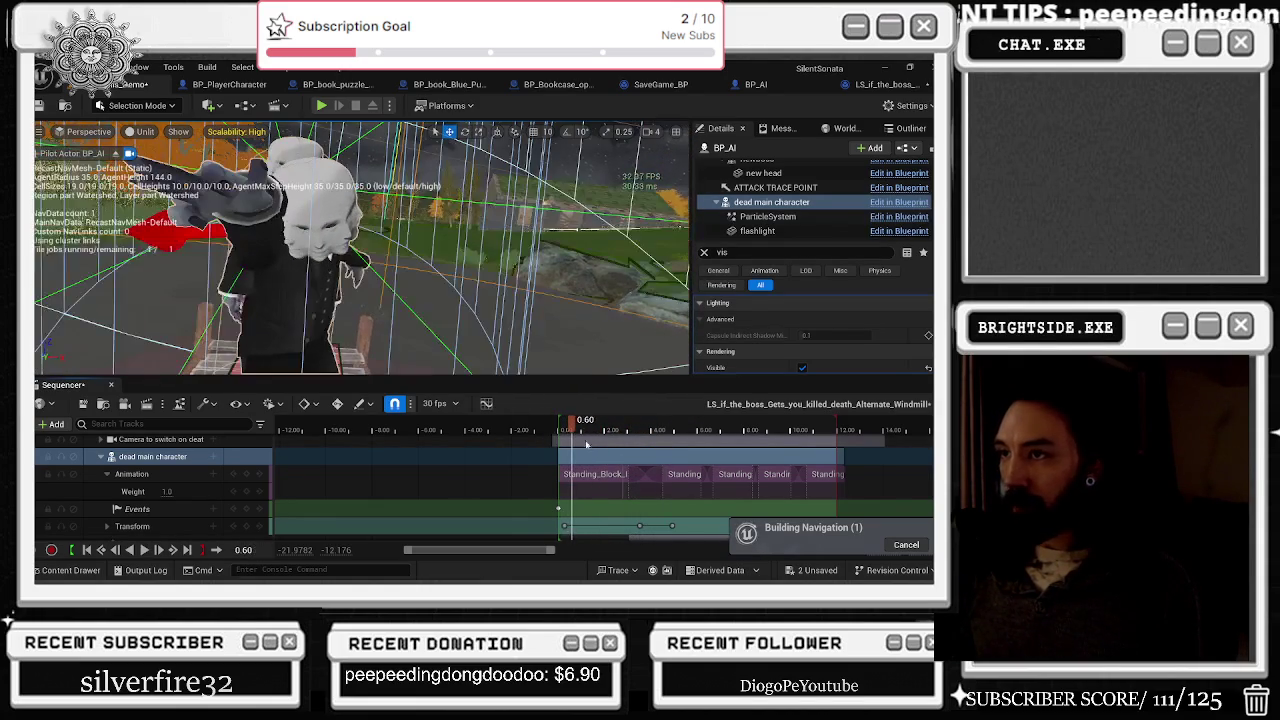
scroll(647, 478, down, 5)
scroll(647, 478, down, 3)
Step: Set the time to 0.53 s and preview the opening, pausing at 2.47 s
click(562, 443)
click(572, 443)
scroll(195, 505, up, 2)
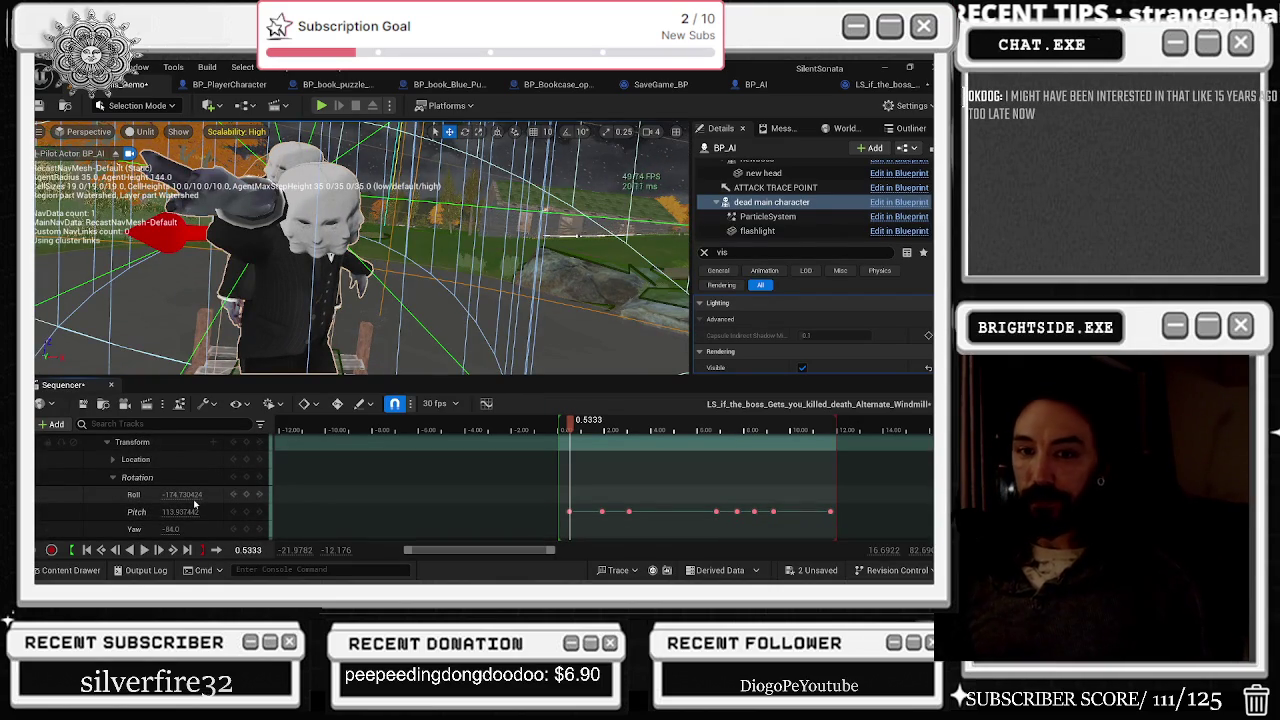
scroll(581, 514, up, 1)
scroll(581, 514, up, 1)
key(space)
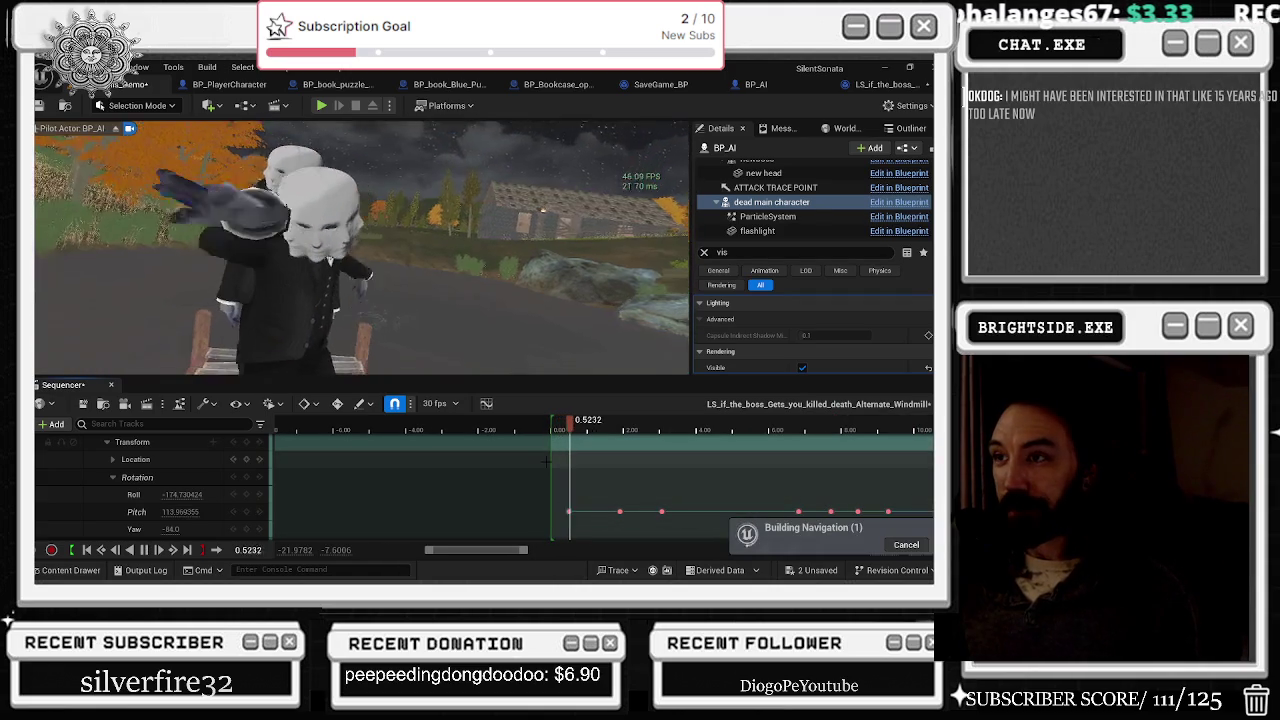
key(space)
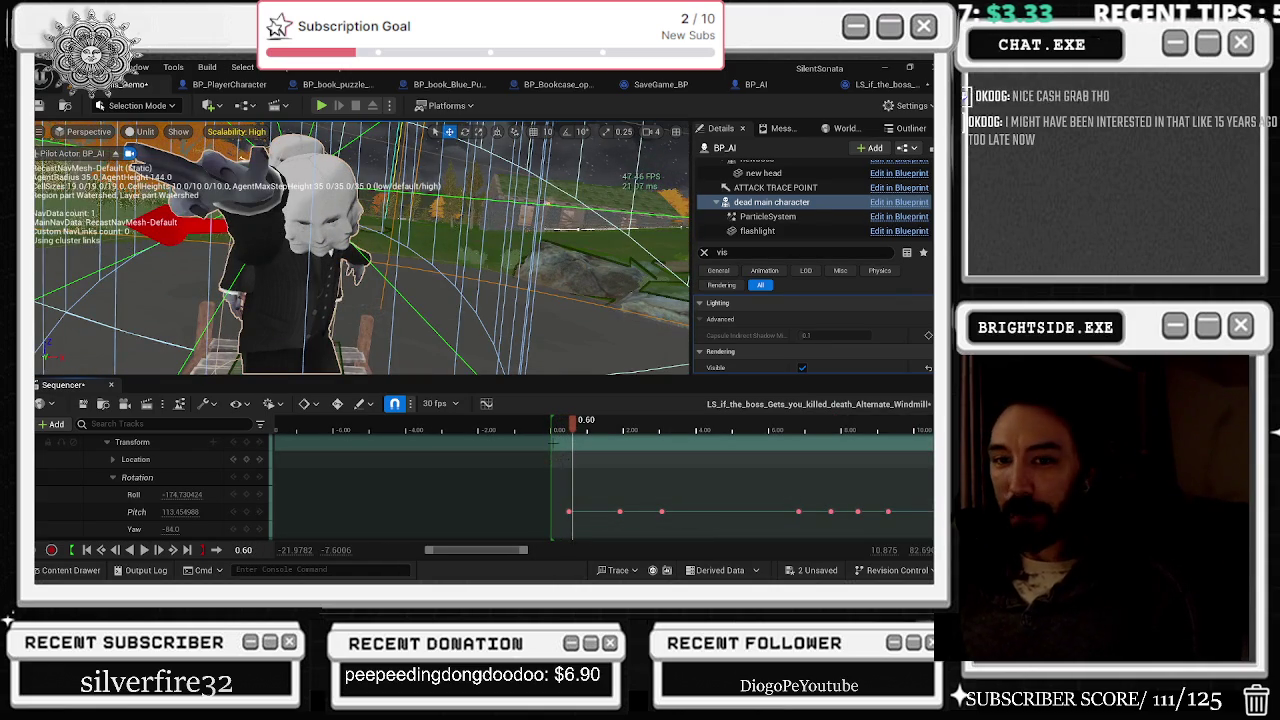
key(space)
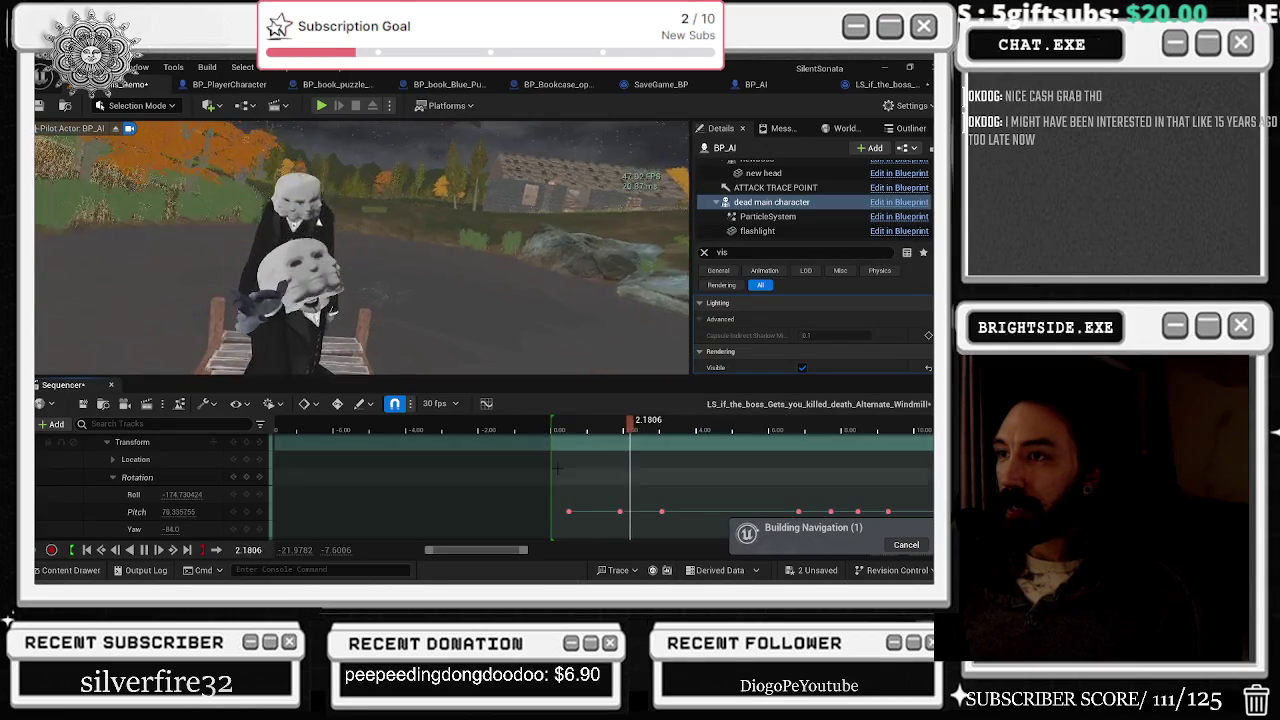
key(space)
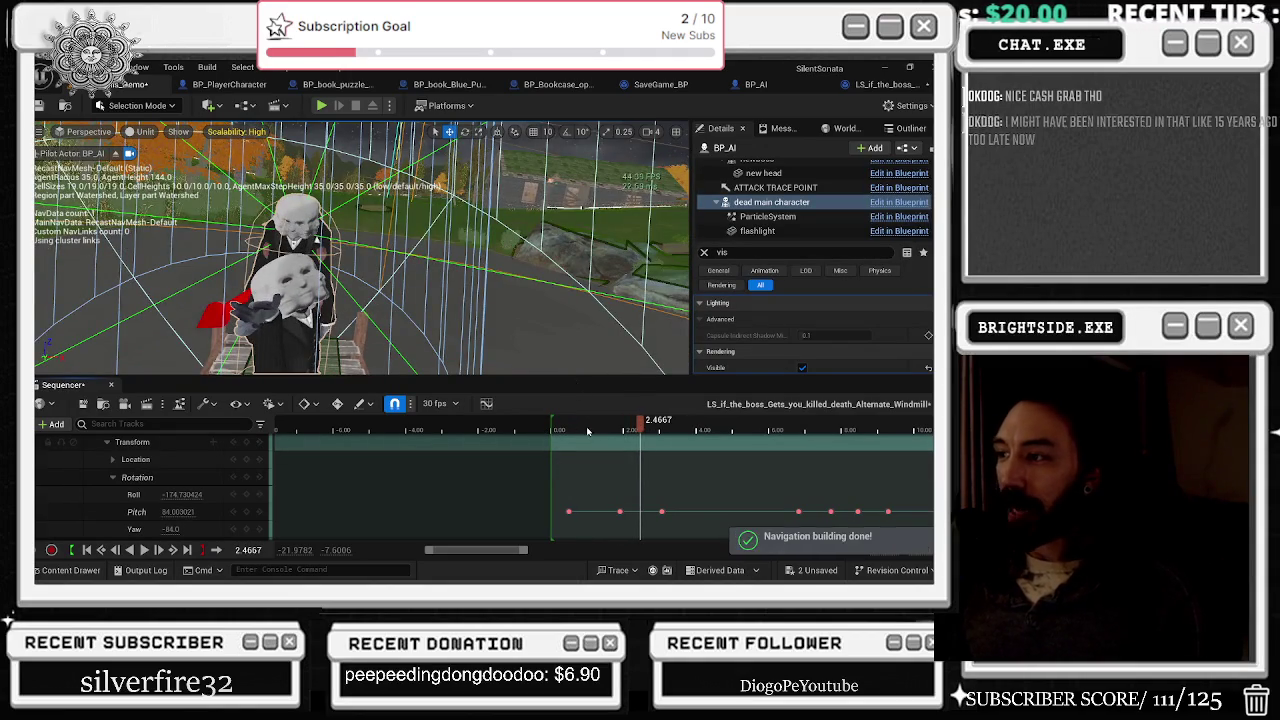
Step: Replay from 0.10 s and enter a head Pitch value of 101
click(555, 421)
key(space)
key(space)
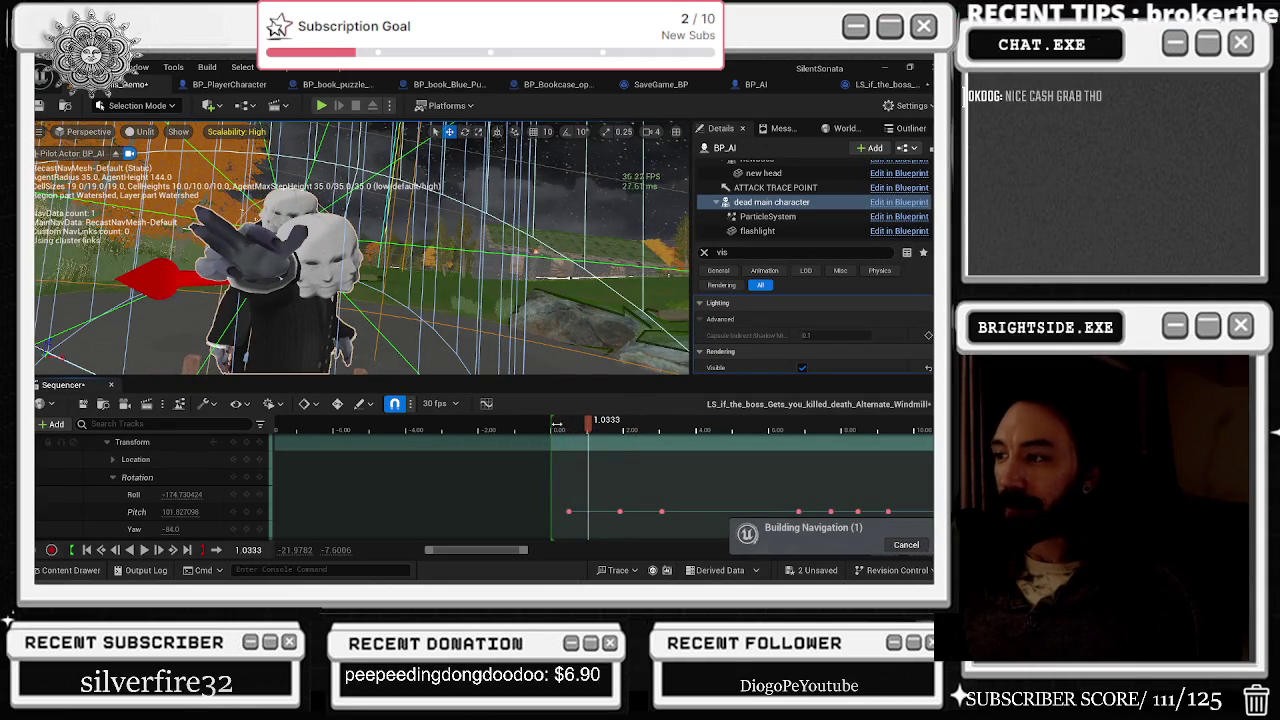
click(553, 424)
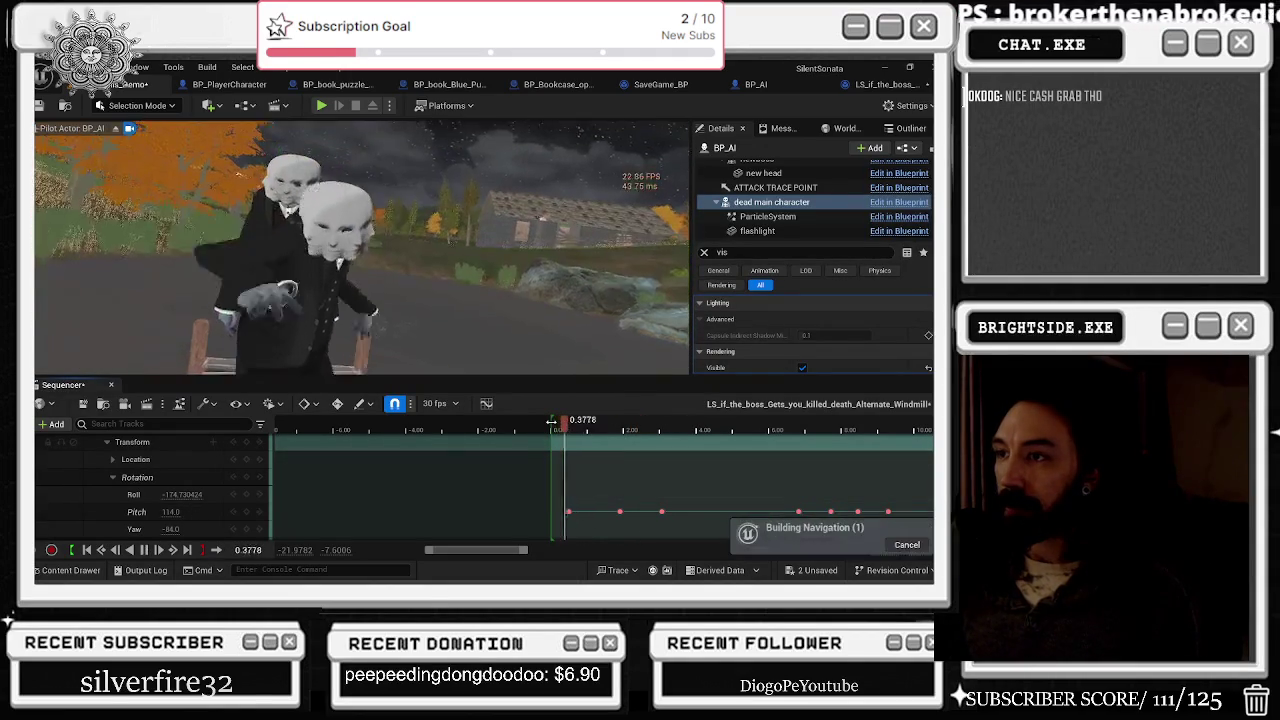
key(space)
key(space)
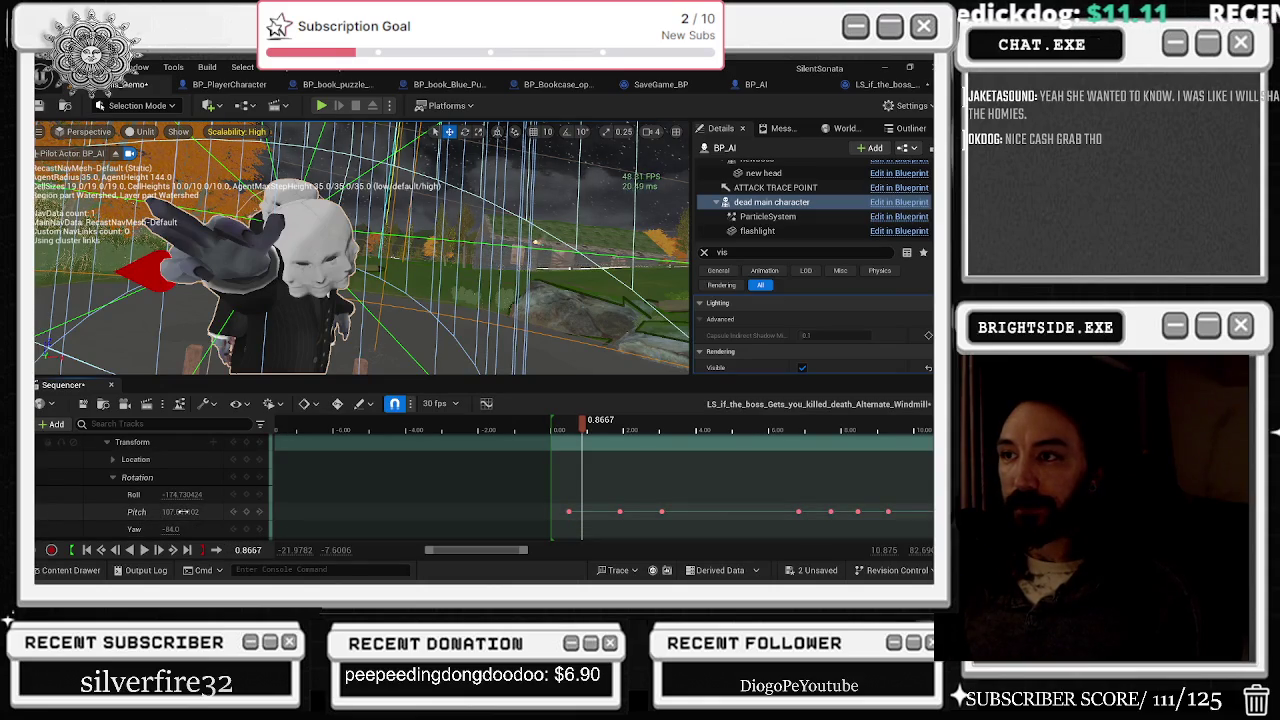
text(101)
key(Return)
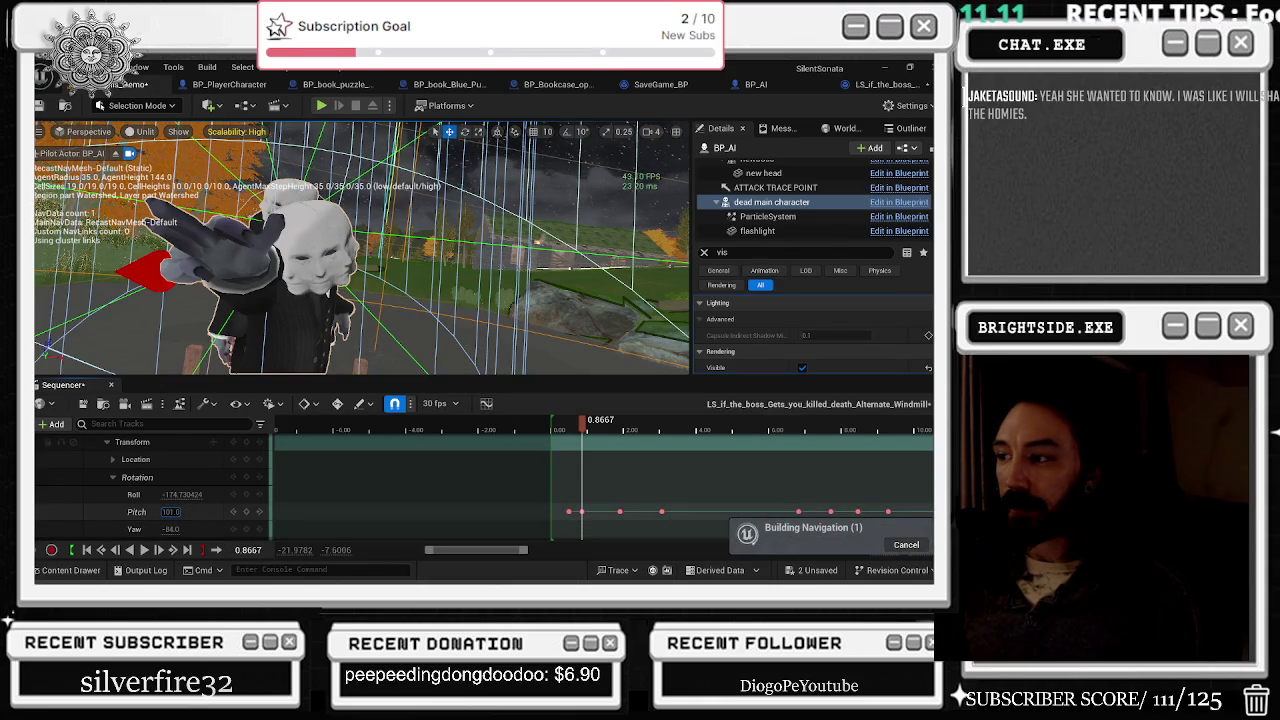
Step: Stop at 2.03 s, raise head Pitch from 80 to 85, and move that key to about 1.47 s
click(559, 430)
key(space)
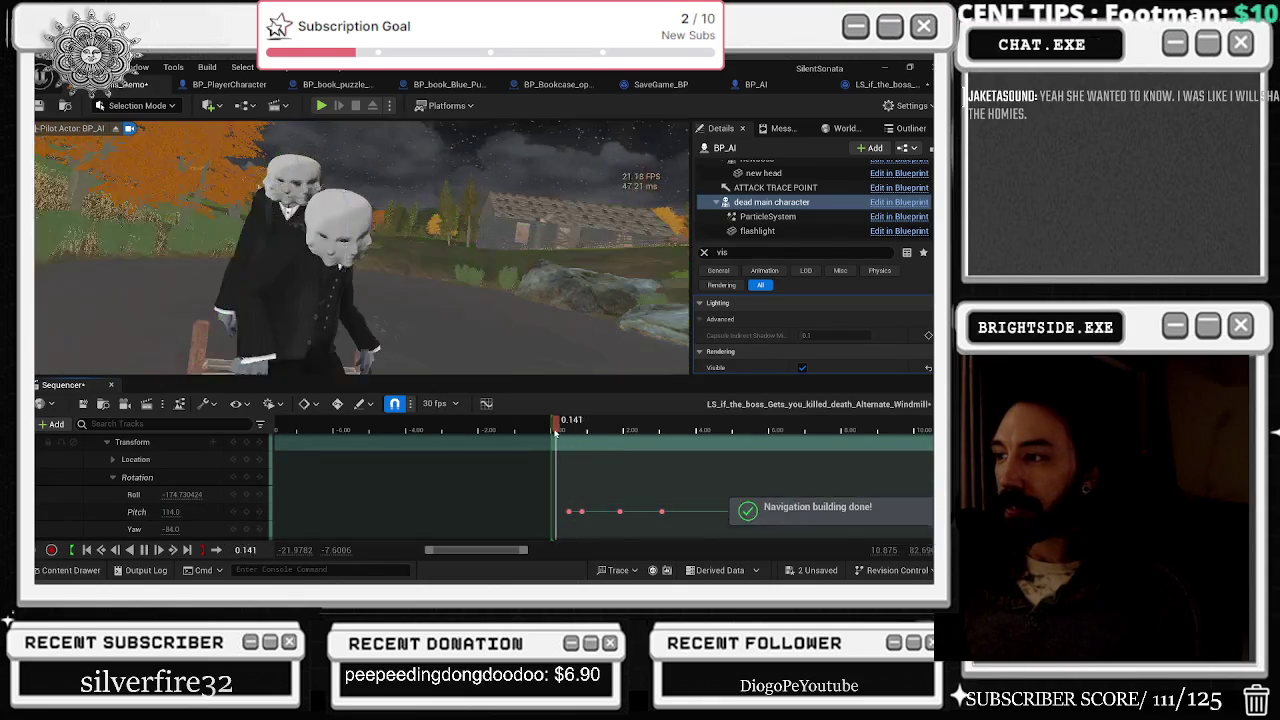
key(space)
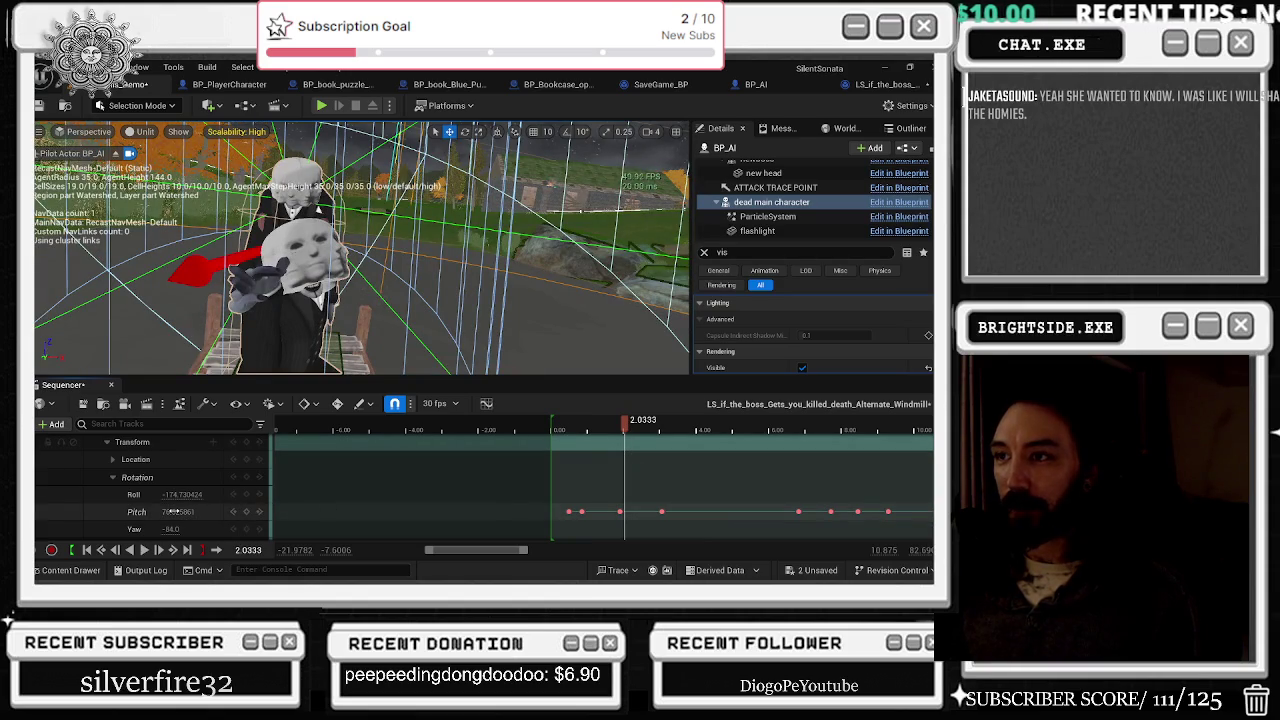
drag(168, 511, 180, 511)
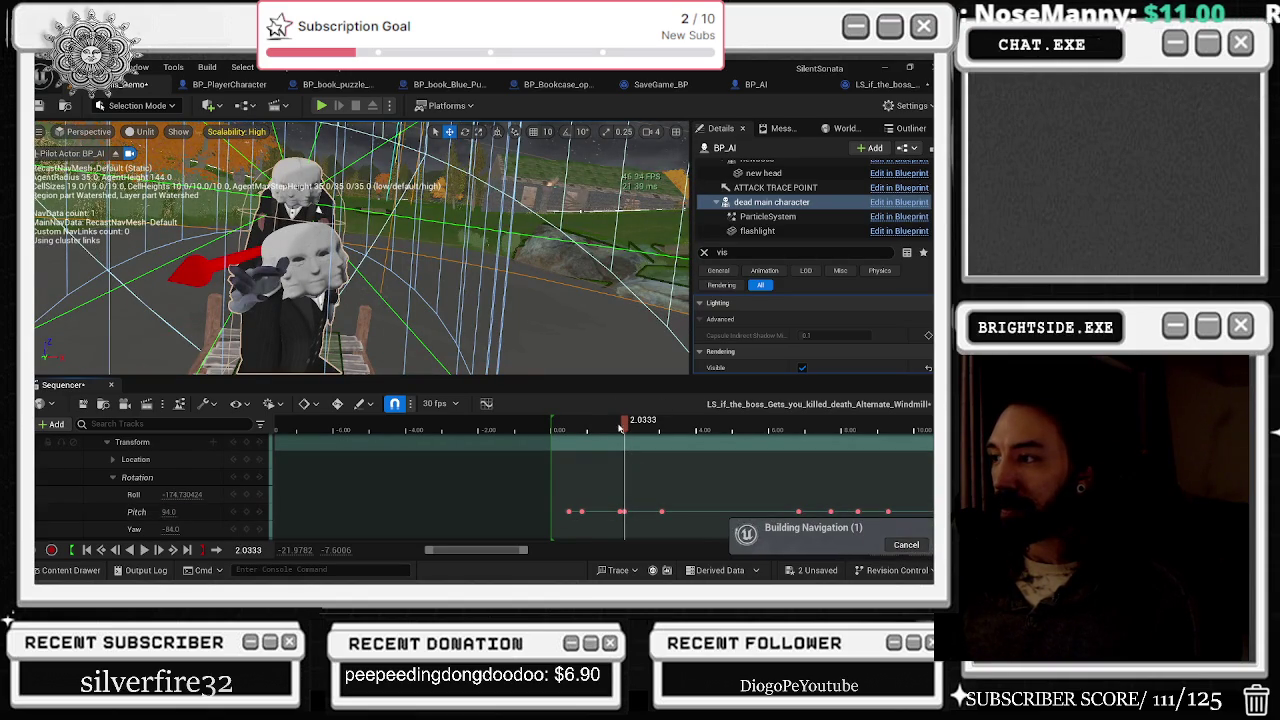
drag(622, 511, 603, 511)
Step: Preview to about 7.07 s, then key head Pitch at 71 at 6.30 s
key(space)
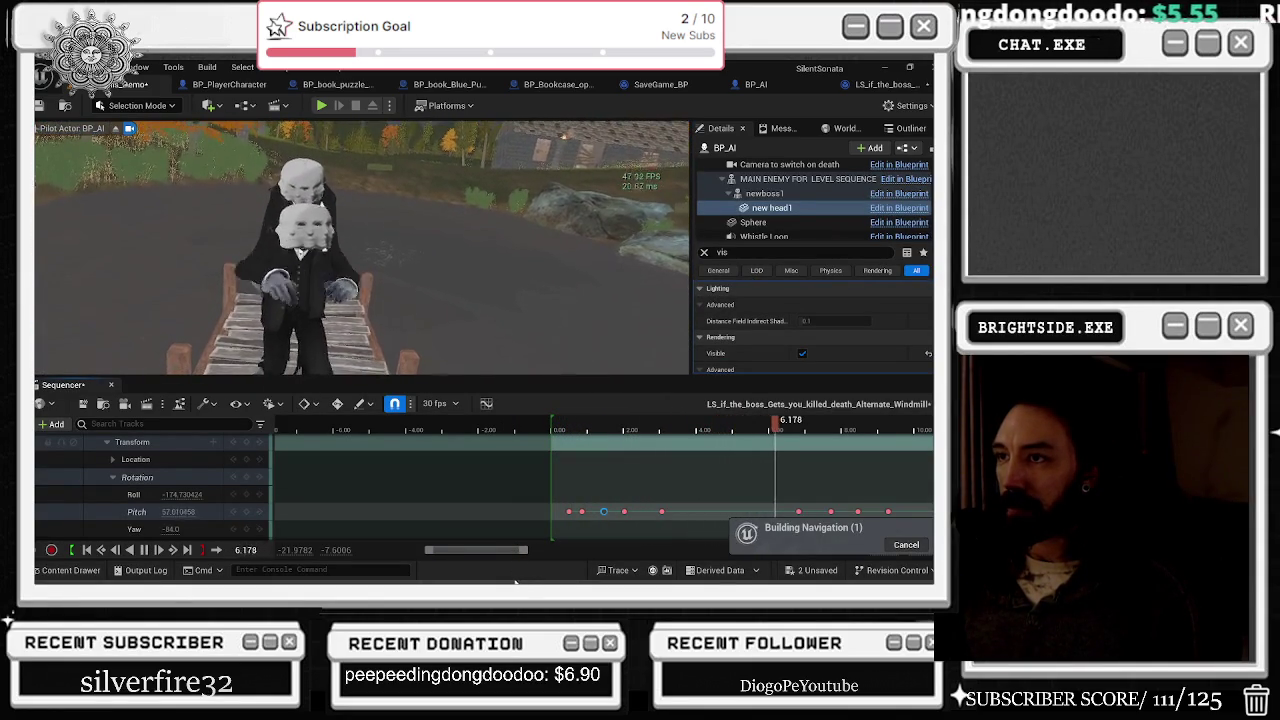
key(space)
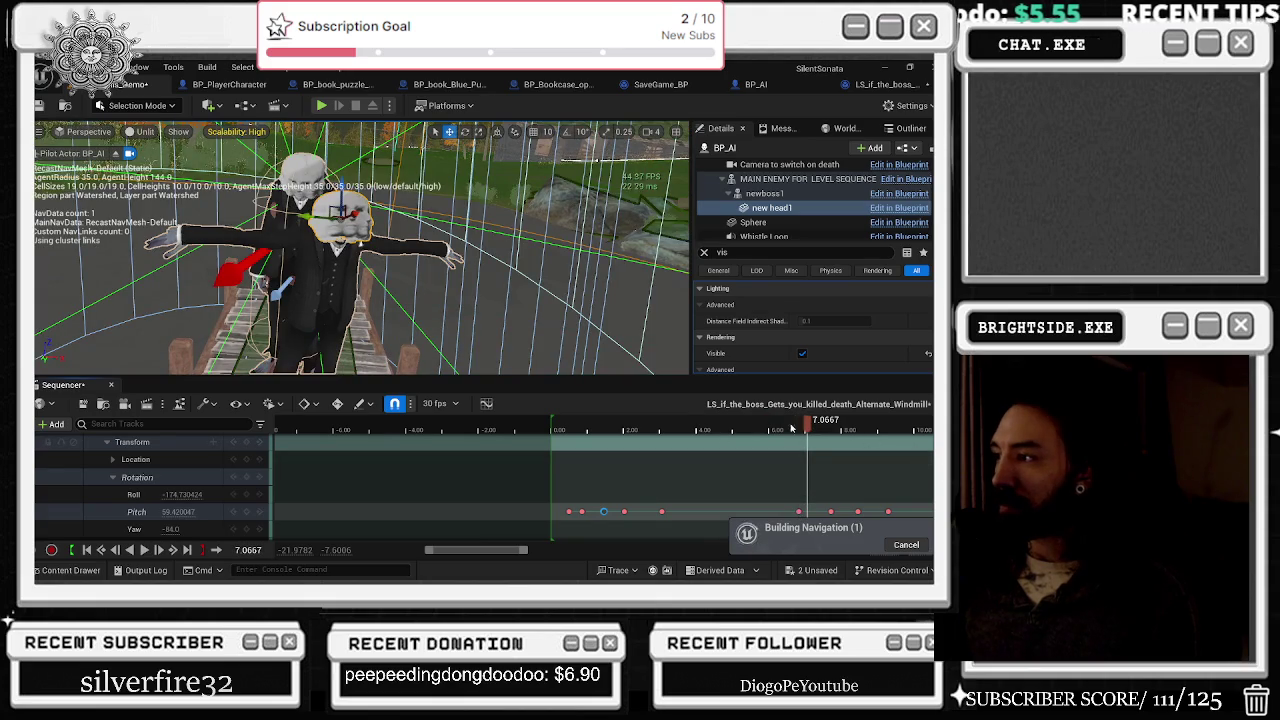
click(781, 430)
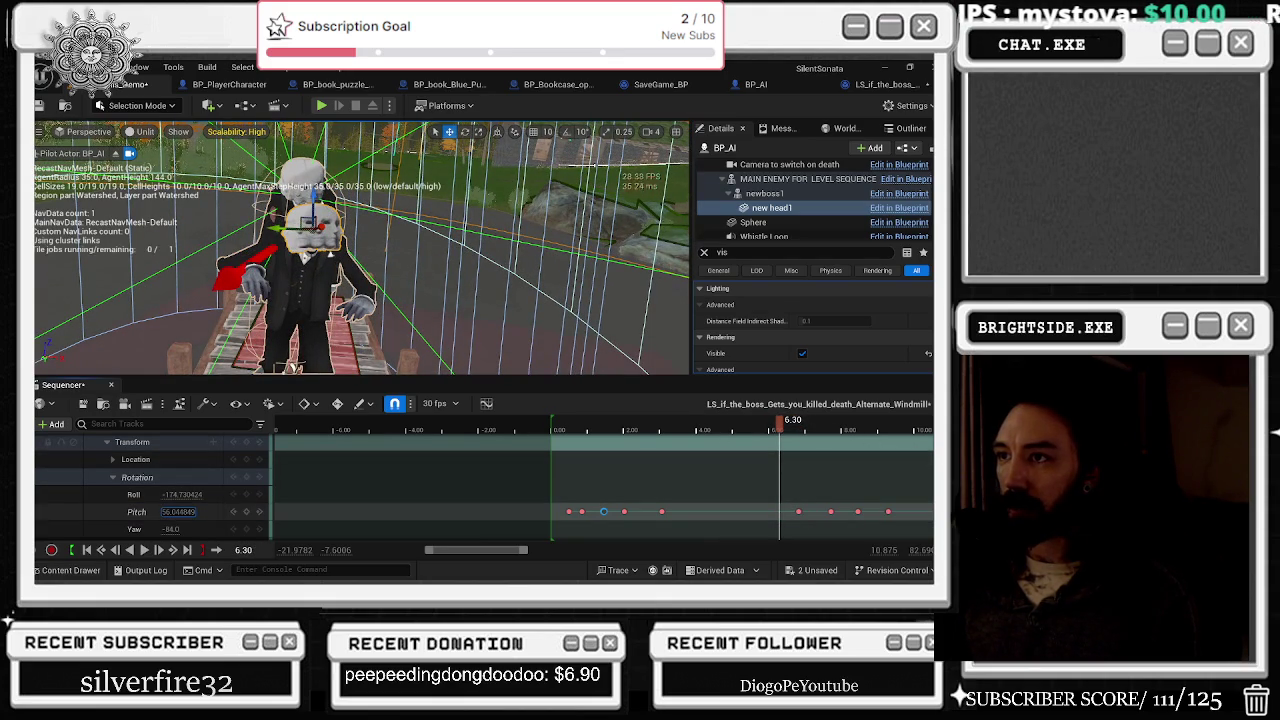
key(Escape)
drag(180, 511, 195, 511)
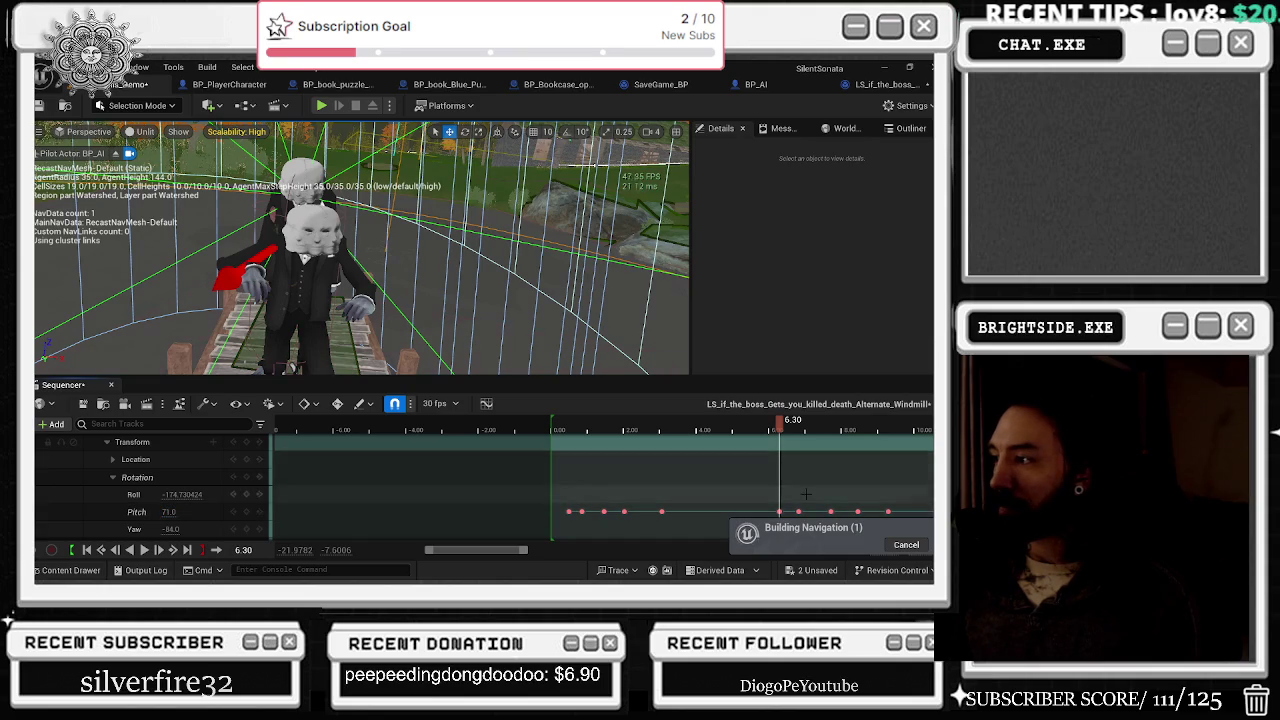
Step: Replay the cutscene from 2.3 s and then from the start to check the new key
click(631, 433)
key(space)
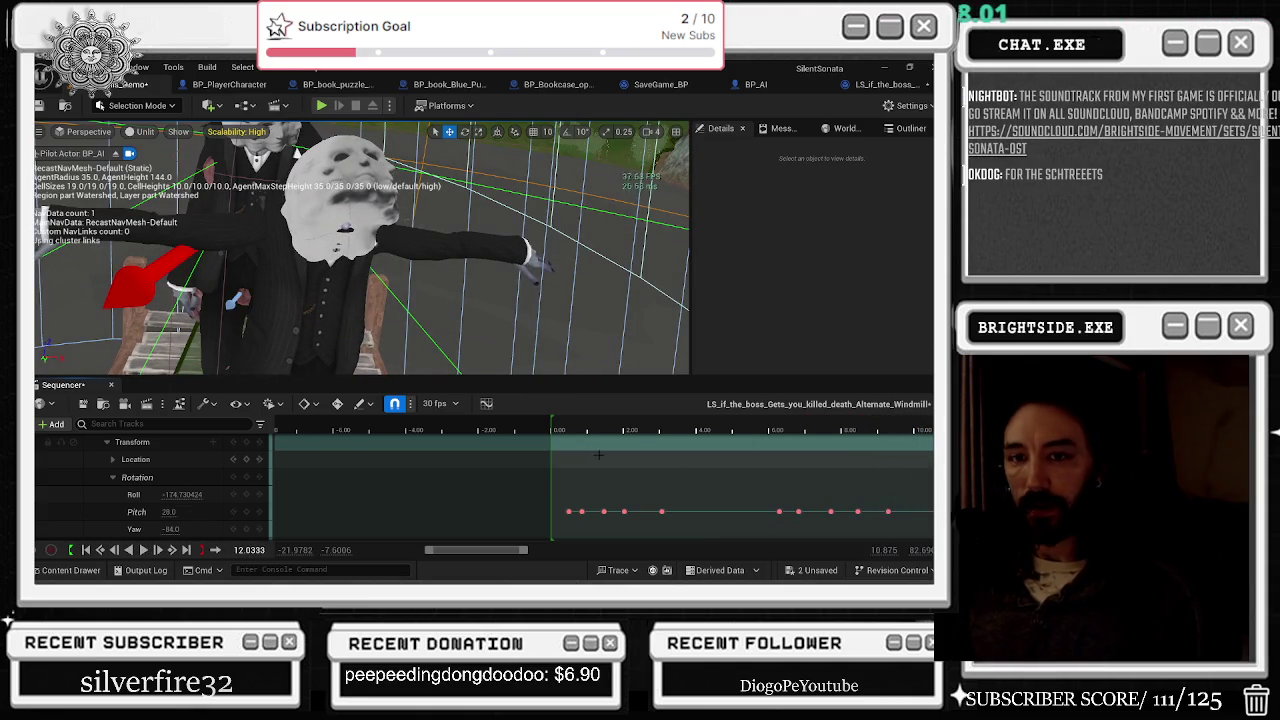
click(549, 434)
key(space)
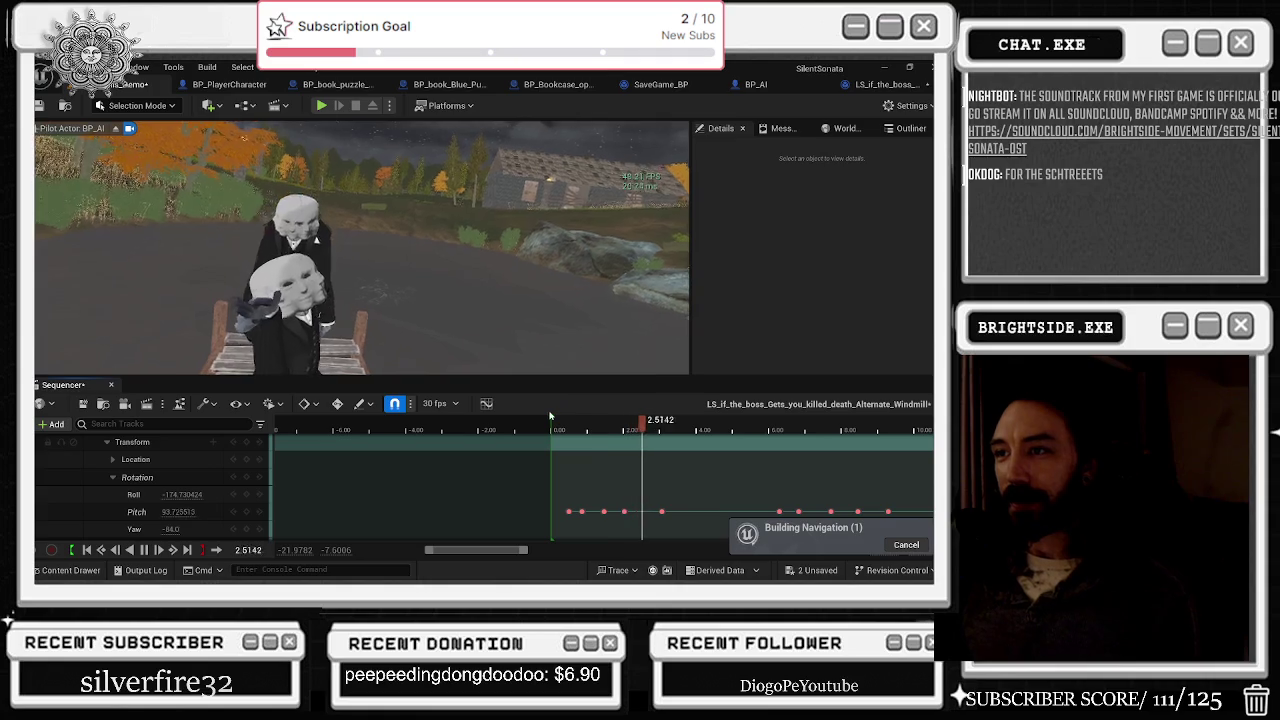
drag(524, 435, 553, 433)
key(space)
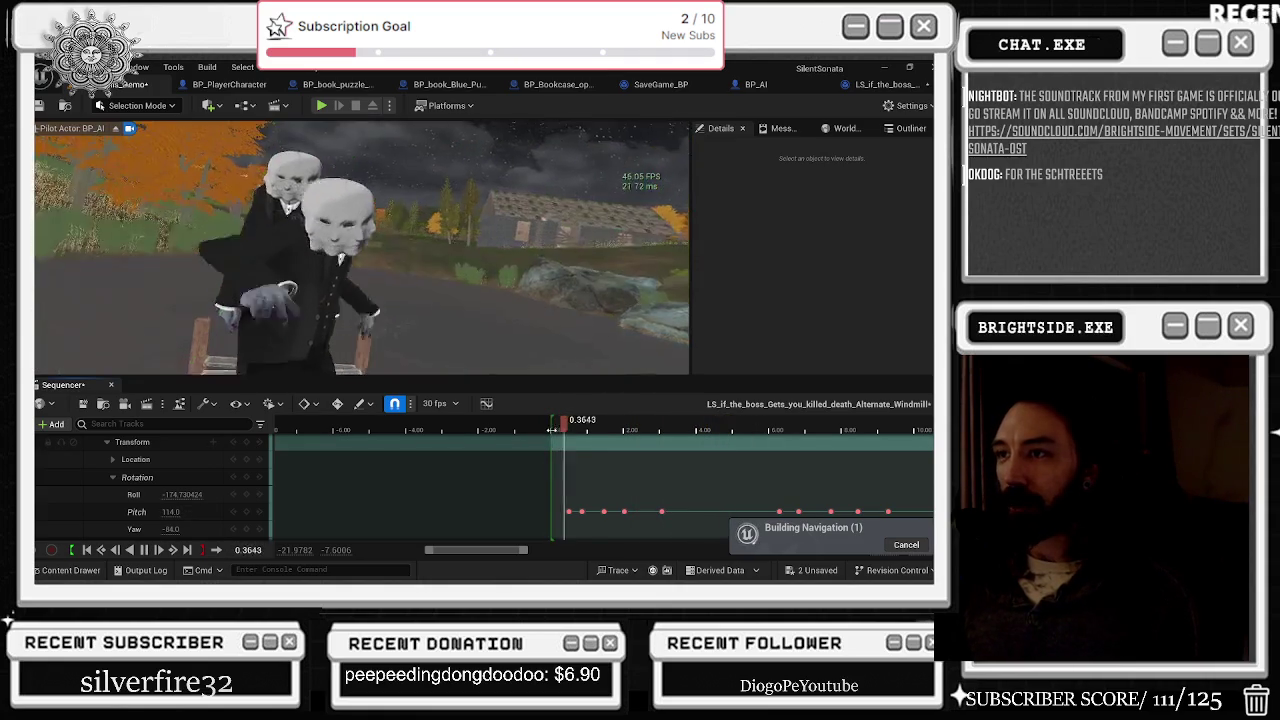